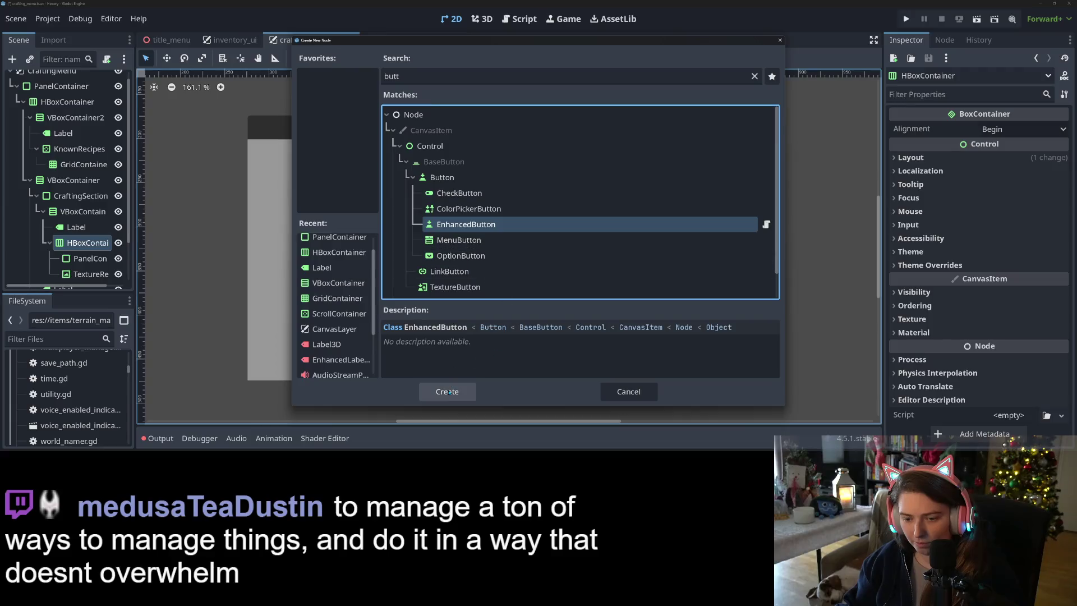
Step: Create an EnhancedButton in the Active Craft row and centre it vertically
click(447, 391)
click(446, 59)
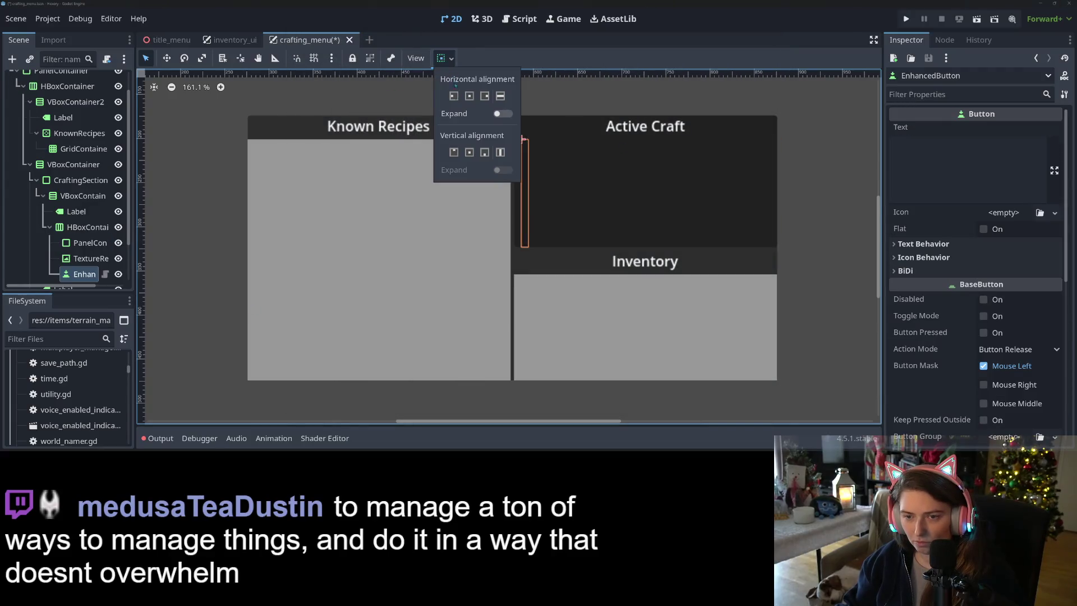
click(469, 152)
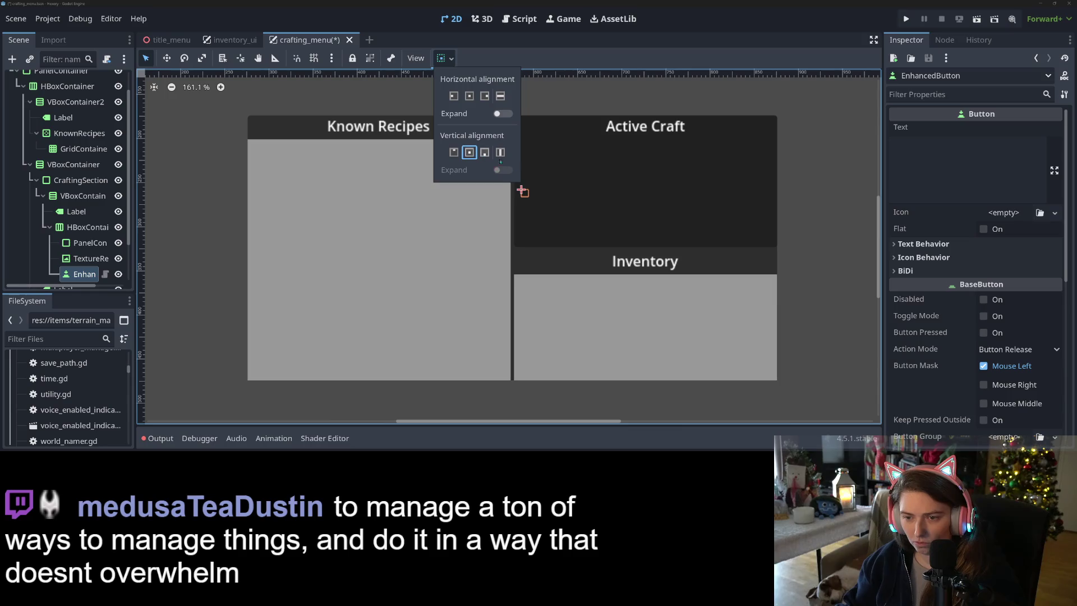
click(86, 243)
Step: Set the EnhancedButton's text to 'Final Prod' and 'Button' on two lines
click(86, 243)
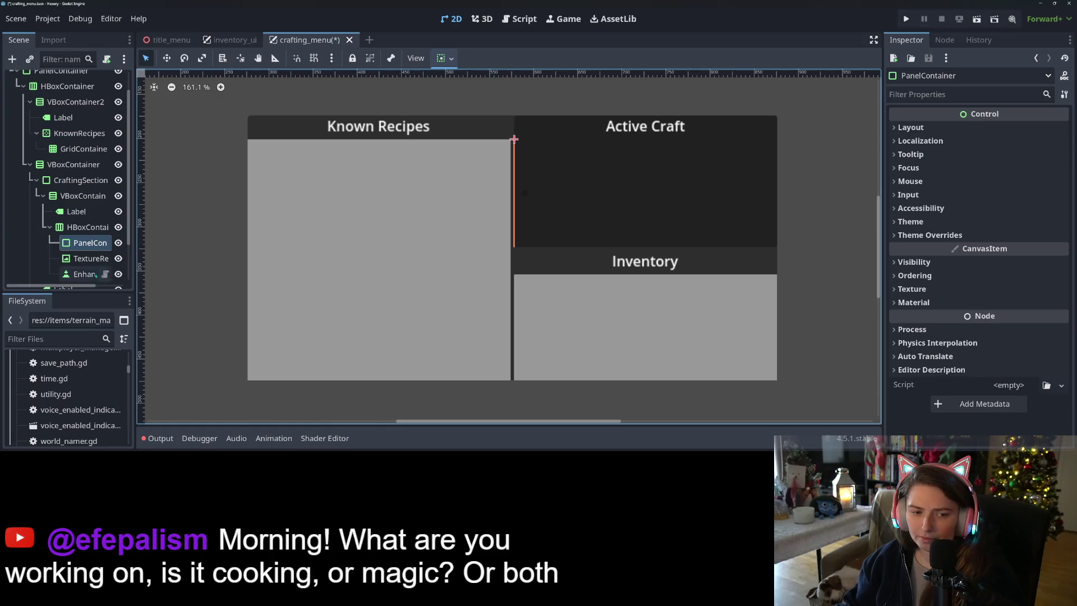
click(85, 273)
click(991, 162)
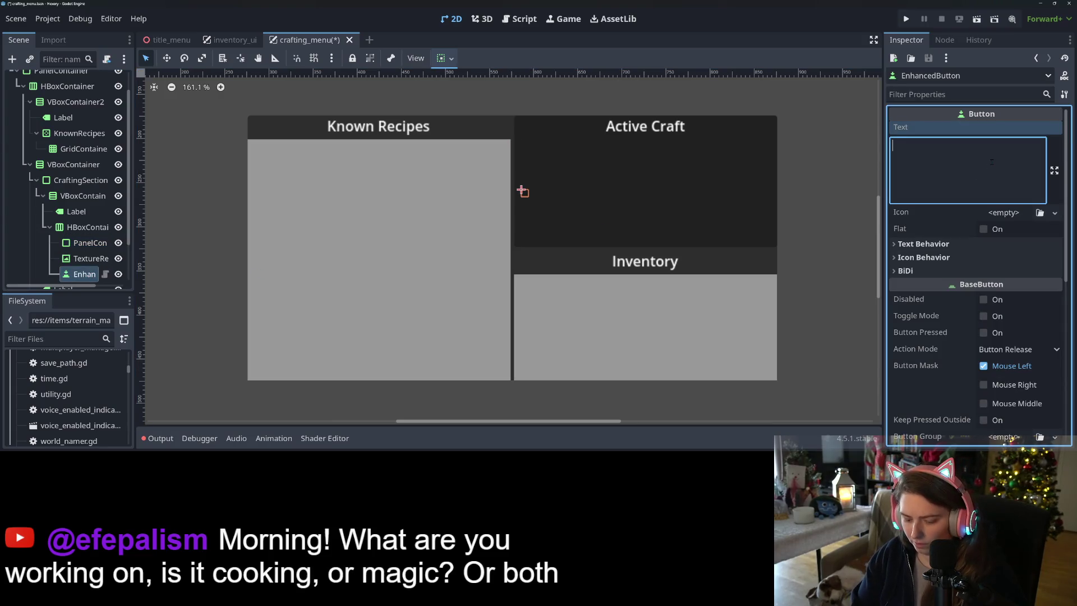
text(Final Pro)
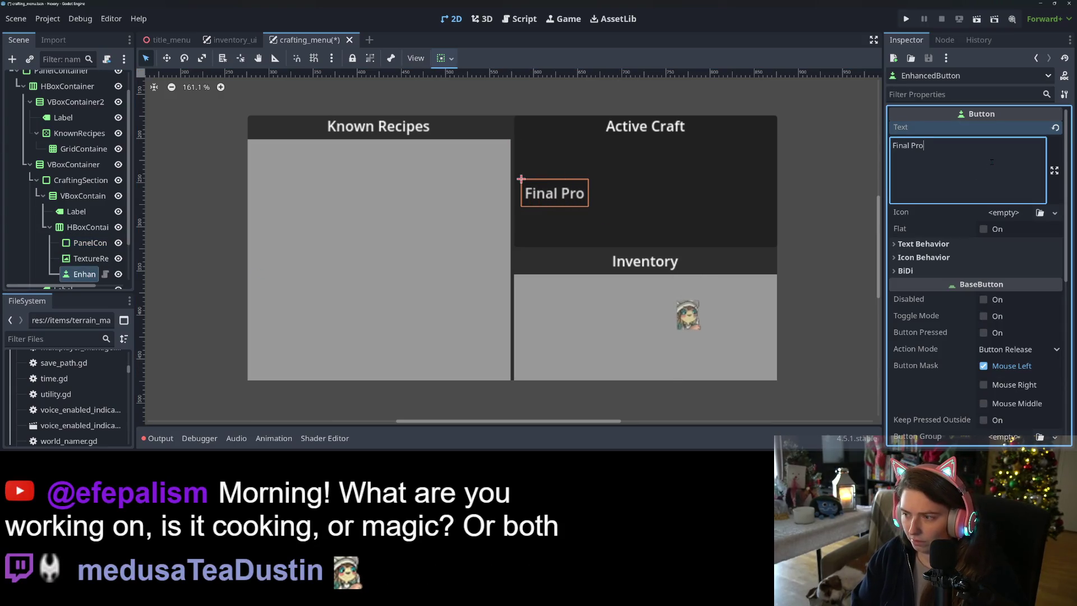
key(BackSpace)
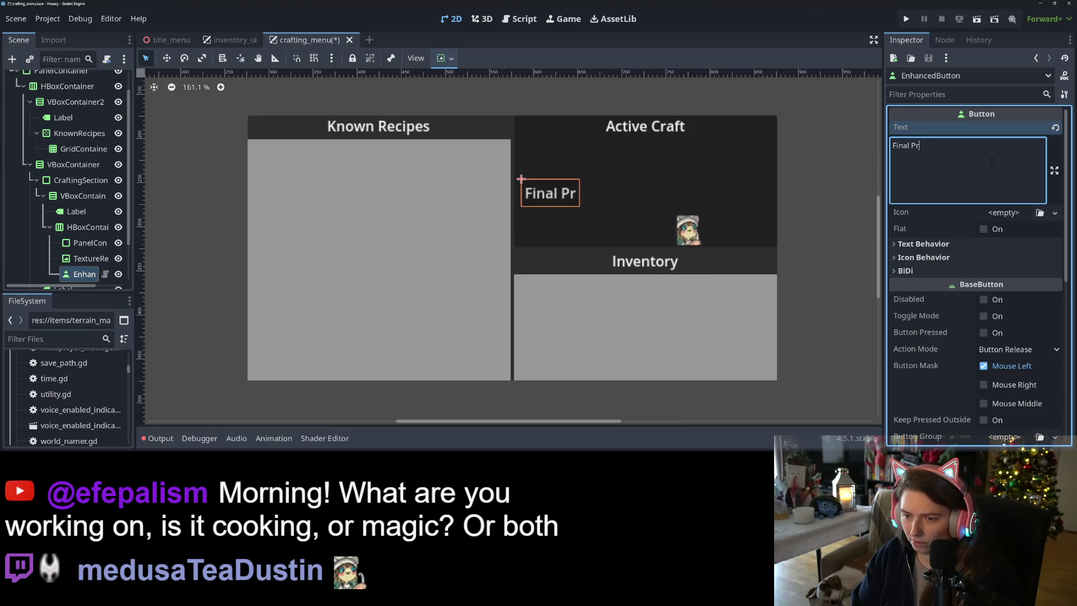
text(od)
key(Return)
text(But)
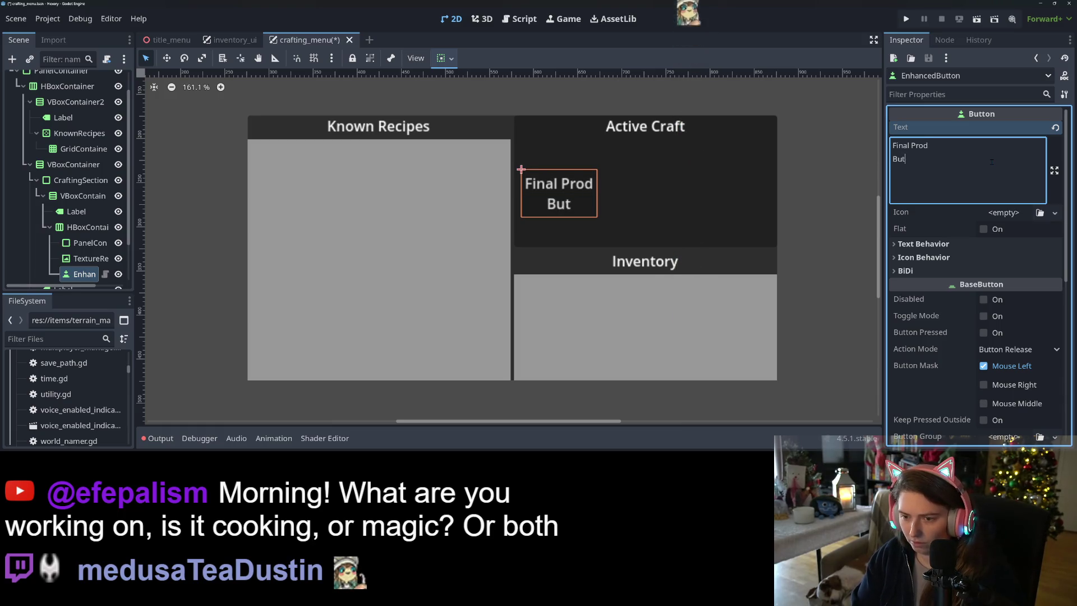
text(ton)
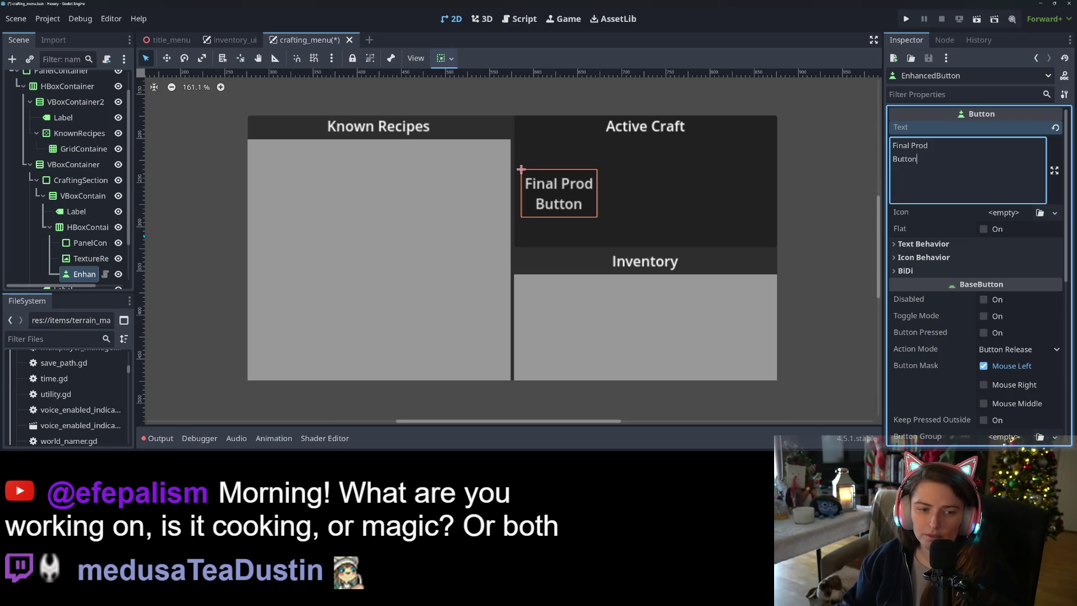
click(85, 242)
right_click(85, 242)
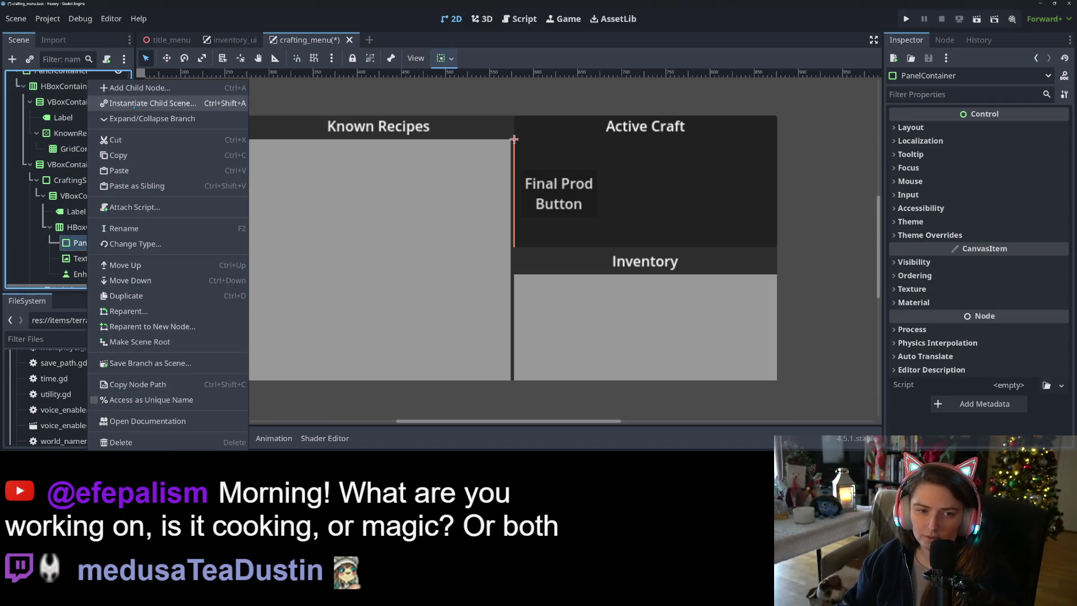
Step: Add a GridContainer as a child of the Active Craft PanelContainer
click(135, 87)
text(butt)
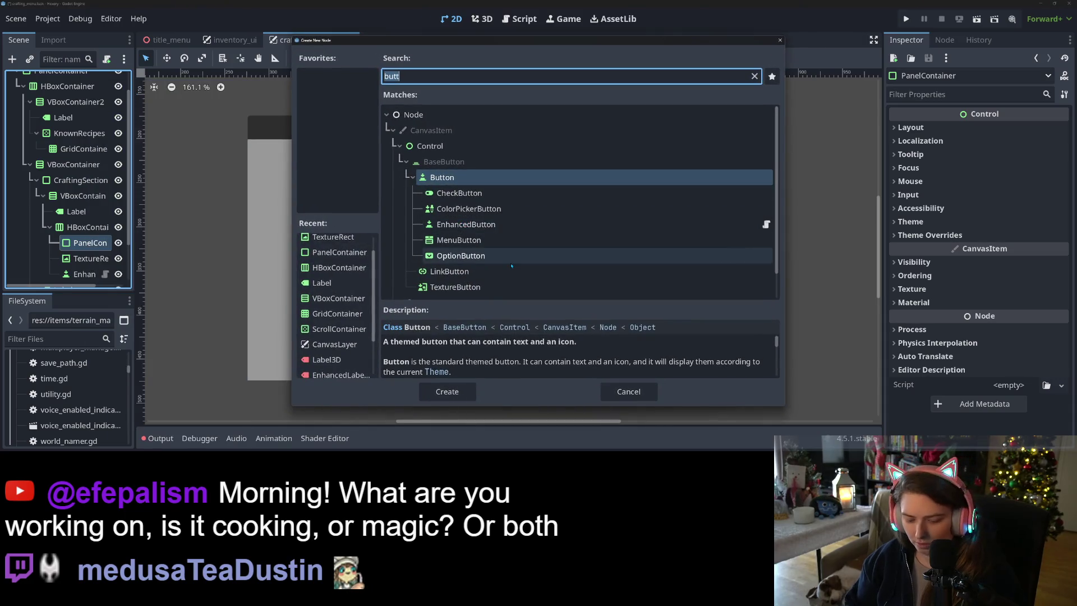
text(grid)
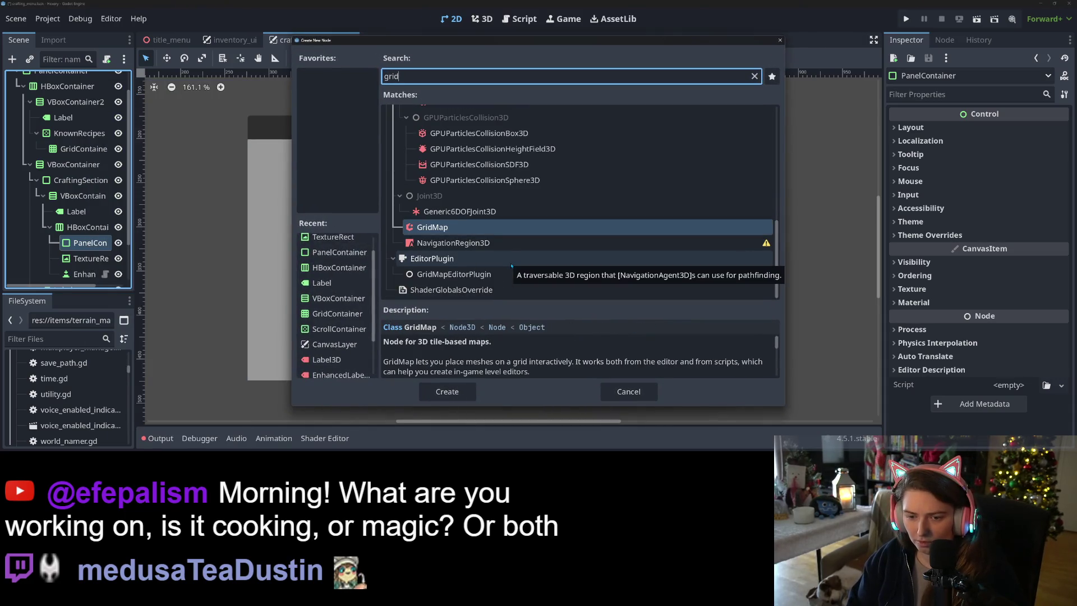
text(c)
key(Return)
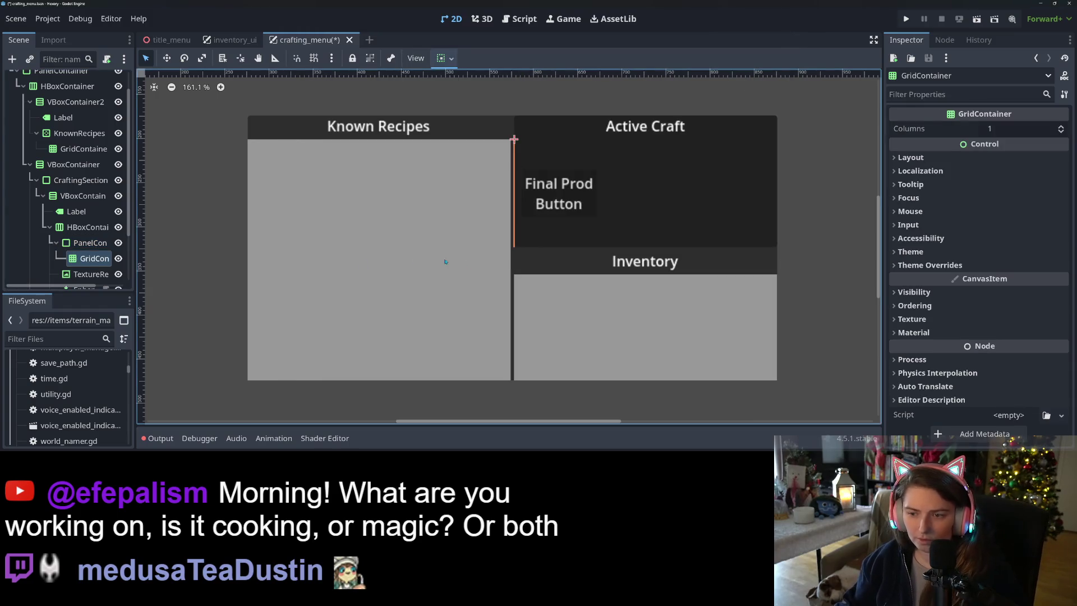
Step: Add a Label as a child of the GridContainer
right_click(90, 258)
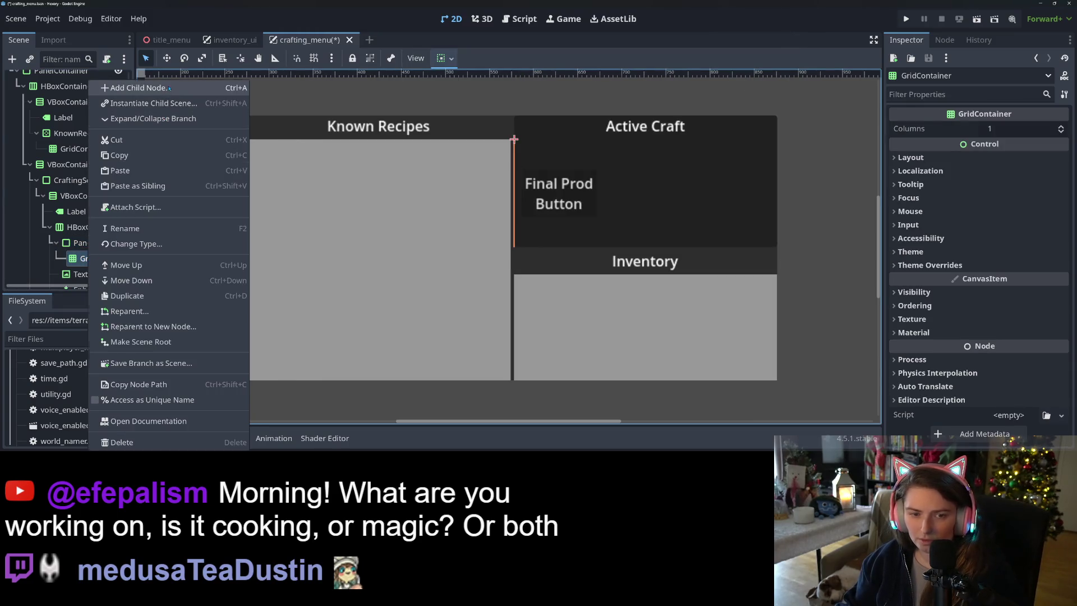
click(135, 87)
text(lab)
key(Return)
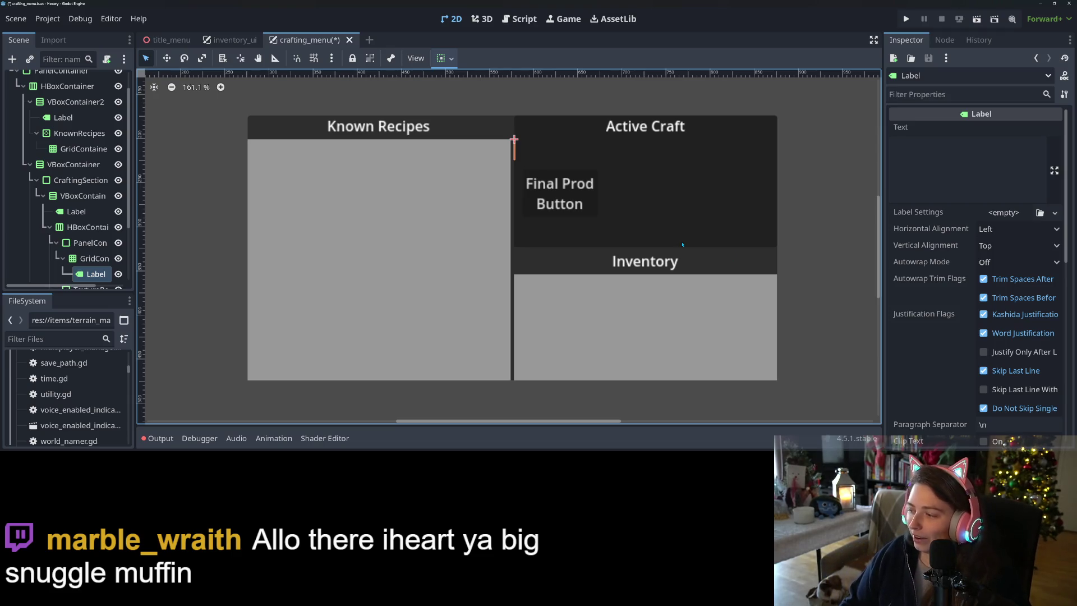
scroll(84, 264, down, 3)
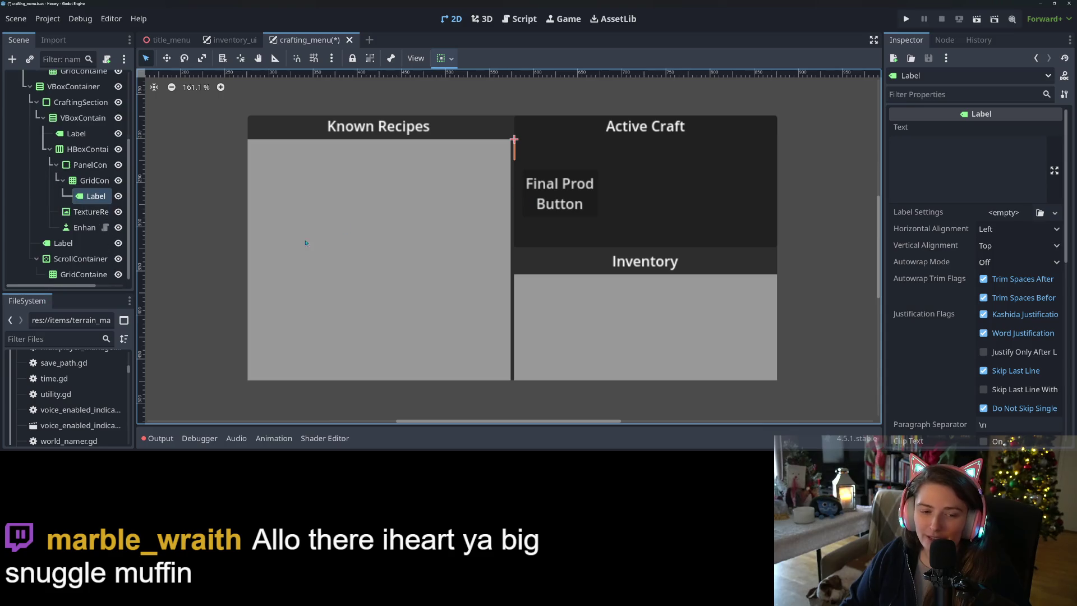
Step: Set the Label text to 'Ingredient' and give the GridContainer 2 columns
click(931, 154)
text(I)
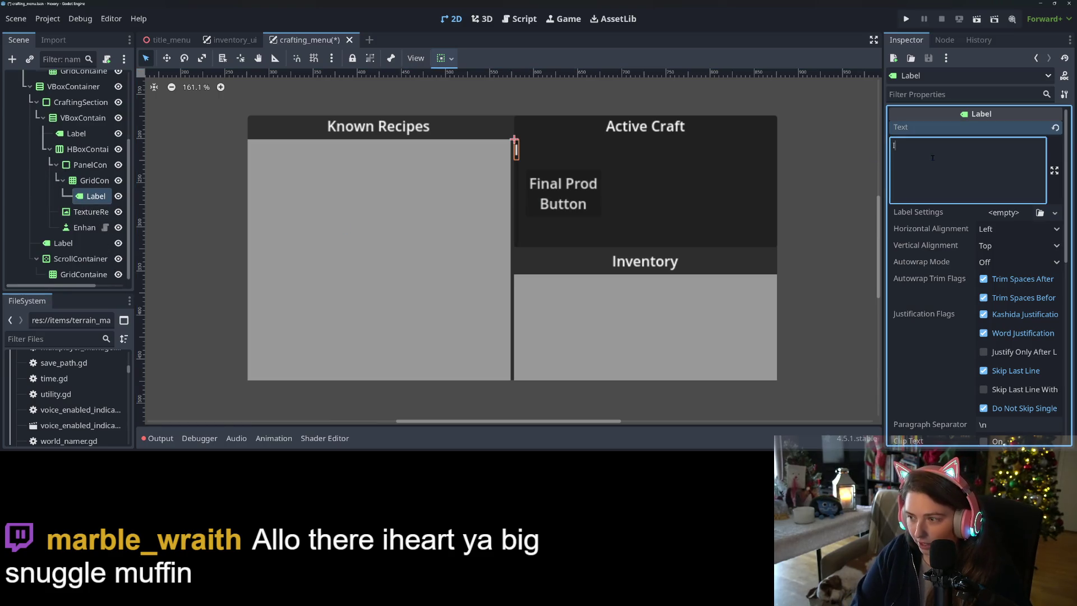
text(ngrediente)
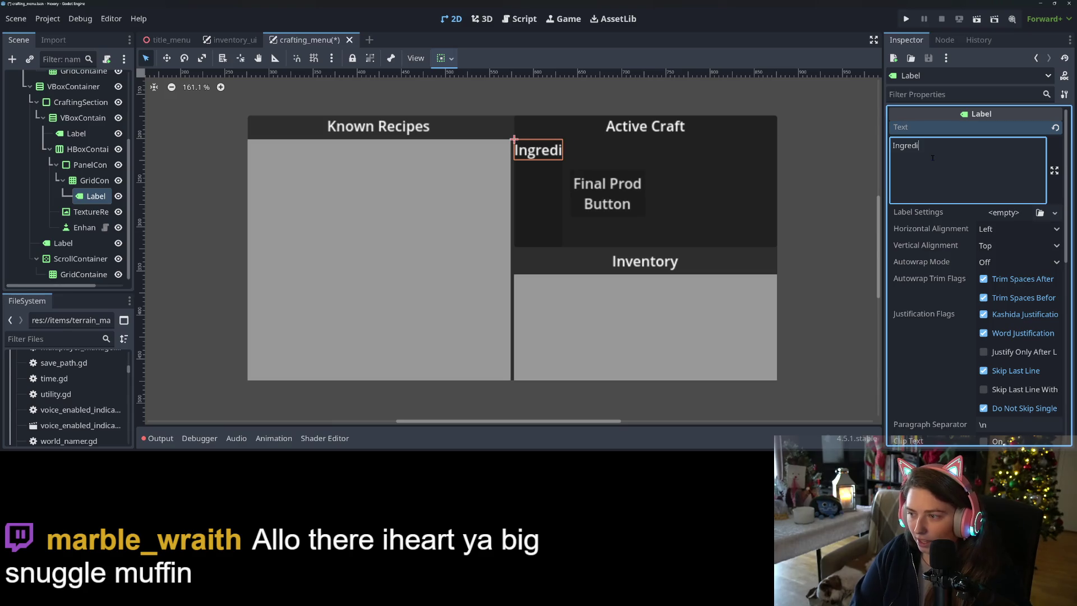
key(BackSpace)
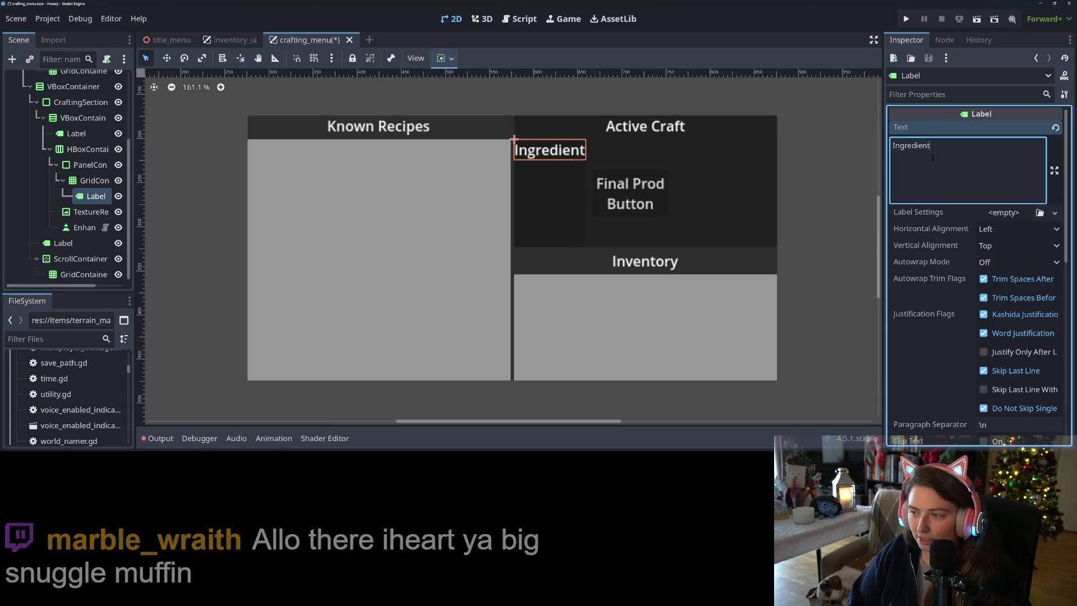
click(94, 180)
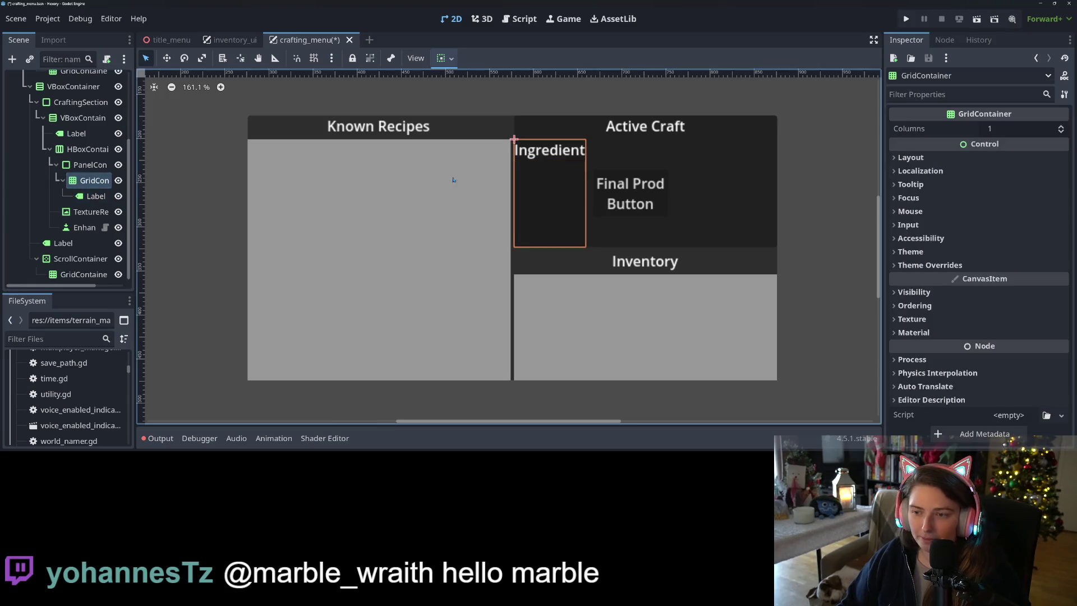
text(2)
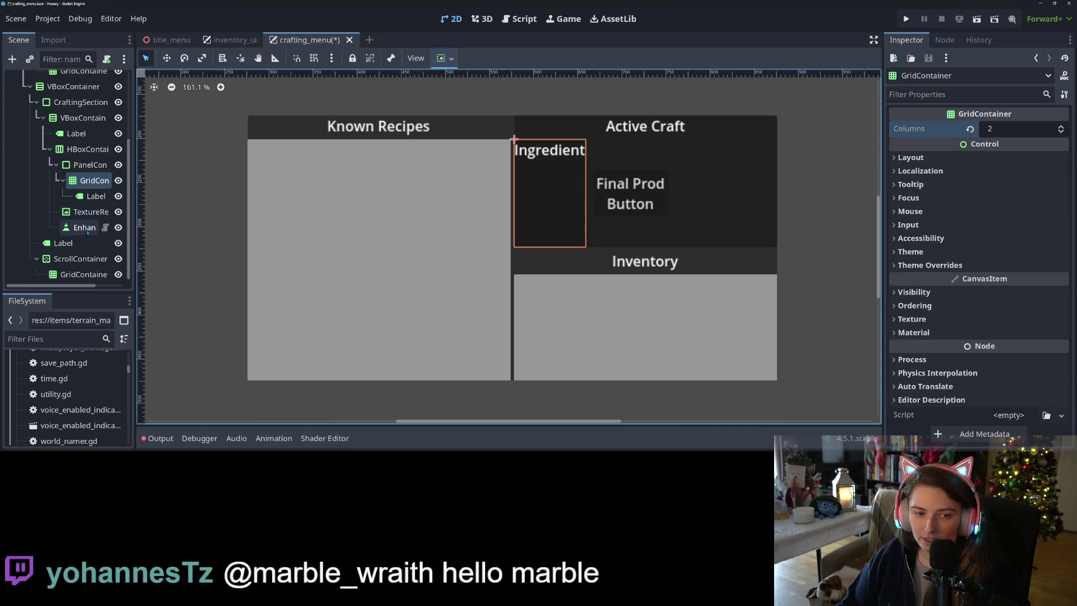
Step: Shorten the Label text to 'Ingr'
click(95, 196)
drag(930, 147, 904, 149)
key(BackSpace)
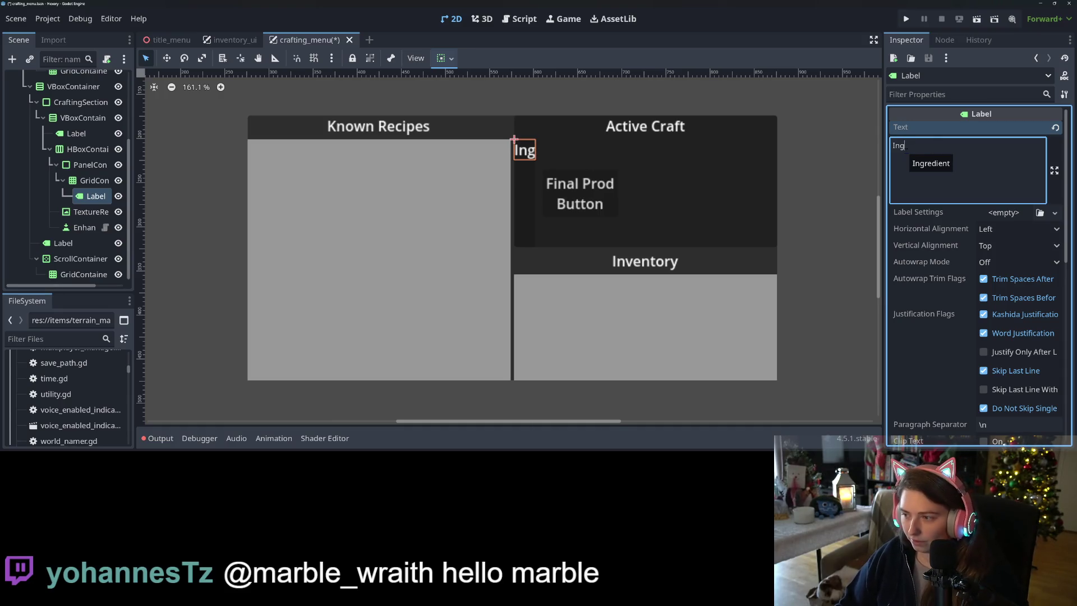
text(r)
click(96, 196)
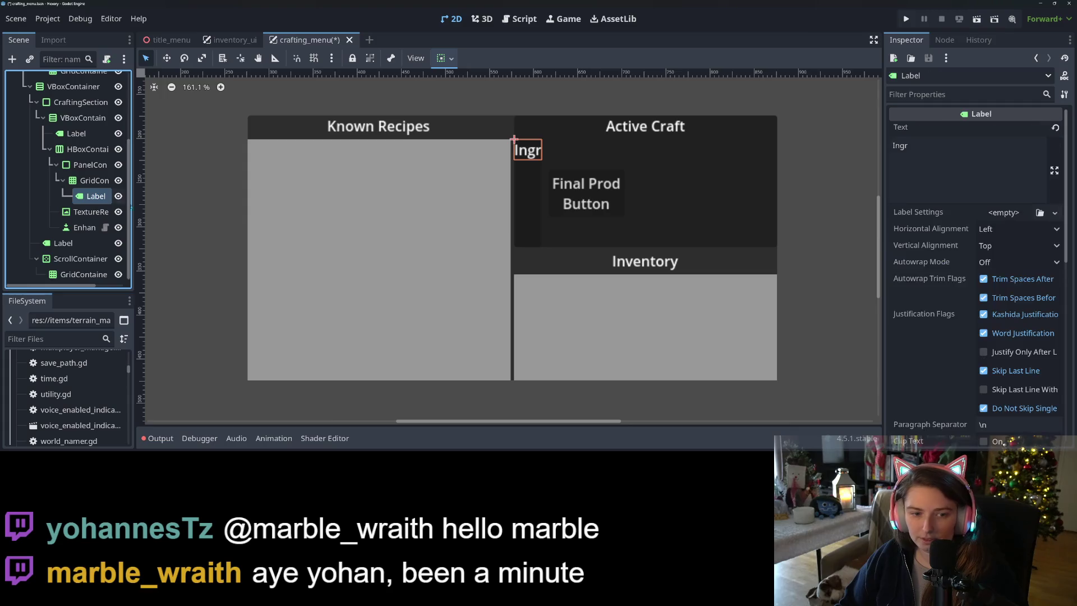
Step: Duplicate the Ingr label with Ctrl+D to fill the grid with eight labels
key(ctrl+d)
key(ctrl+d)
key(ctrl+d)
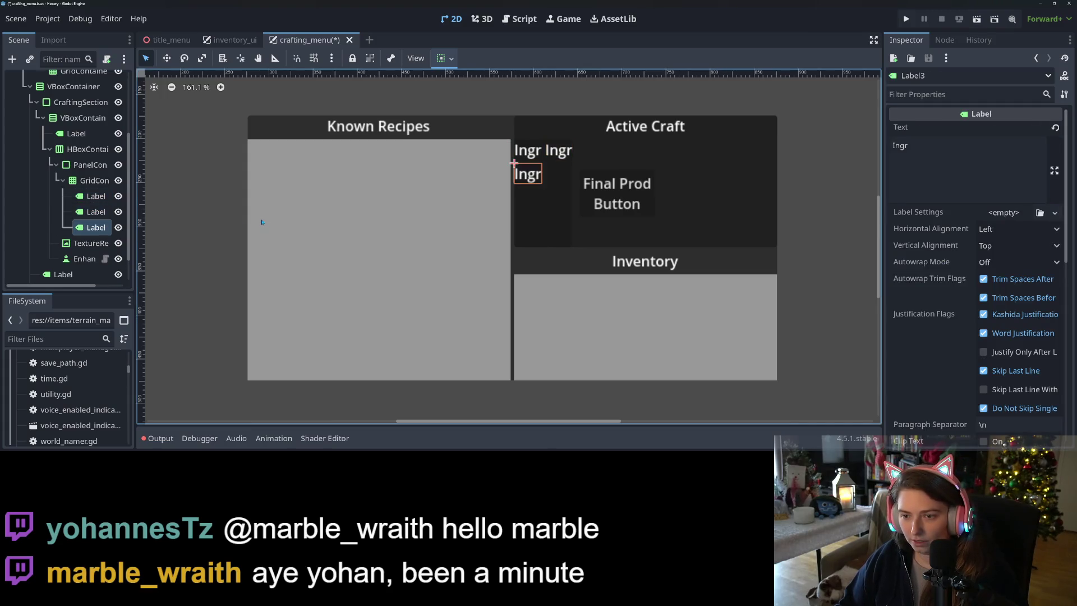
key(ctrl+d)
key(ctrl+d)
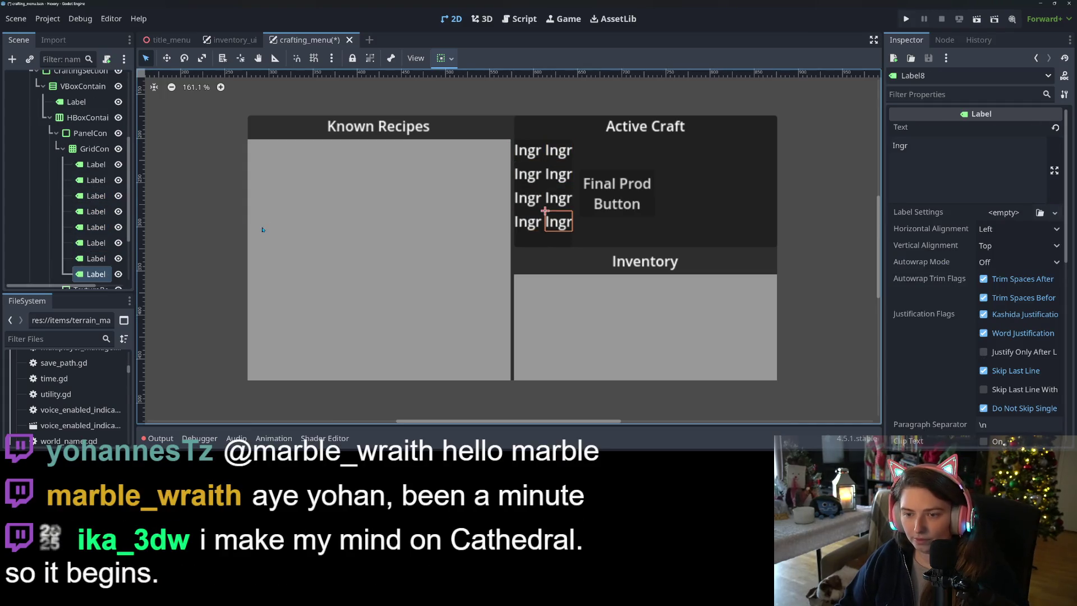
click(63, 149)
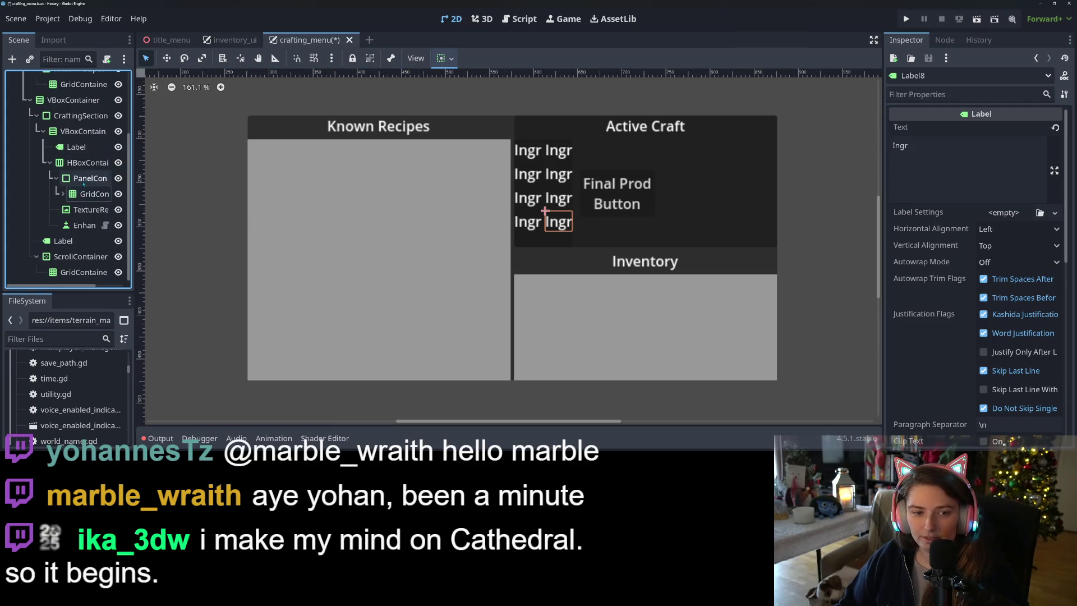
click(84, 215)
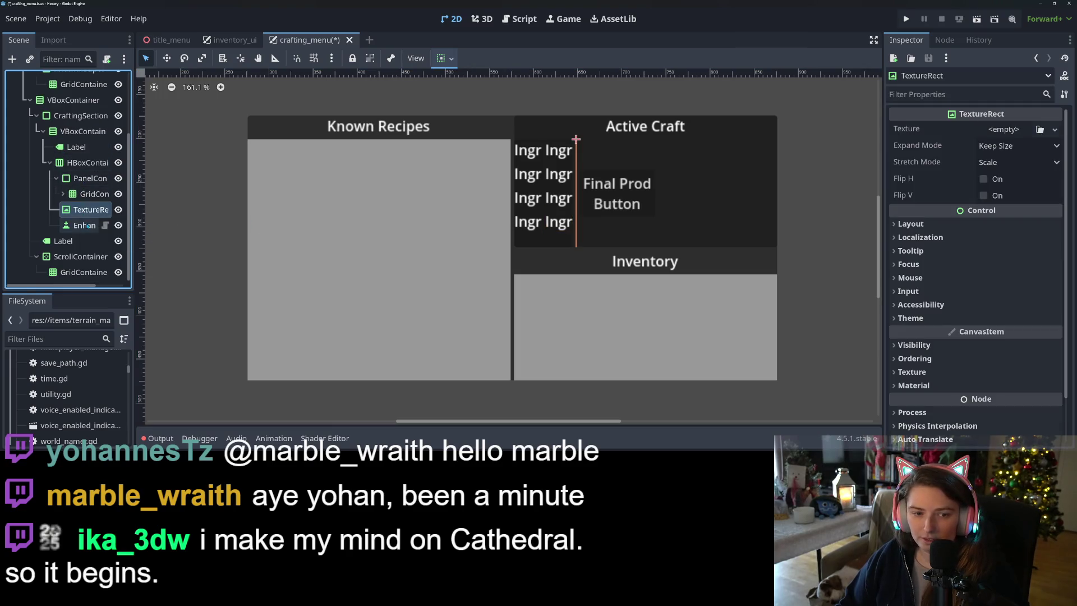
Step: Assign icon_play_light as the TextureRect's texture and set Expand Mode to Fit Height
click(1039, 129)
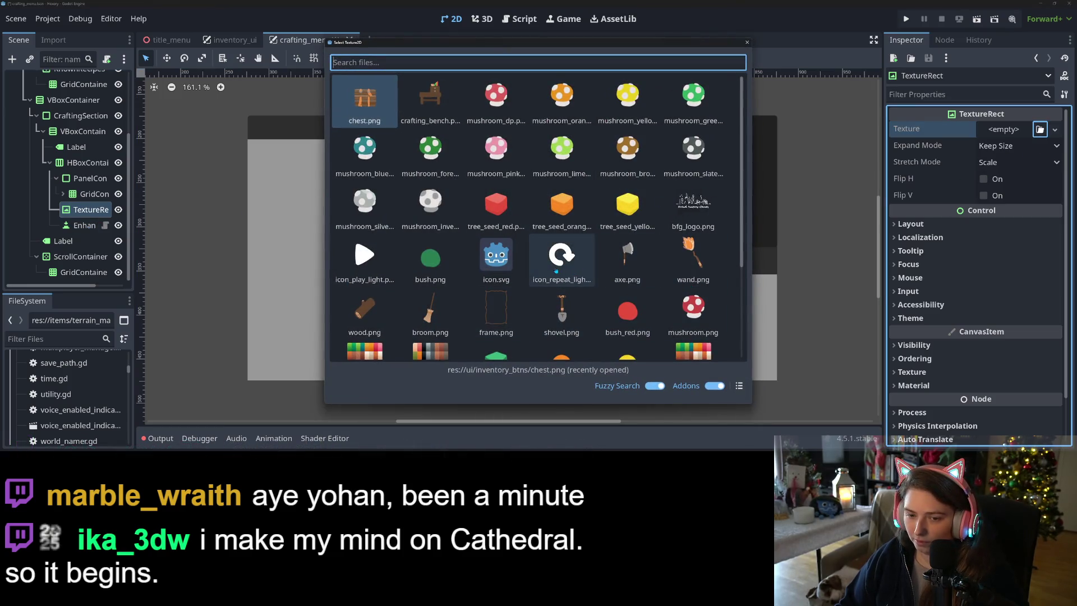
click(395, 269)
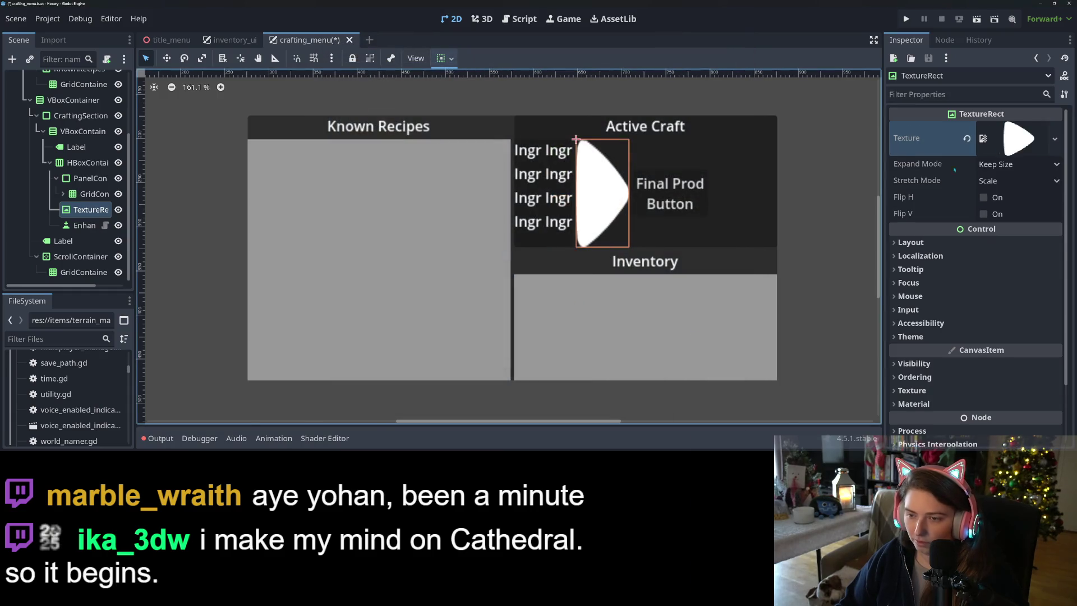
click(996, 164)
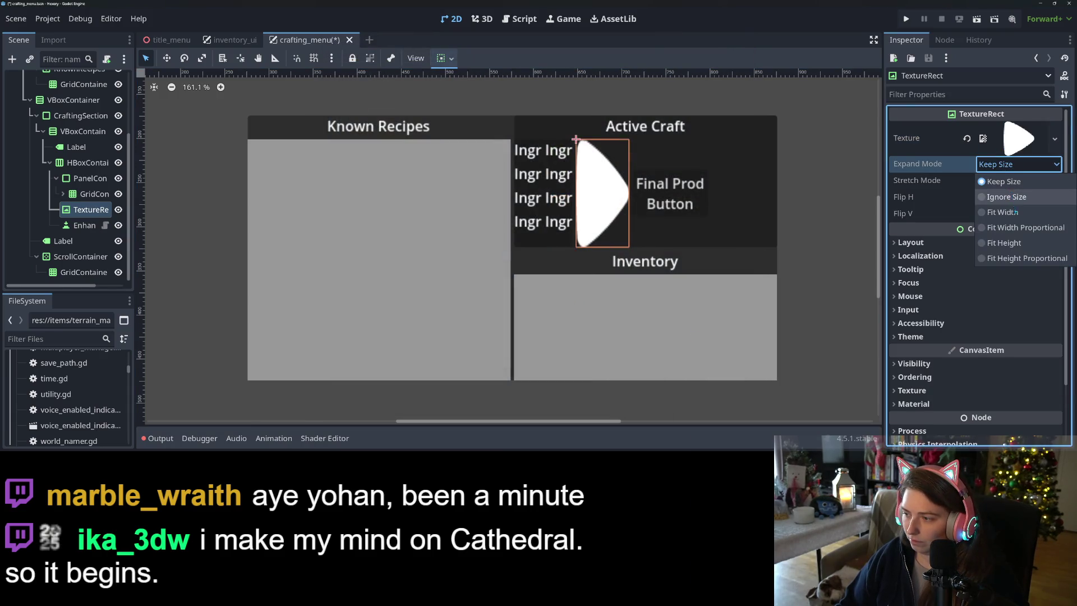
click(1016, 214)
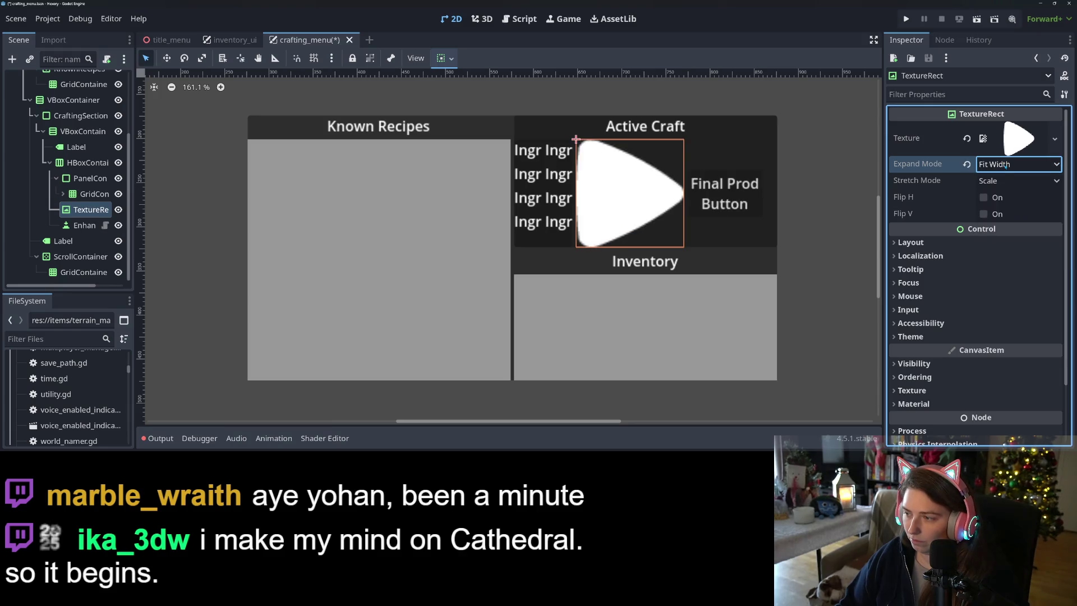
click(990, 165)
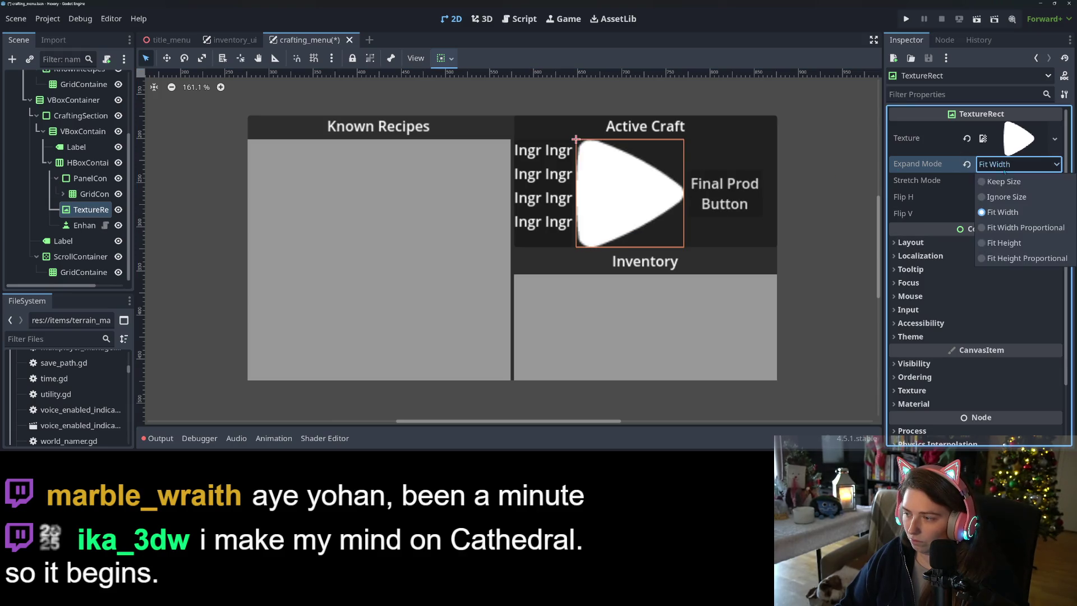
click(1004, 243)
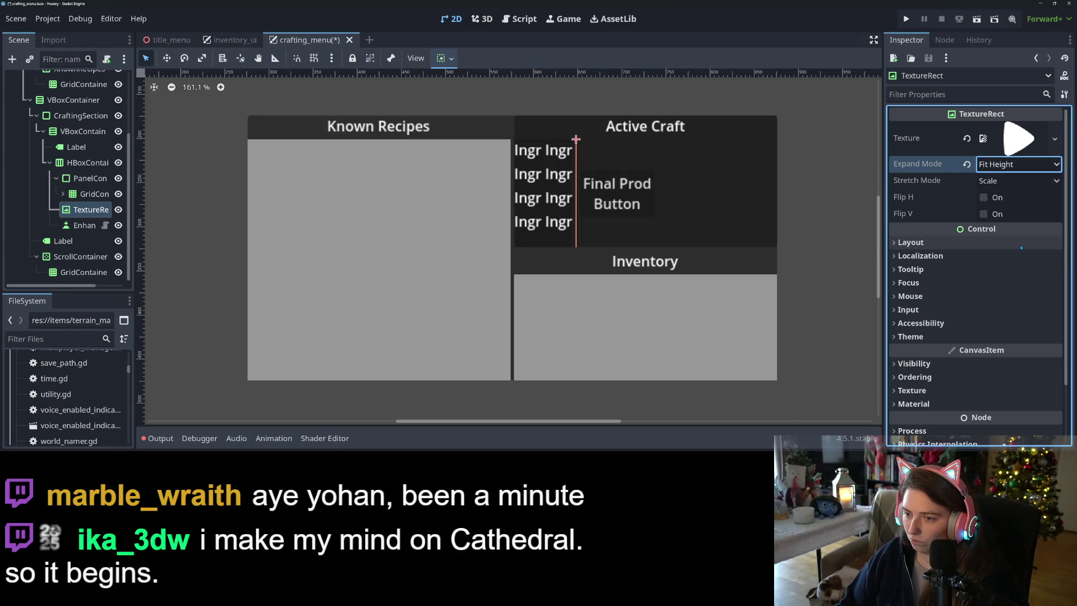
Step: Toggle the texture's horizontal Expand on and back off in container sizing
click(451, 59)
click(503, 114)
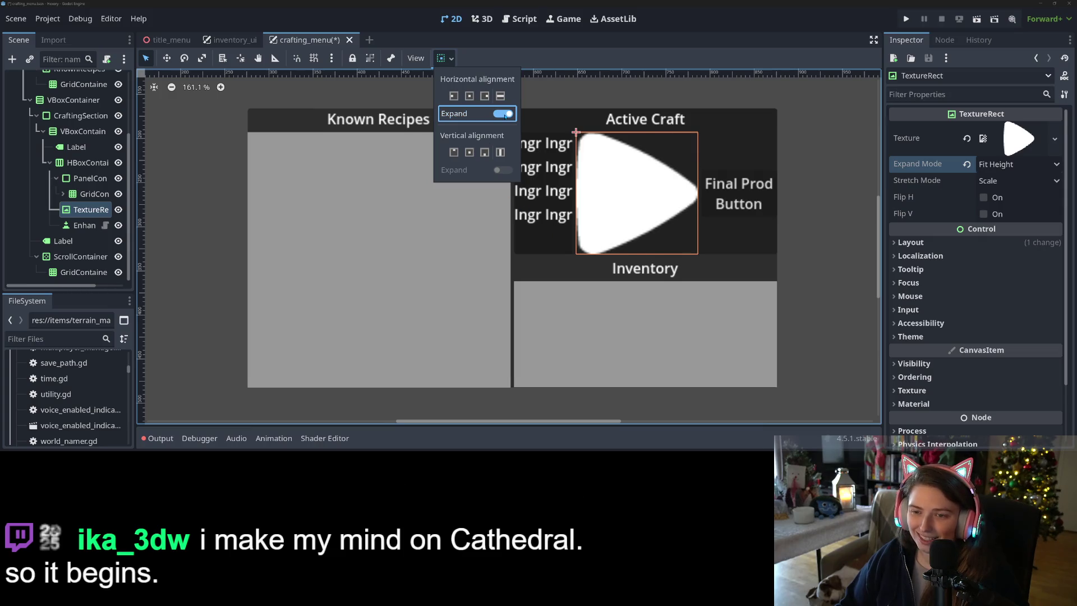
click(504, 114)
click(948, 243)
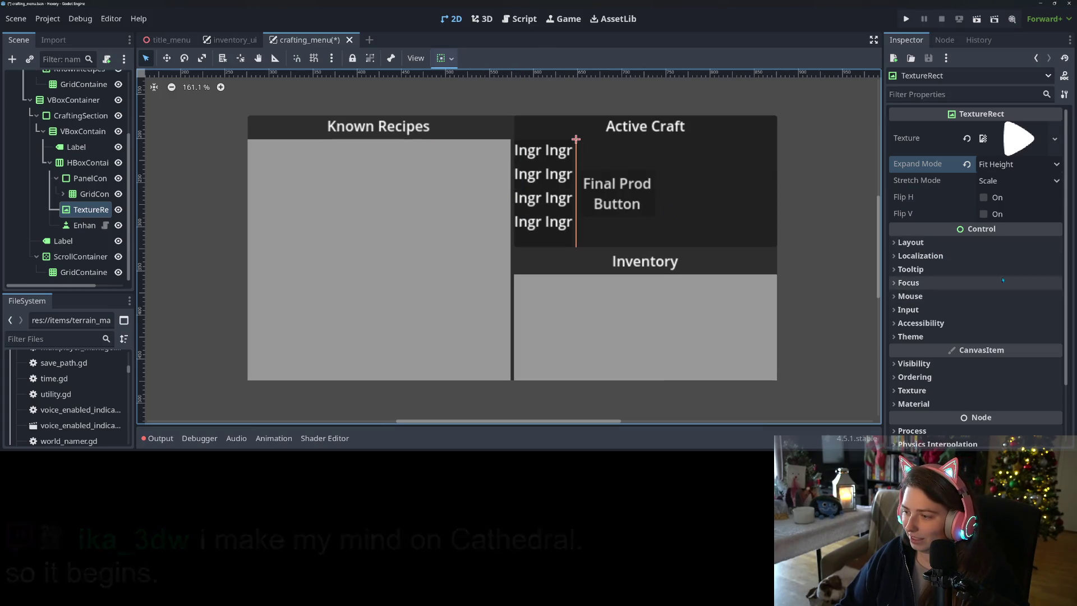
click(937, 244)
Step: Set the TextureRect's Custom Minimum Size to 60×60
click(1015, 297)
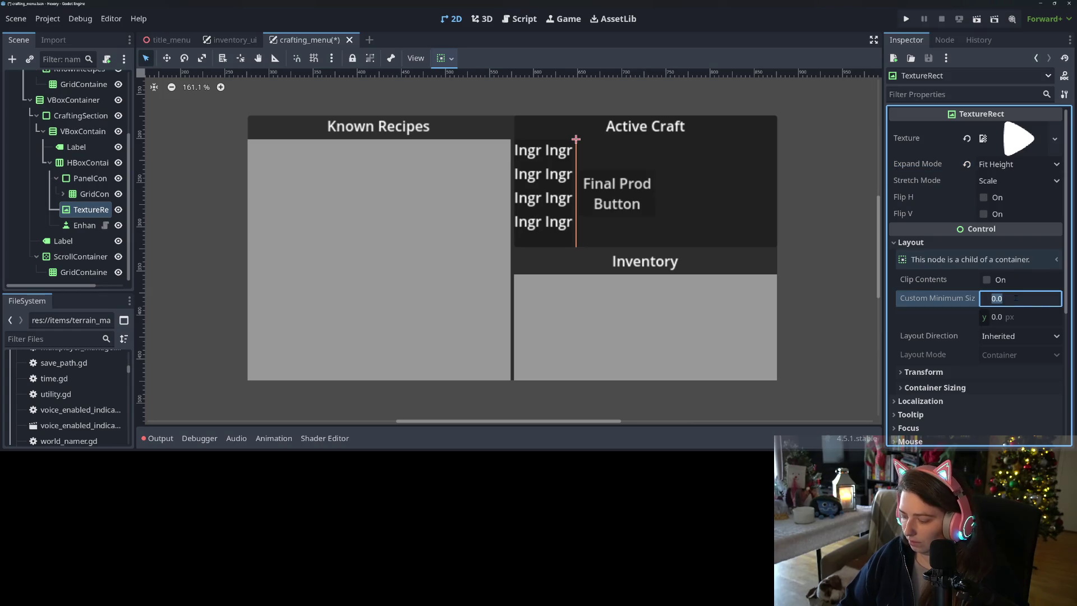
text(60)
key(Tab)
text(6)
key(Return)
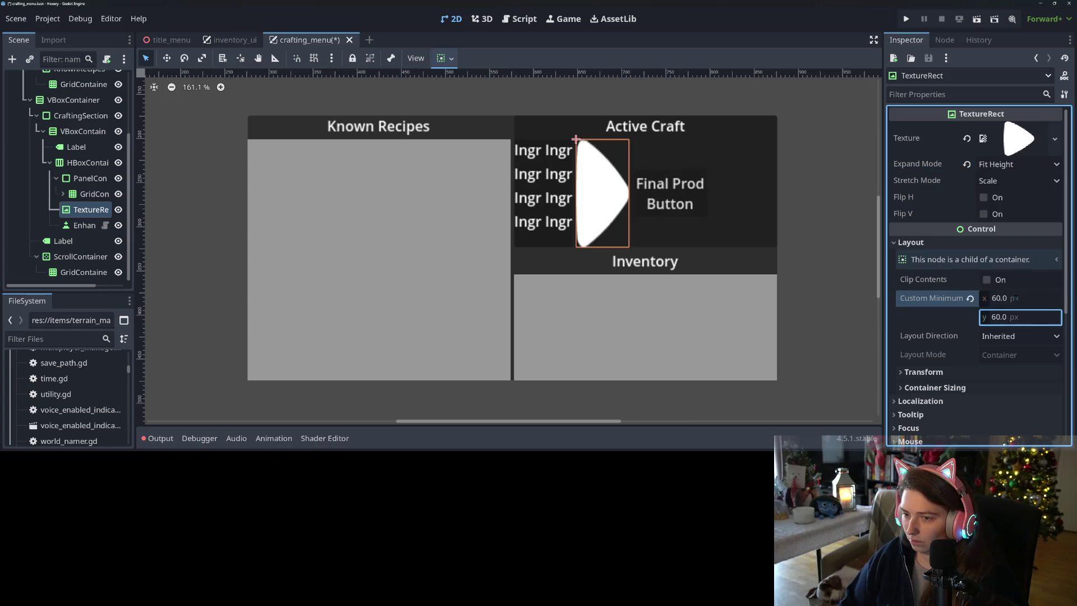
Step: Set Stretch Mode to Keep Aspect and Expand Mode to Ignore Size
click(1024, 166)
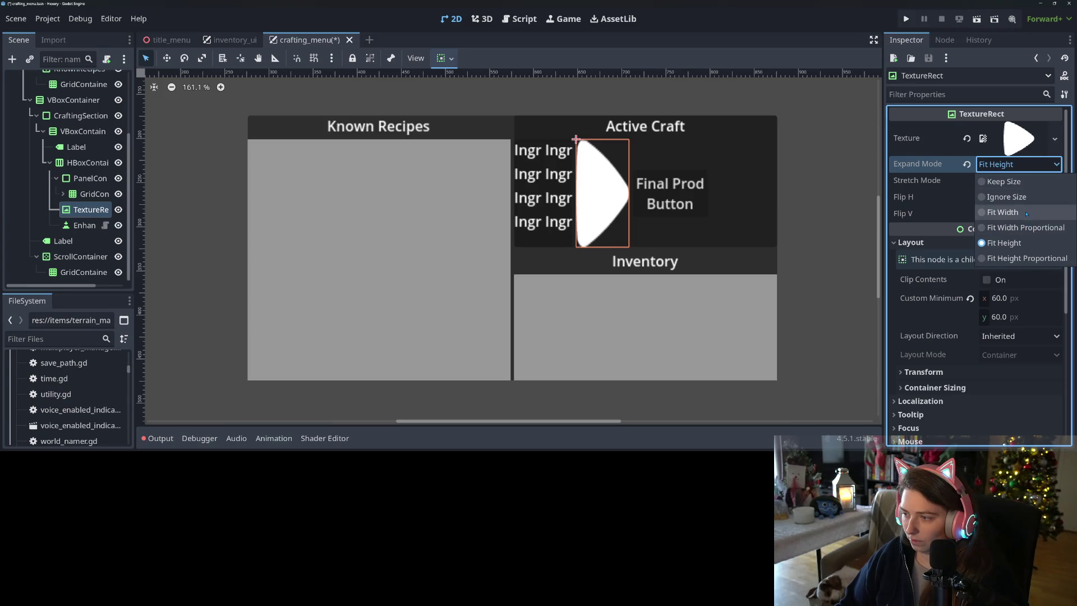
click(1002, 212)
click(1021, 165)
click(1009, 227)
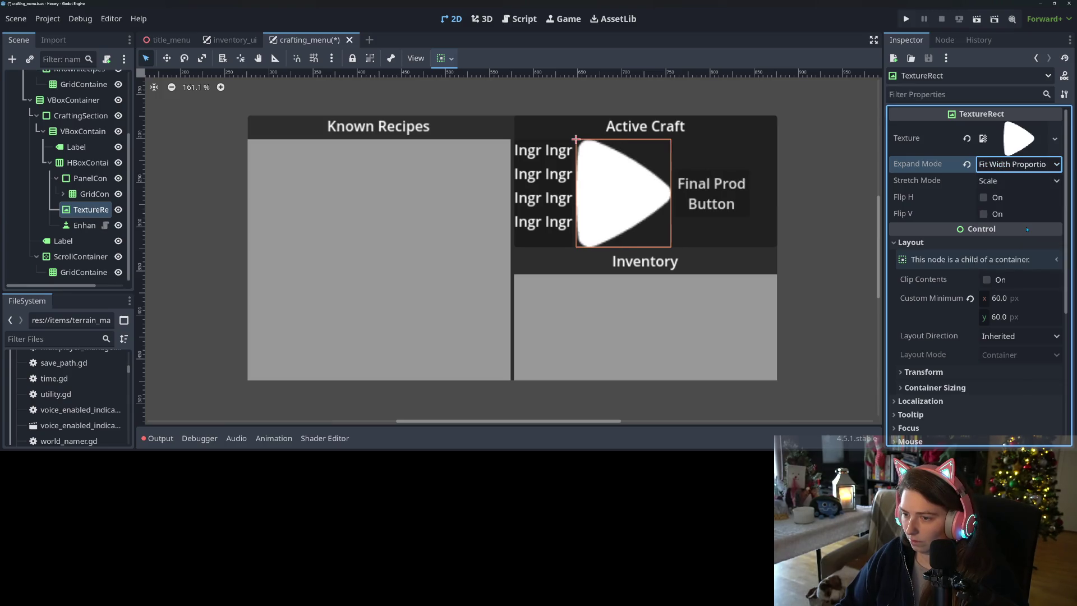
click(987, 182)
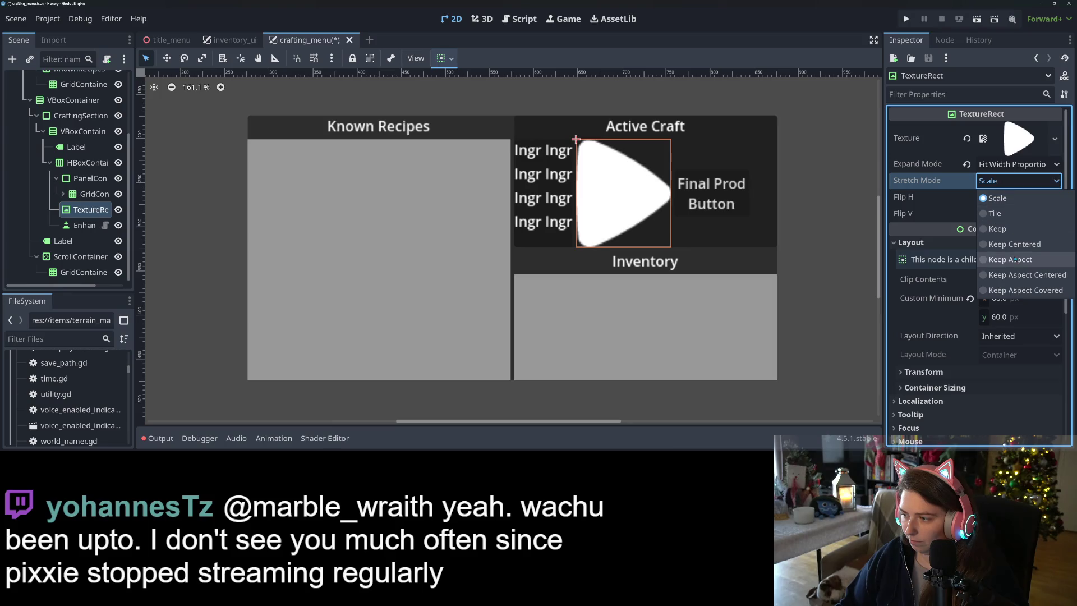
click(1025, 261)
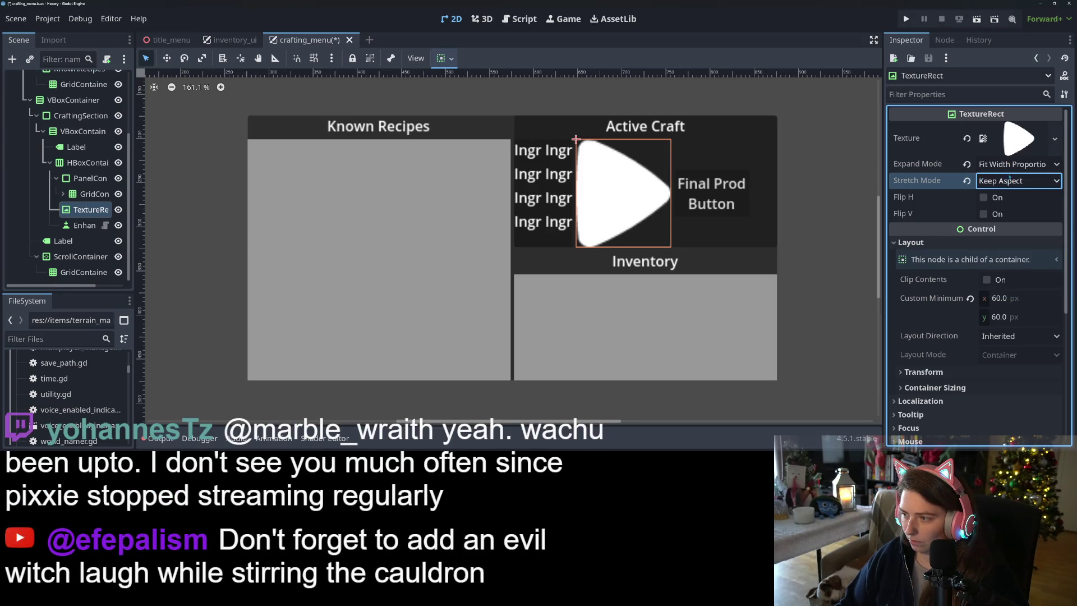
click(1013, 164)
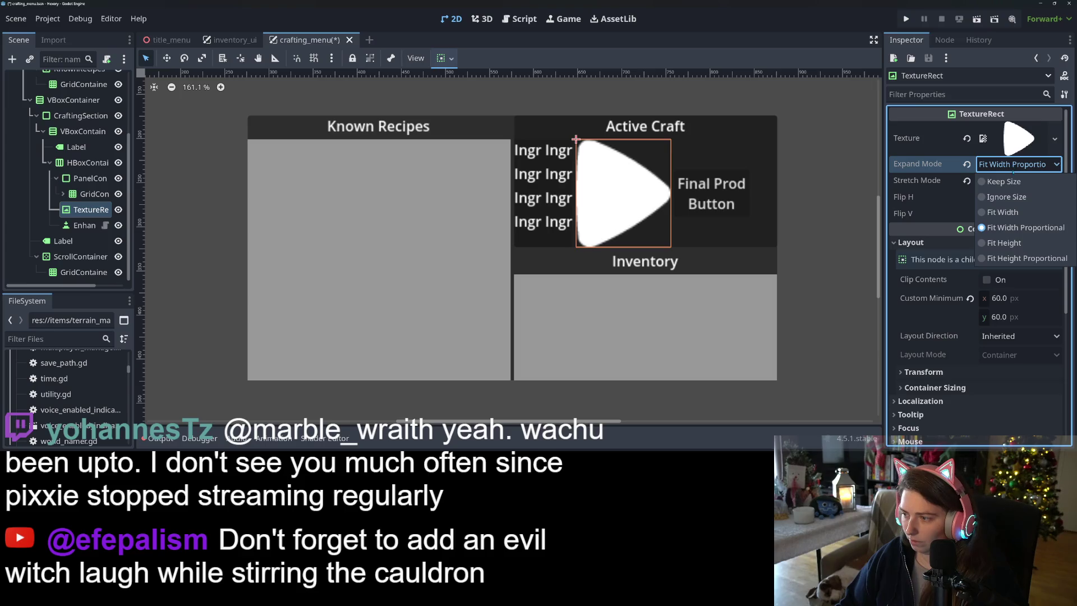
click(1022, 197)
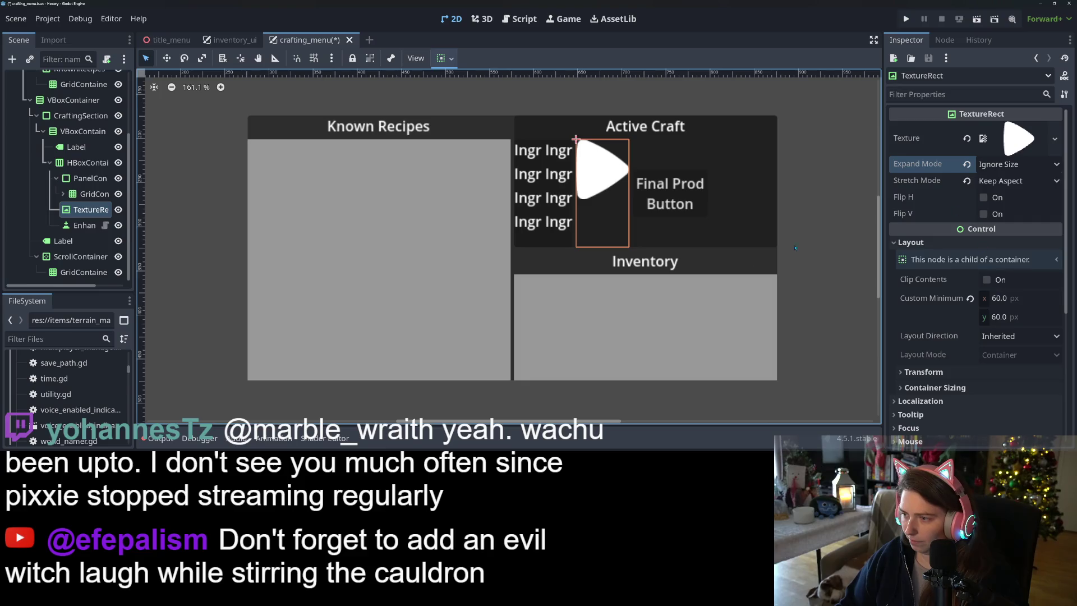
Step: Centre the play-icon texture vertically in the Active Craft row
click(444, 57)
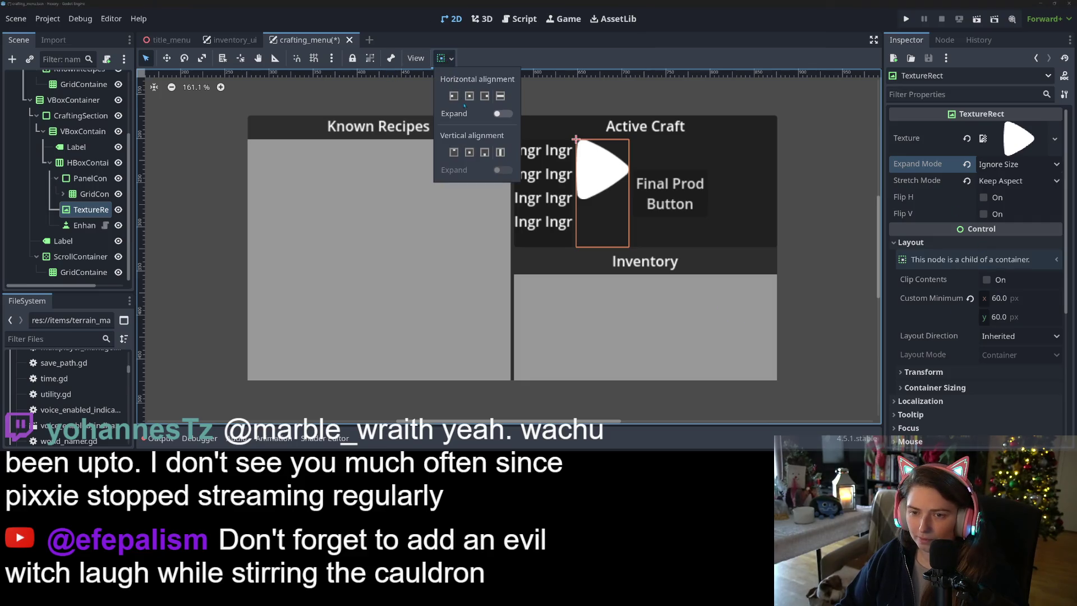
click(469, 152)
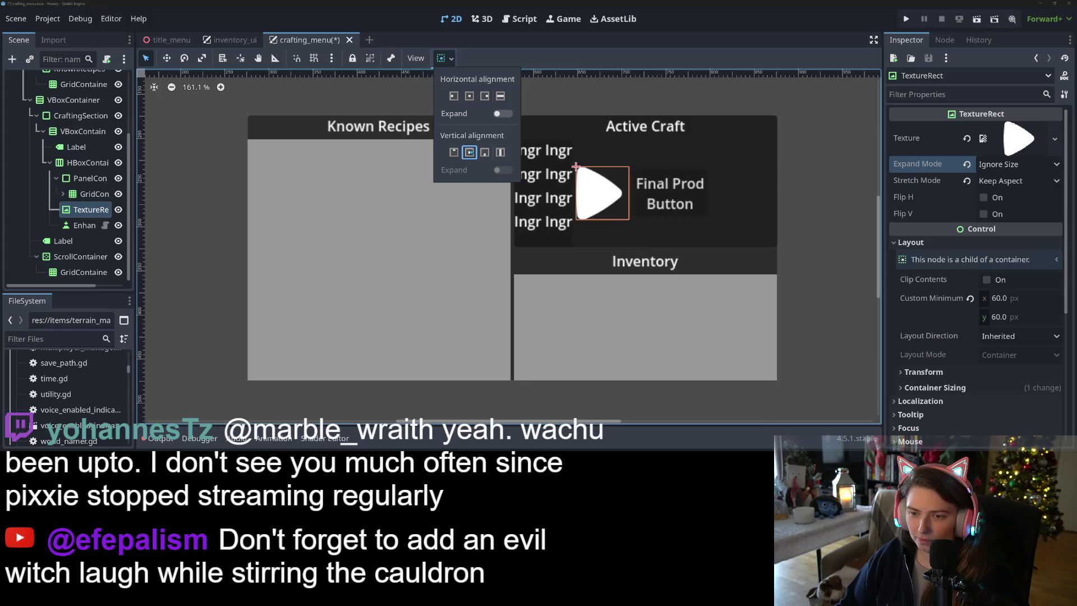
click(846, 267)
click(692, 244)
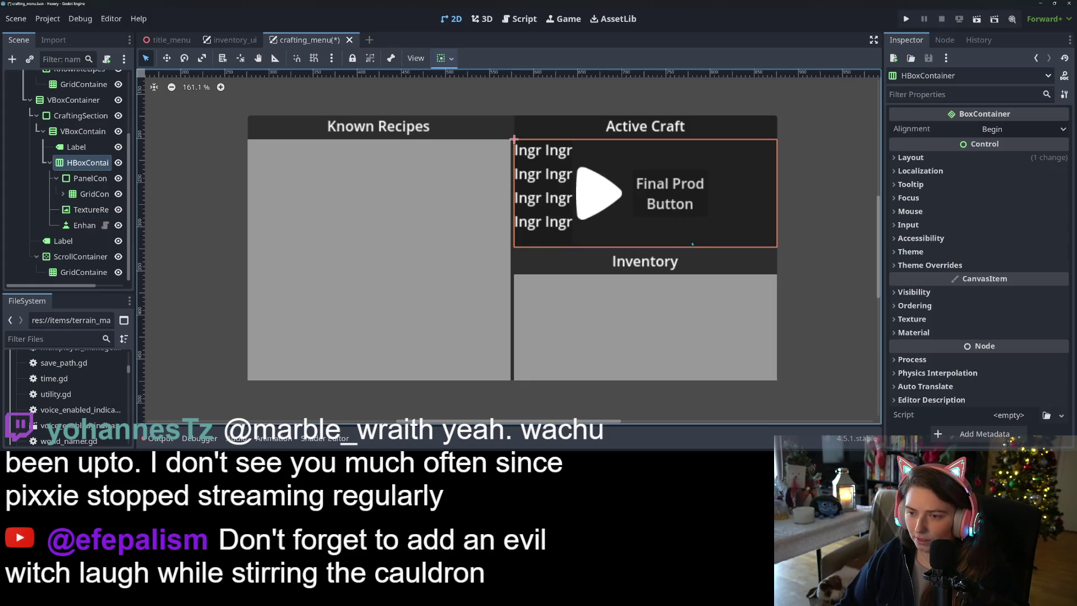
Step: Set the Active Craft HBoxContainer's Alignment to Center
click(561, 235)
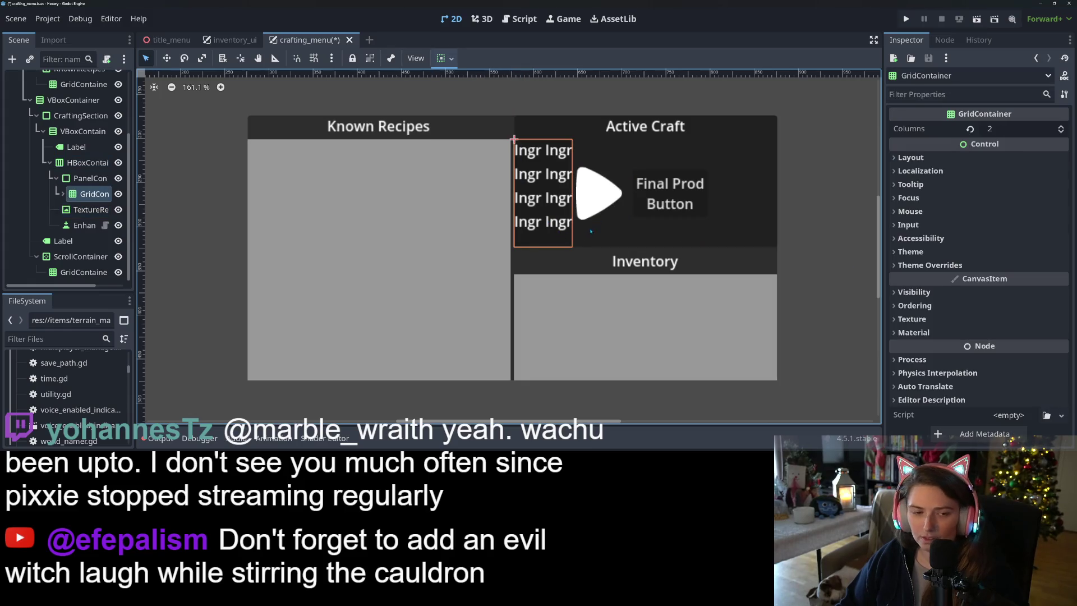
click(87, 162)
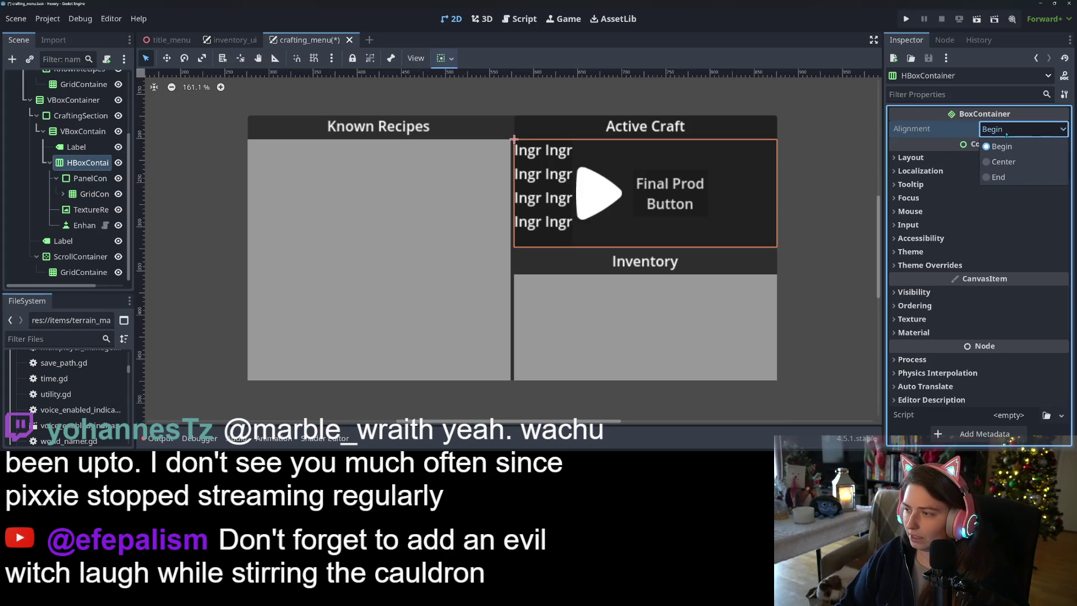
click(1022, 129)
click(1007, 162)
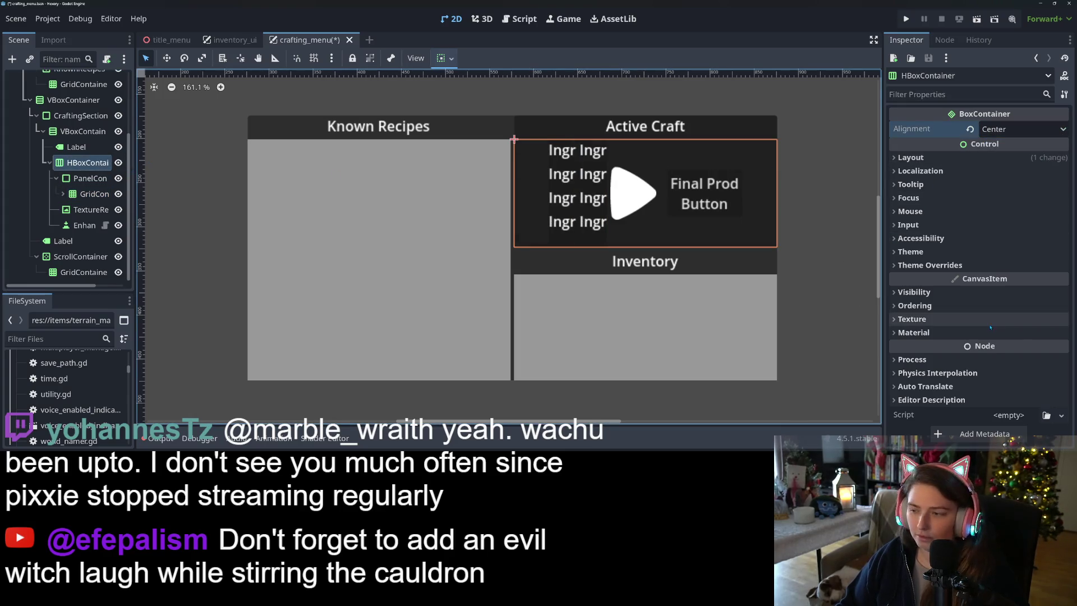
Step: Enable the row's Separation constant override and set it to 20
click(970, 268)
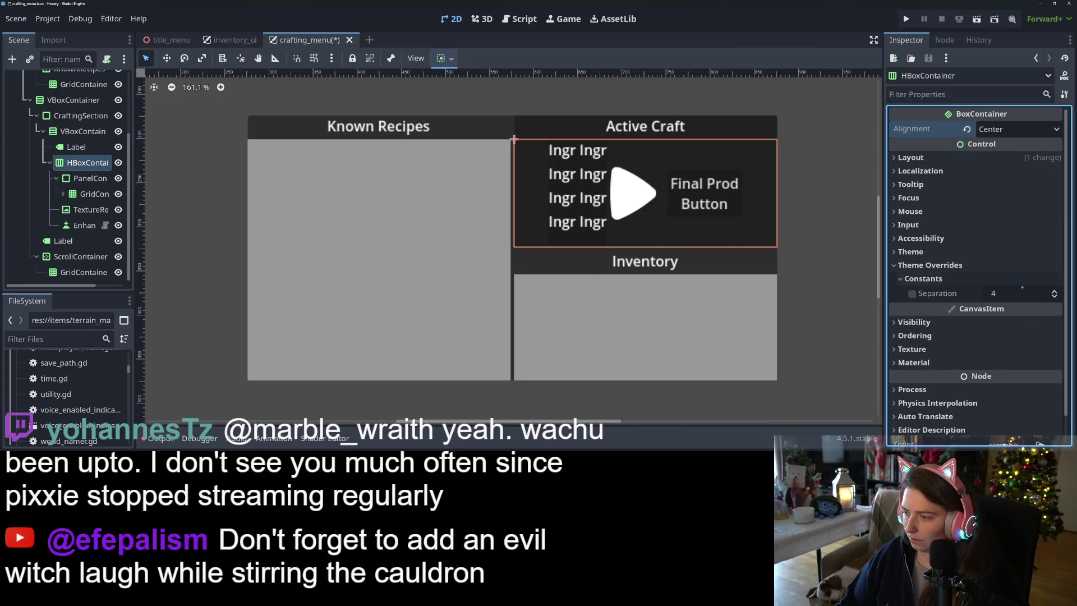
click(1015, 294)
text(20)
key(Return)
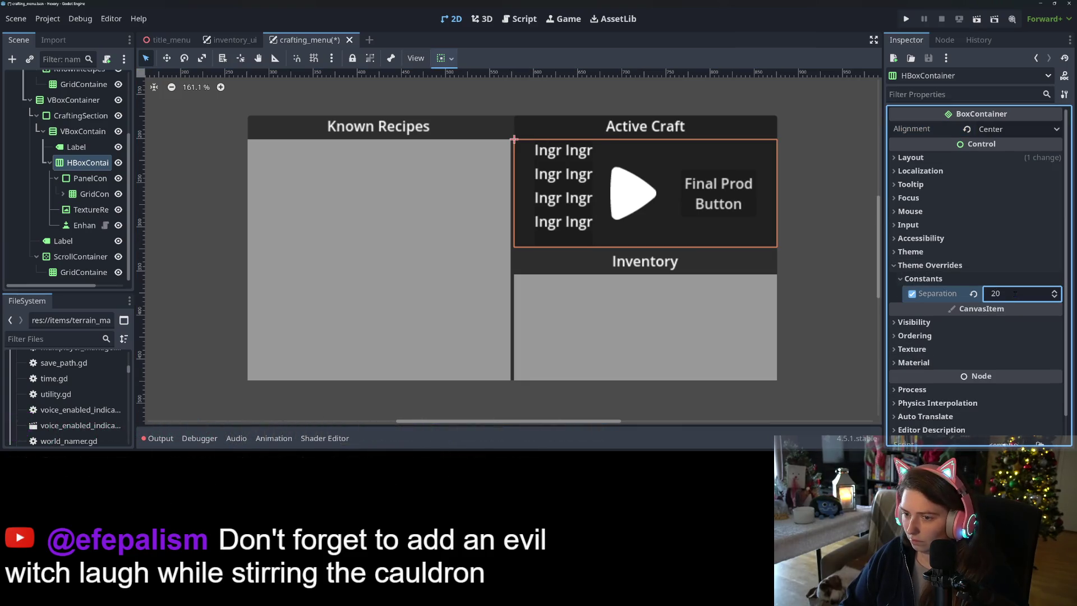
Step: Inspect the Ingr labels and the Final Prod button in the canvas
click(548, 151)
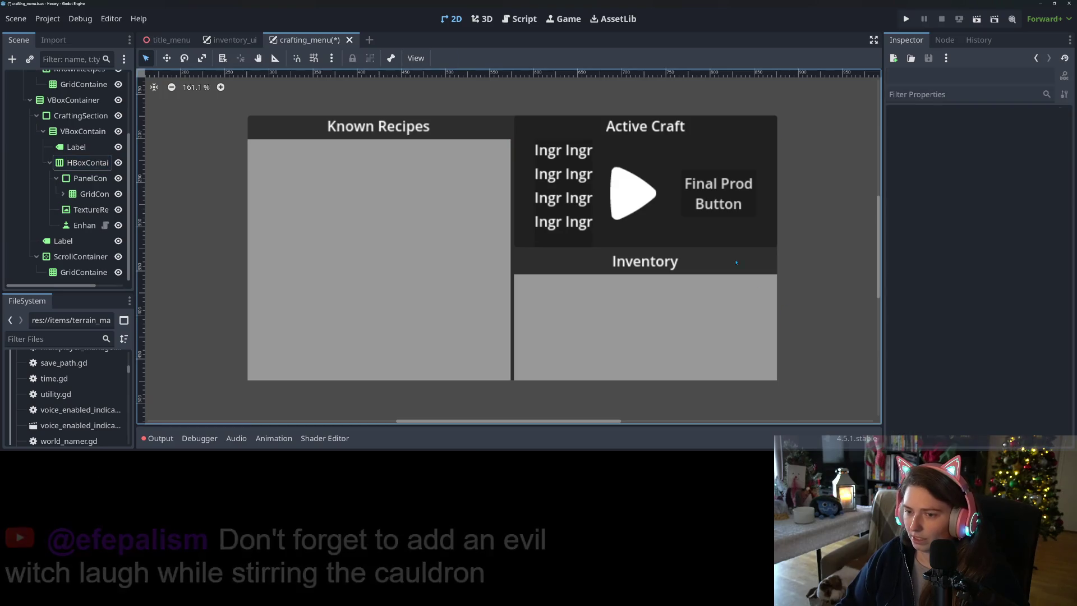
click(577, 150)
click(547, 174)
click(563, 186)
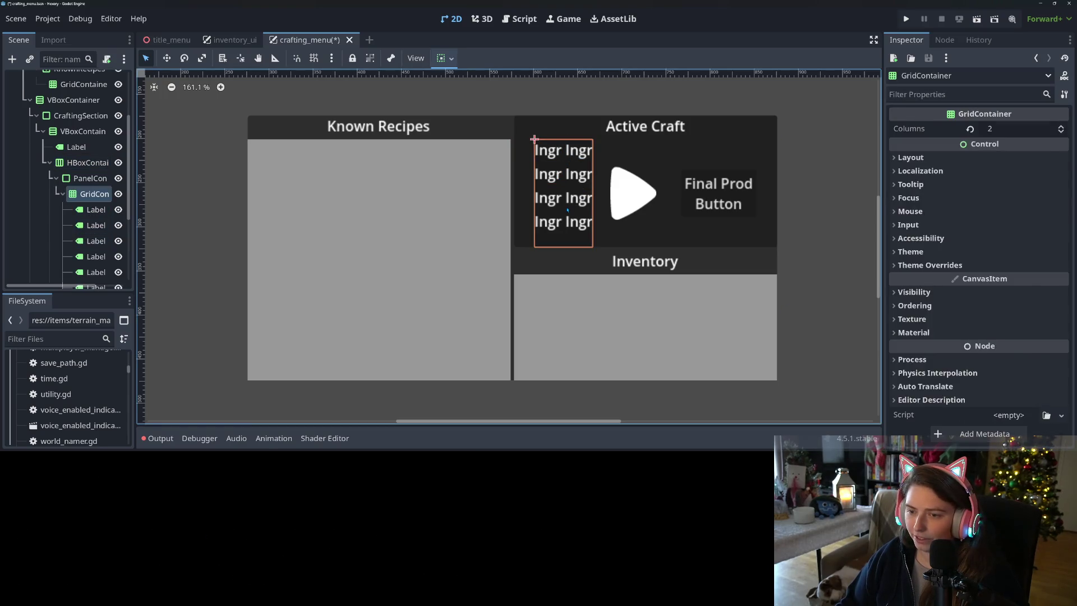
click(579, 197)
click(740, 191)
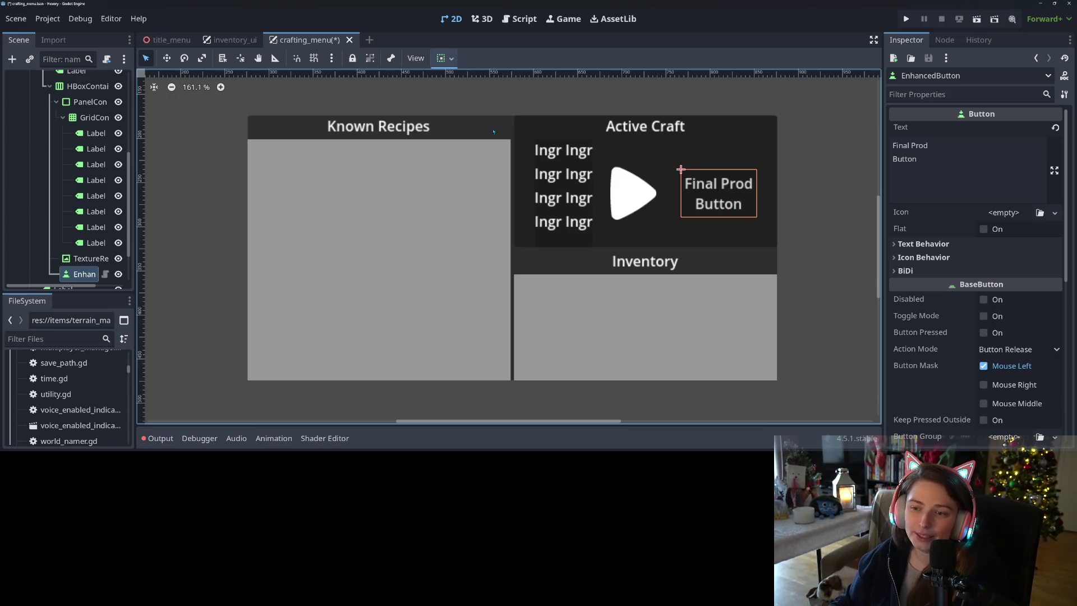
click(563, 185)
Step: Give the ingredient grid and its surrounding panel vertical Center container alignment
click(445, 58)
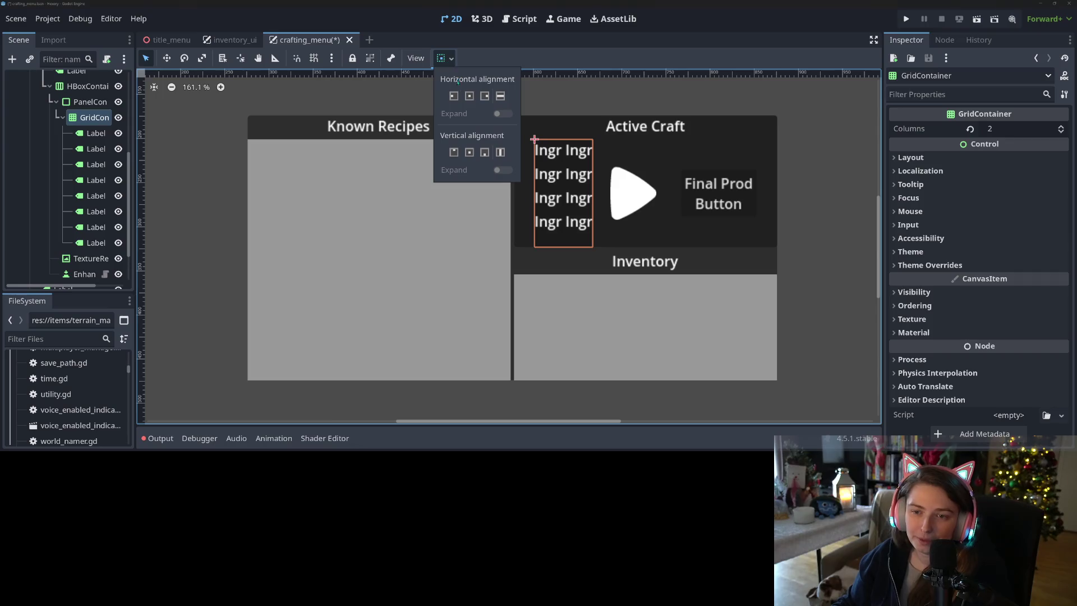
click(470, 96)
click(470, 152)
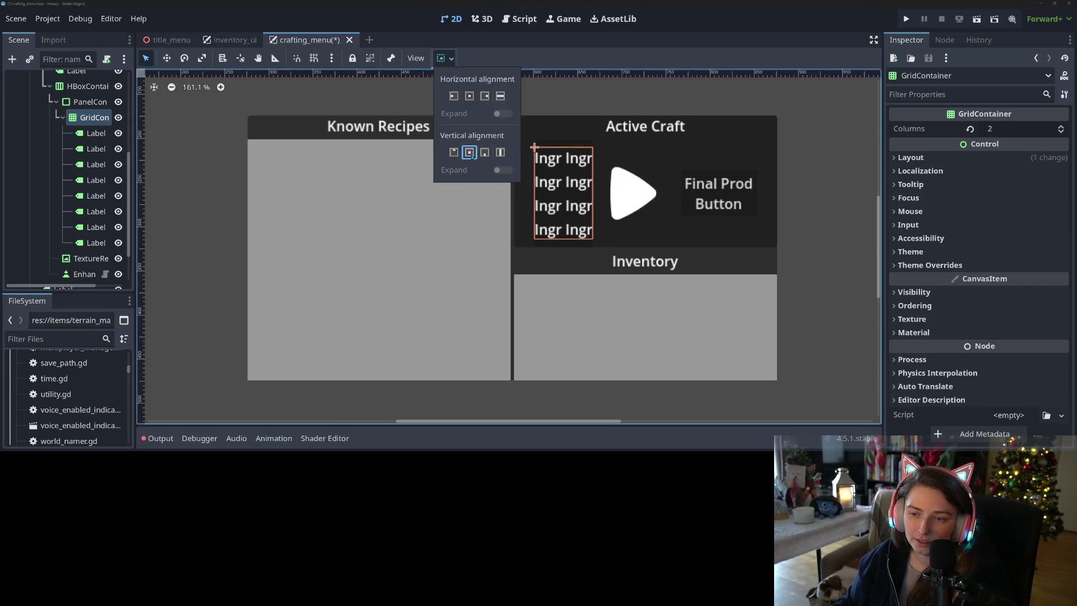
click(854, 254)
click(854, 254)
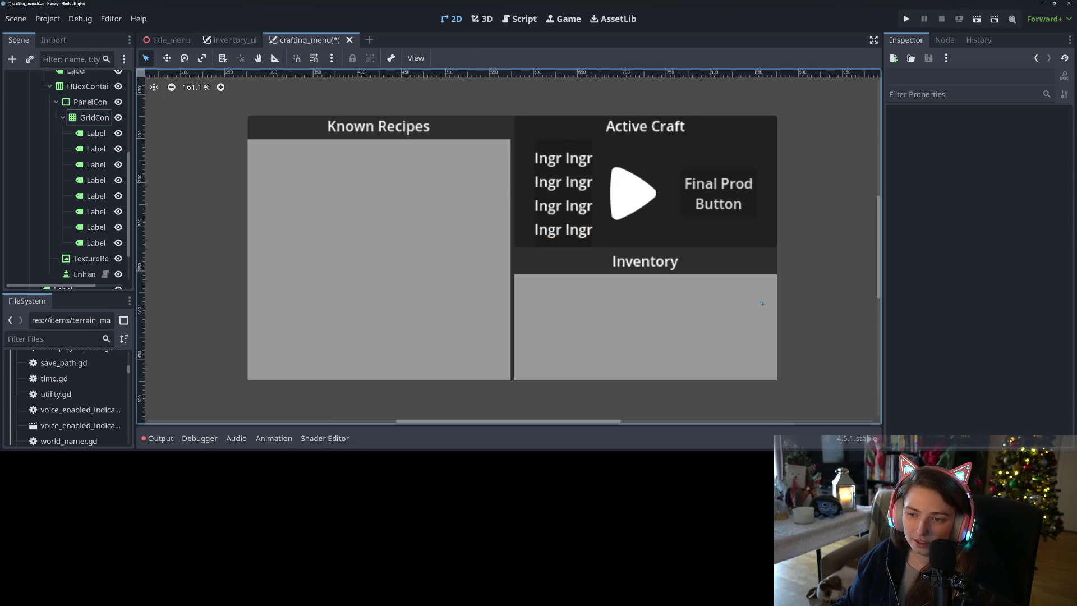
click(555, 157)
click(563, 144)
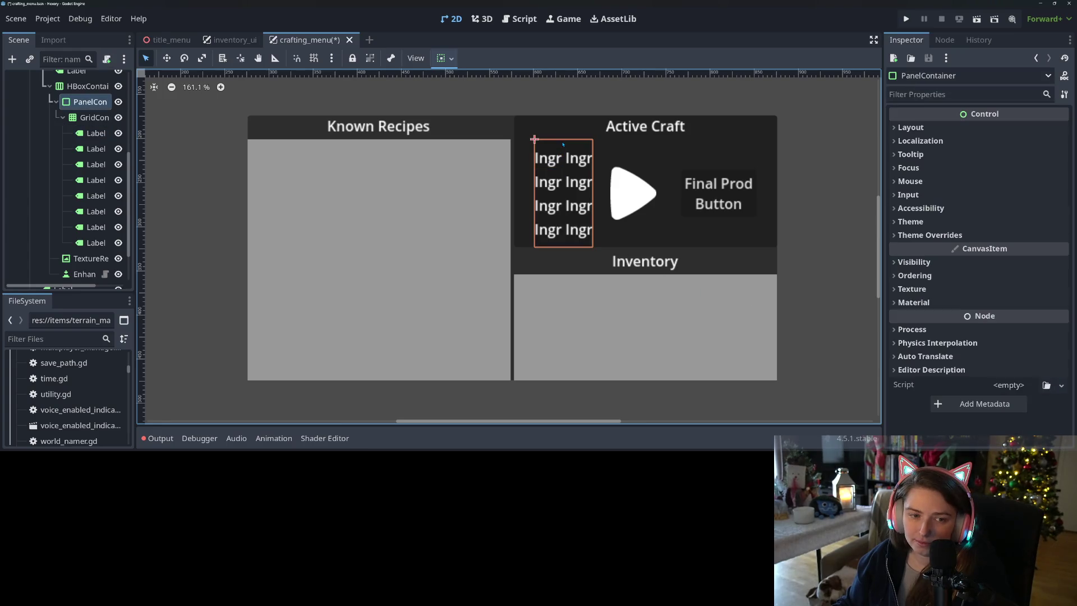
click(451, 59)
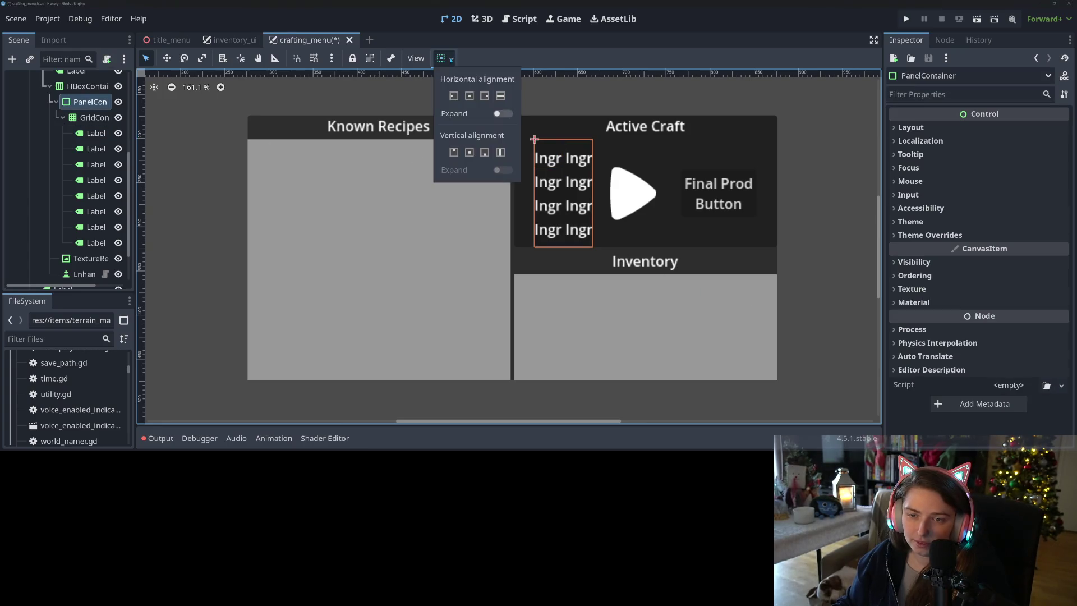
click(469, 153)
click(831, 250)
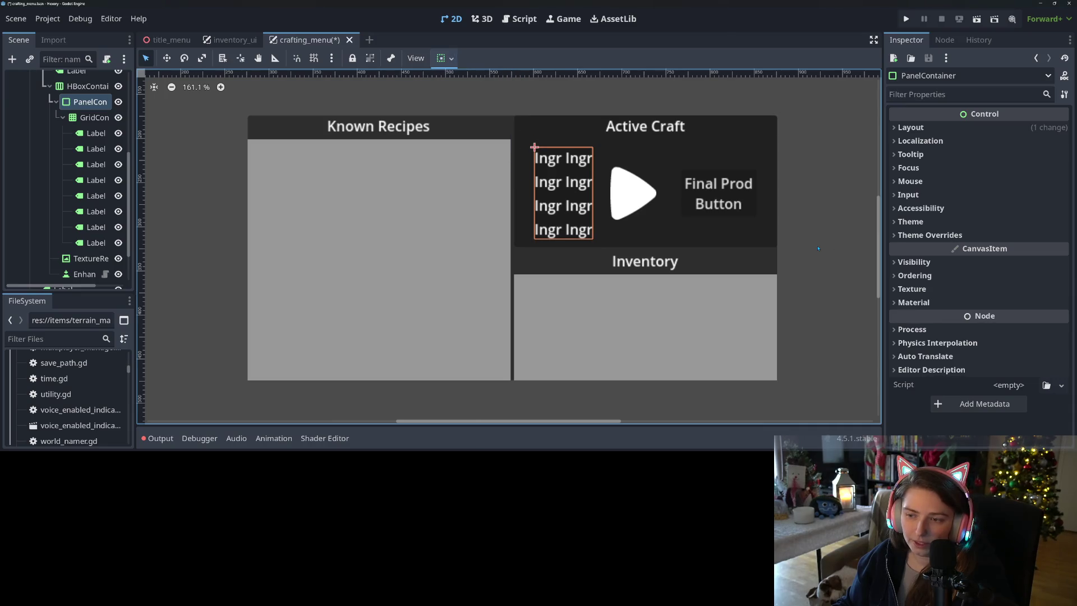
click(819, 261)
Step: Save the crafting_menu scene with Ctrl+S
scroll(792, 262, down, 3)
scroll(806, 274, down, 3)
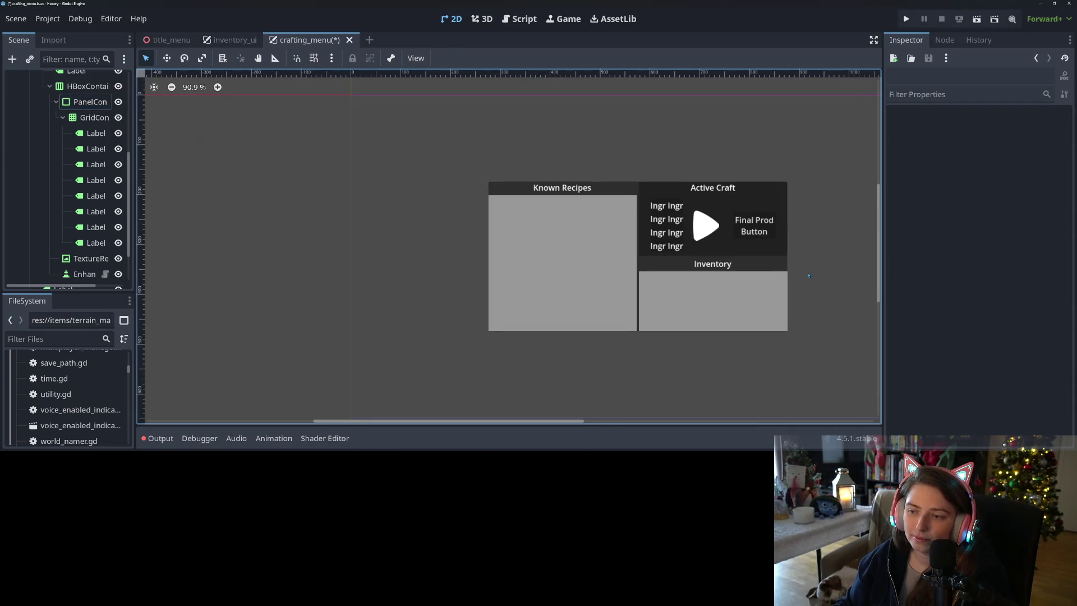
scroll(740, 280, up, 4)
scroll(740, 280, up, 2)
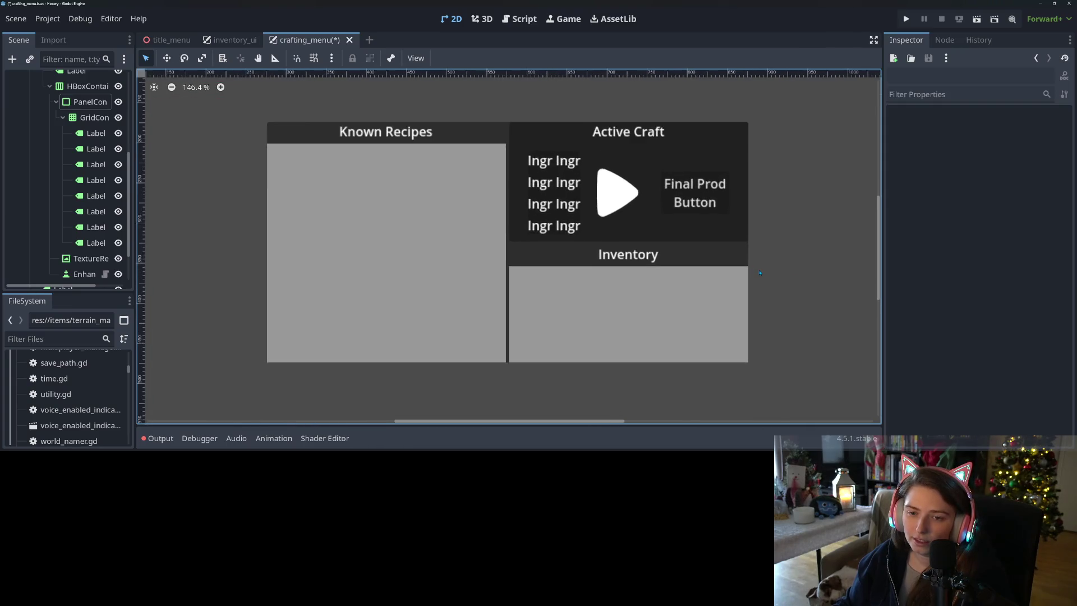
key(ctrl+s)
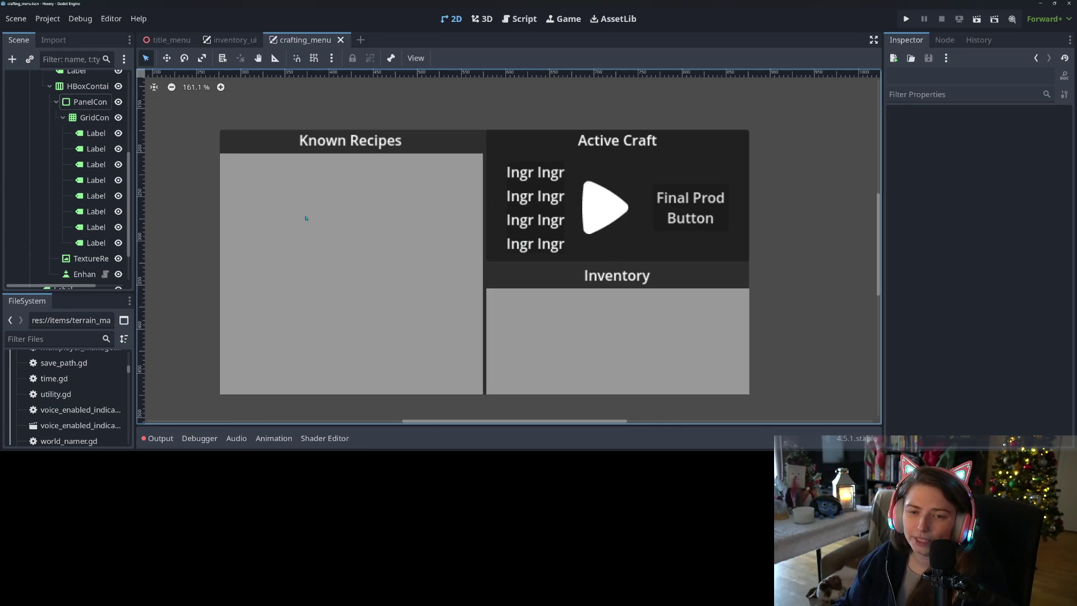
click(255, 180)
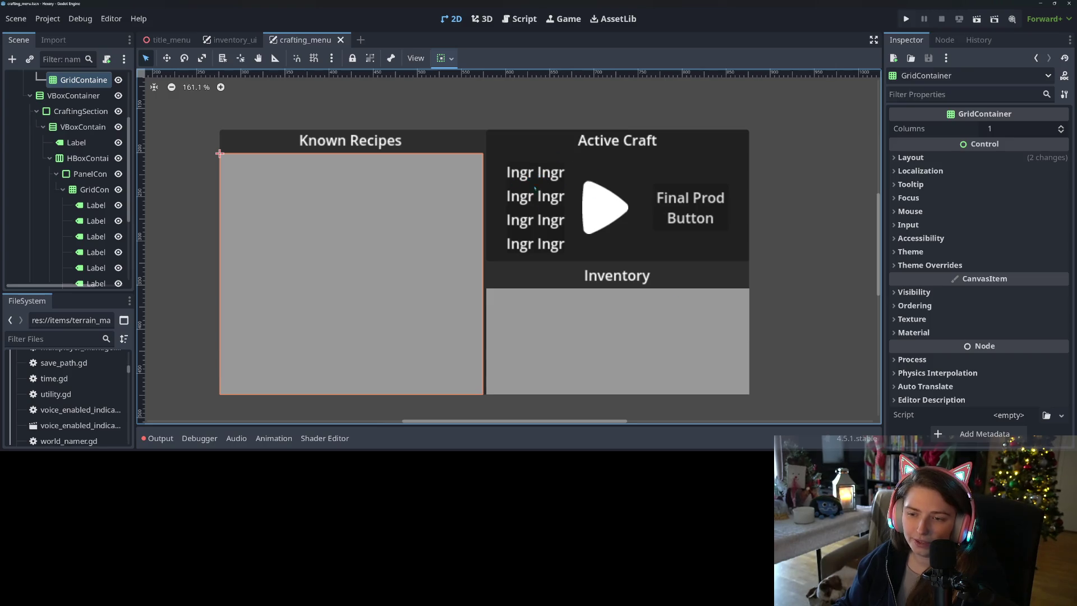
click(704, 217)
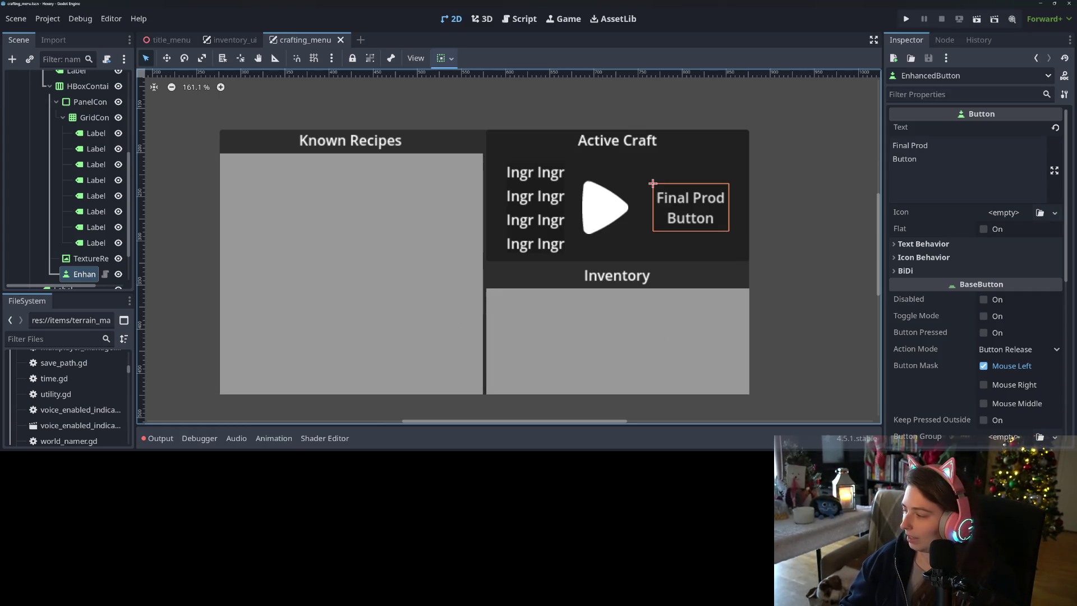
key(alt+Tab)
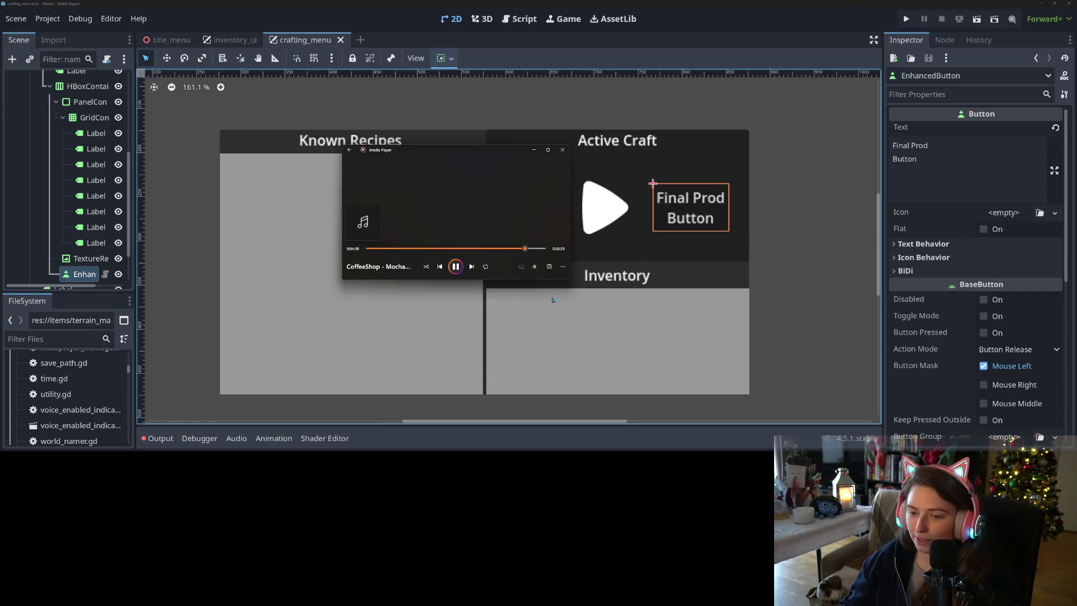
click(534, 266)
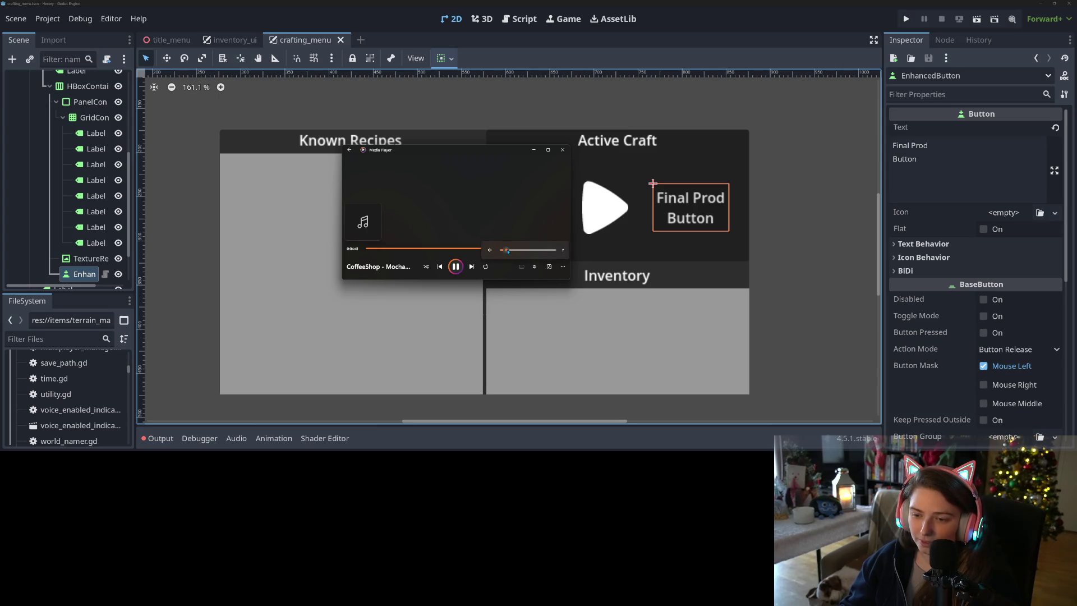
click(534, 150)
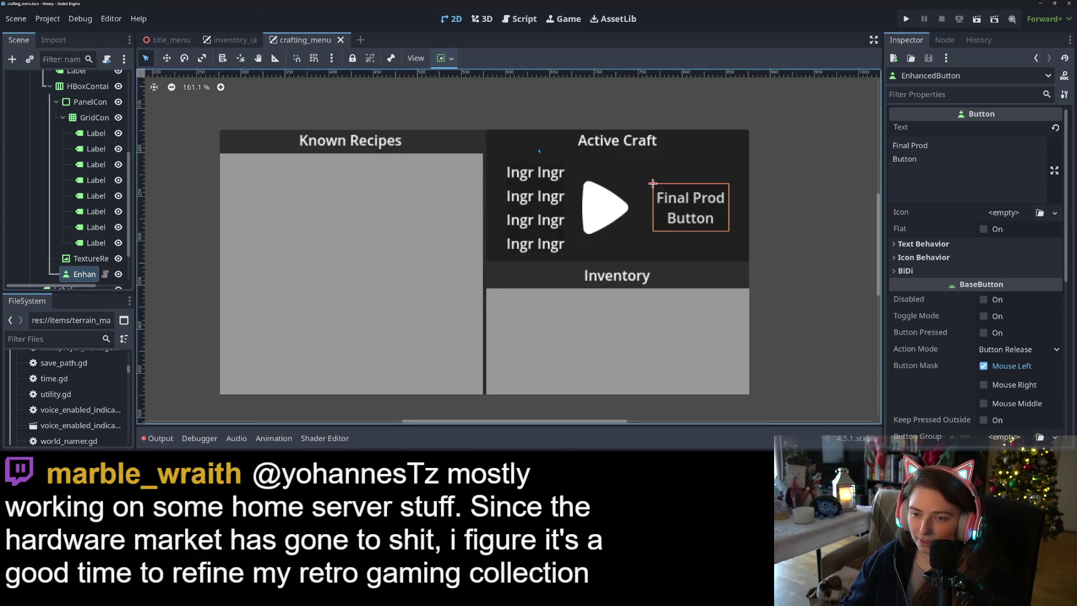
key(alt+Tab)
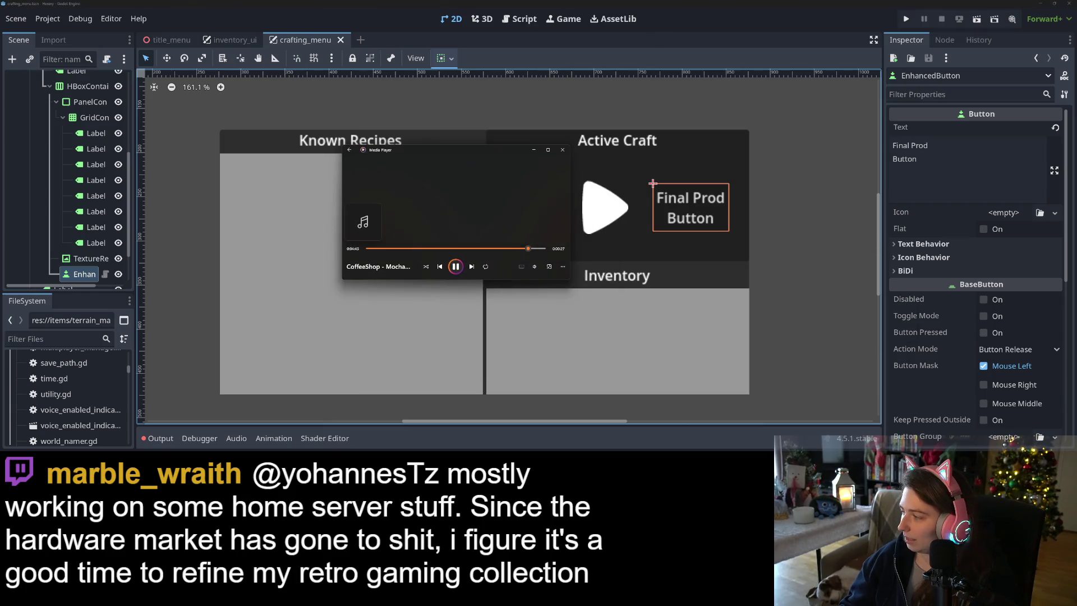
click(533, 266)
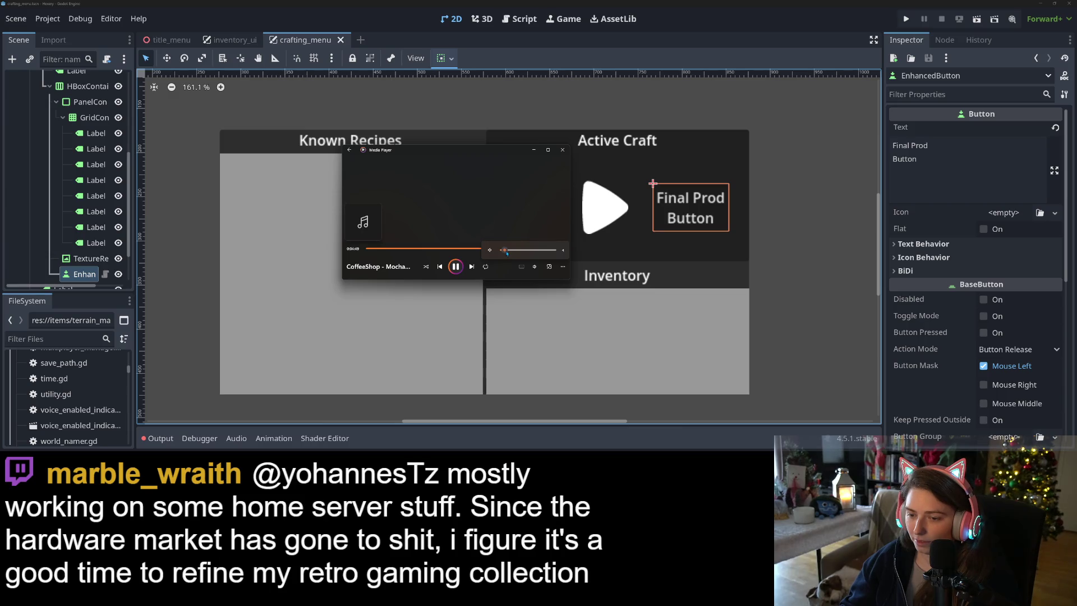
click(533, 149)
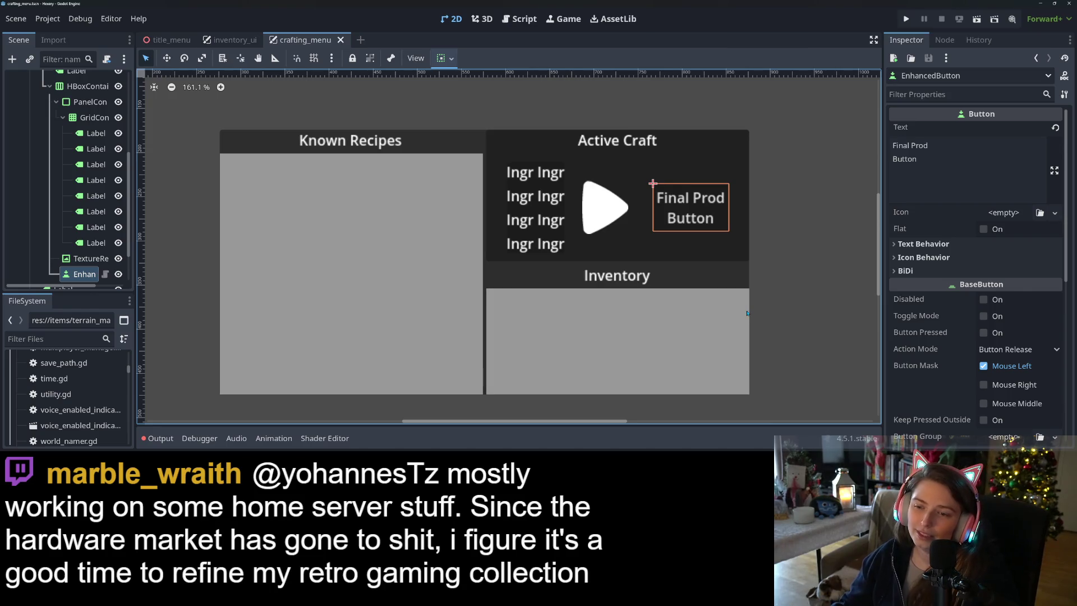
click(465, 223)
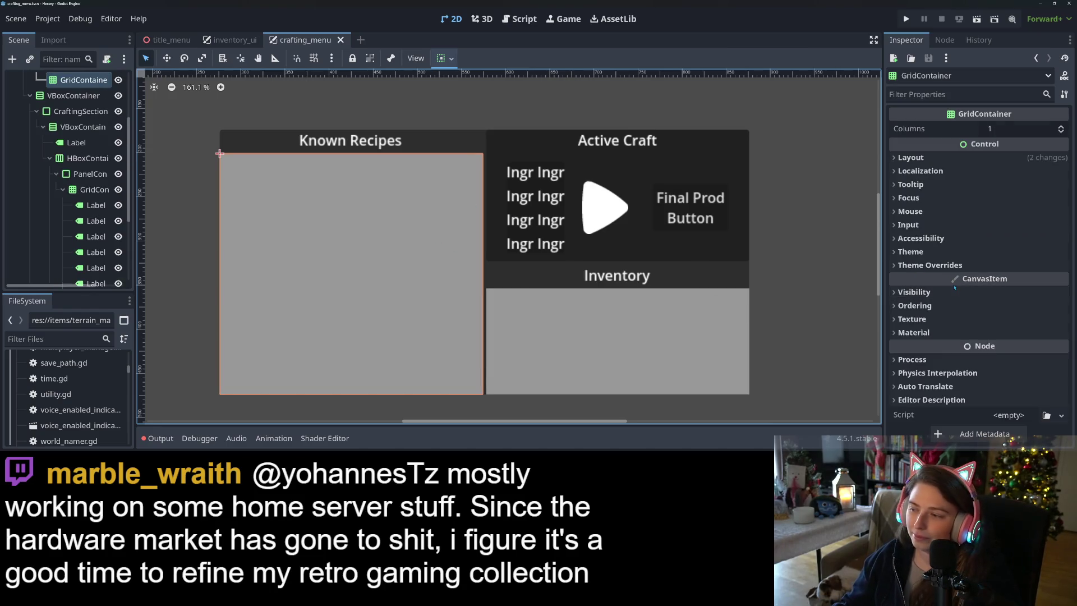
click(951, 266)
click(922, 279)
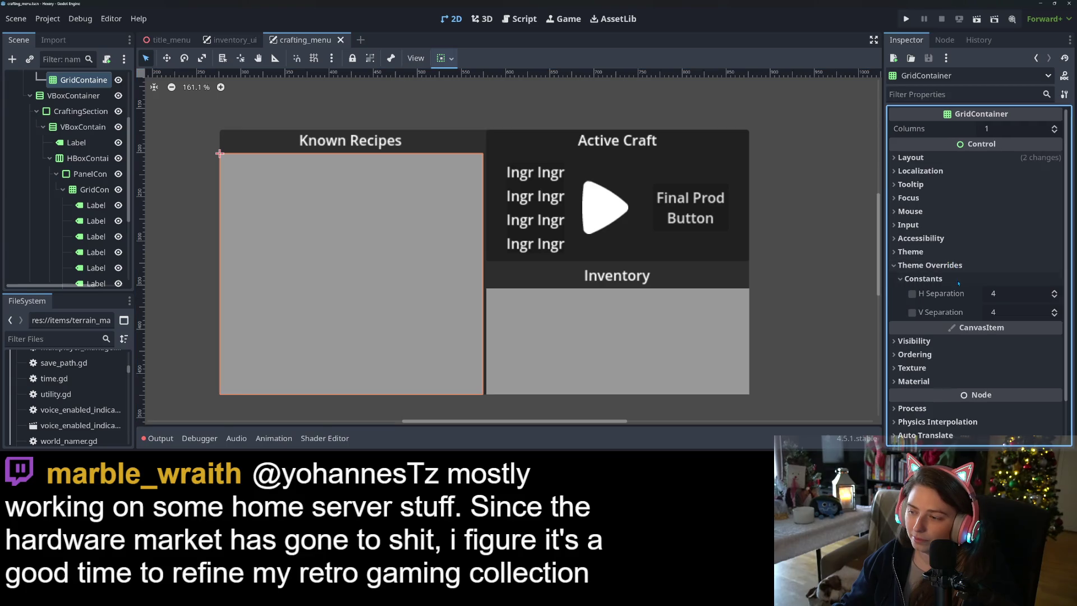
scroll(75, 153, up, 2)
scroll(73, 140, up, 1)
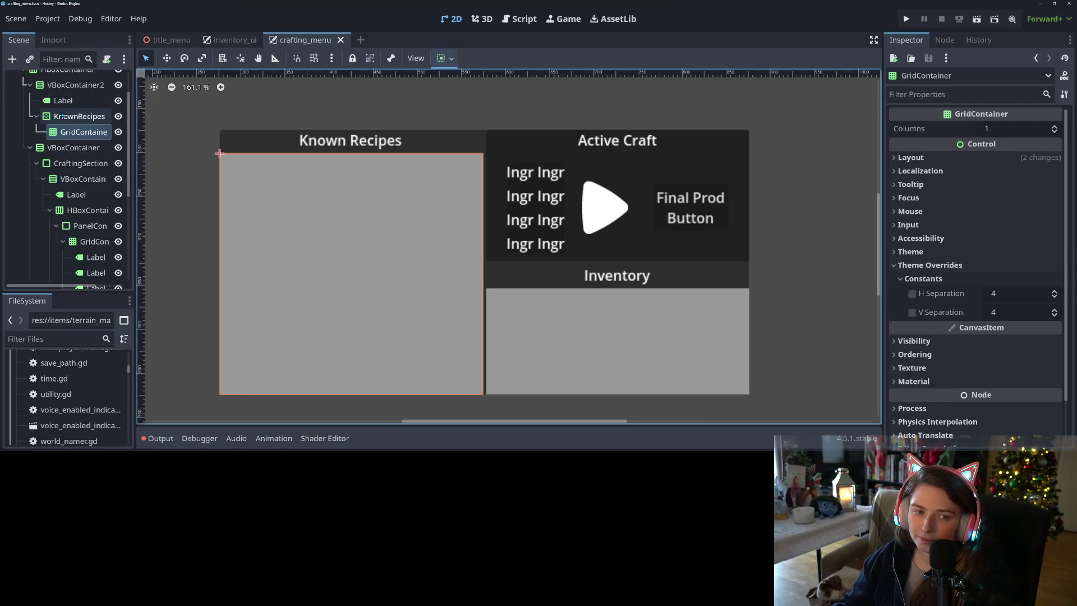
click(79, 117)
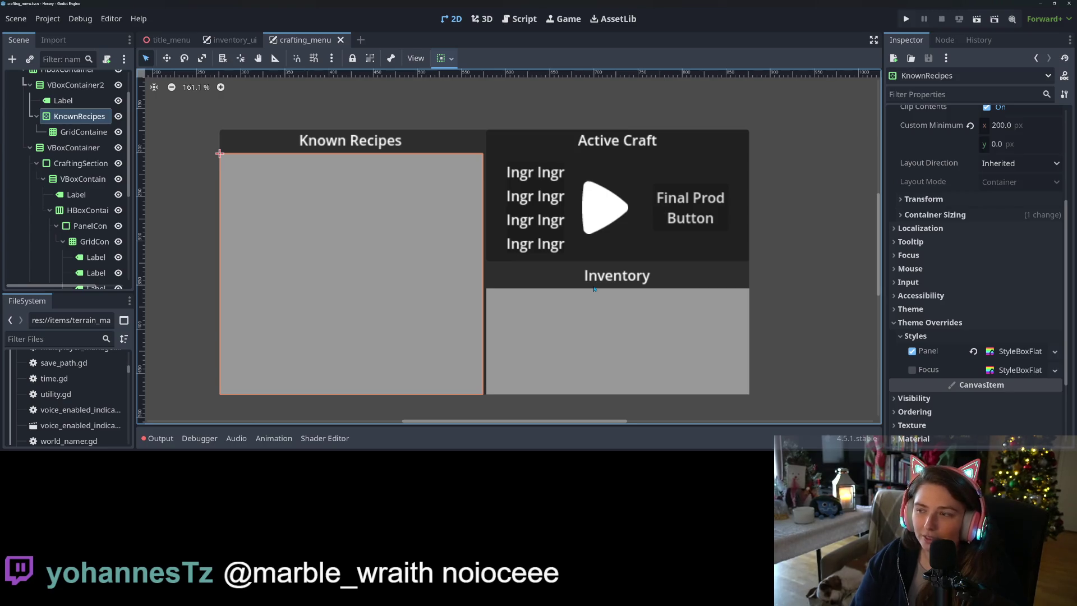
Step: Set Horizontal Scroll Mode to Disabled on KnownRecipes and the Inventory ScrollContainer
scroll(988, 235, up, 5)
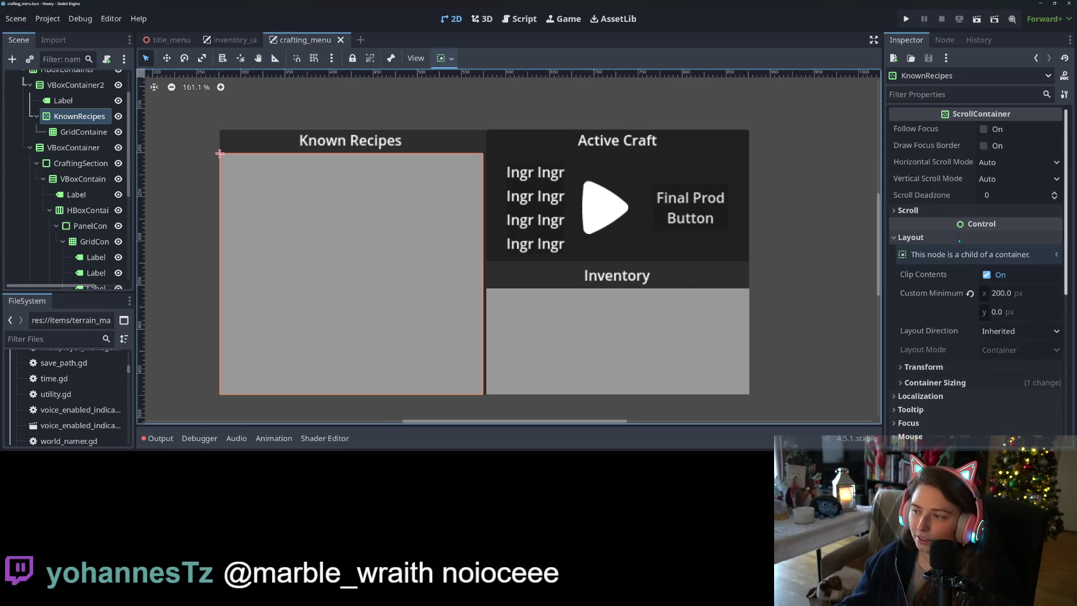
click(996, 162)
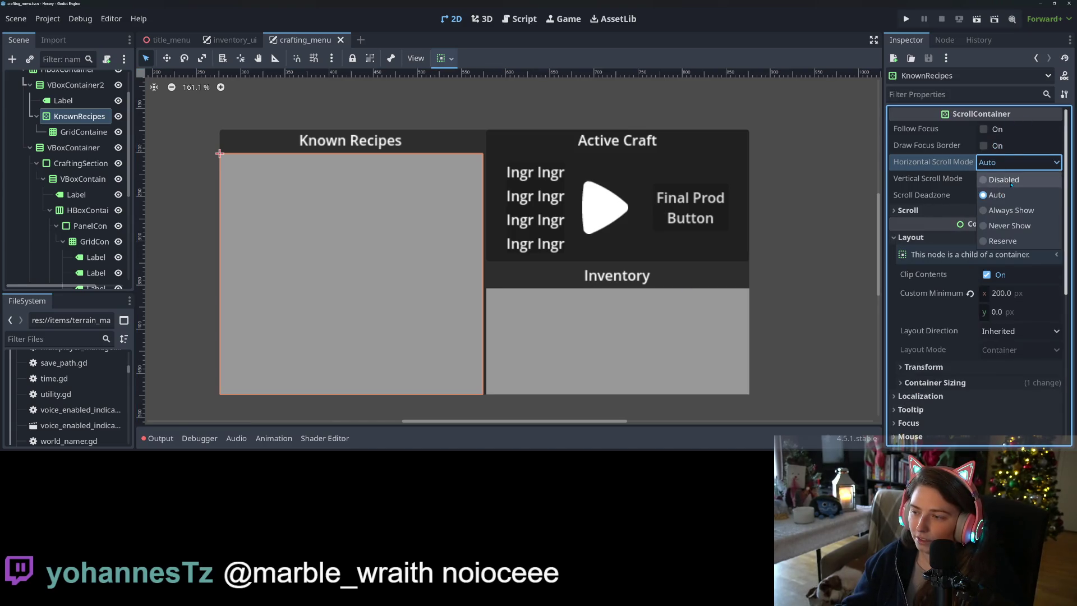
click(1004, 178)
click(680, 341)
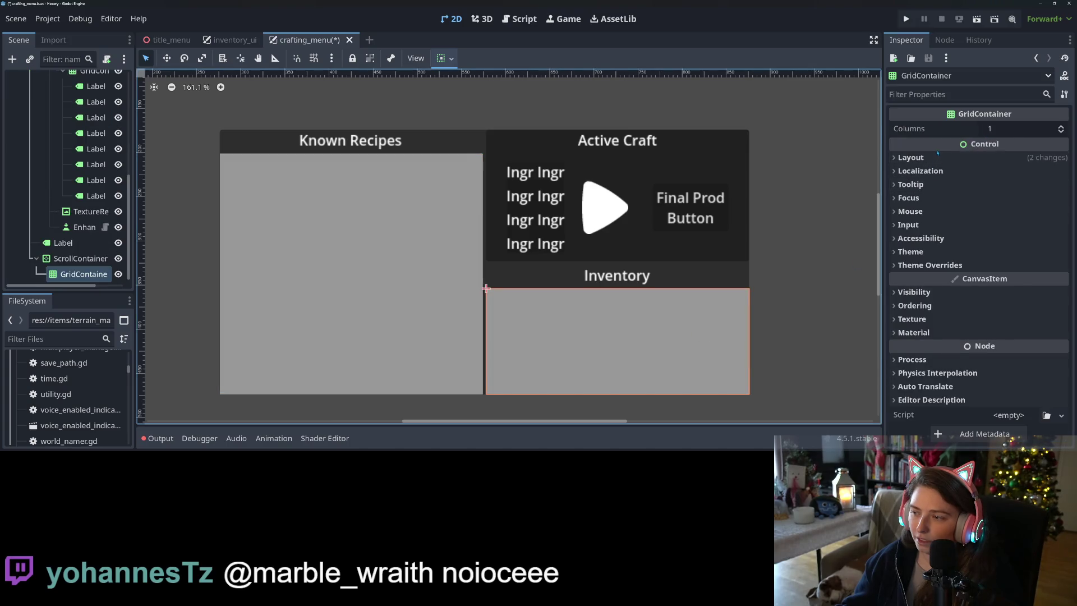
click(96, 259)
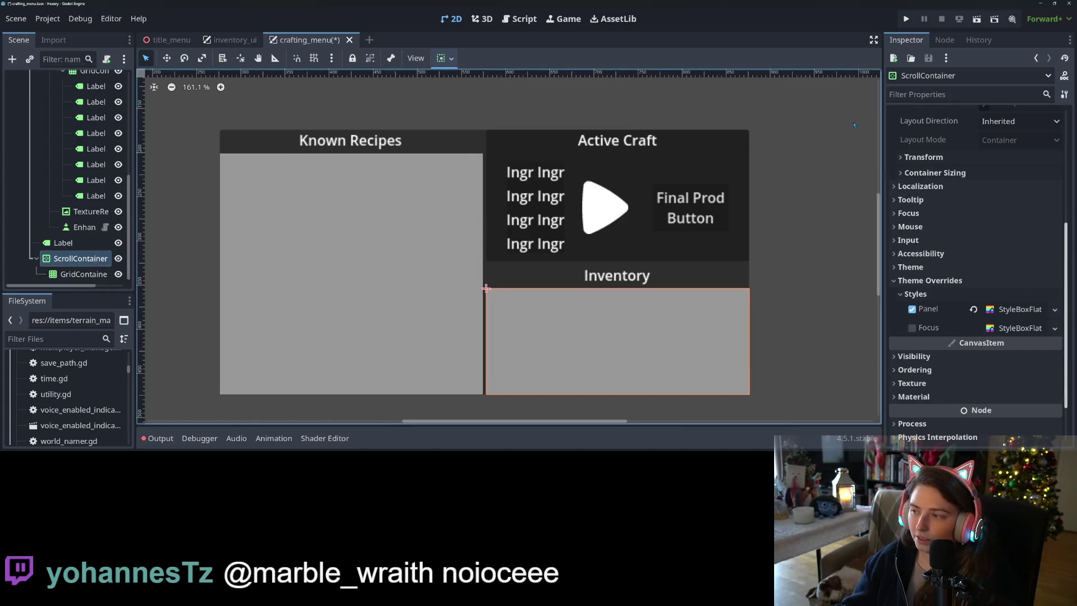
scroll(971, 208, up, 5)
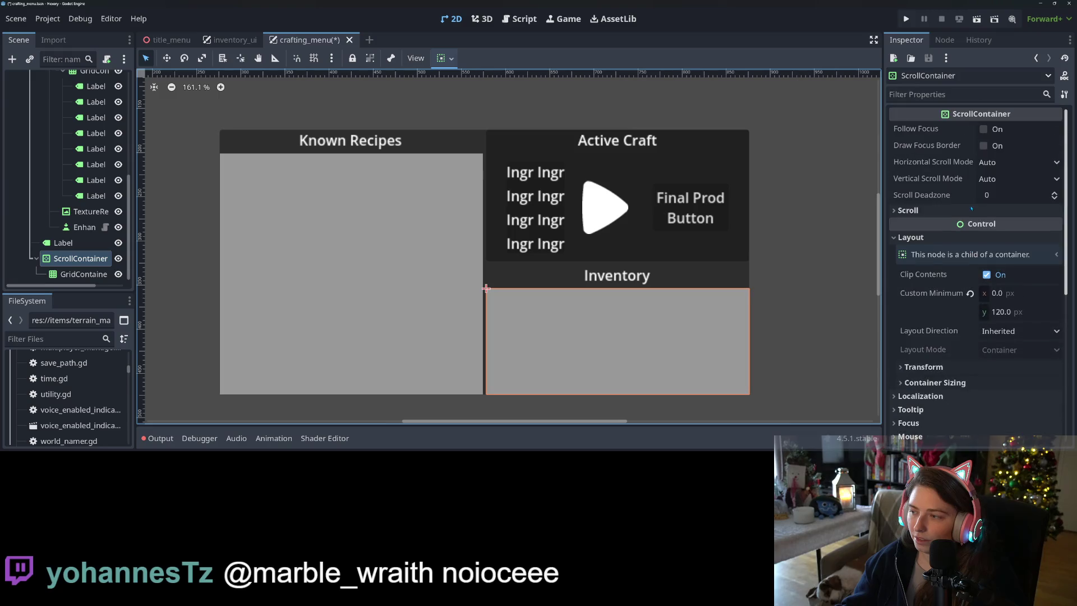
click(1005, 163)
click(1004, 179)
Step: Save the scene and collapse CraftingSection in the Scene tree
key(ctrl+s)
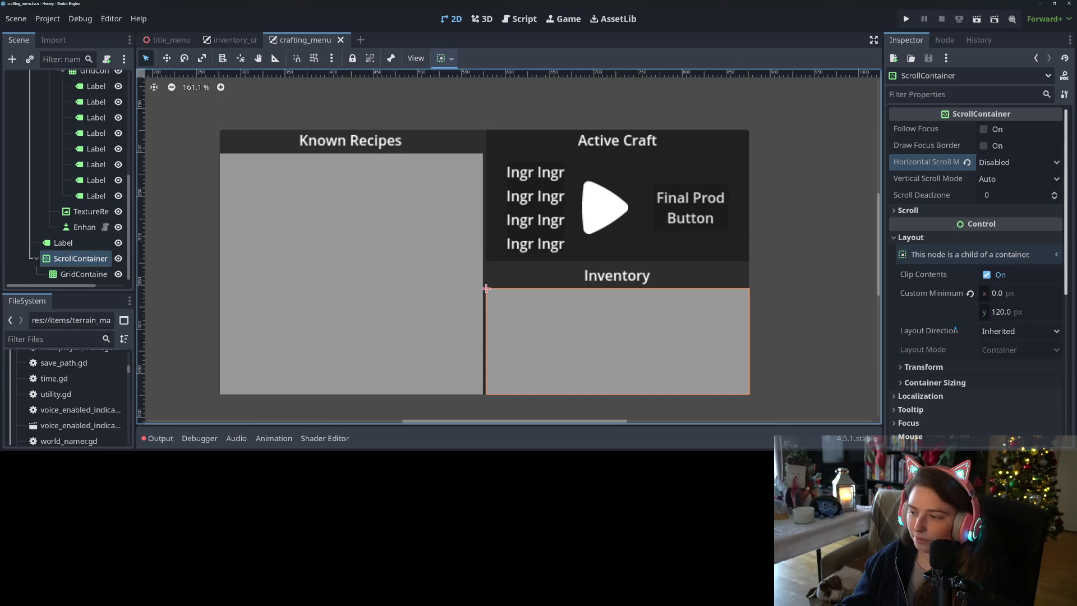
scroll(954, 328, down, 5)
scroll(60, 211, up, 10)
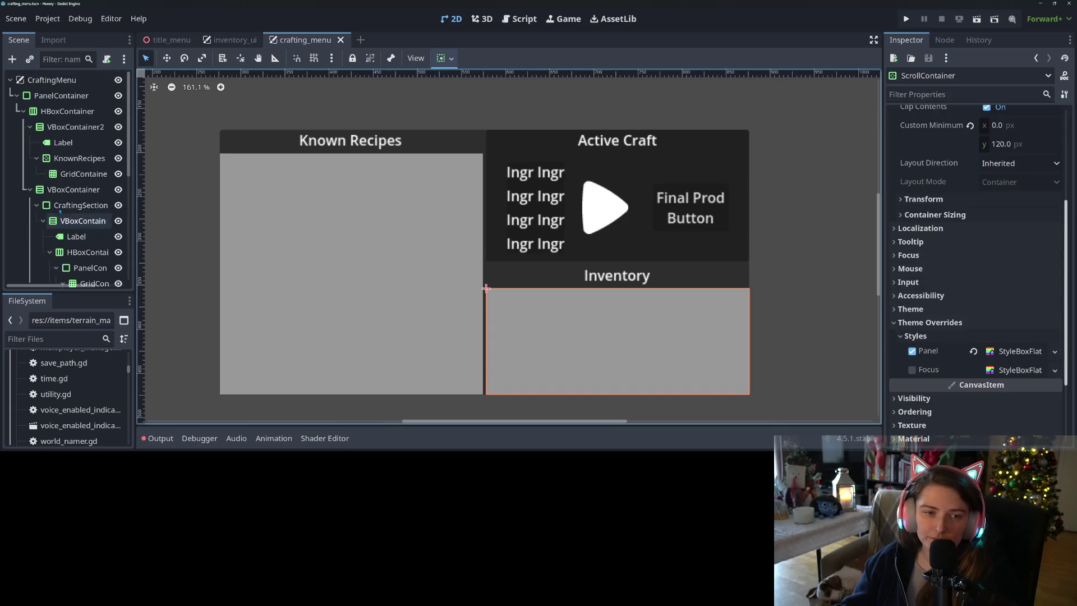
click(36, 205)
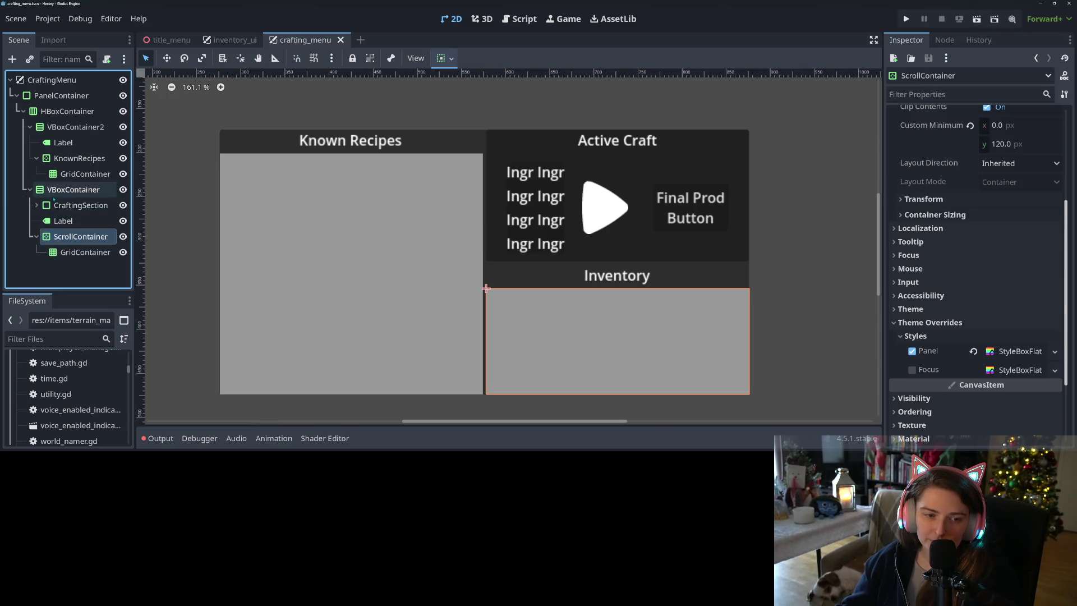
Step: Add a PanelContainer under the VBoxContainer and move the ScrollContainer into it
right_click(62, 190)
click(96, 90)
text(p)
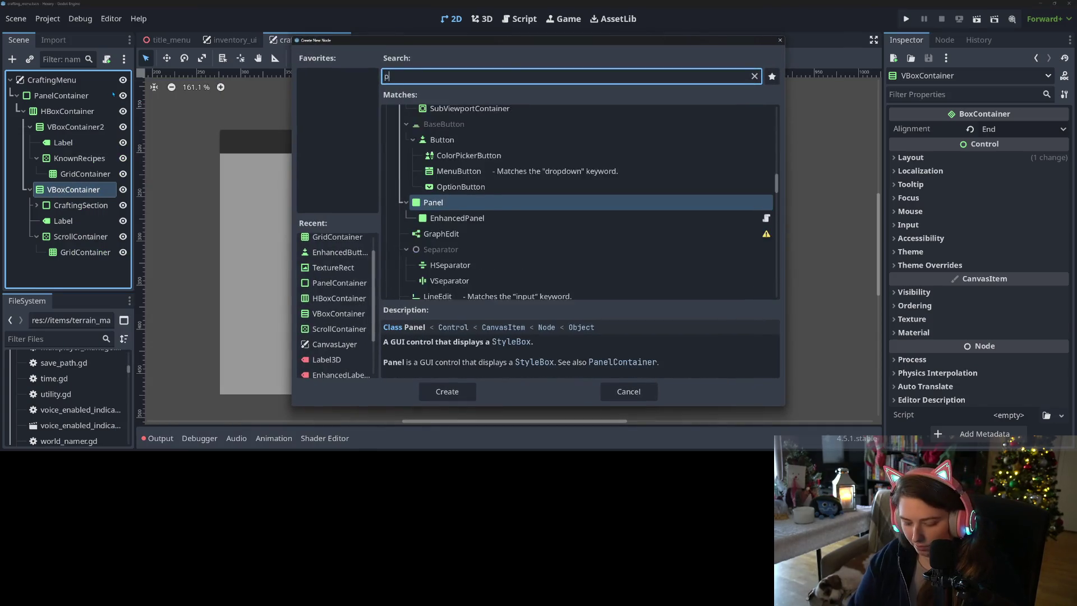
text(anel)
key(Up)
key(Return)
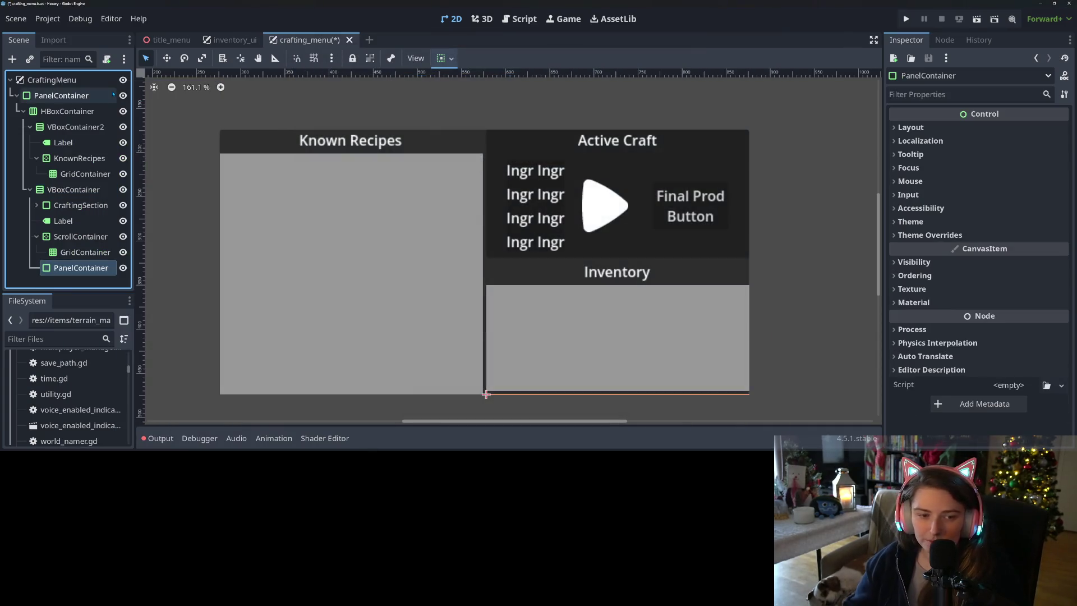
drag(80, 236, 87, 270)
click(104, 252)
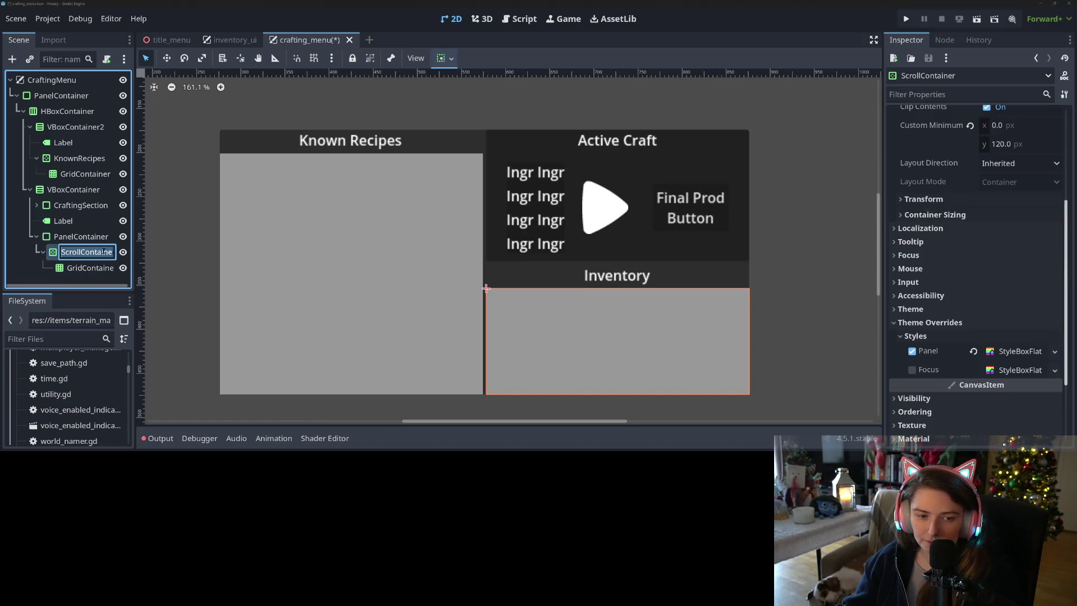
key(Return)
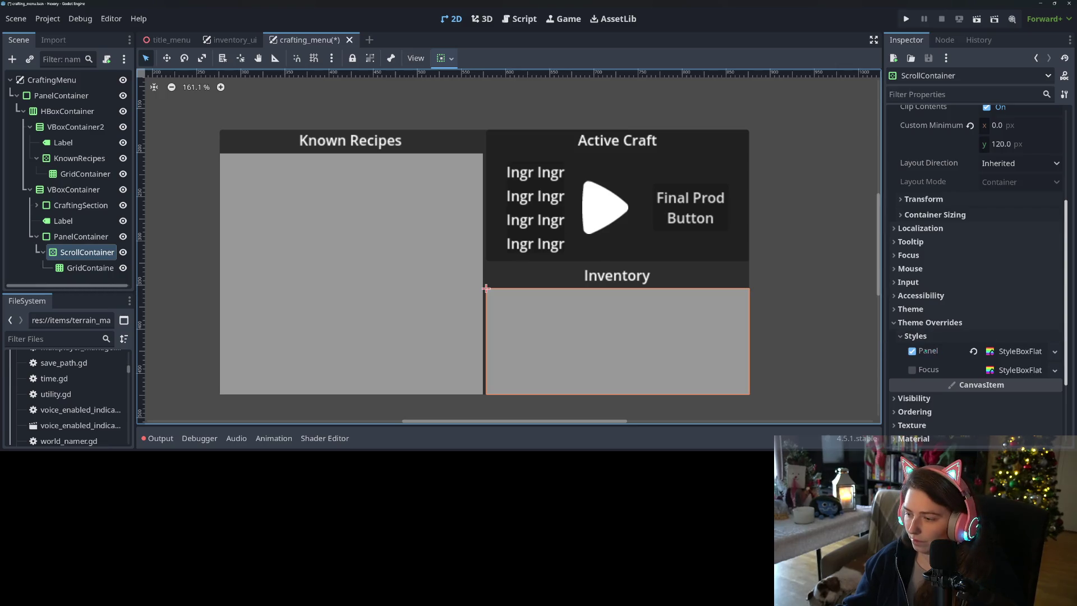
Step: Rename the inventory PanelContainer to InventoryPnl
click(781, 353)
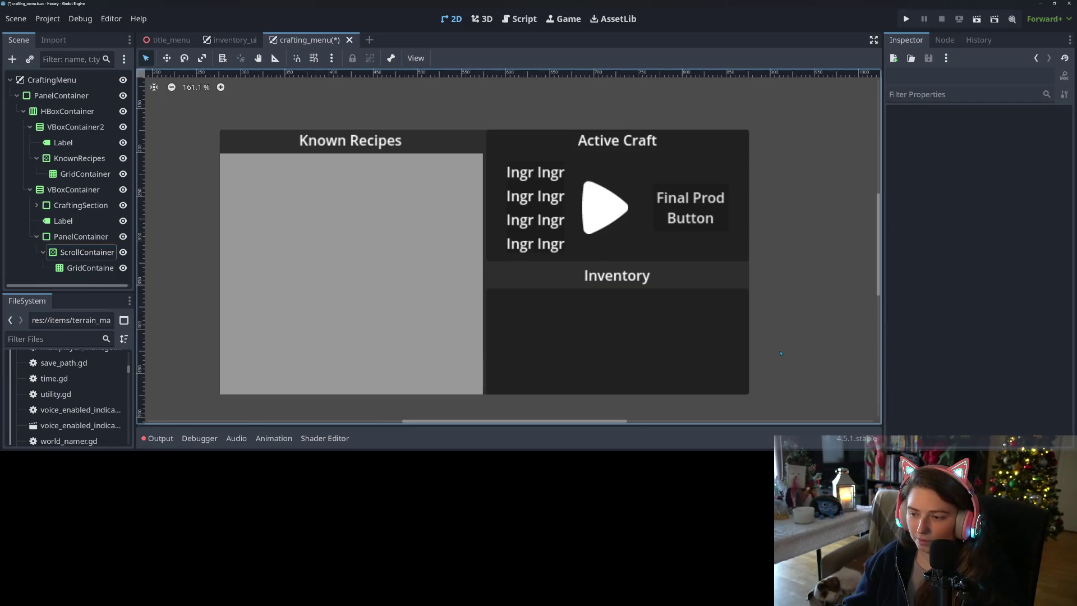
click(556, 353)
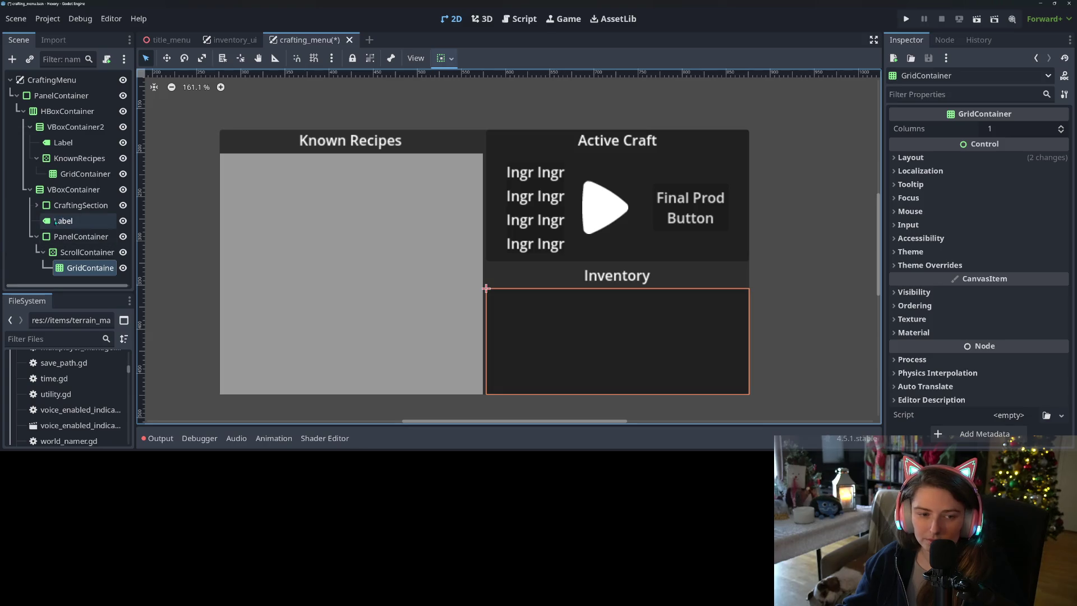
click(71, 239)
right_click(73, 240)
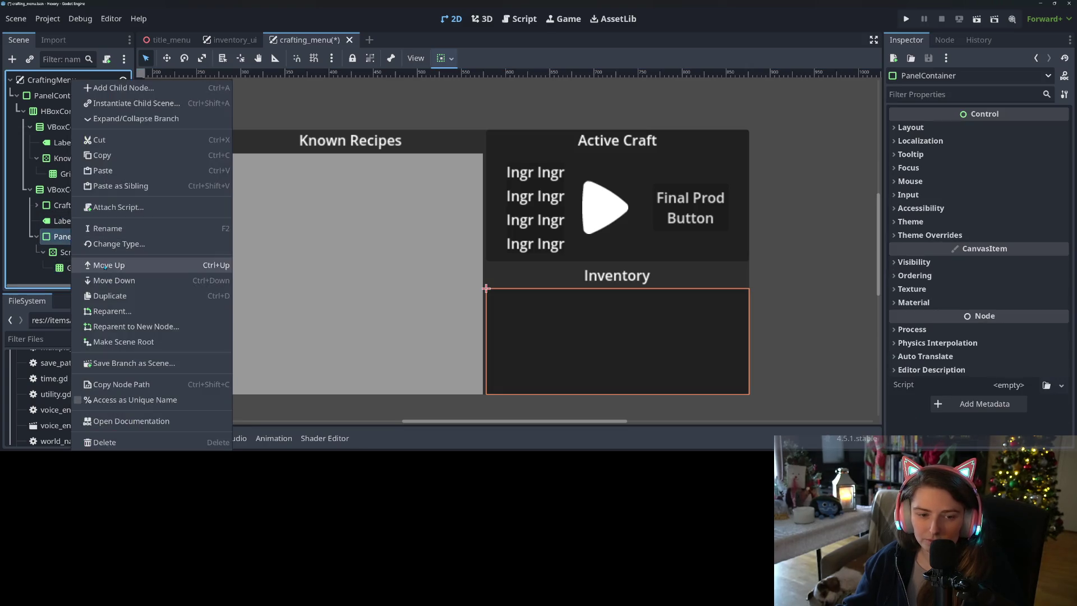
click(115, 231)
text(Inv)
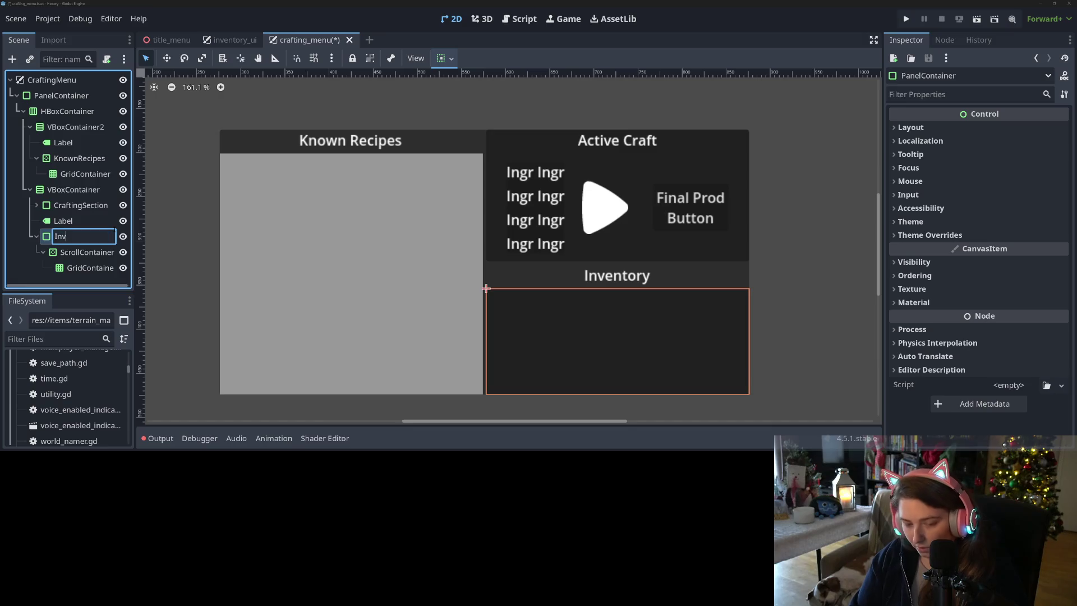
text(entoryPnl)
key(Return)
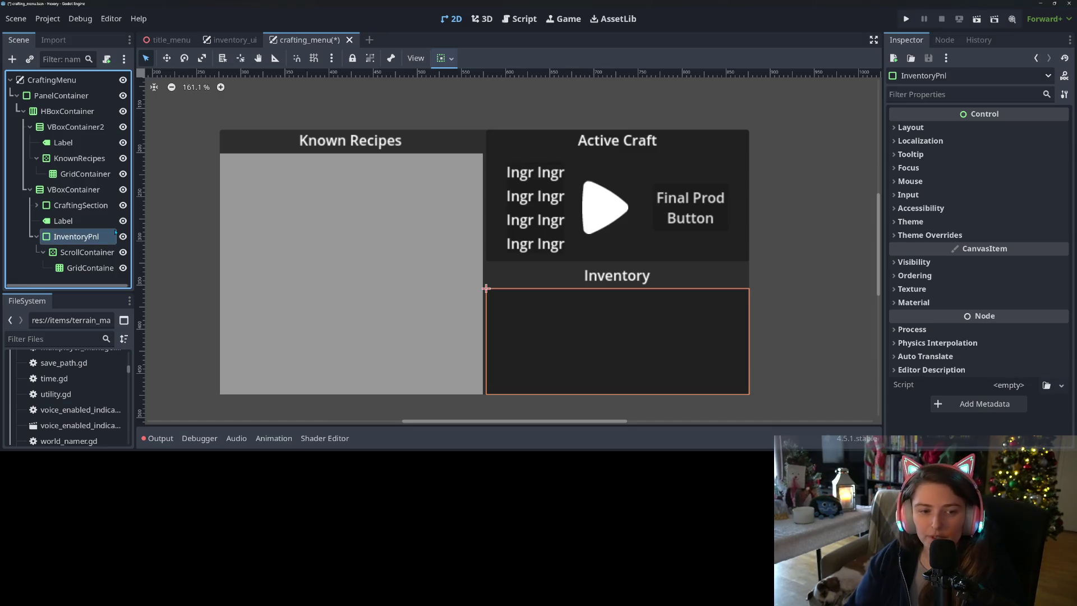
Step: Add a VBoxContainer under InventoryPnl holding the Inventory label above the ScrollContainer
click(73, 206)
click(70, 220)
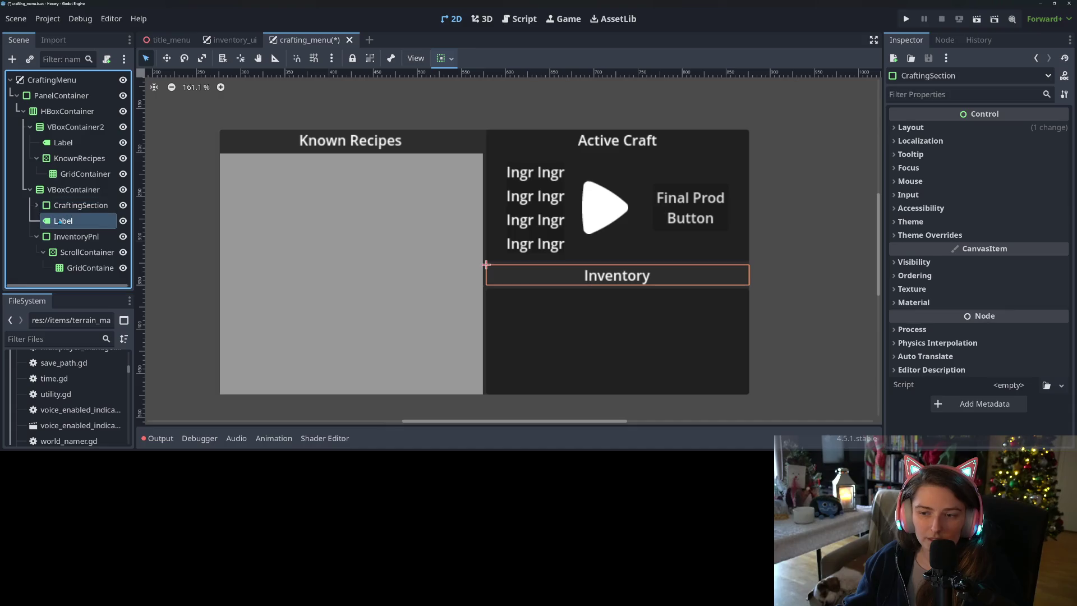
right_click(62, 236)
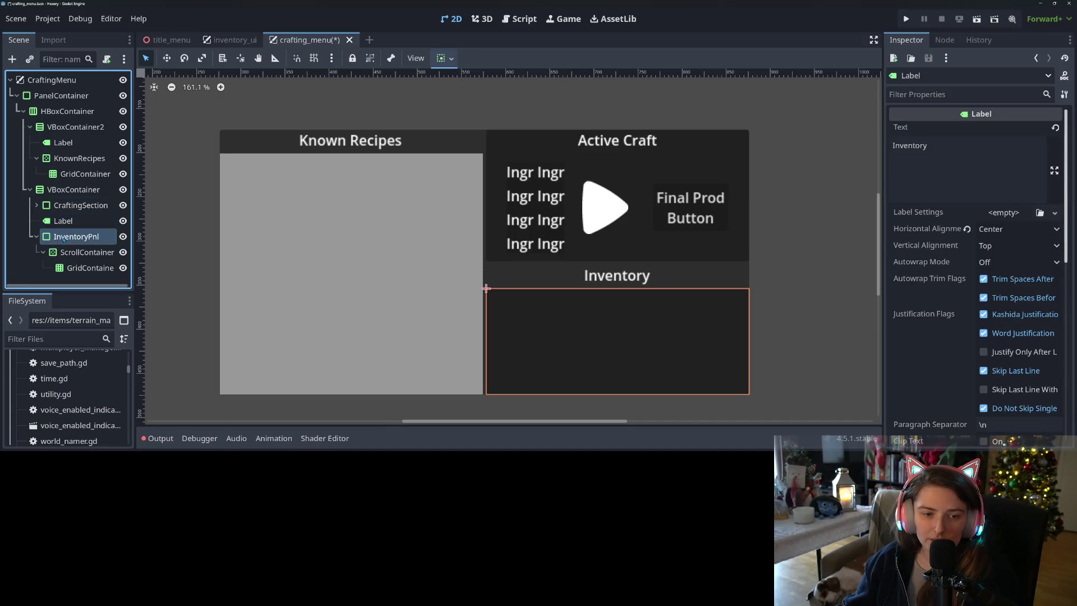
click(120, 88)
text(vbox)
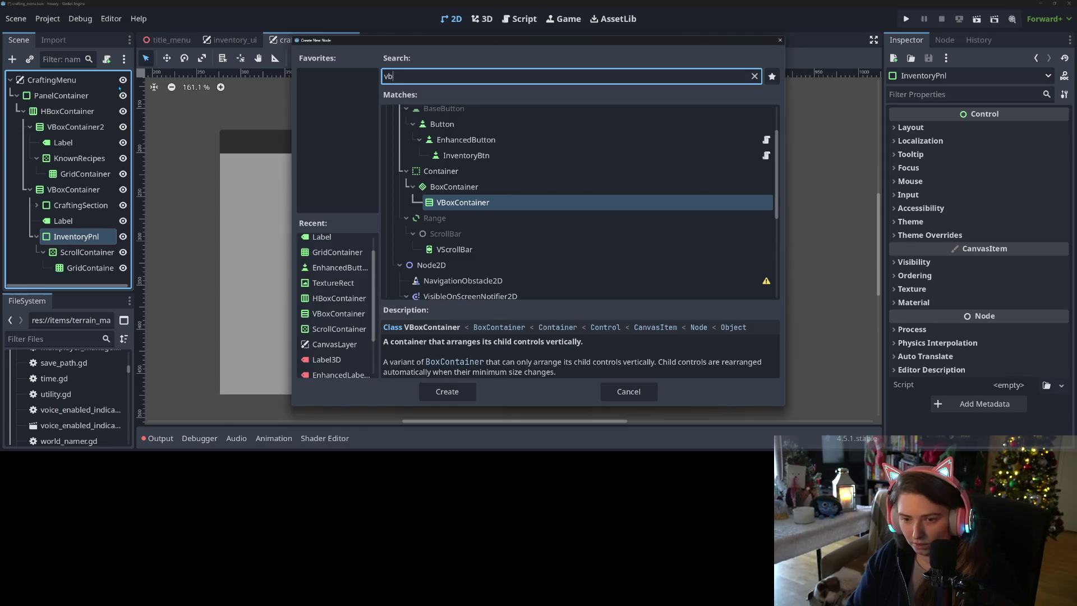
key(Return)
drag(79, 242, 83, 273)
drag(63, 209, 79, 250)
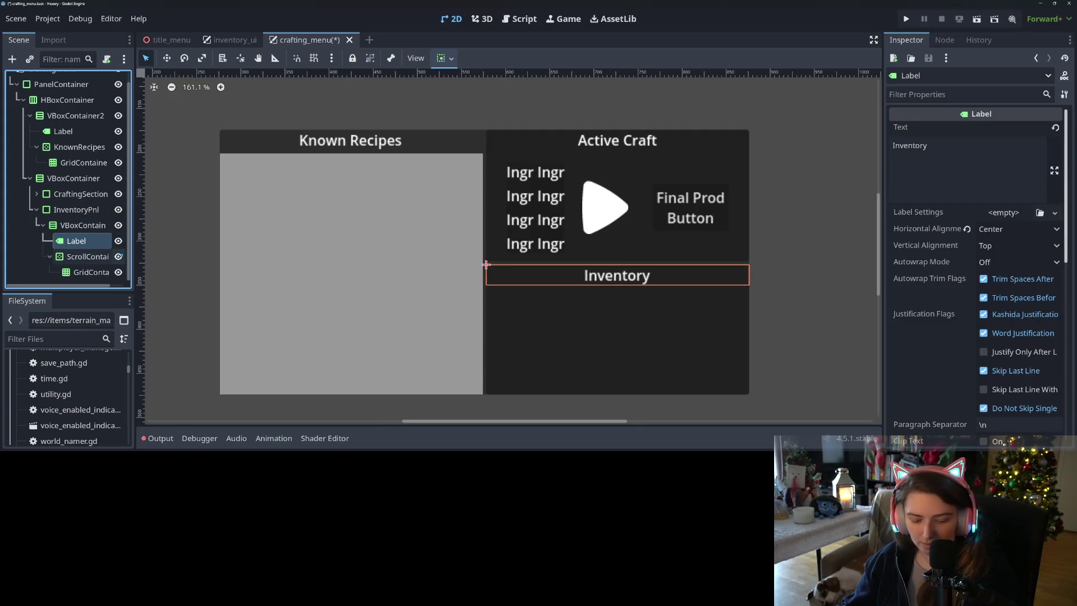
Step: Save the scene and clear the node selection
key(ctrl+s)
click(83, 225)
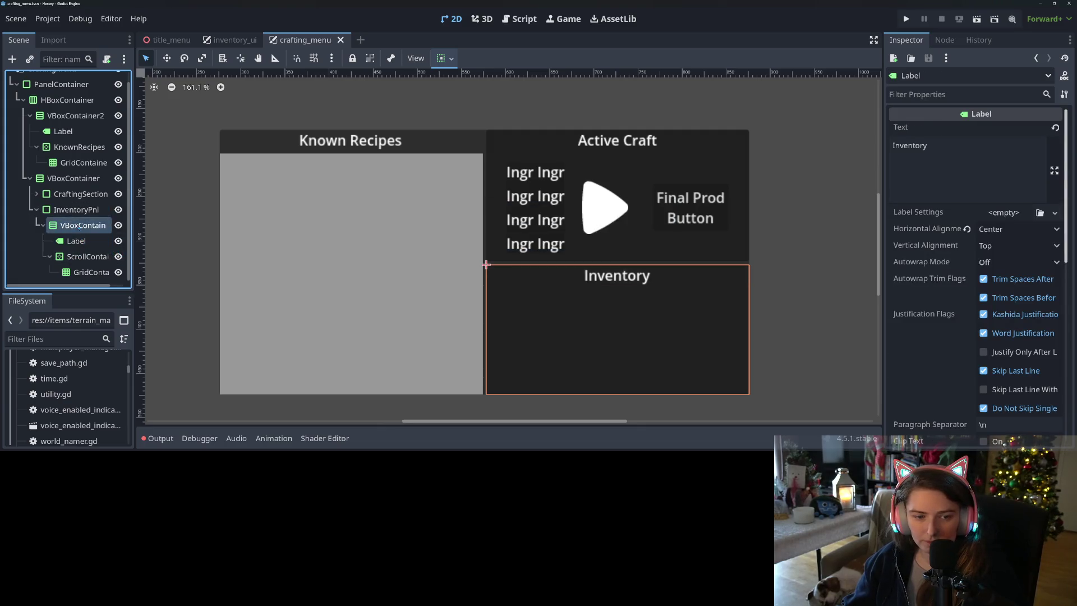
click(75, 209)
key(Escape)
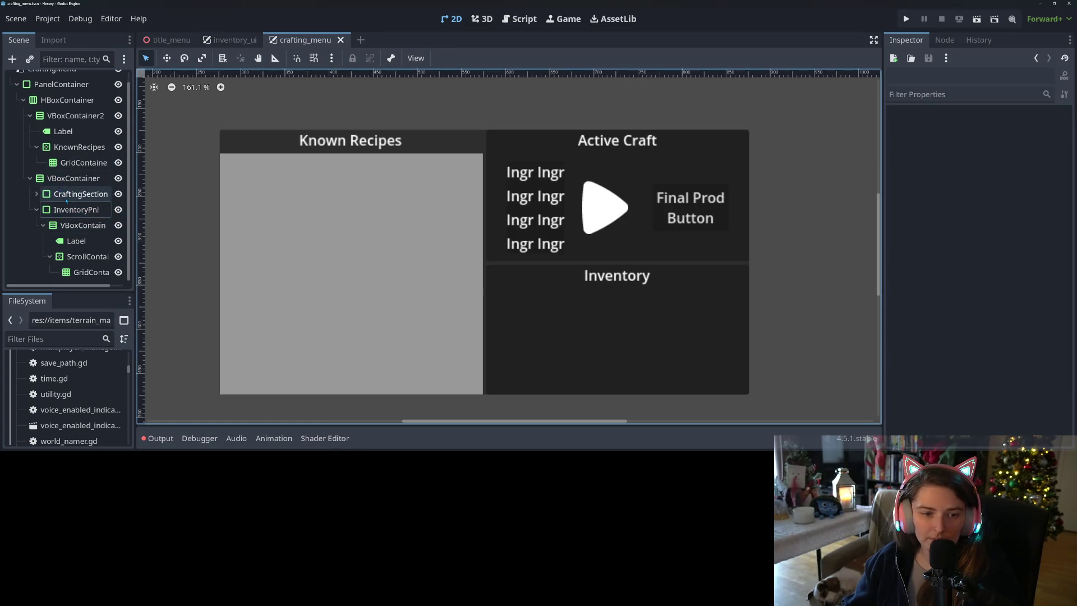
click(36, 194)
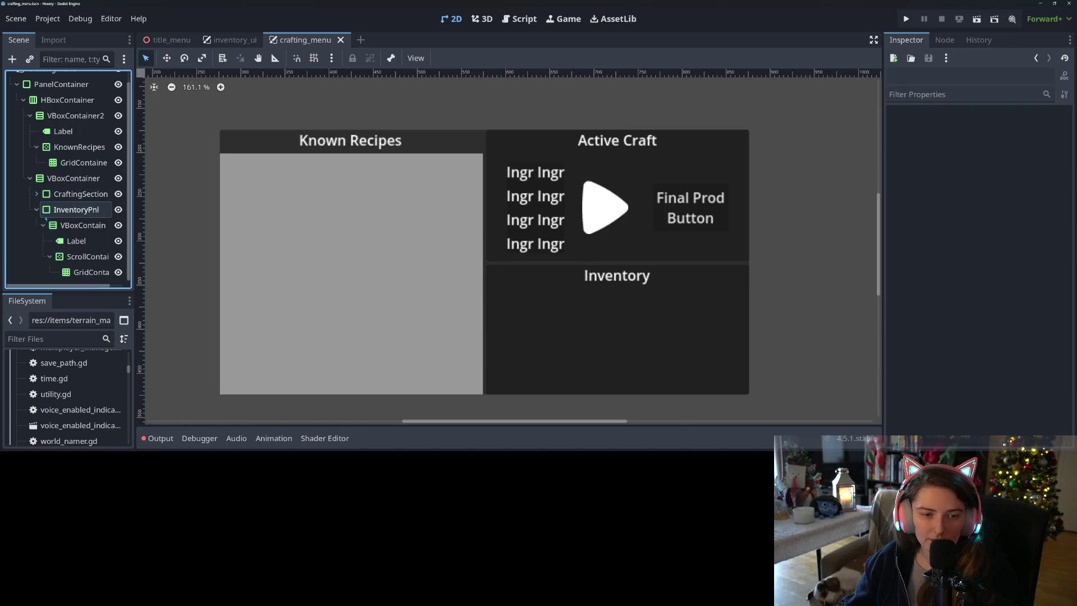
Step: Wrap VBoxContainer2 in a new PanelContainer under HBoxContainer, placed before VBoxContainer
click(37, 210)
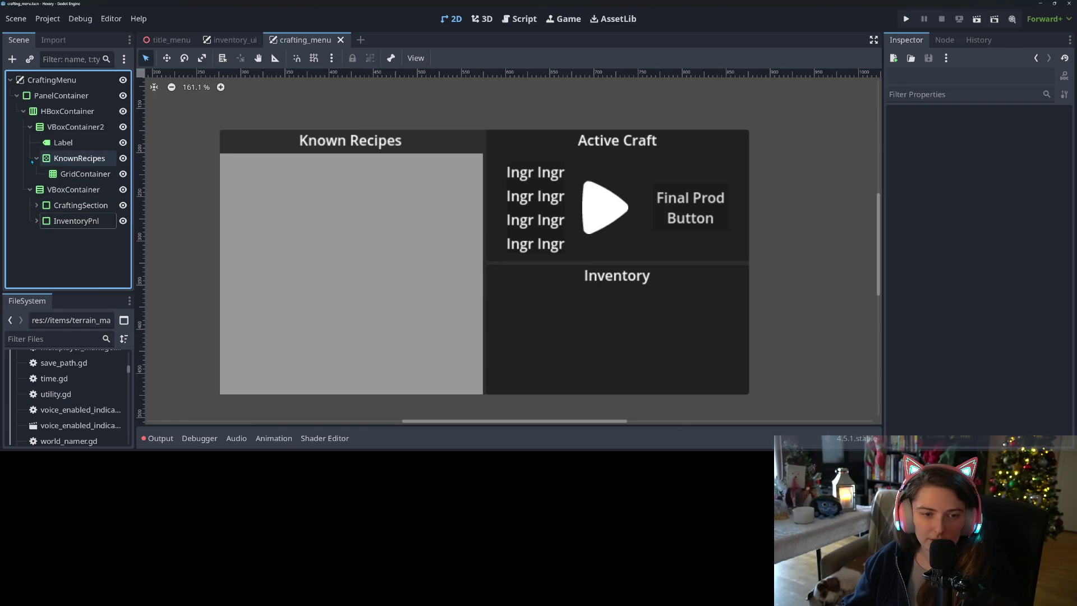
click(43, 160)
click(75, 127)
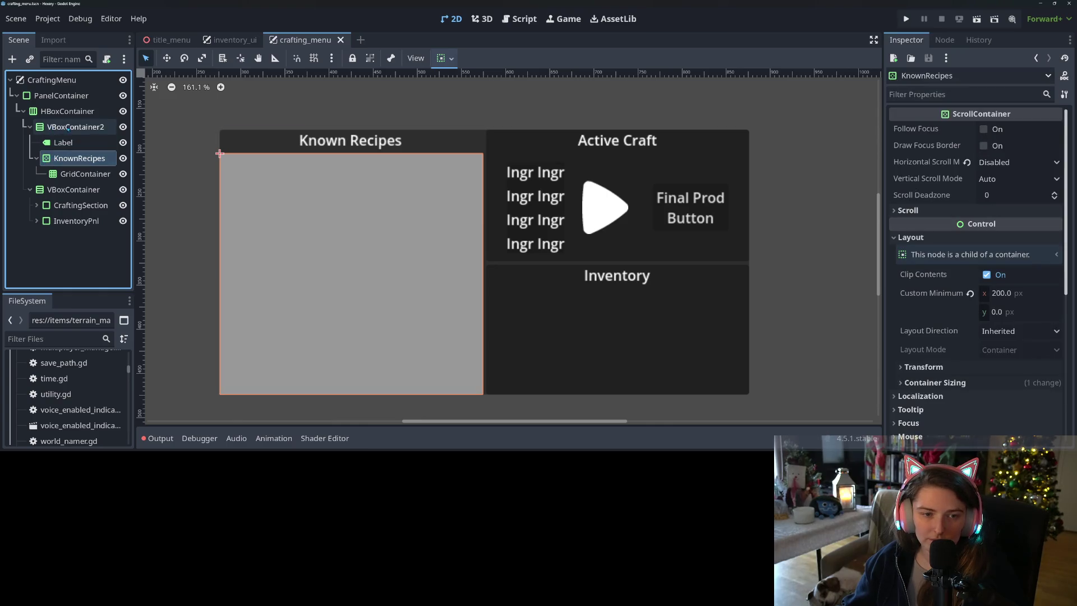
right_click(75, 126)
click(101, 85)
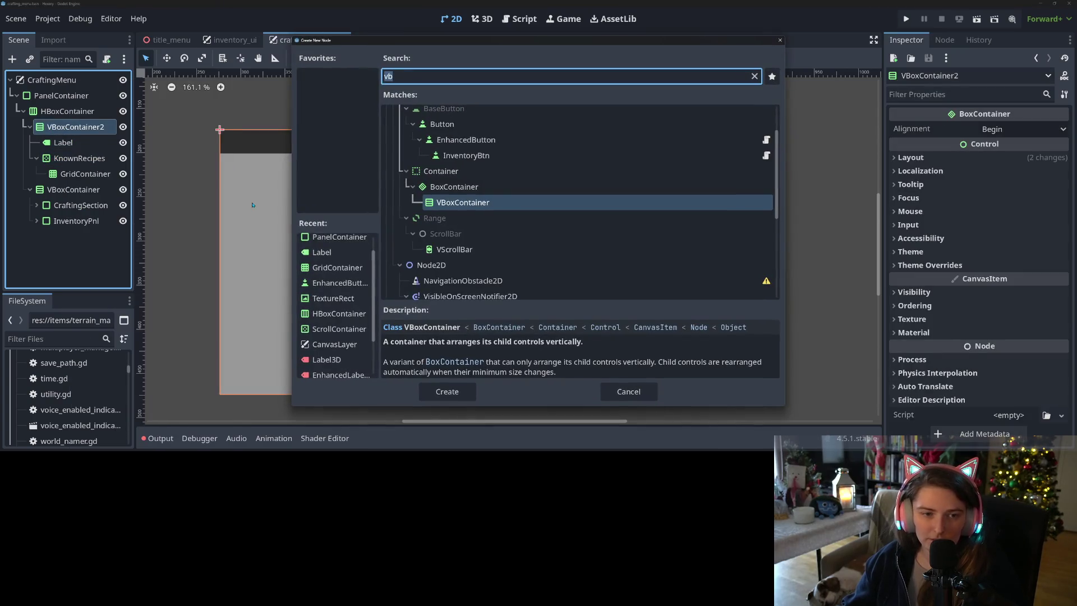
click(628, 391)
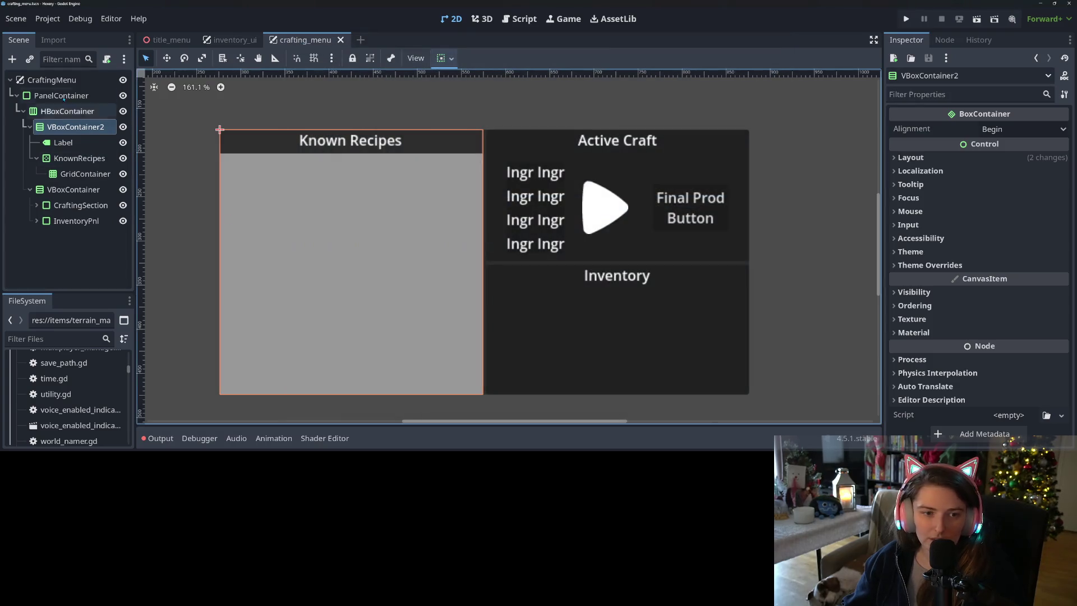
right_click(50, 112)
click(95, 85)
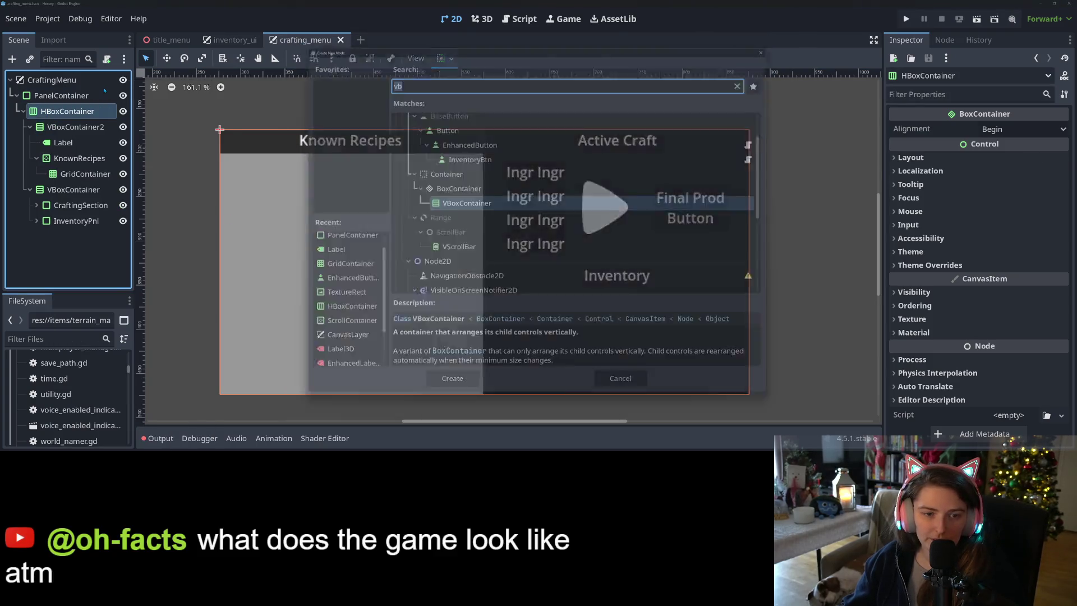
text(pan)
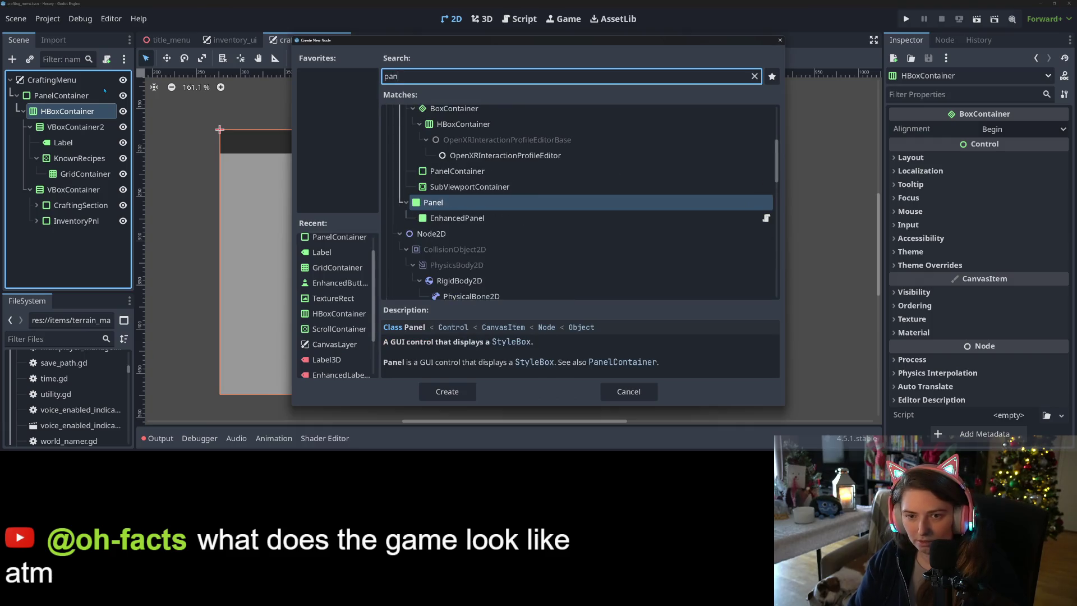
key(Up)
key(Up)
key(Return)
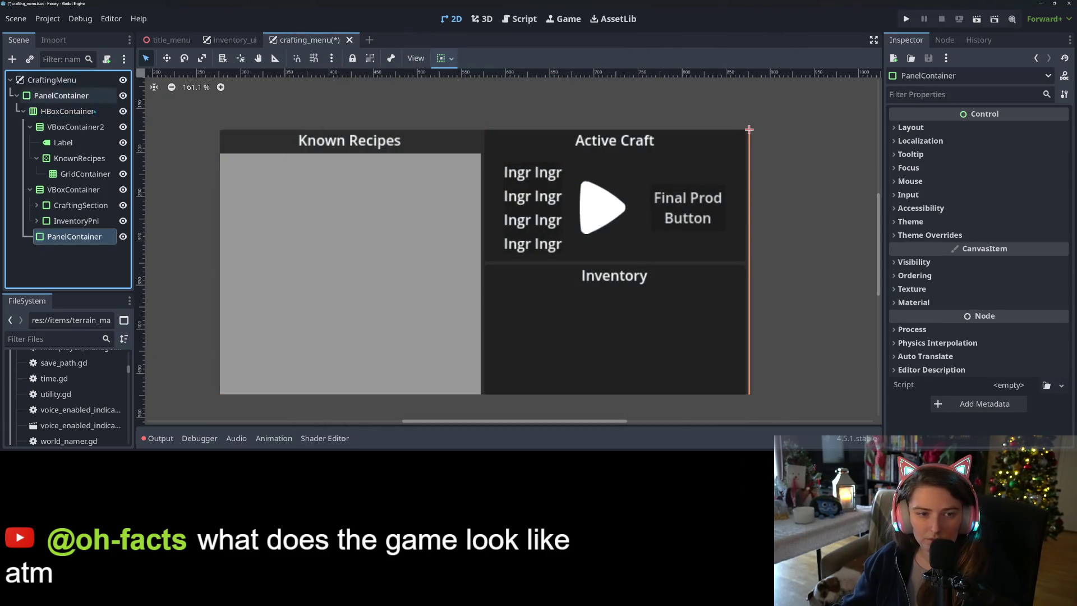
drag(75, 126, 75, 236)
drag(74, 174, 73, 120)
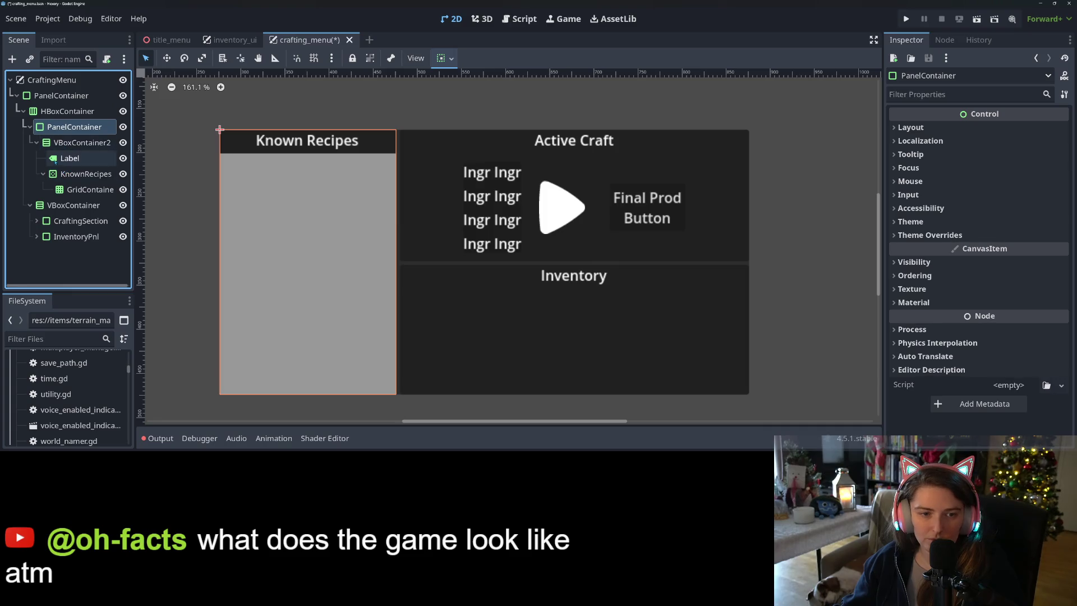
Step: Uncheck KnownRecipes' Panel style override, save the scene, and run the project
click(84, 173)
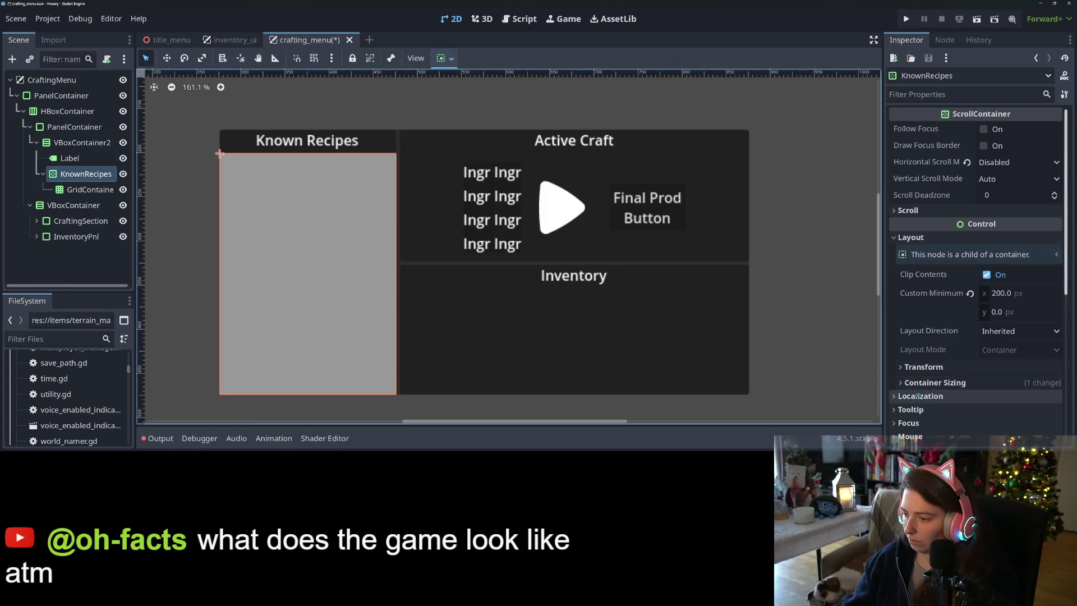
scroll(932, 363, down, 5)
click(911, 351)
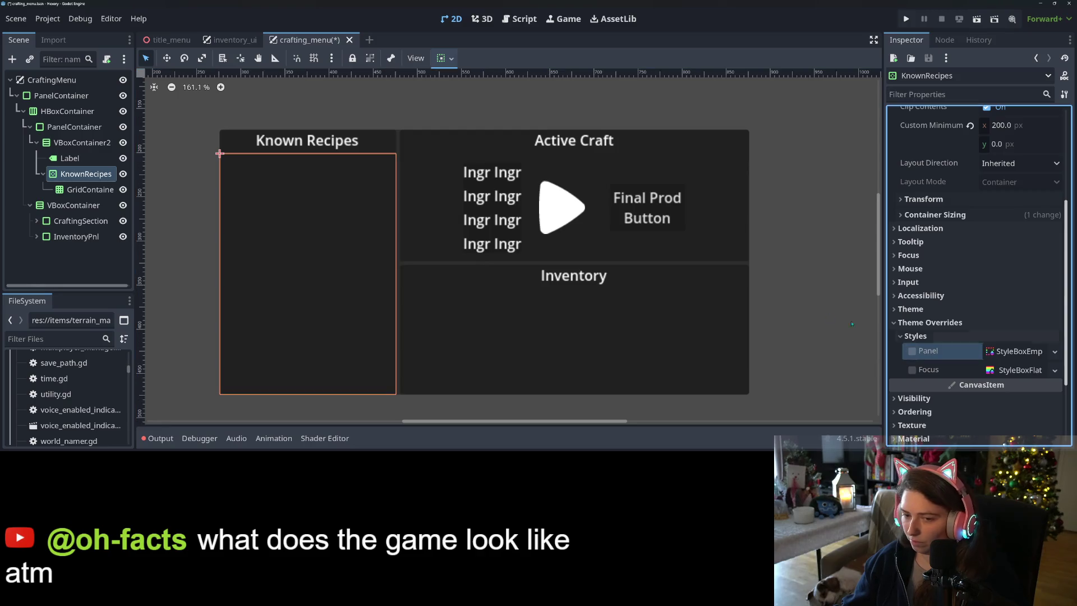
click(780, 332)
click(309, 292)
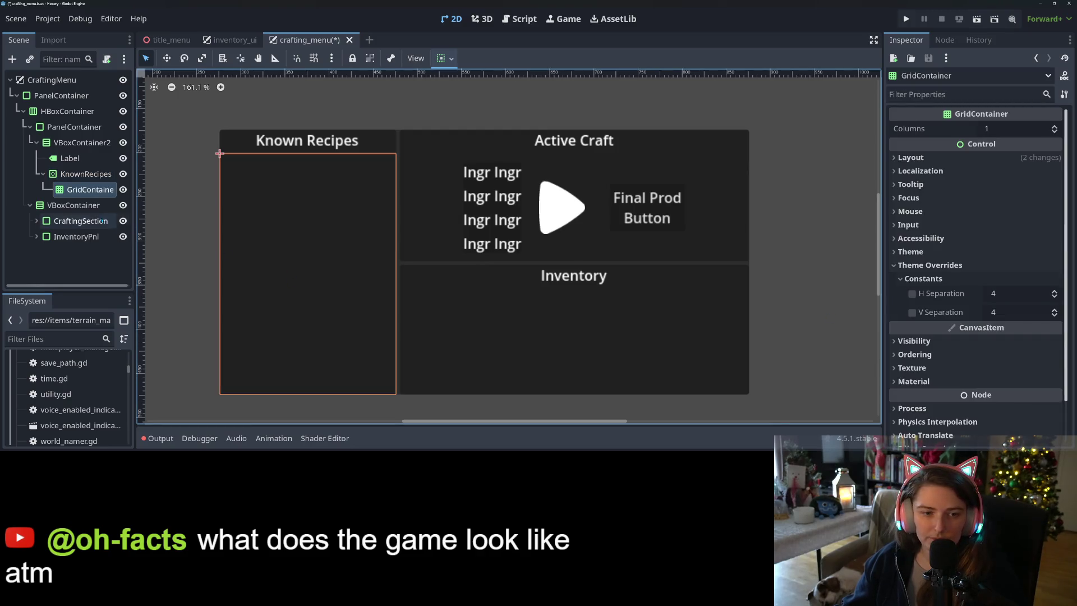
key(ctrl+s)
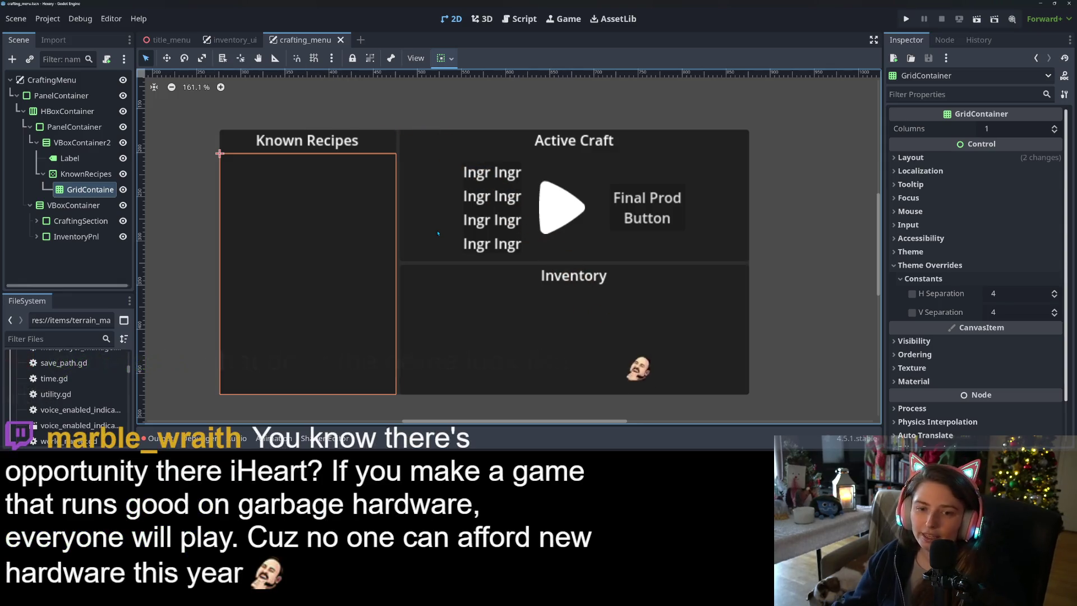
click(905, 20)
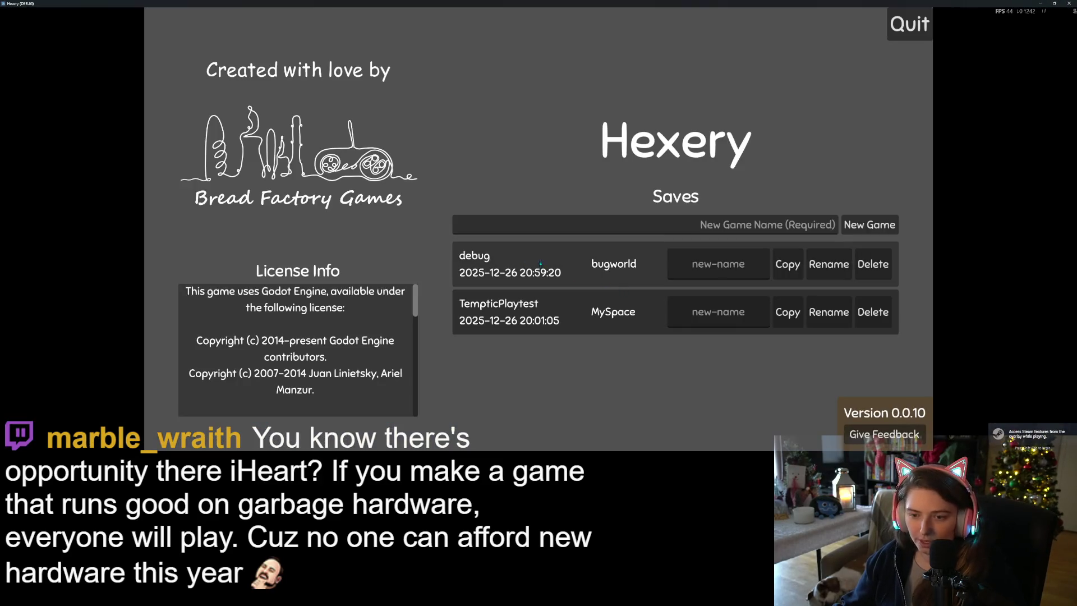
Step: Load the debug bugworld save from the Hexery main menu
click(577, 272)
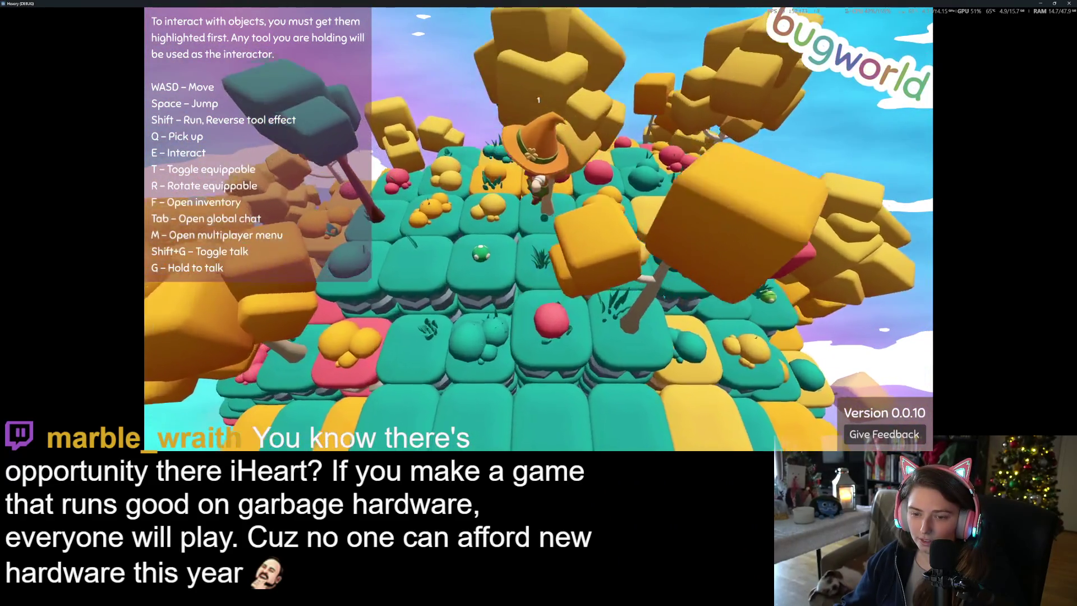
Step: Toggle the player inventory and the global chat, ending on the controls help
key(f)
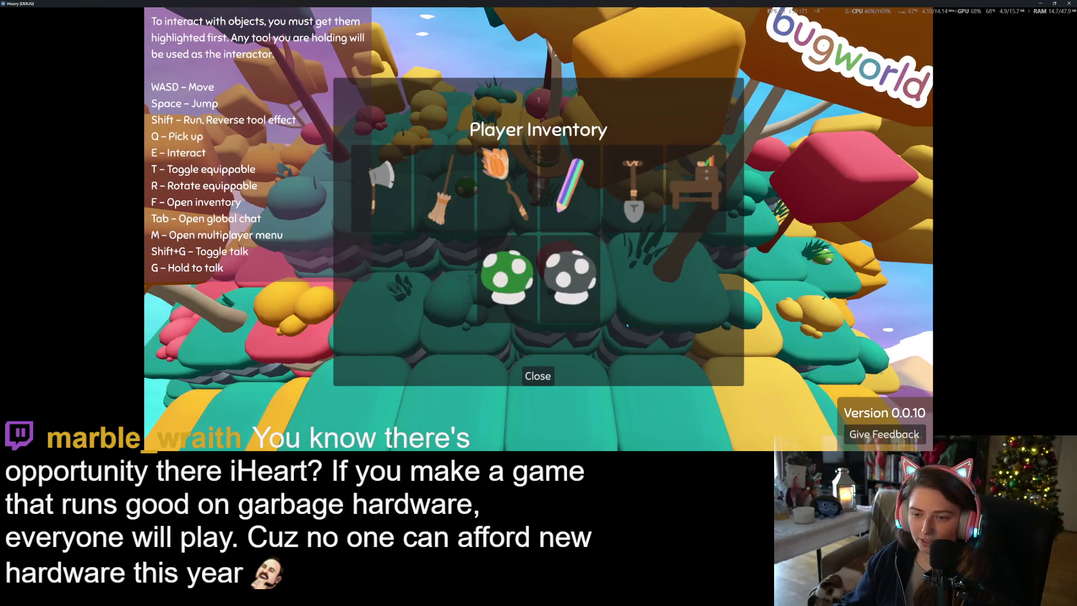
key(f)
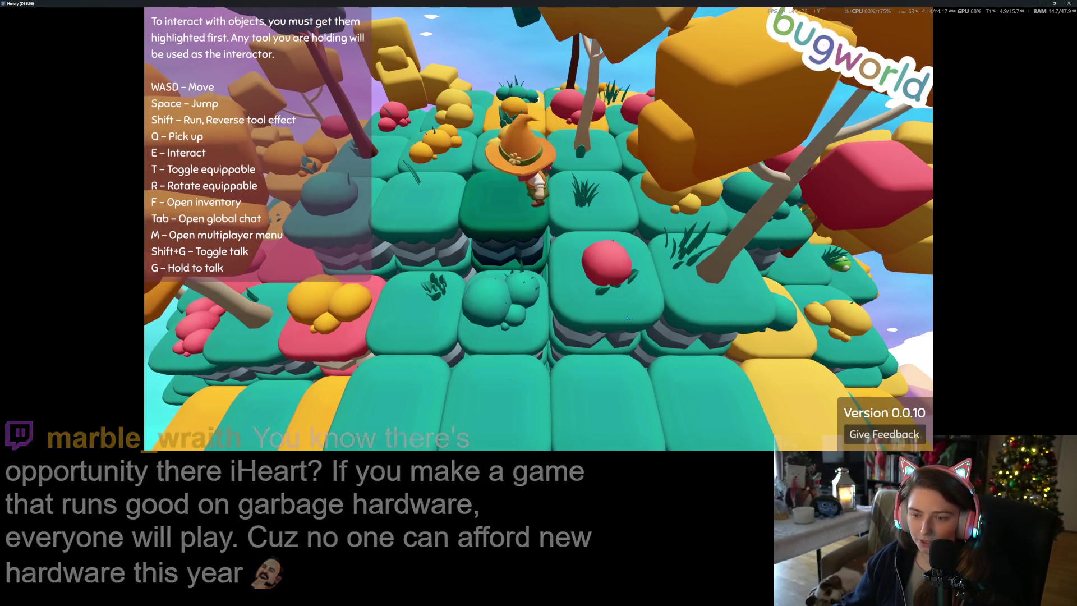
key(f)
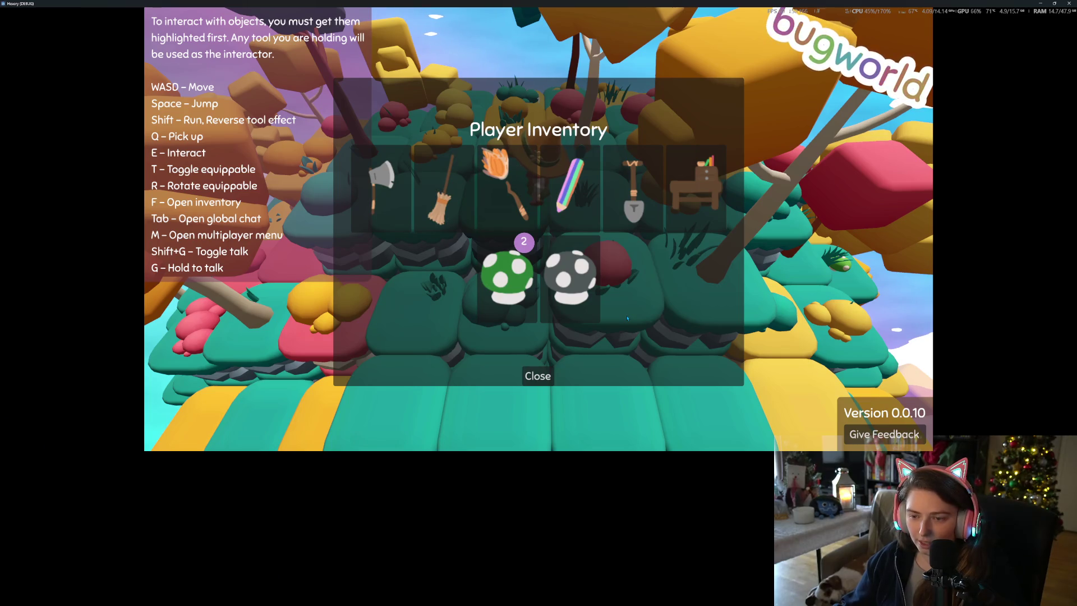
key(f)
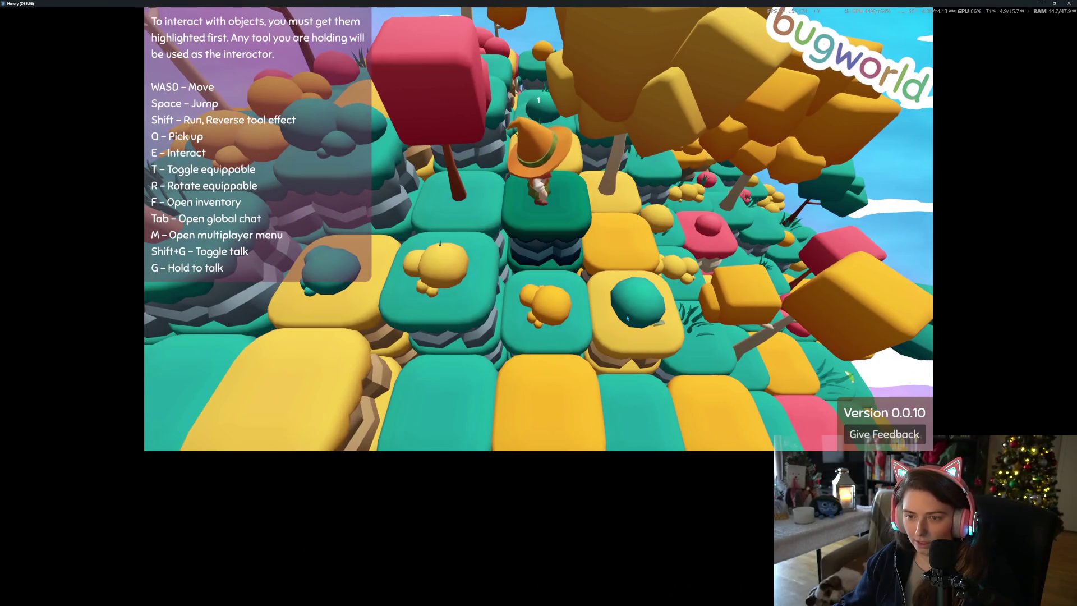
key(f)
key(f)
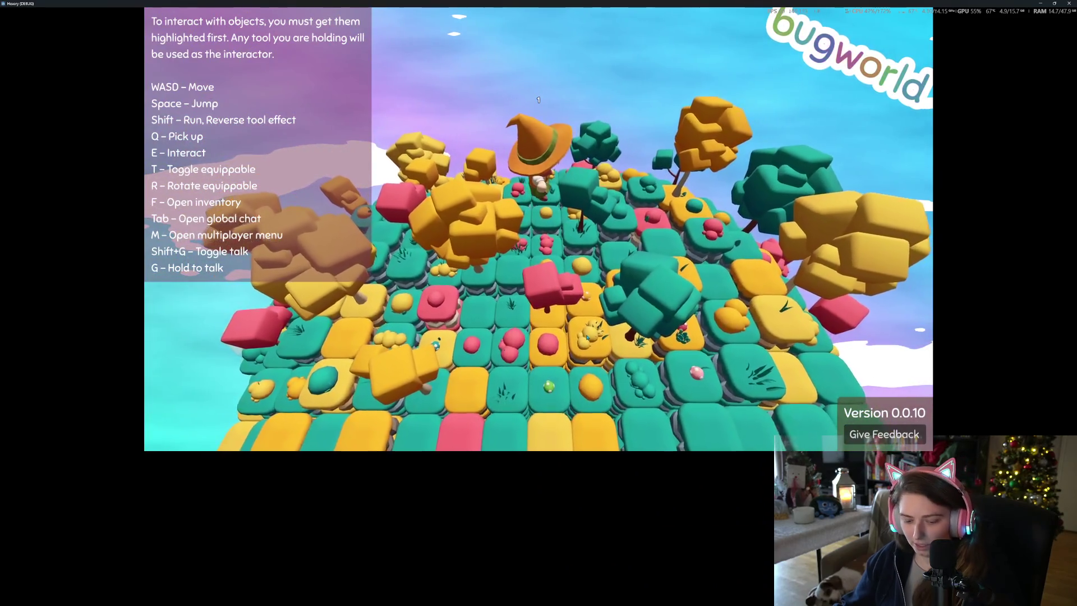
key(Tab)
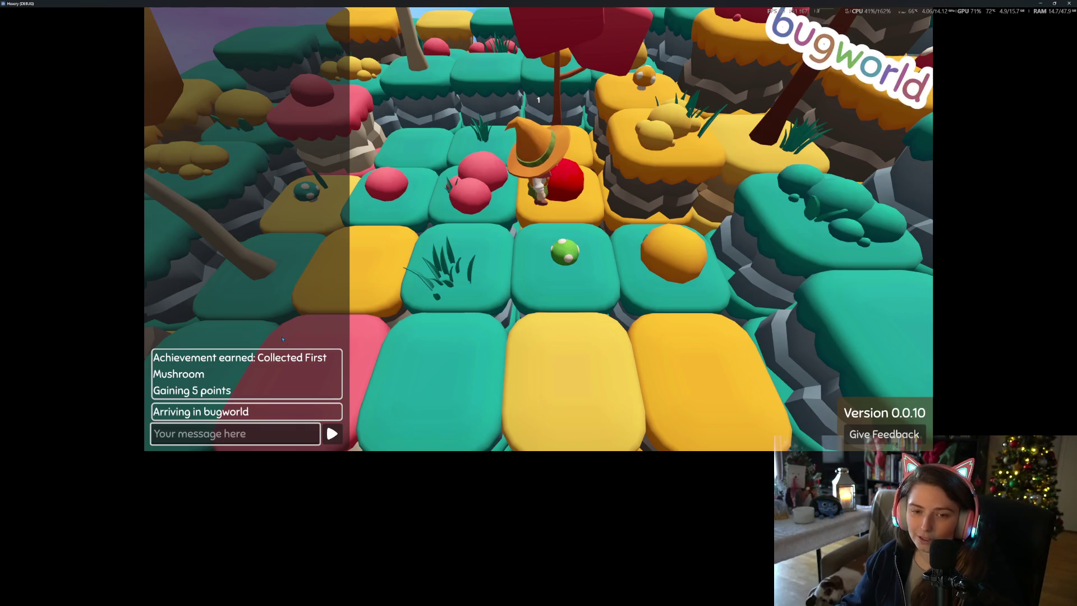
key(Tab)
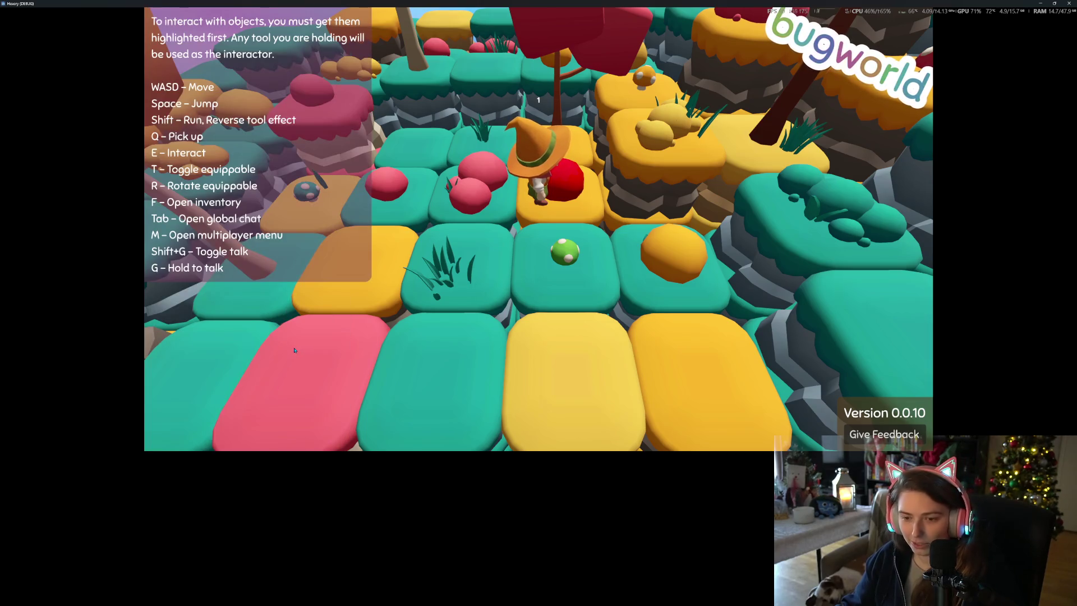
Step: Walk the character across the tiles to the orange ball and try picking it up
key(s)
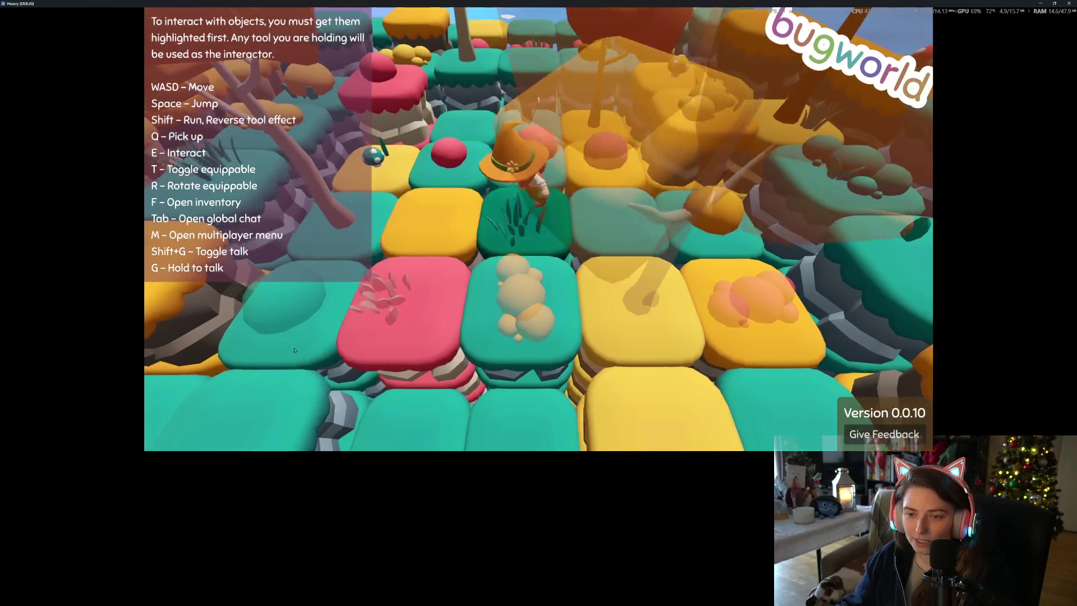
key(w)
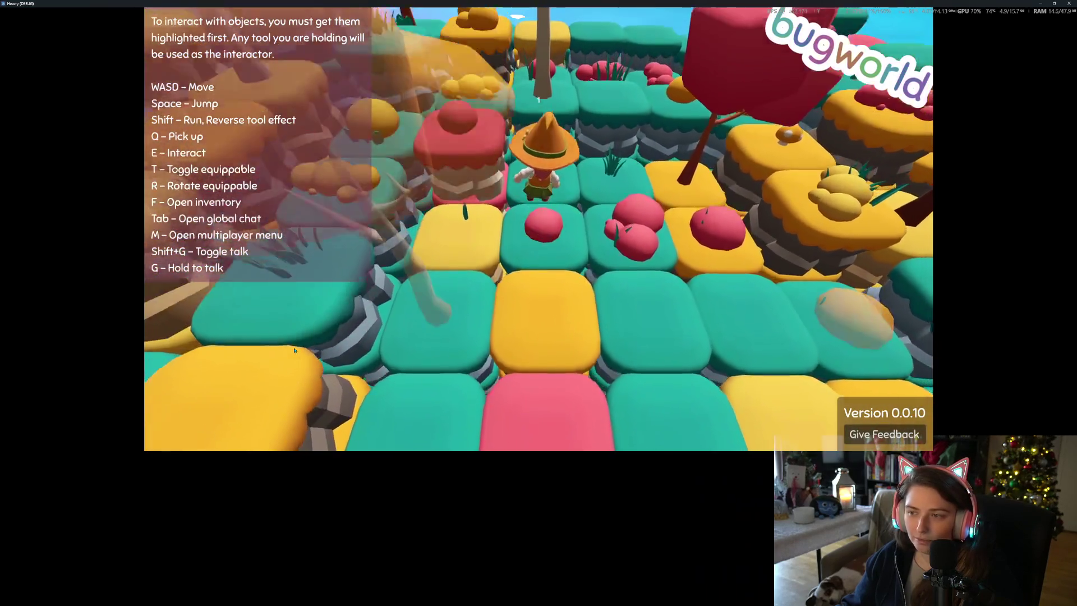
scroll(294, 350, down, 5)
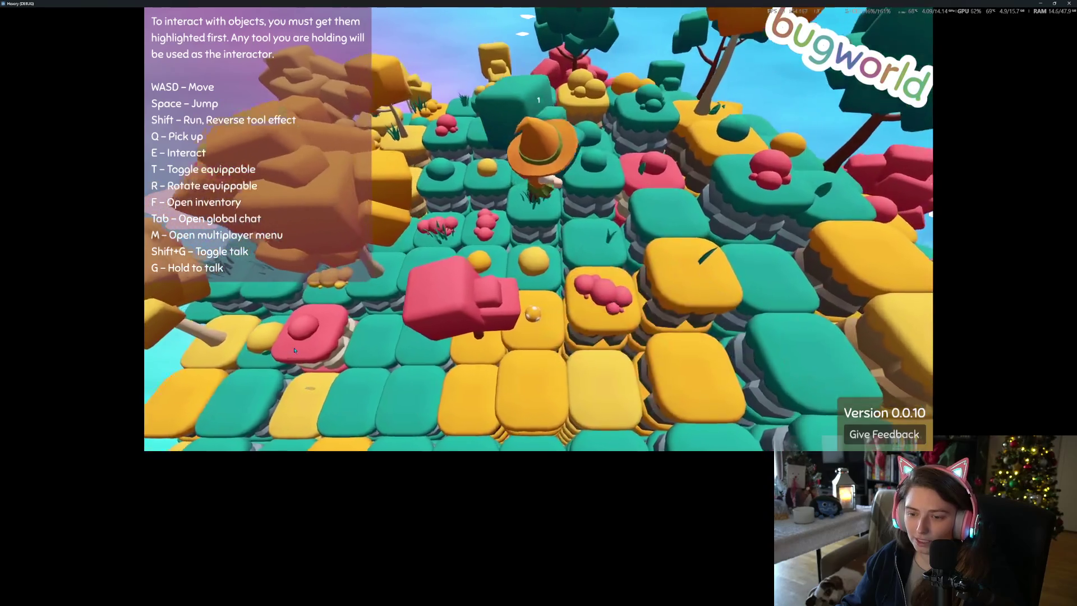
scroll(294, 350, up, 5)
key(s)
key(q)
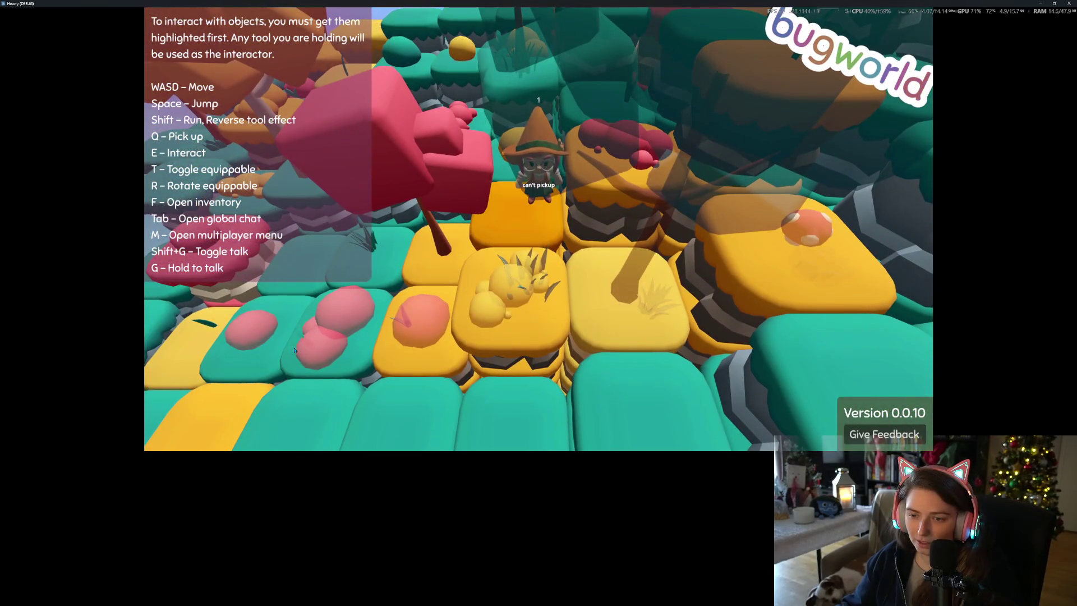
scroll(293, 350, down, 5)
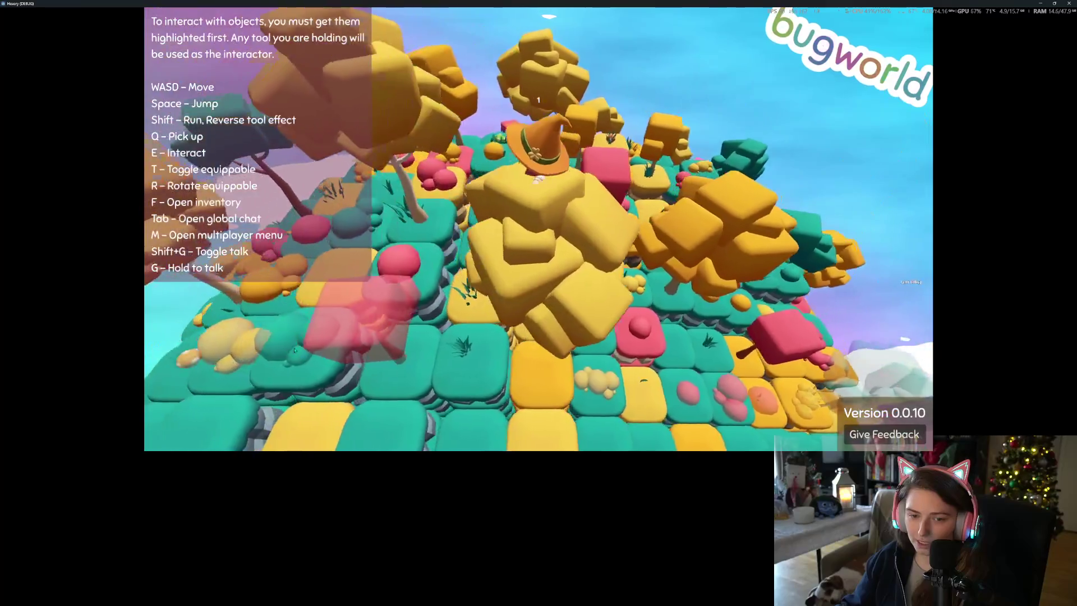
scroll(294, 350, up, 5)
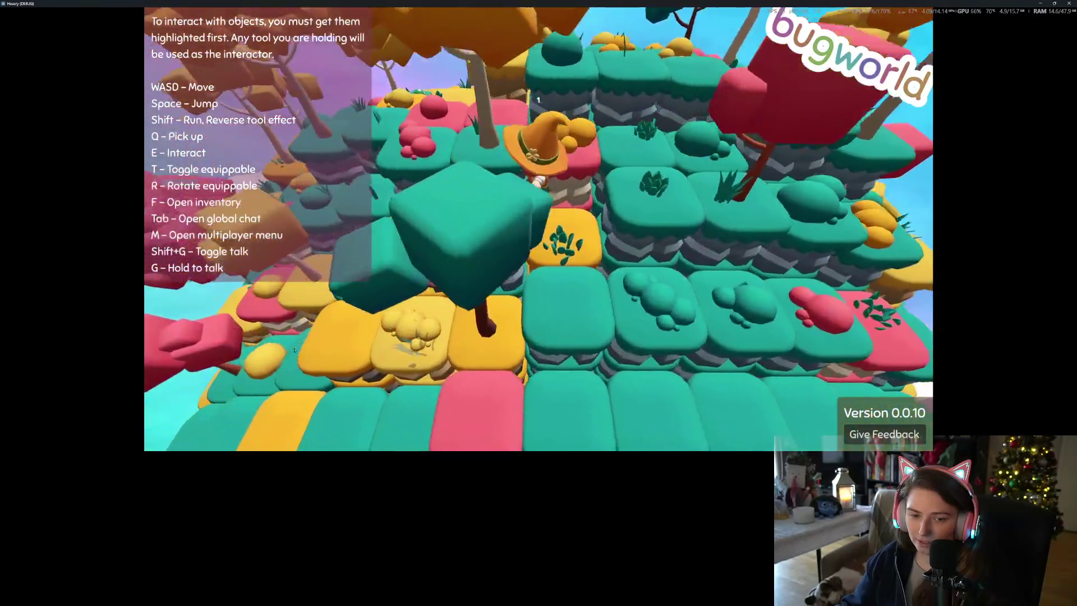
scroll(294, 350, down, 5)
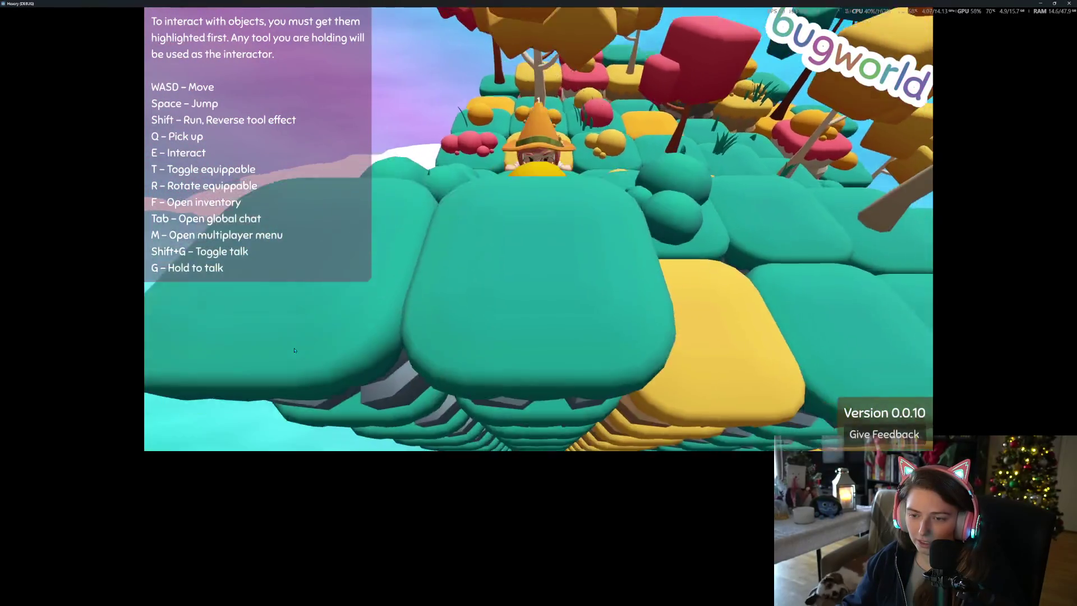
scroll(294, 350, up, 5)
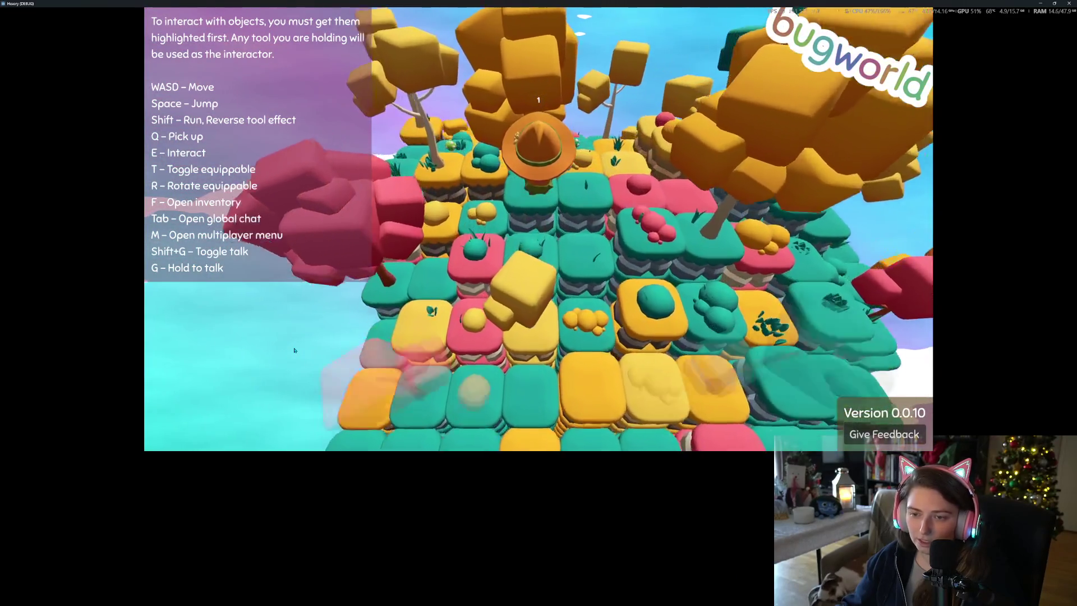
scroll(294, 350, down, 5)
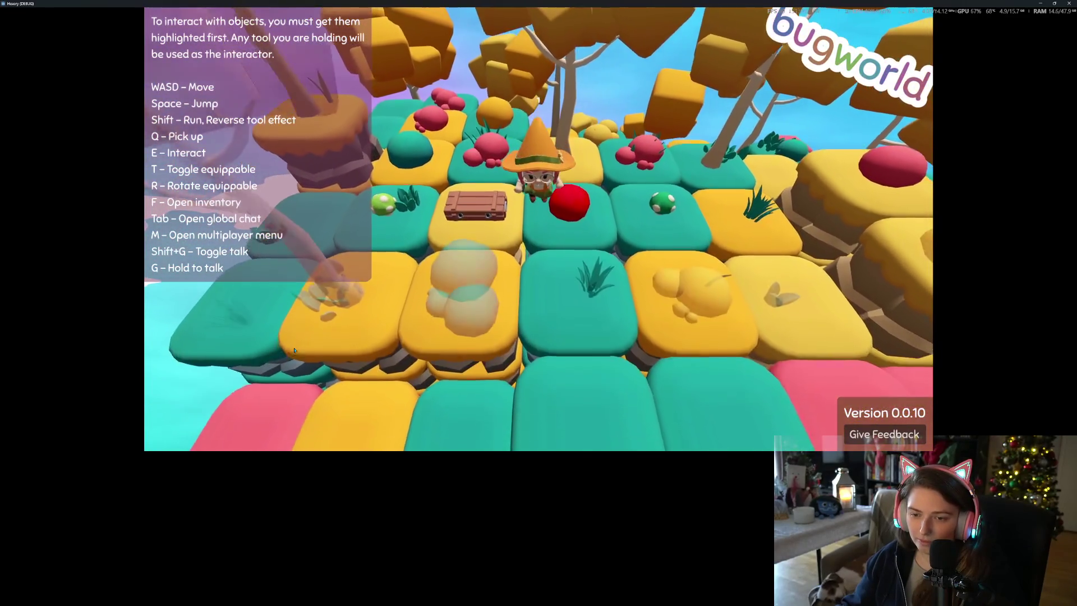
Step: At the wooden chest, move the orange mushroom into its storage and close the panels
key(a)
key(e)
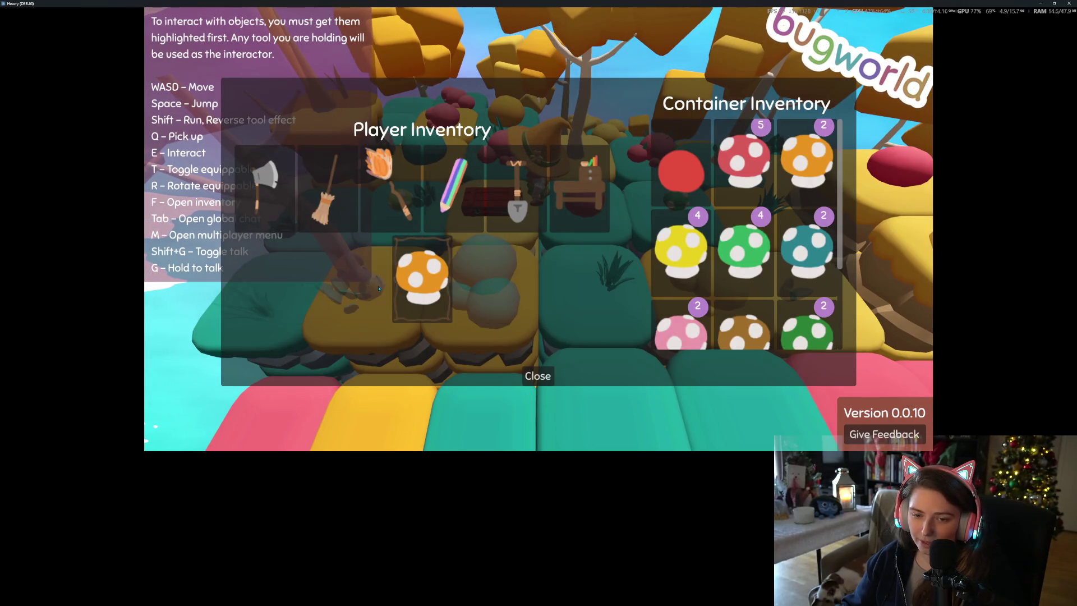
click(417, 290)
scroll(692, 283, down, 4)
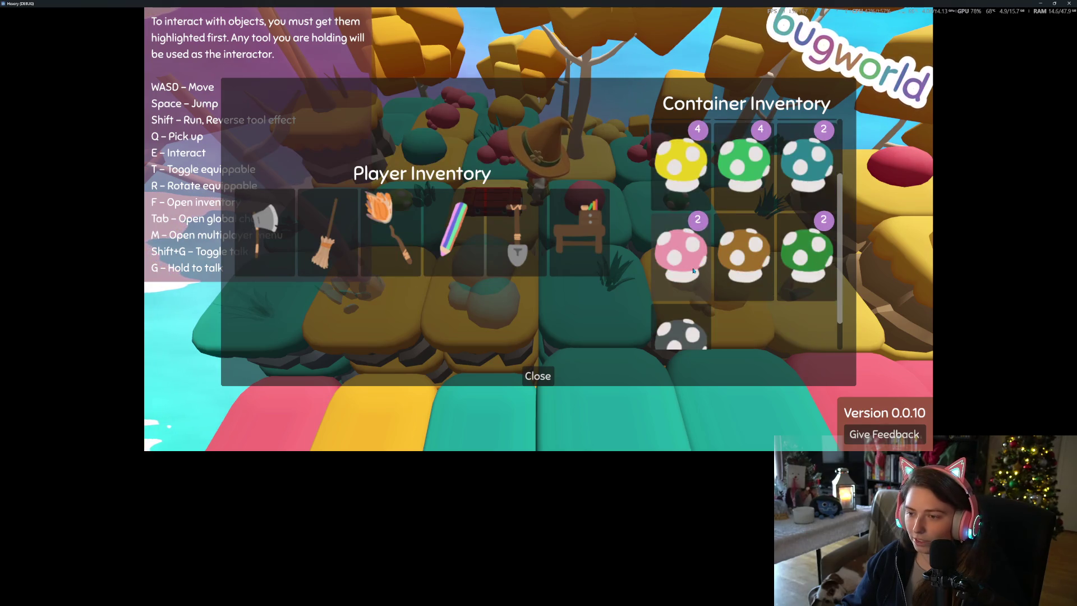
scroll(689, 273, up, 4)
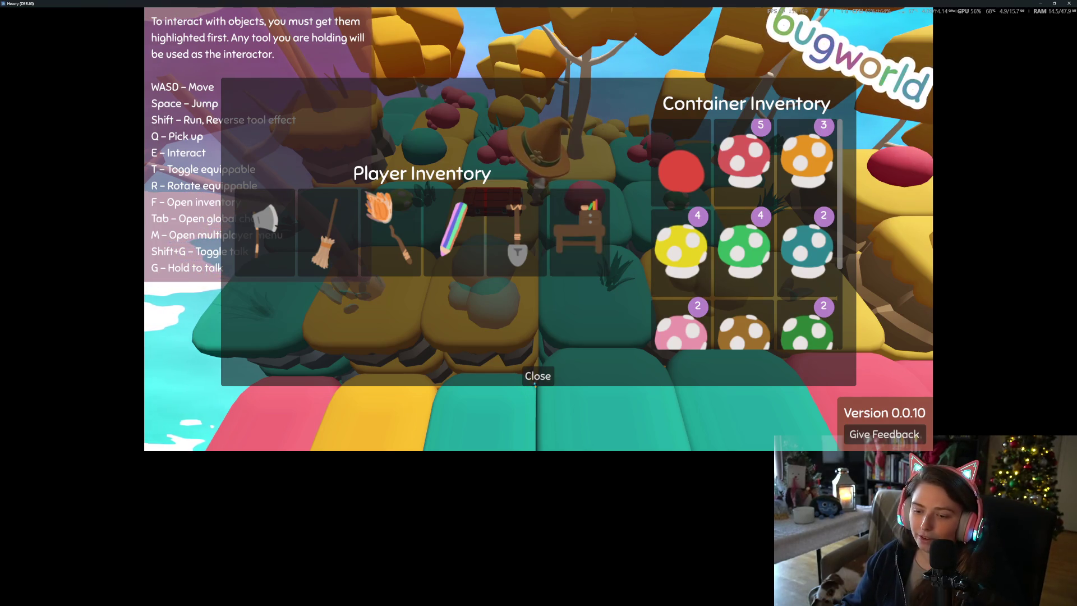
click(537, 376)
Step: Walk the character around the tables and red chest, checking the player inventory
key(d)
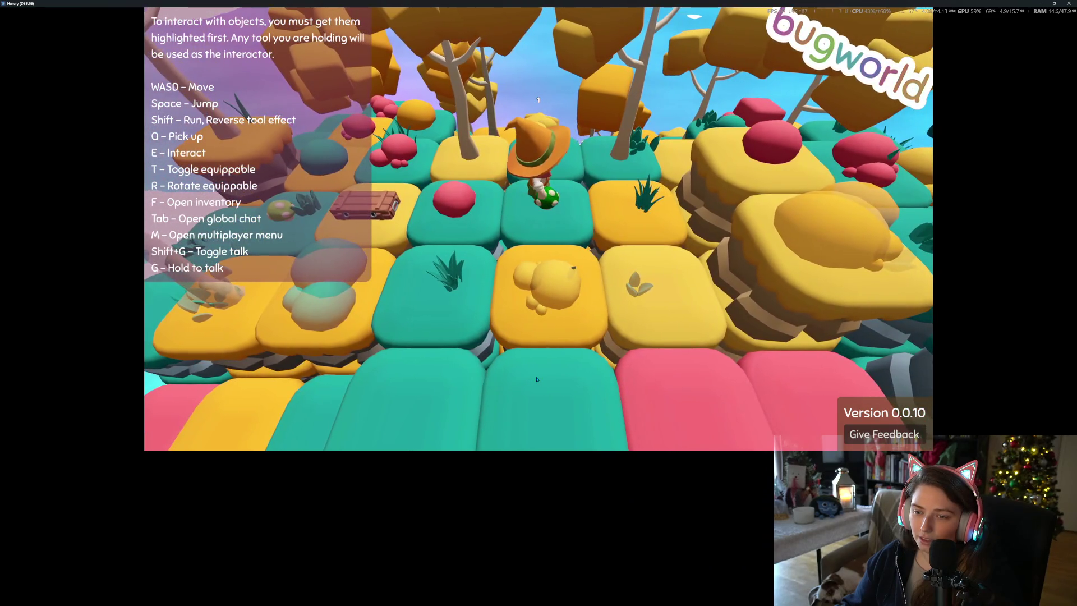
key(a)
key(f)
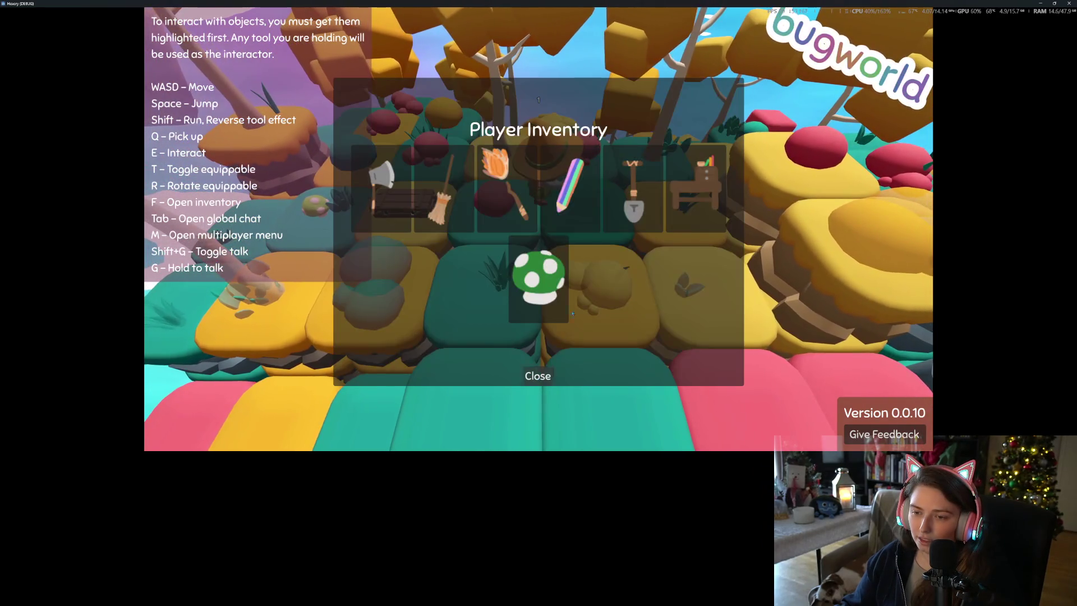
click(537, 376)
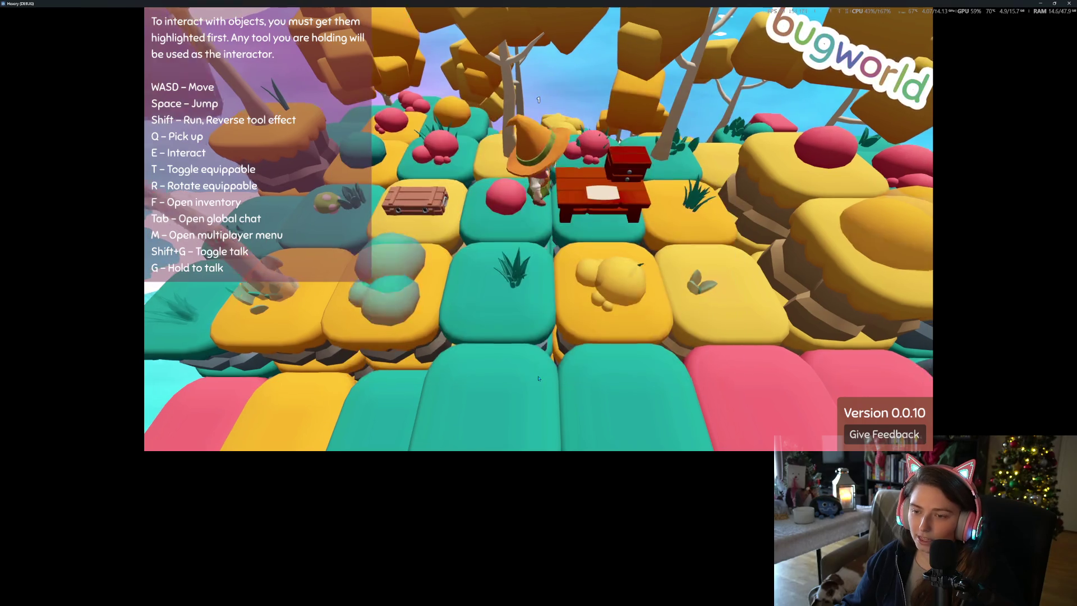
key(d)
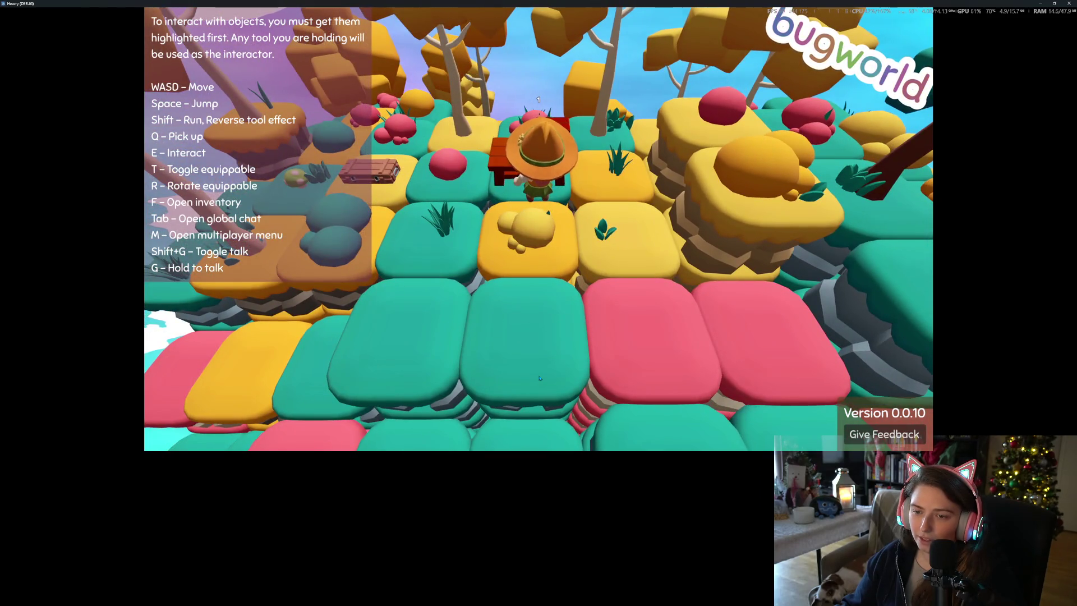
key(a)
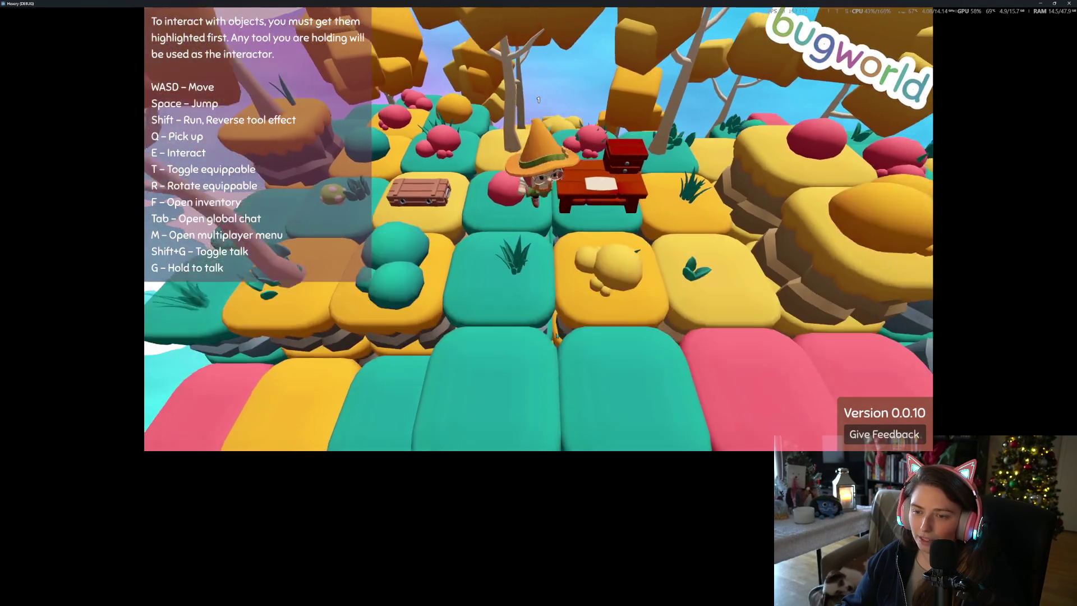
key(d)
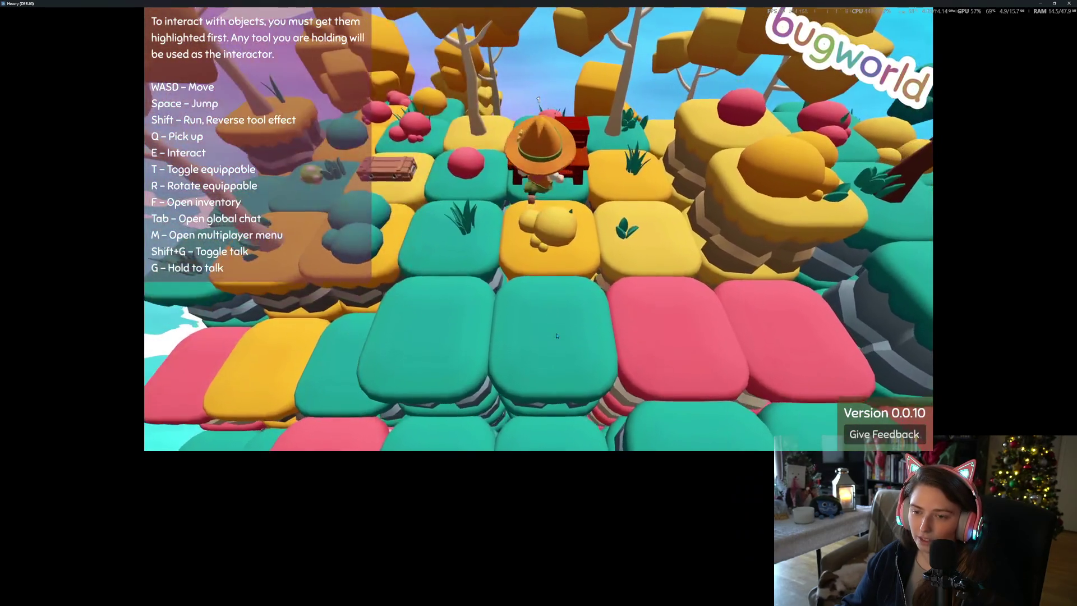
key(d)
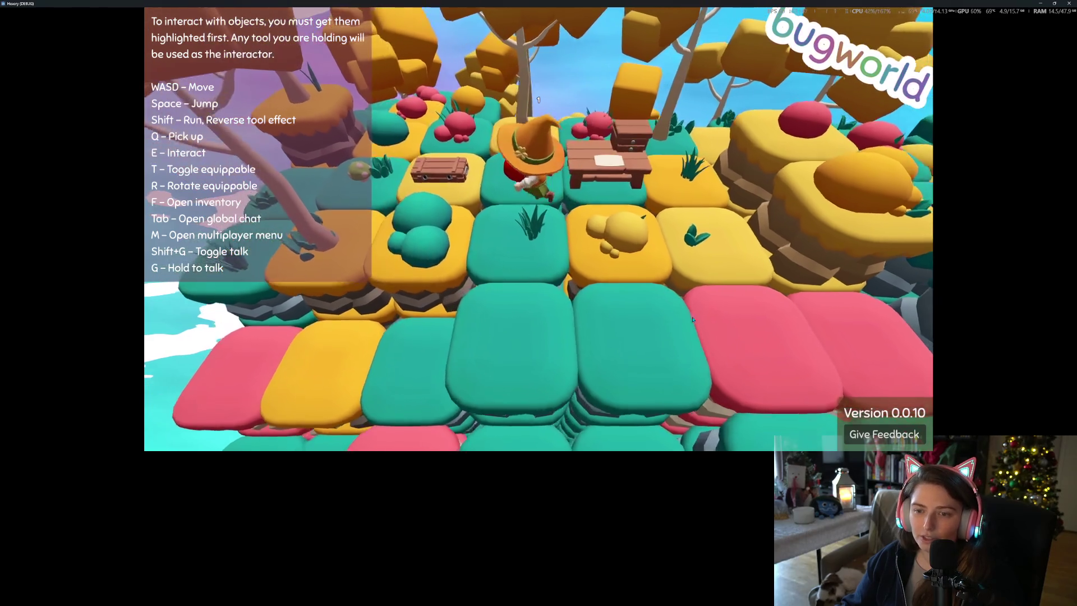
key(a)
key(a)
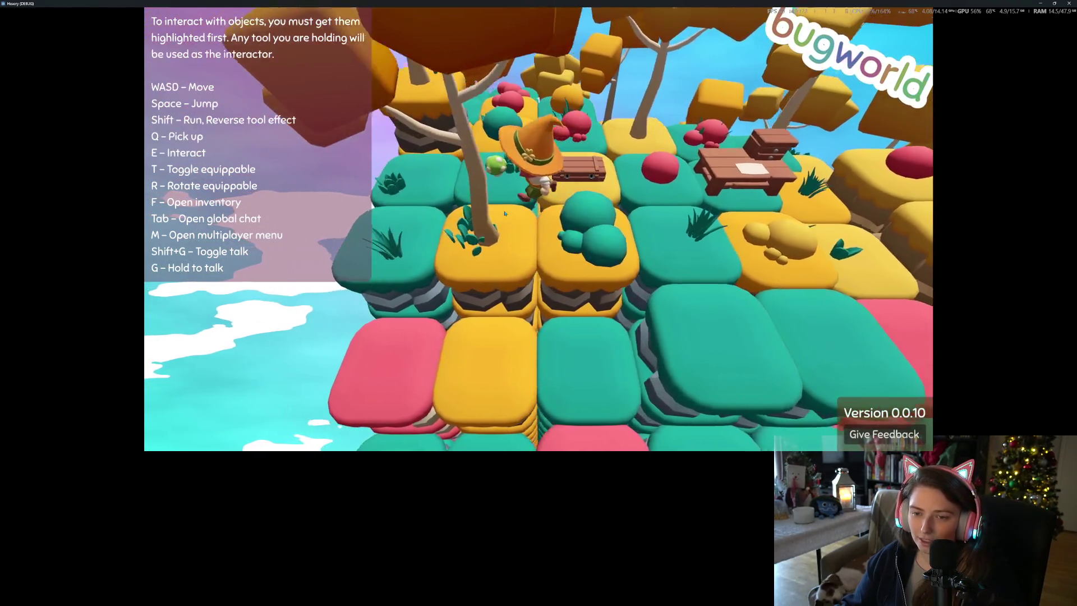
Step: Orbit and tilt the game camera to view the island and character from new angles
key(Right)
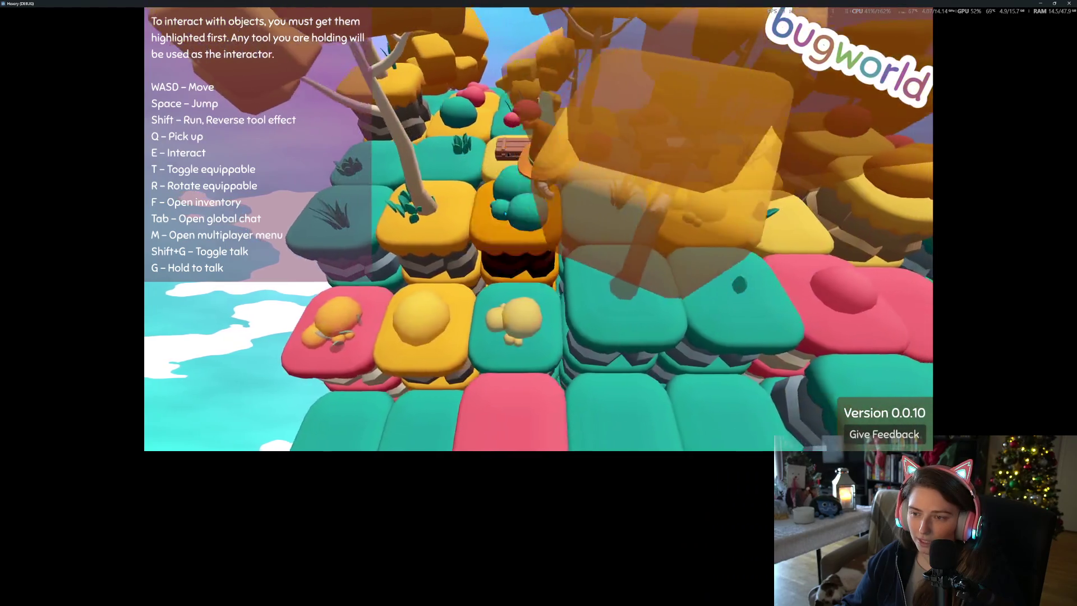
scroll(504, 213, down, 5)
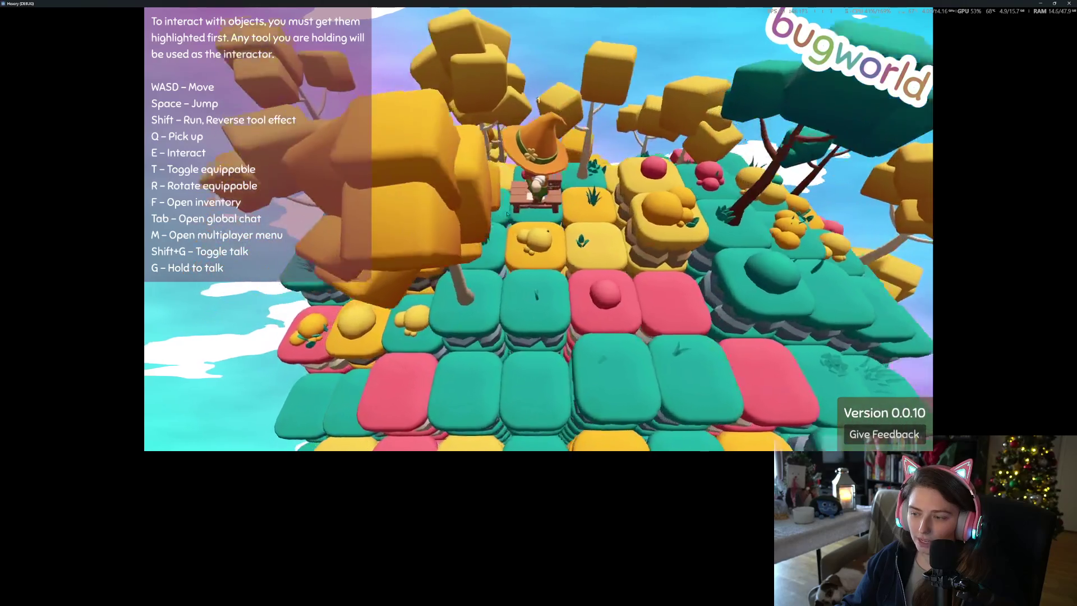
key(Right)
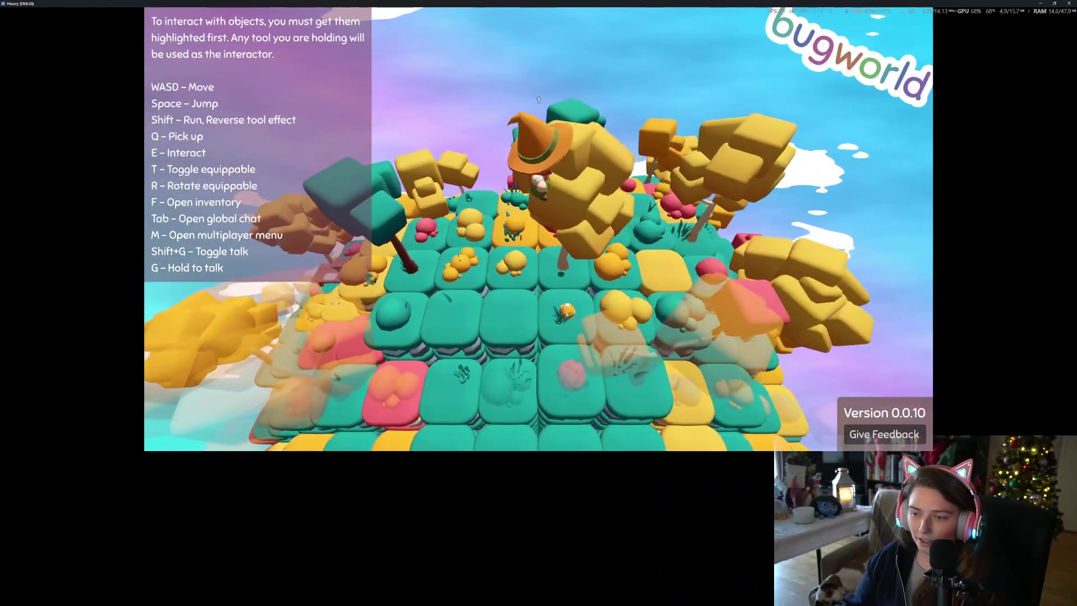
scroll(507, 213, up, 5)
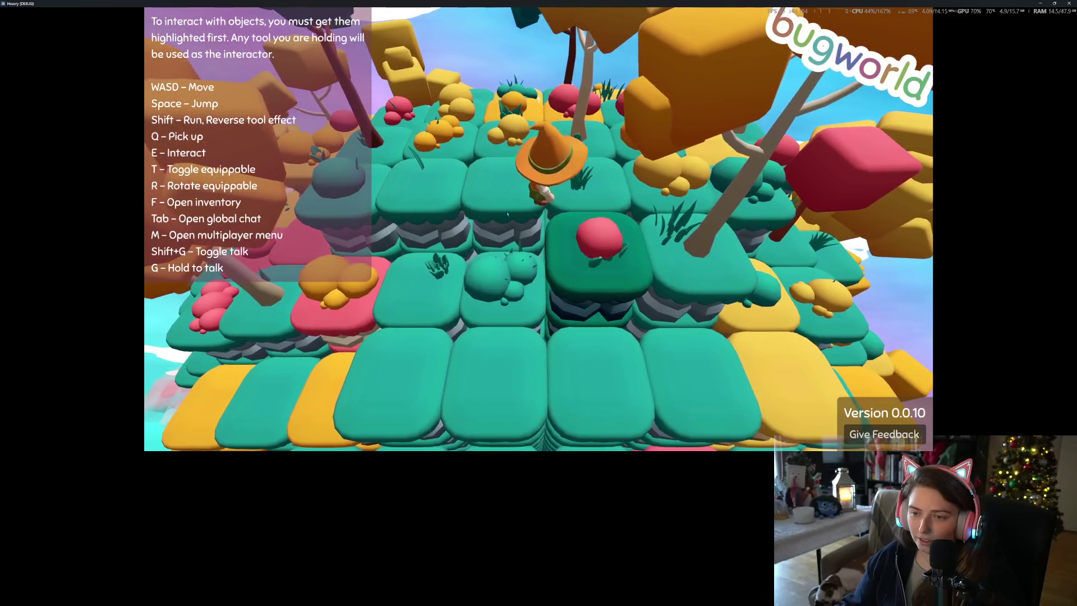
scroll(507, 214, down, 3)
key(Right)
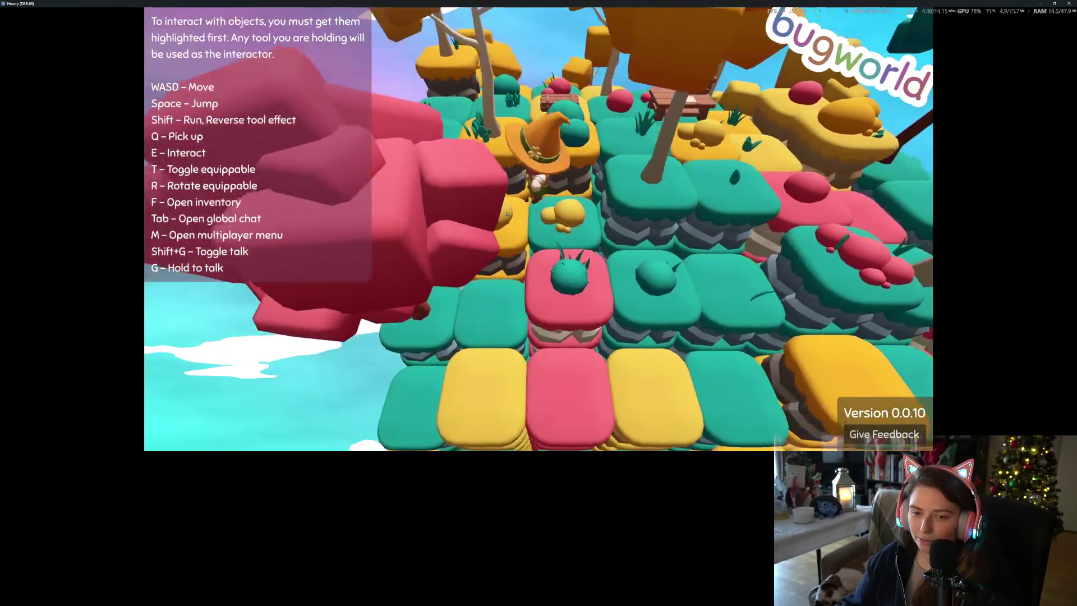
scroll(506, 213, up, 2)
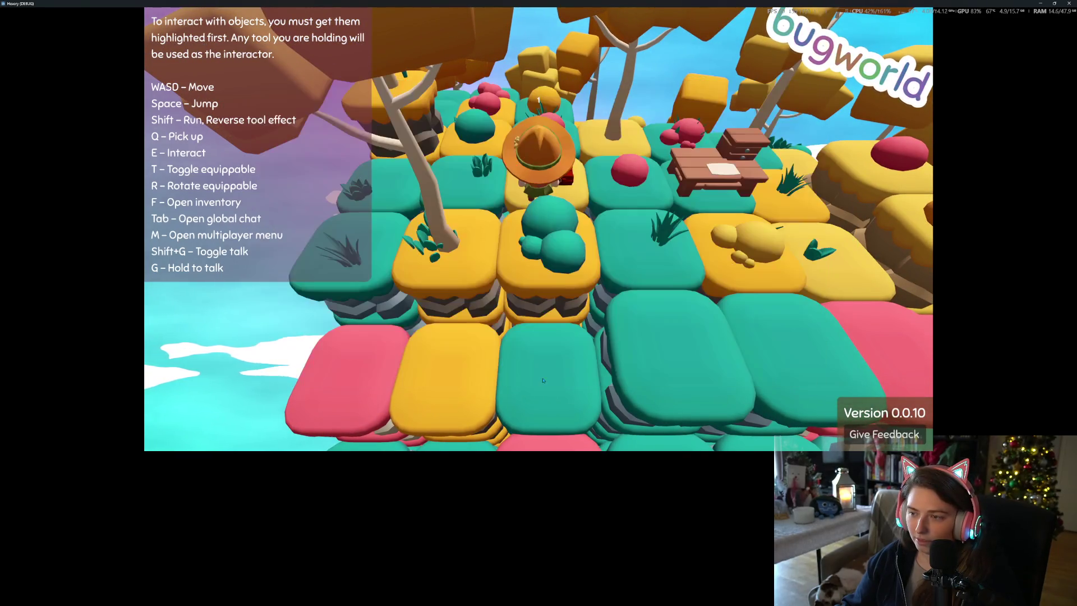
key(Up)
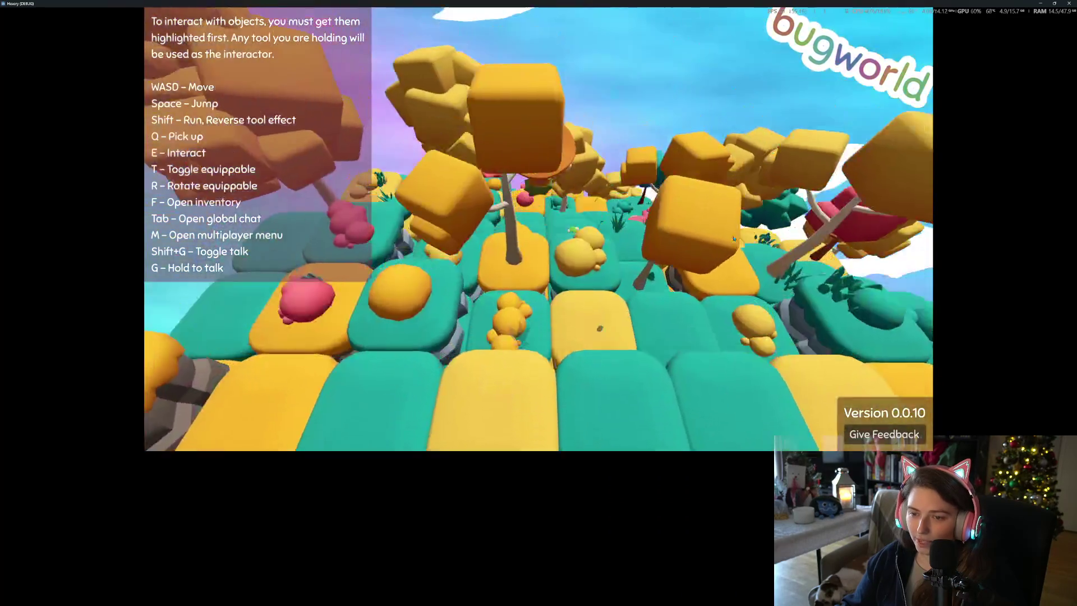
key(Down)
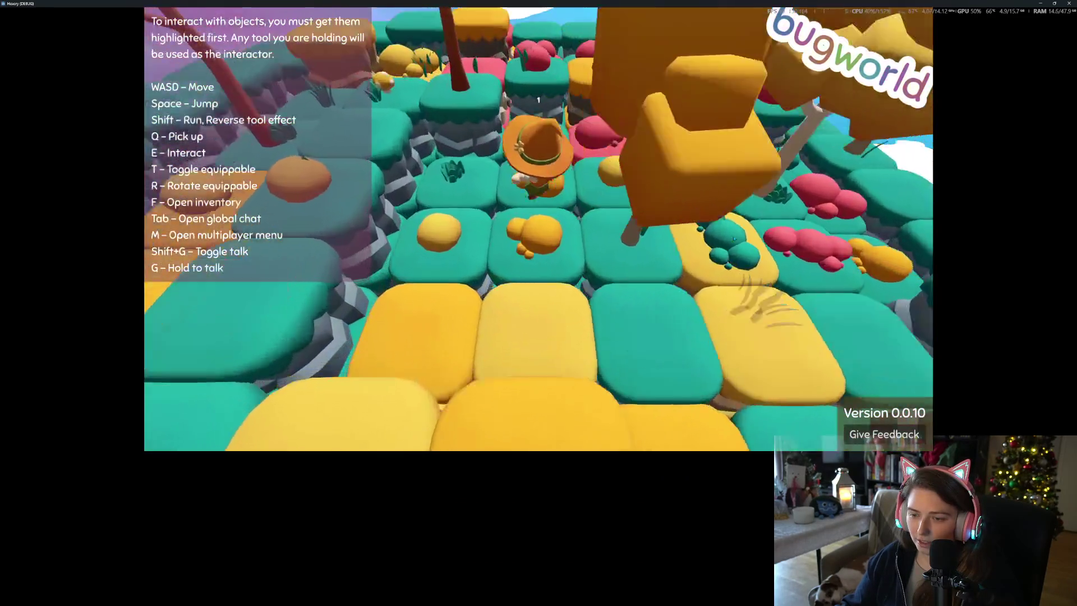
key(Up)
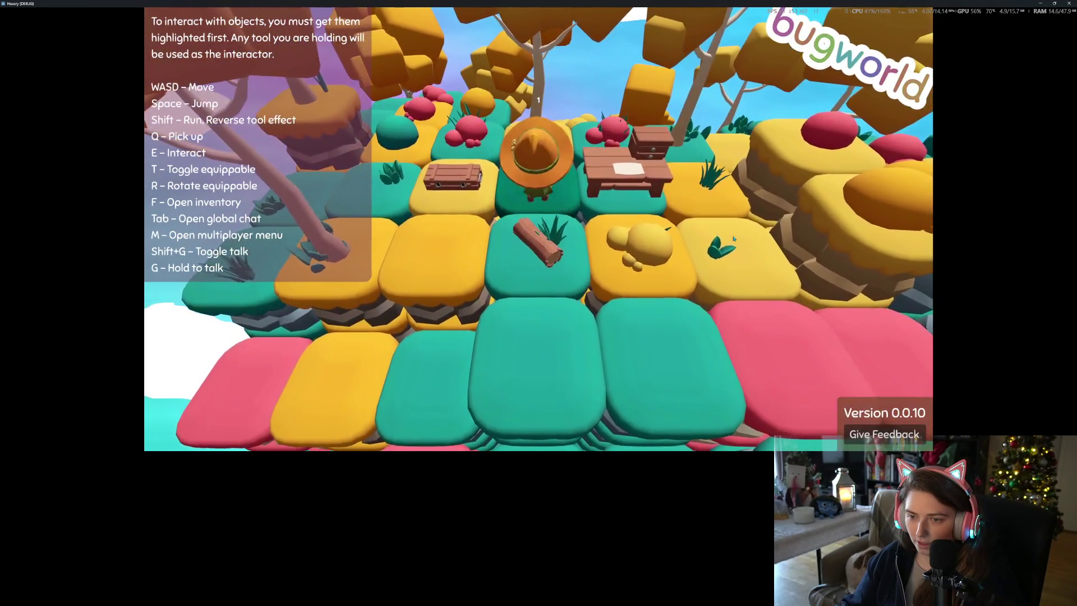
Step: Walk to the log and move the logs from the player inventory into the container
key(s)
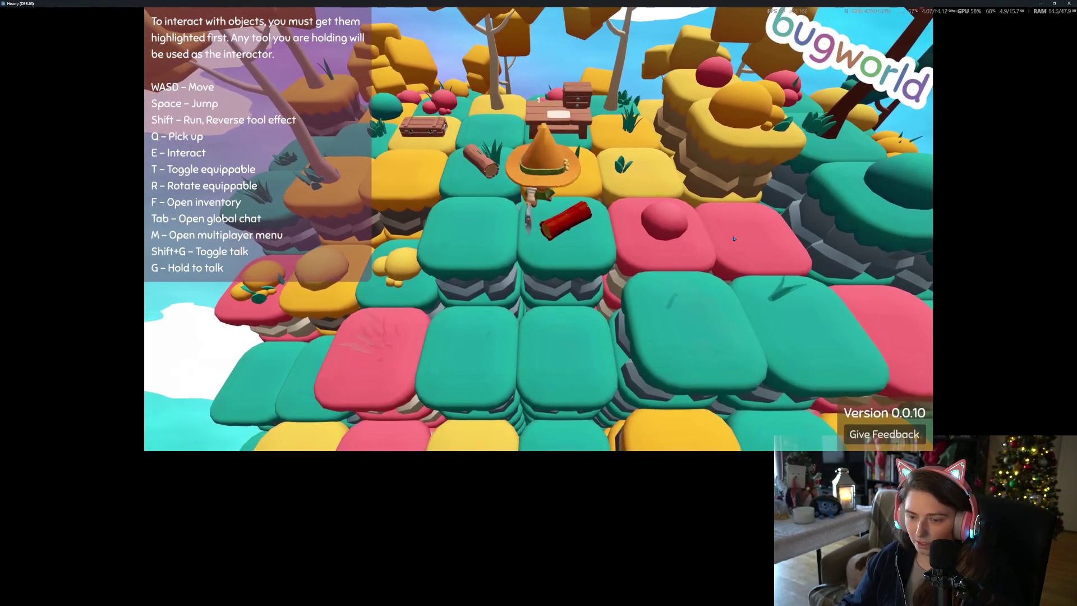
key(w)
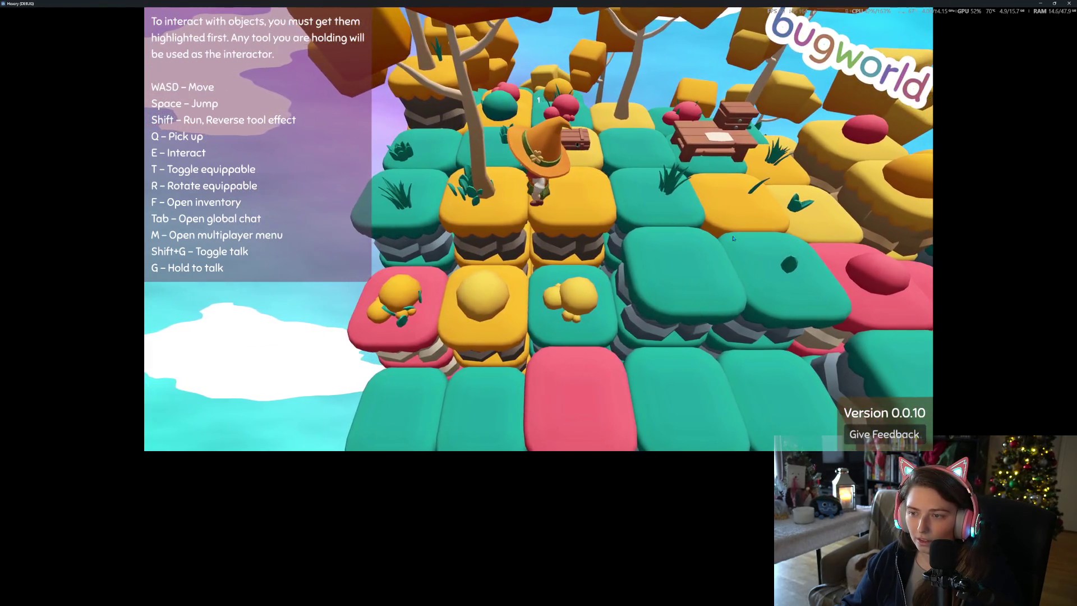
key(e)
click(577, 236)
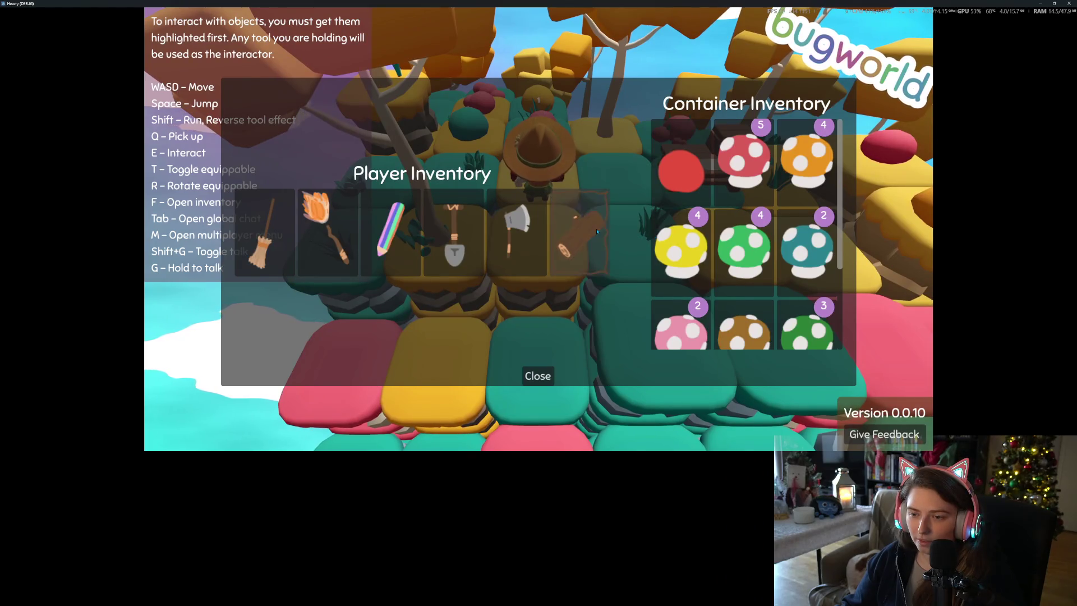
click(532, 375)
Step: Exit to the main menu and close the game window to stop debugging
key(w)
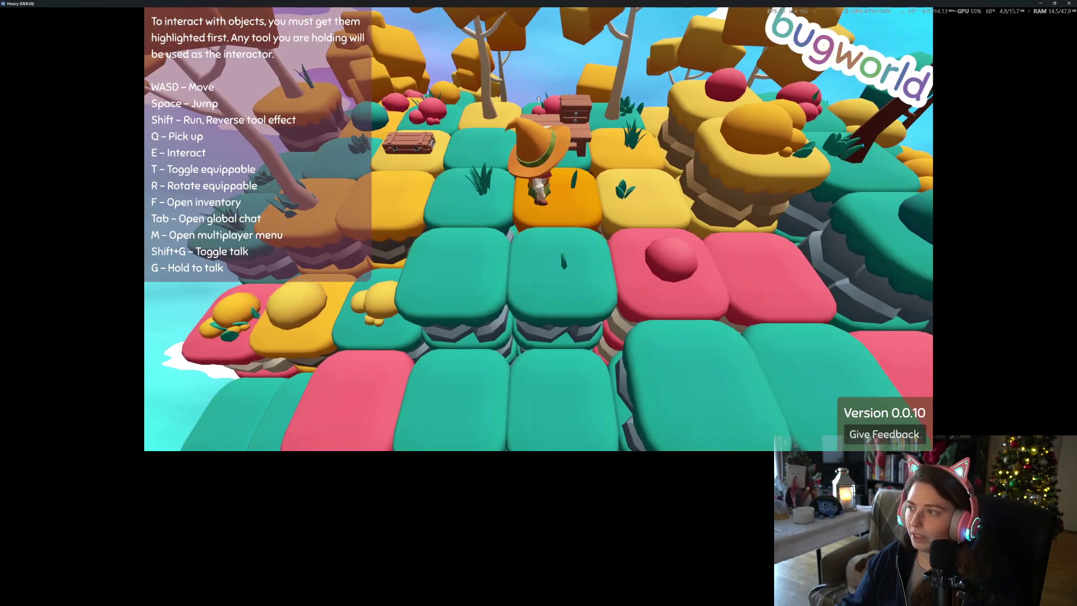
click(1068, 3)
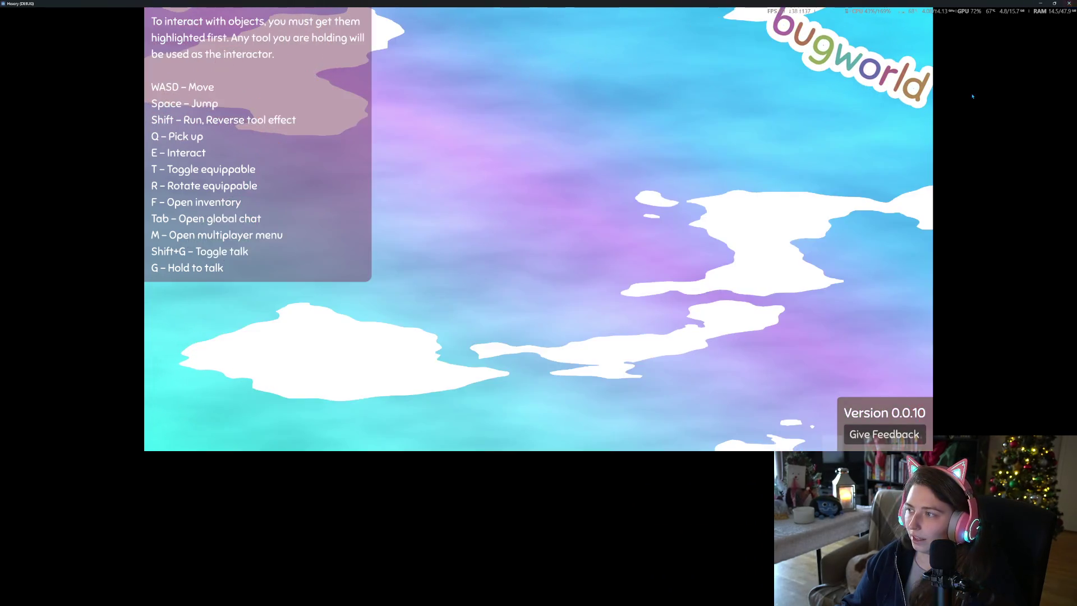
click(1069, 3)
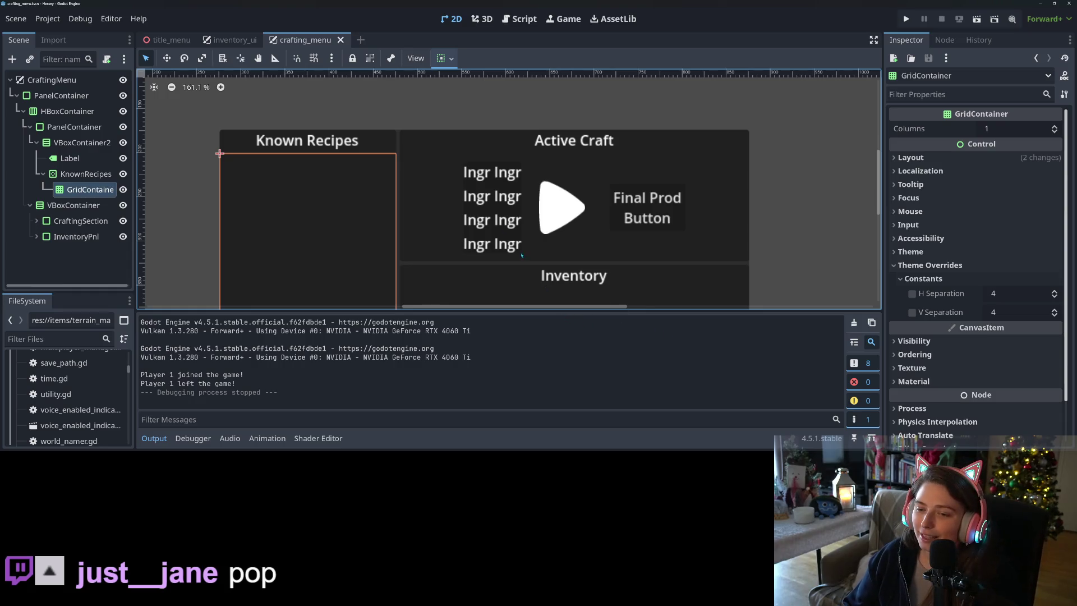
Step: Collapse the Output log panel to enlarge the 2D canvas
scroll(521, 255, down, 3)
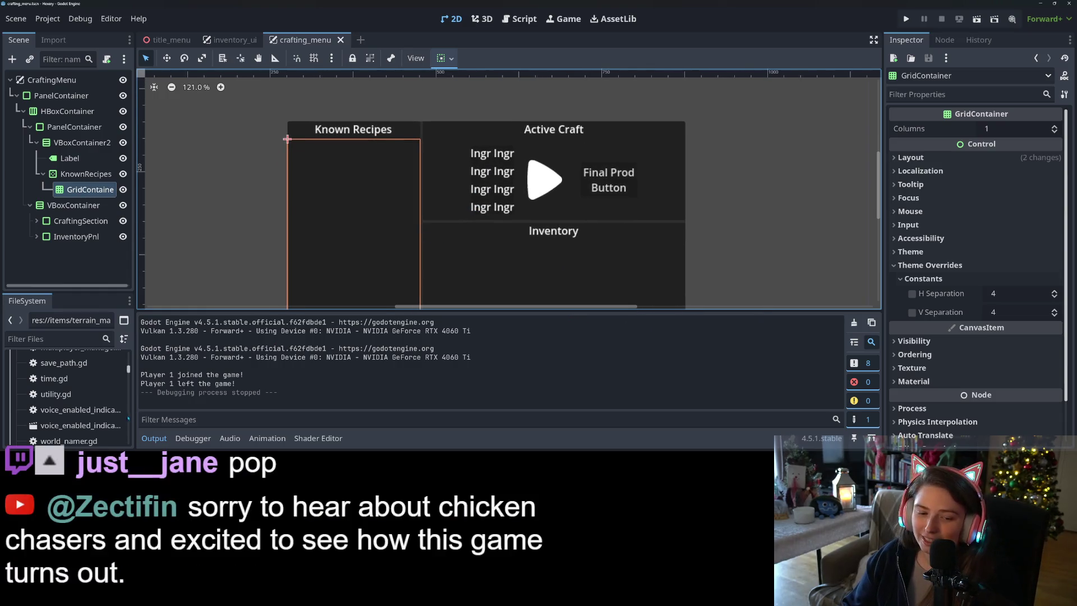
click(154, 438)
scroll(365, 306, up, 3)
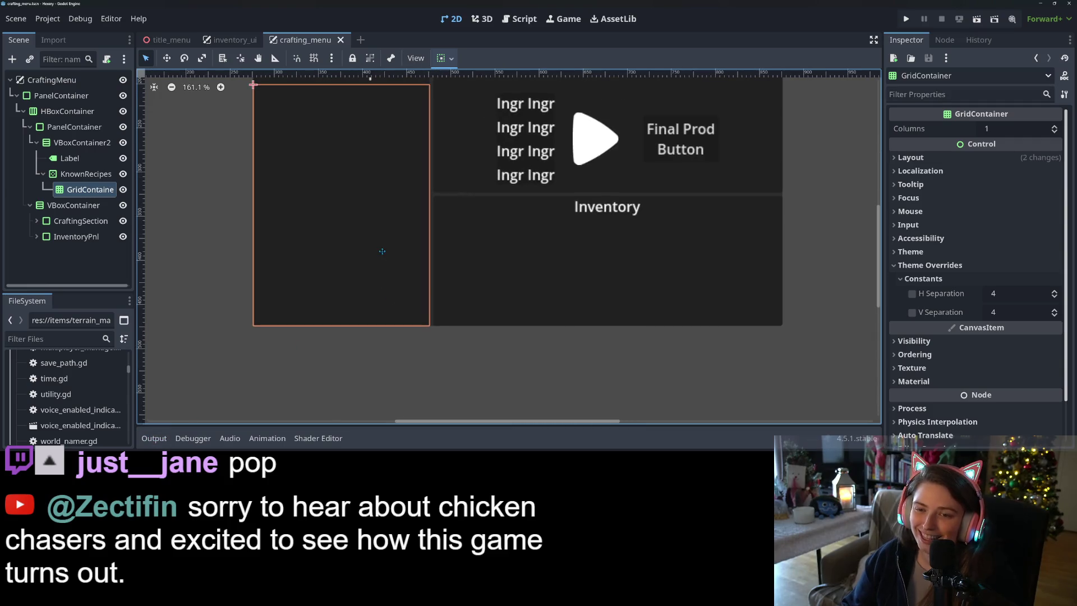
scroll(362, 311, down, 1)
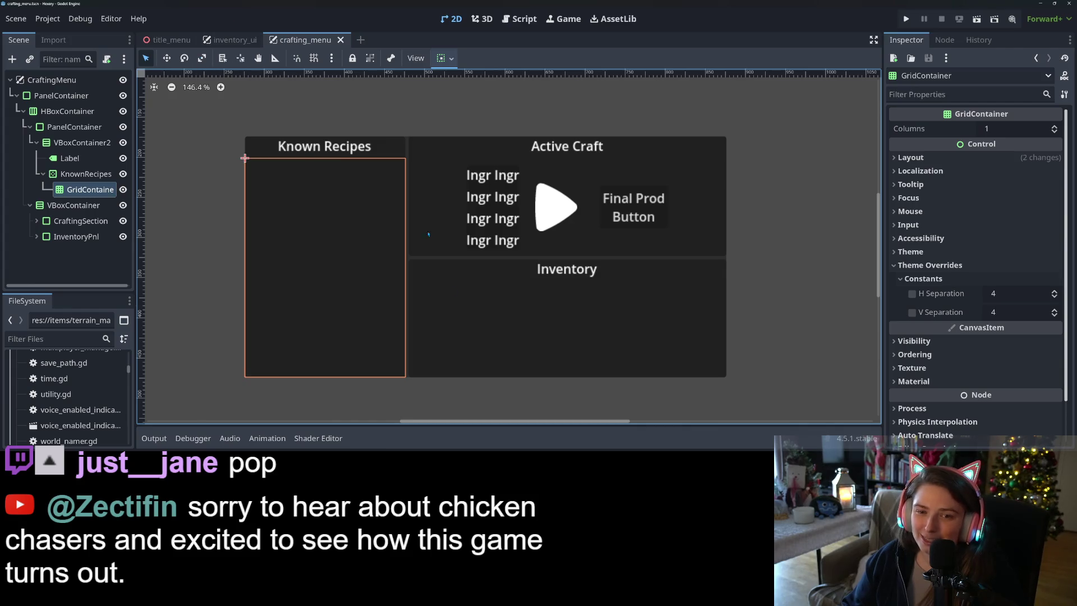
Step: Click through the overlapping Active Craft, Inventory and Known Recipes containers on the canvas
click(485, 282)
click(442, 200)
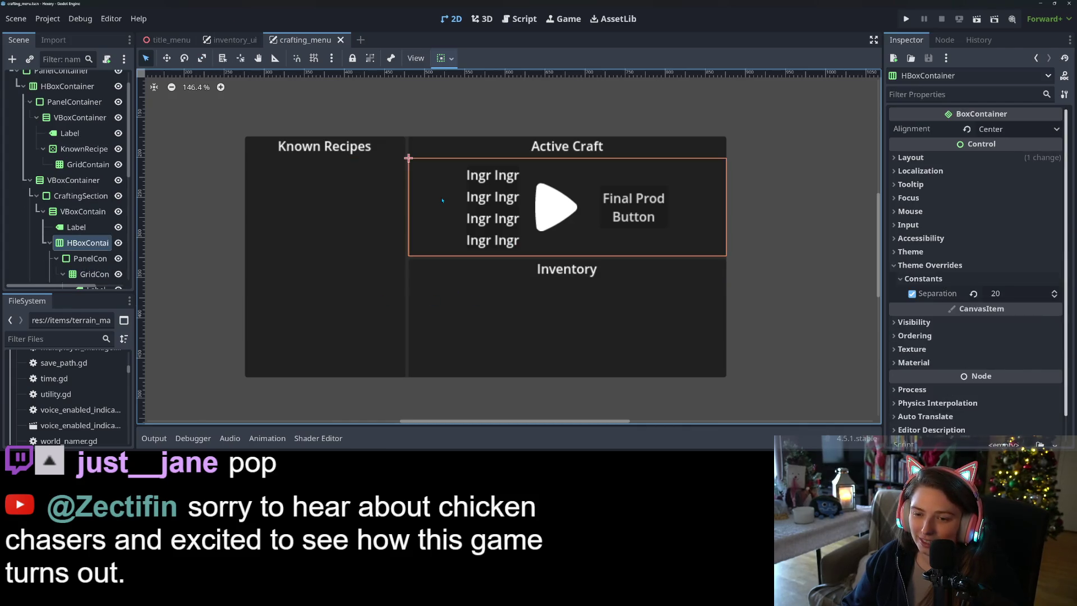
click(286, 241)
click(432, 291)
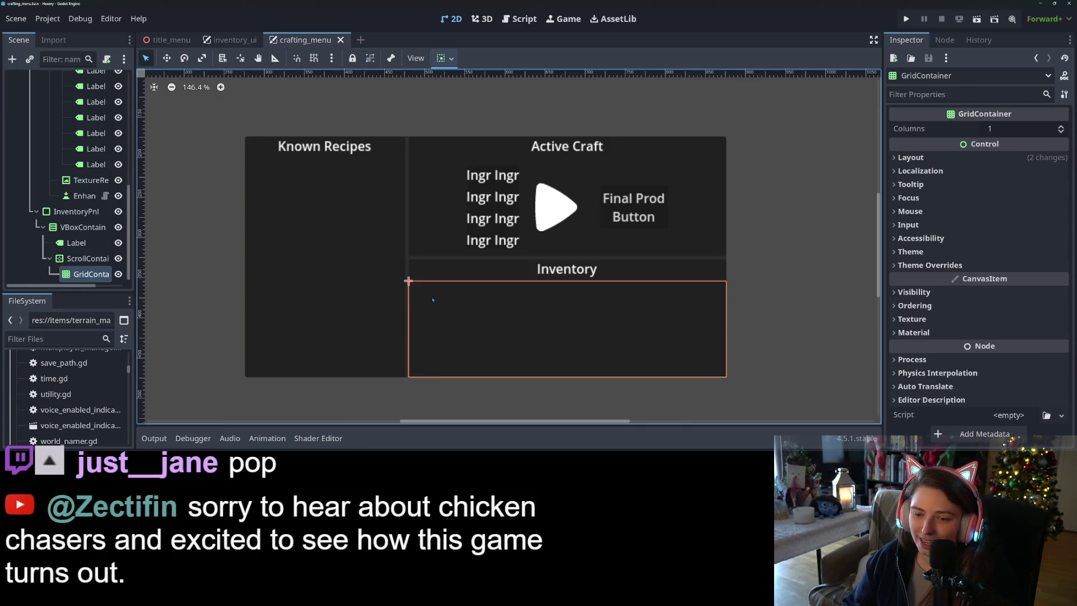
click(439, 170)
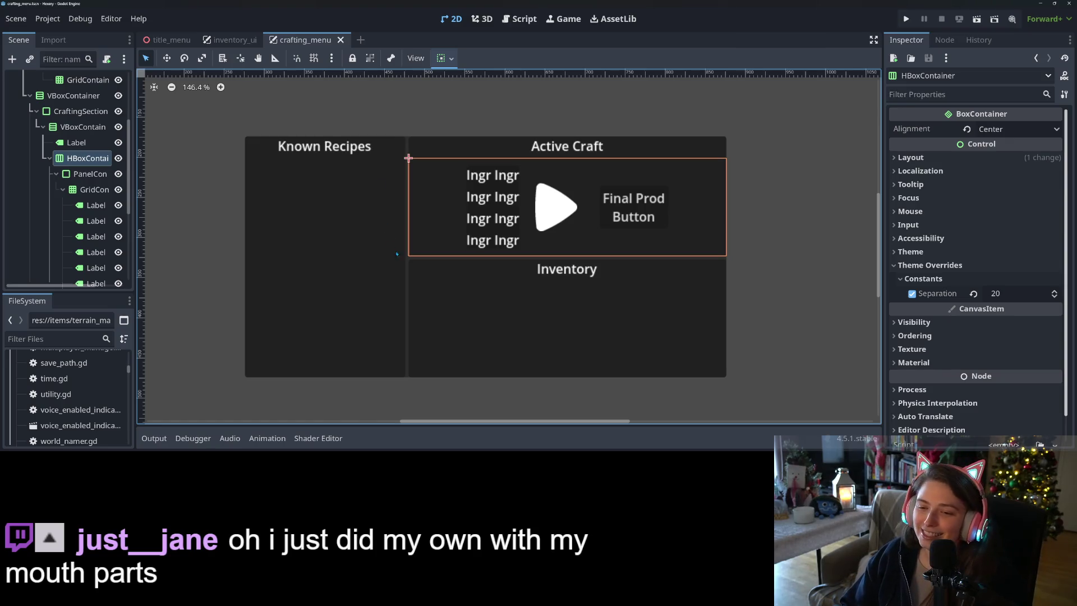
click(487, 289)
click(326, 286)
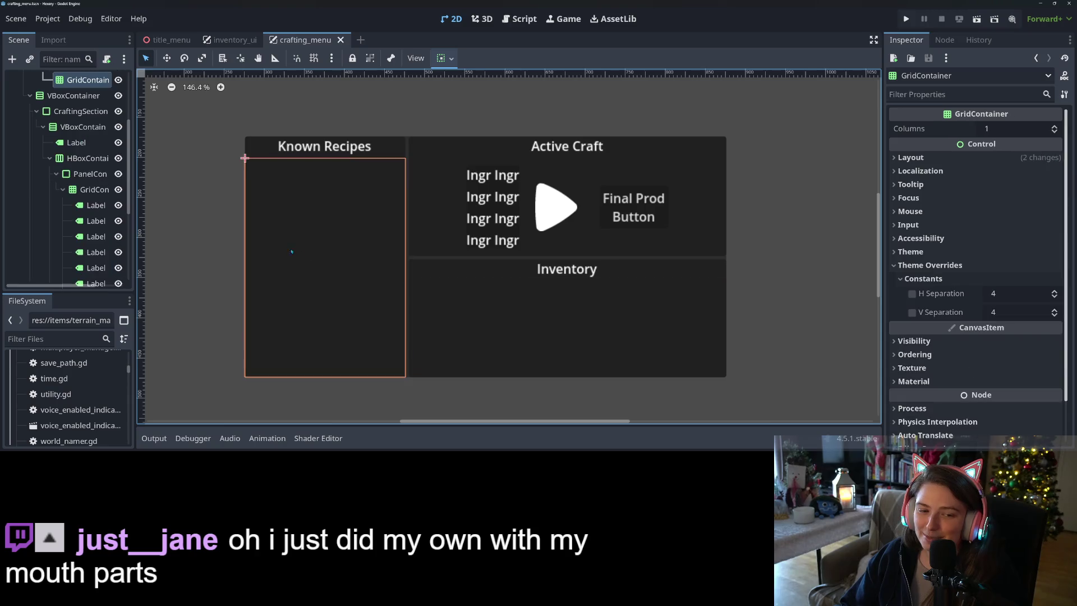
click(465, 236)
click(327, 286)
click(419, 314)
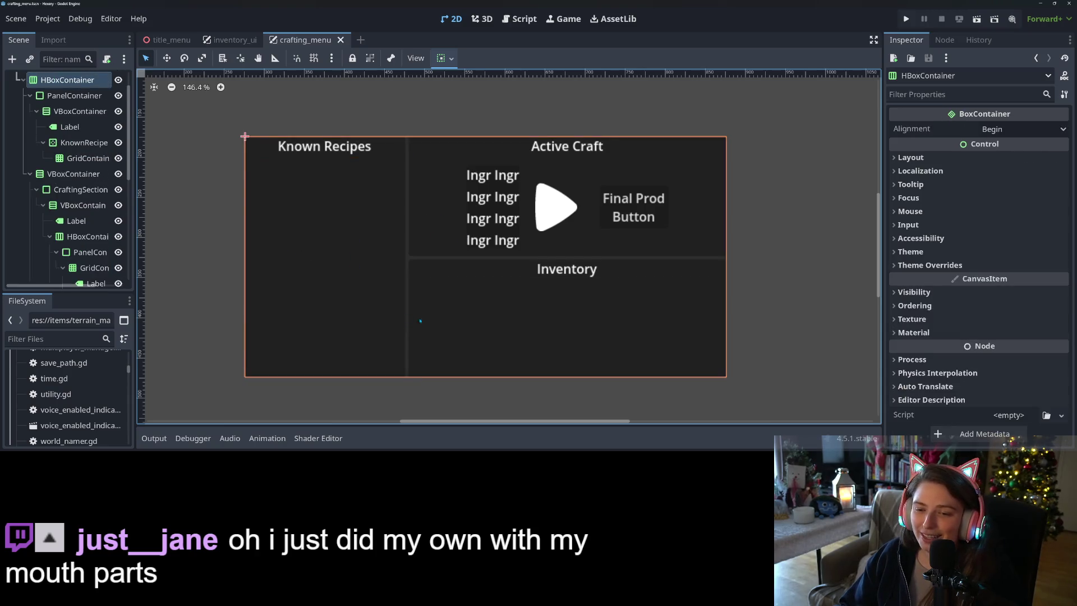
click(419, 315)
click(337, 284)
Step: Inspect KnownRecipes and its grid in the Scene dock, then select the first Ingr label
scroll(121, 191, up, 3)
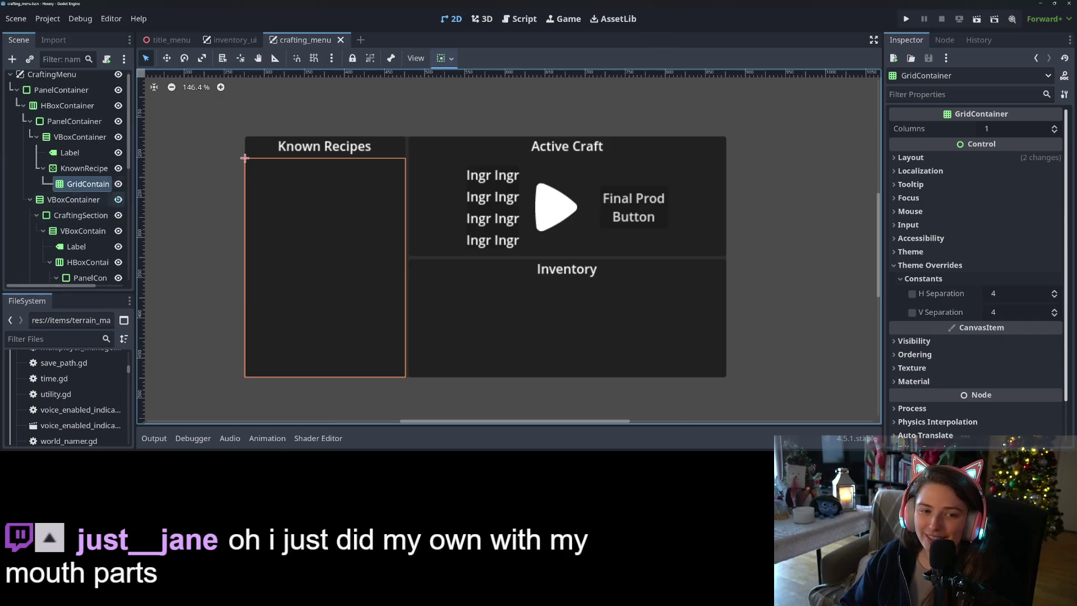
click(93, 168)
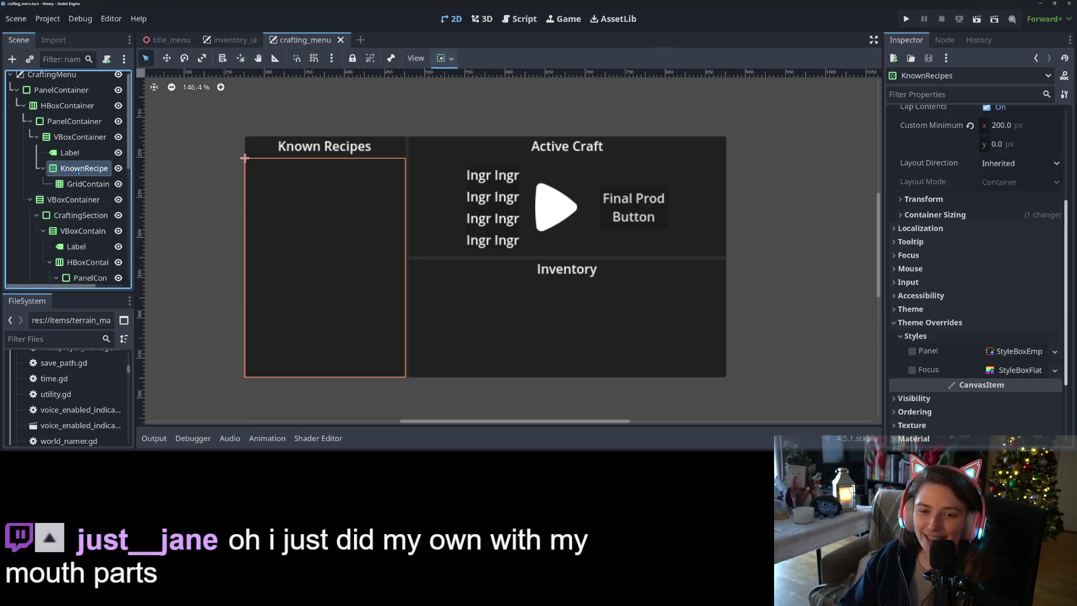
click(93, 183)
click(93, 170)
click(90, 183)
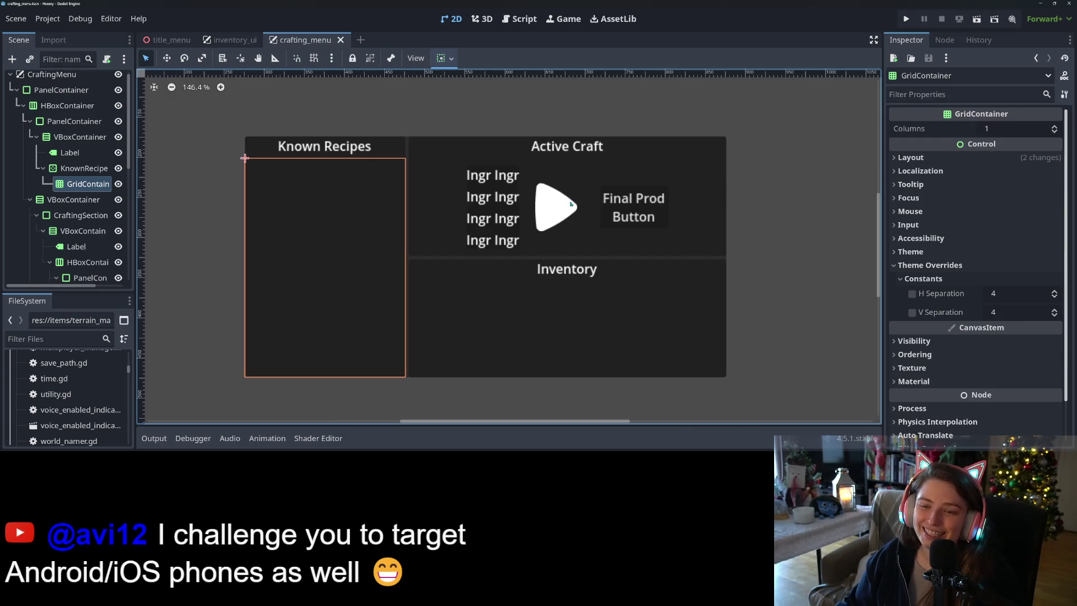
click(571, 304)
click(283, 269)
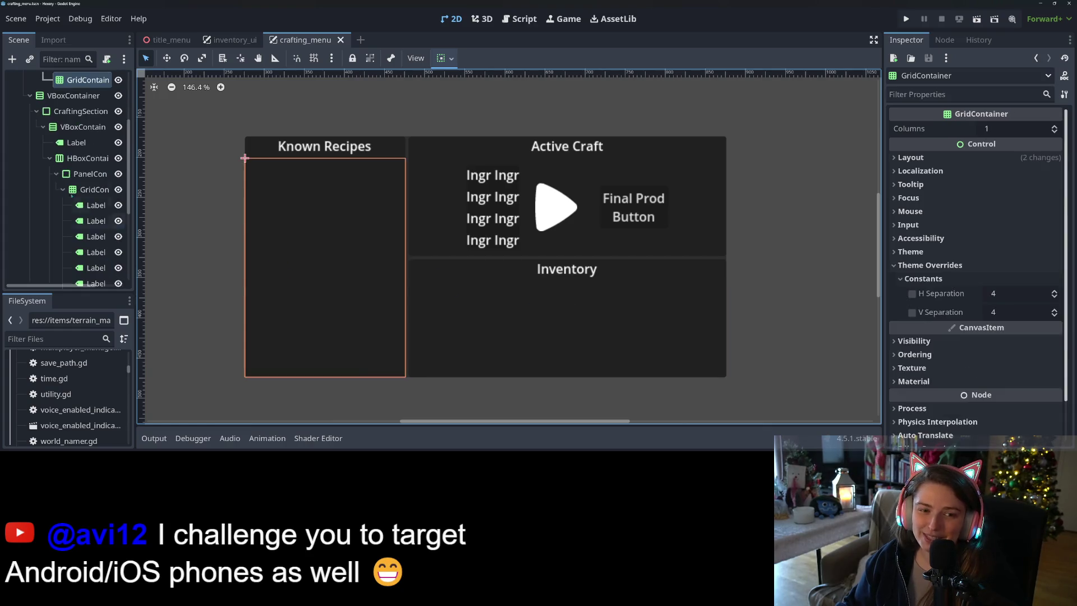
scroll(97, 185, up, 3)
click(96, 185)
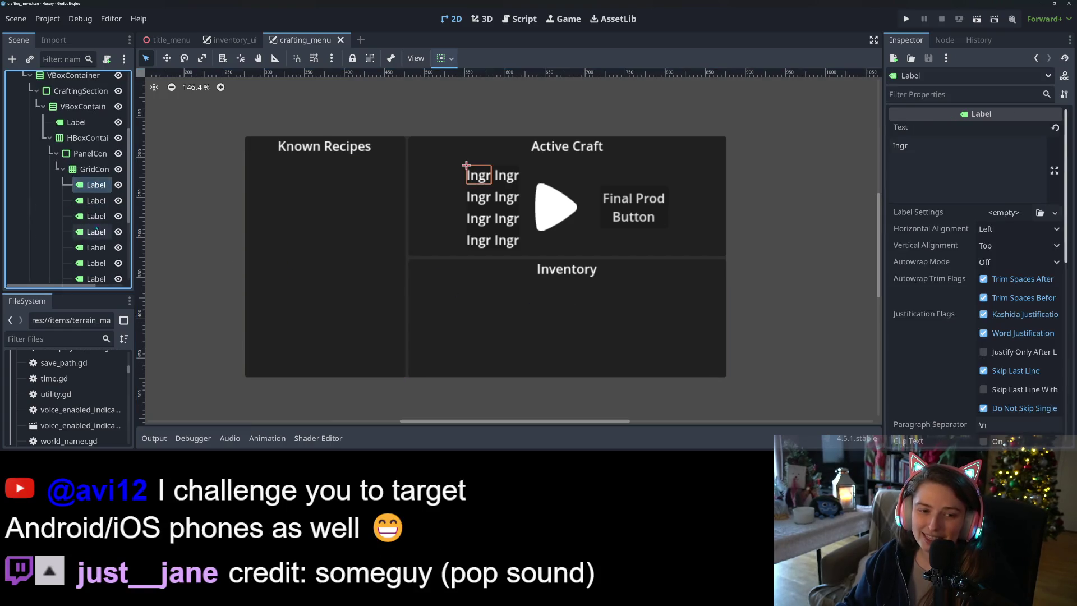
Step: Delete the eight placeholder Ingr labels from the Active Craft grid
scroll(96, 185, down, 3)
shift+click(96, 163)
key(Delete)
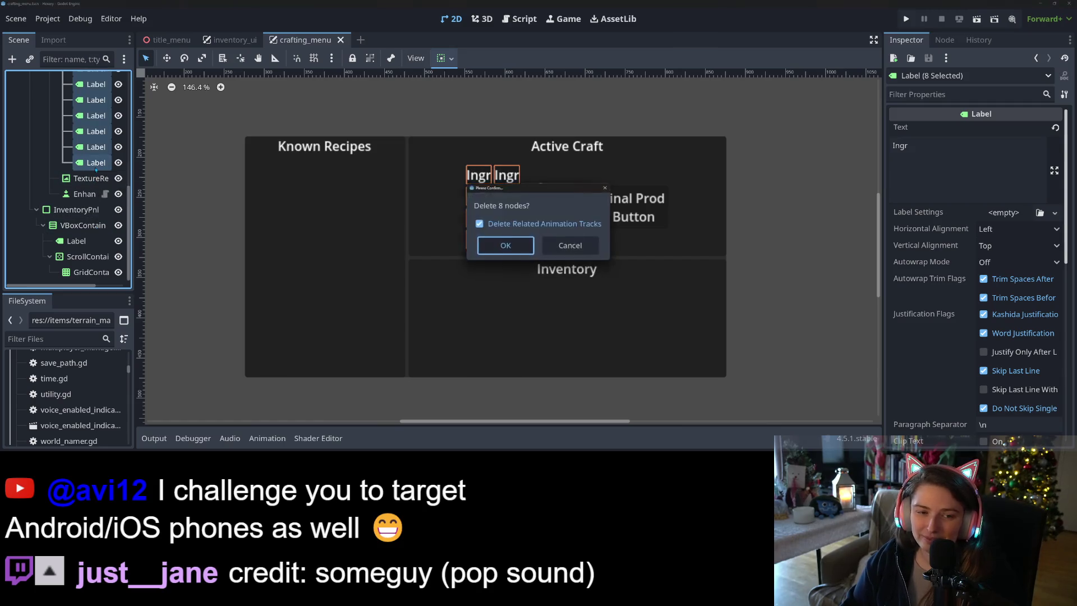
key(Return)
click(96, 163)
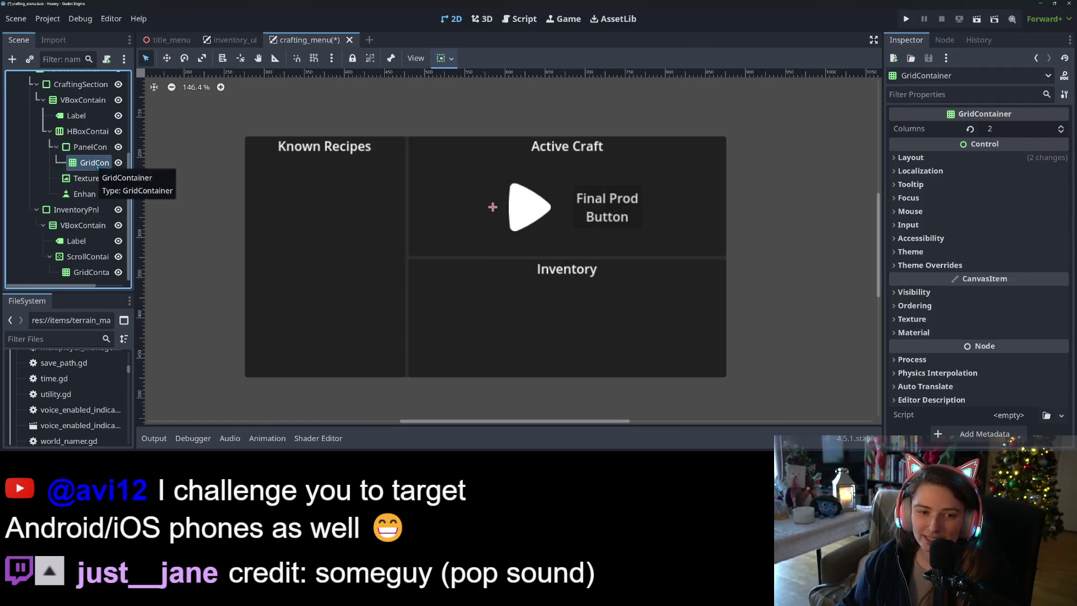
Step: Rename the ingredient grid node to RecipeIngredientGrid
right_click(97, 167)
click(143, 229)
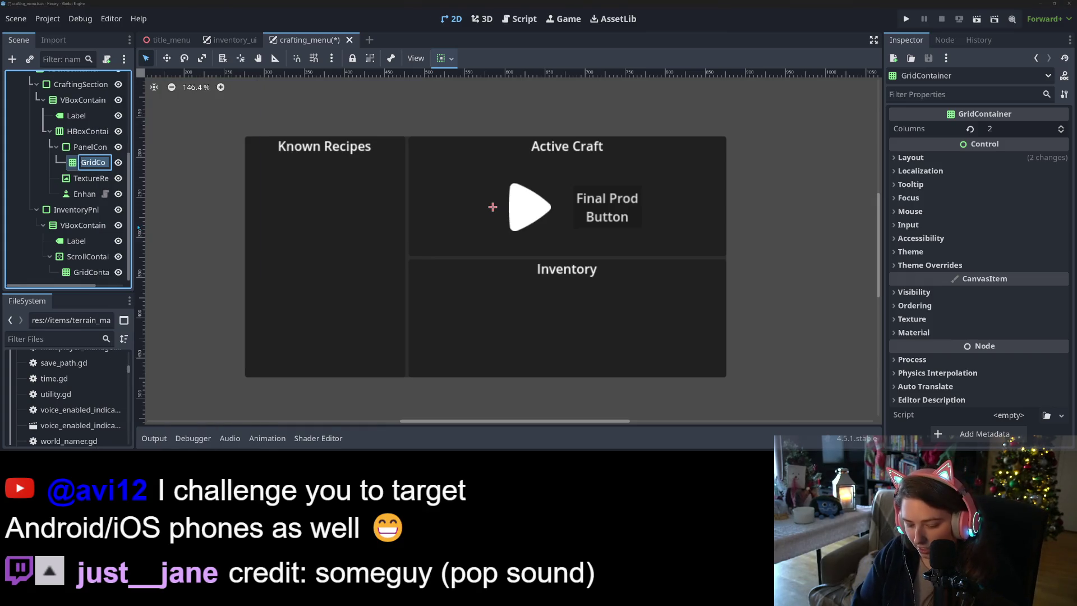
text(Recipe)
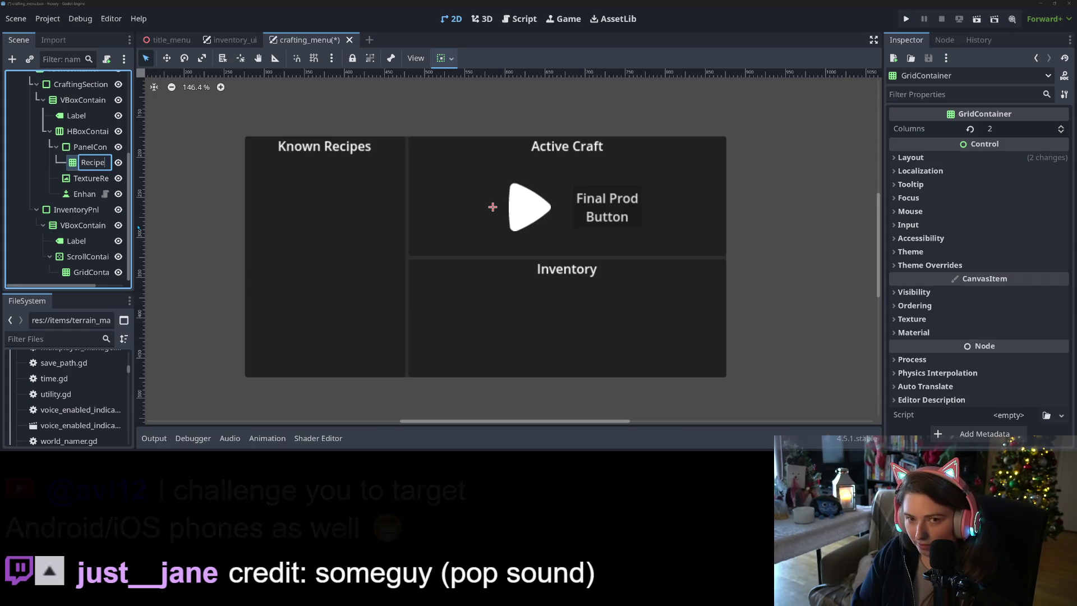
text(Ingredient)
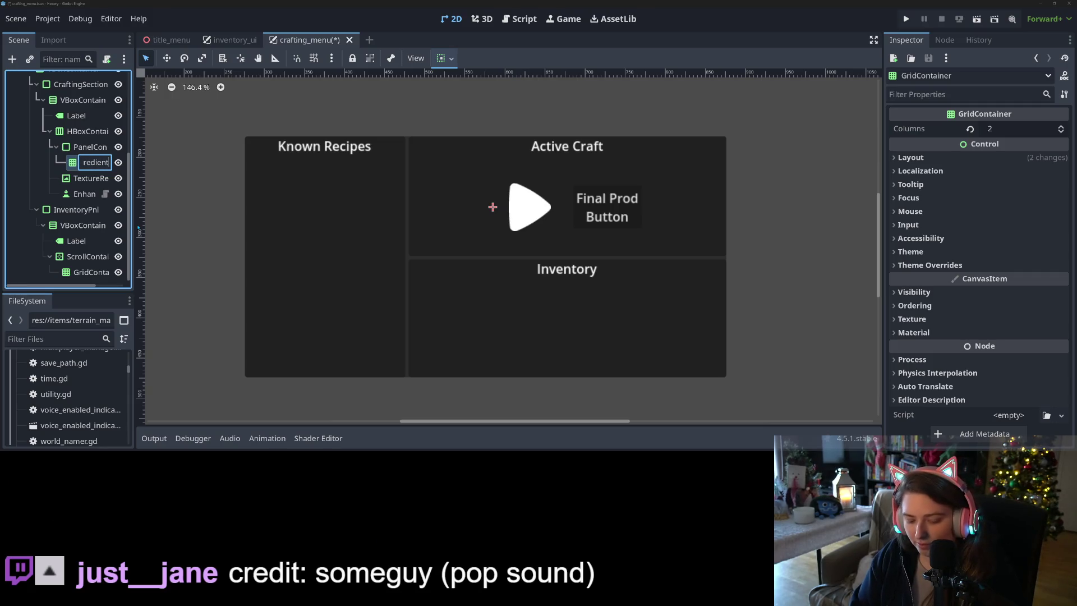
text(Grid)
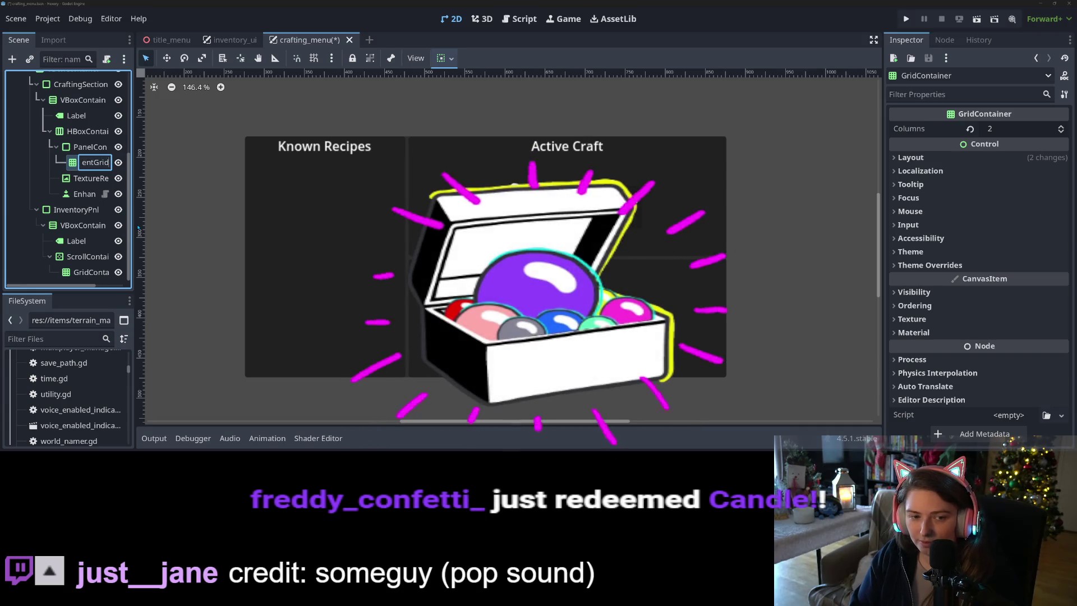
key(Return)
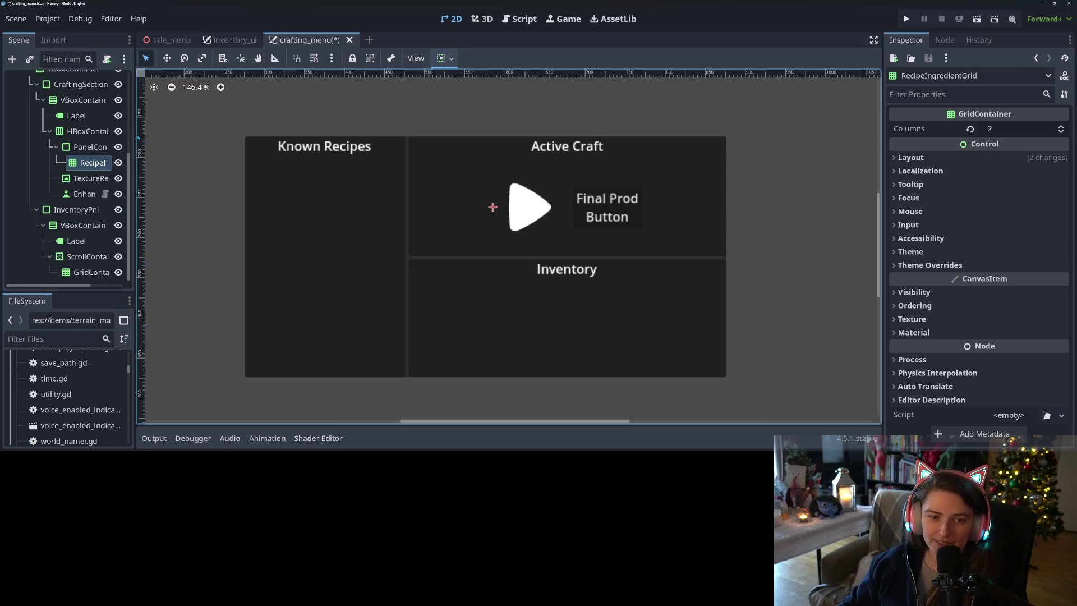
drag(136, 135, 237, 155)
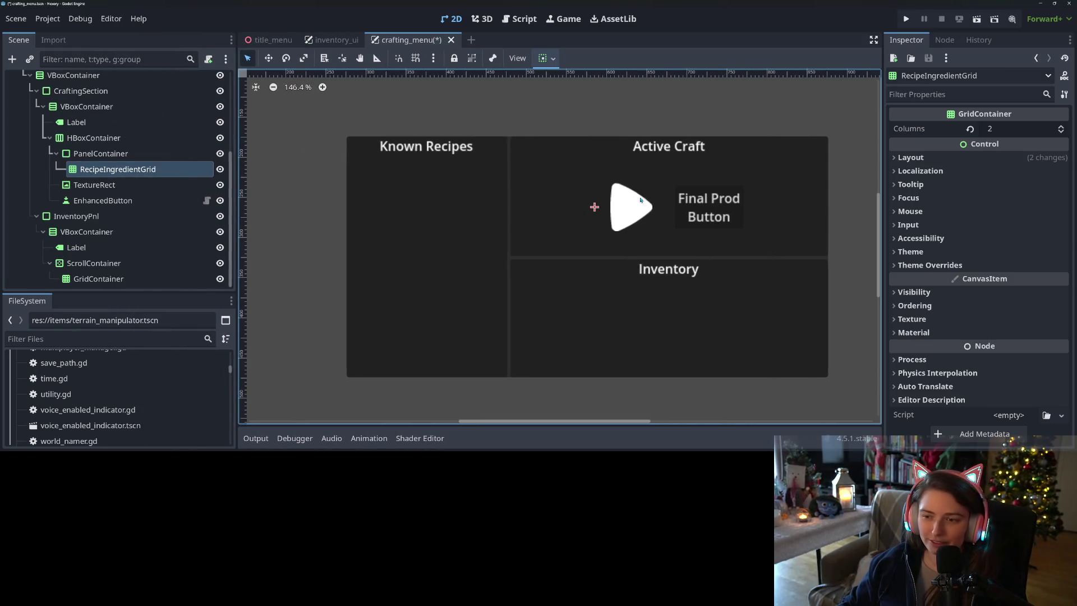
Step: Move EnhancedButton above TextureRect in the Active Craft row
click(111, 200)
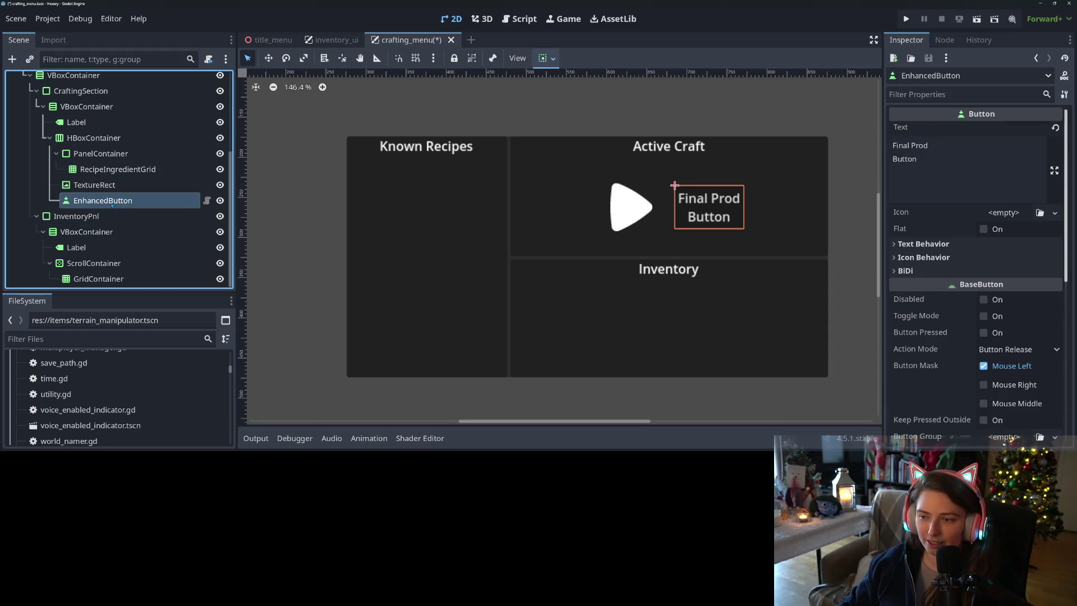
right_click(111, 206)
click(158, 231)
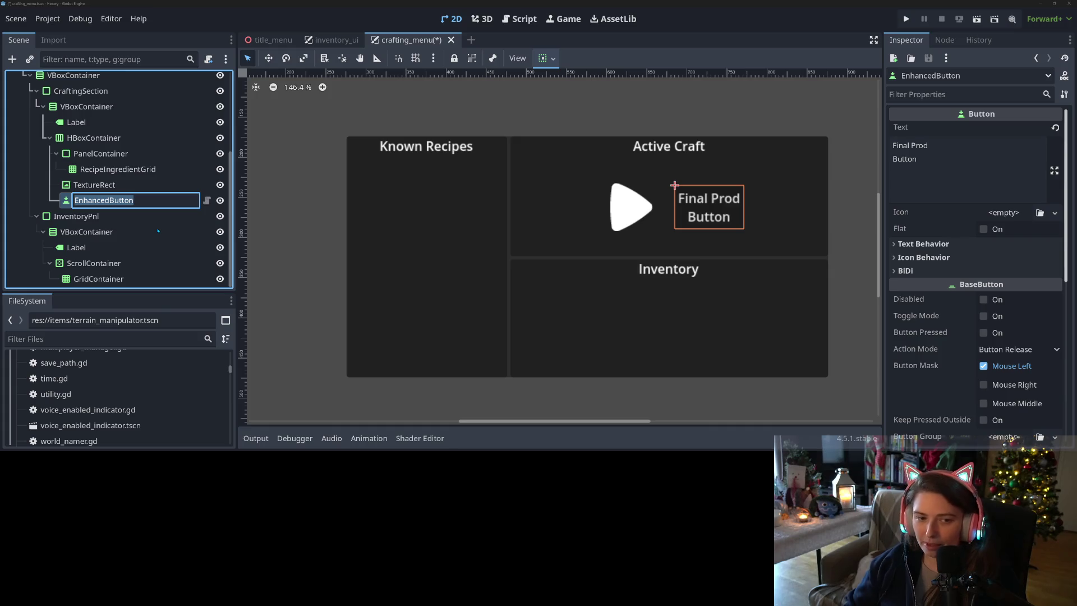
click(136, 189)
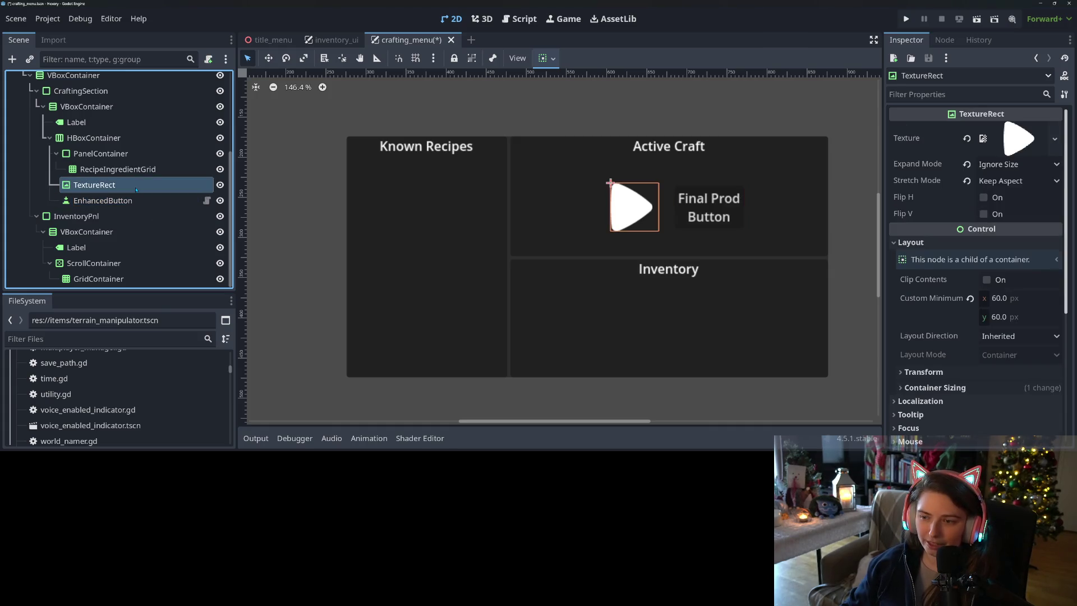
click(113, 201)
drag(109, 191, 106, 186)
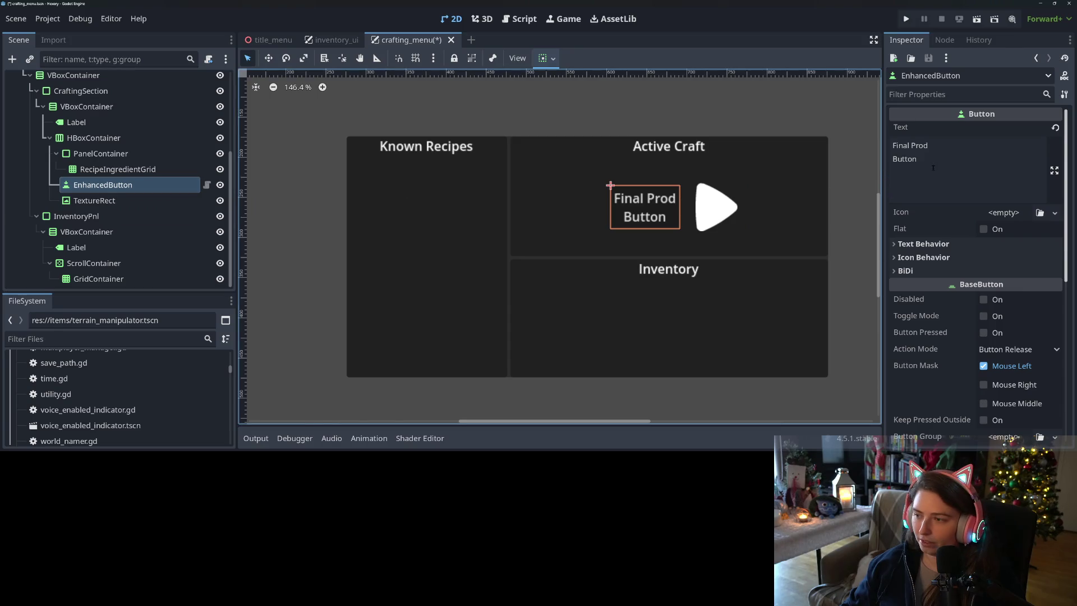
Step: Replace EnhancedButton's 'Final Prod Button' text with the arrow '-->'
drag(931, 162, 843, 126)
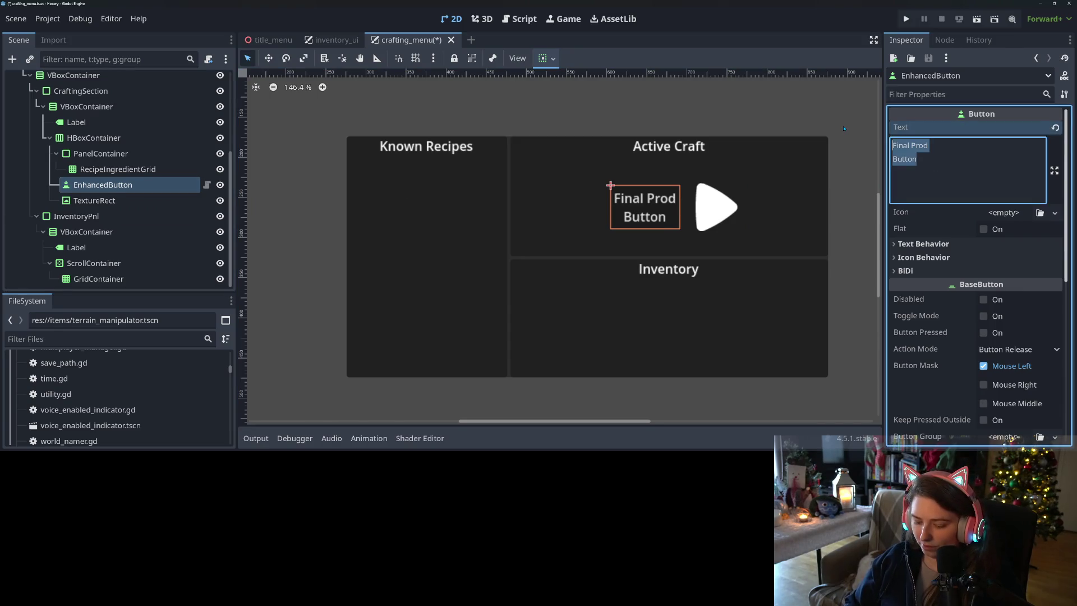
key(BackSpace)
text(>)
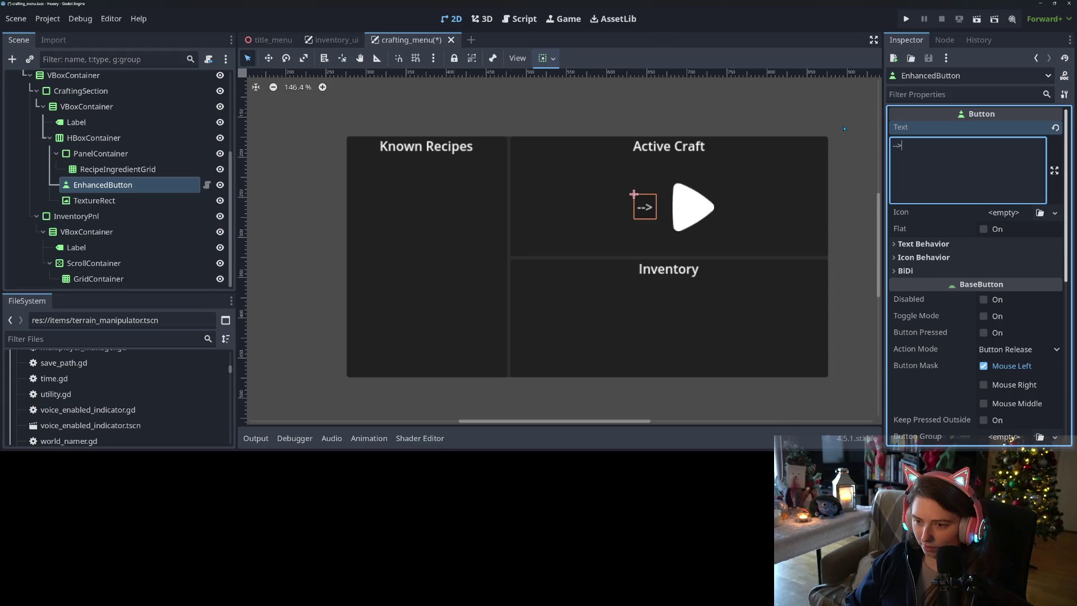
click(121, 199)
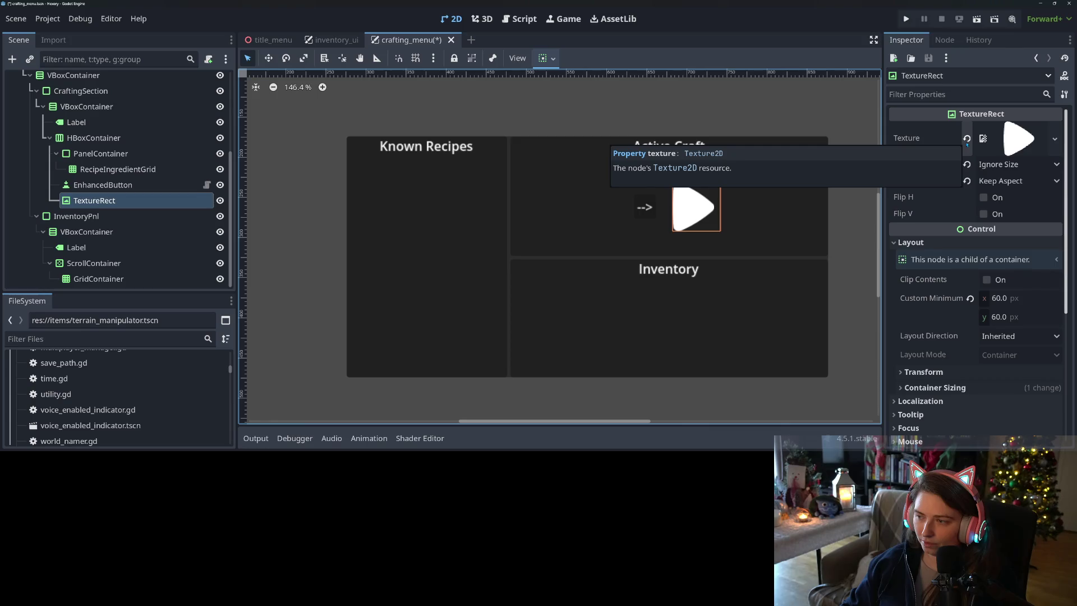
Step: Replace the TextureRect's play icon texture with chest.png
click(966, 139)
click(1040, 129)
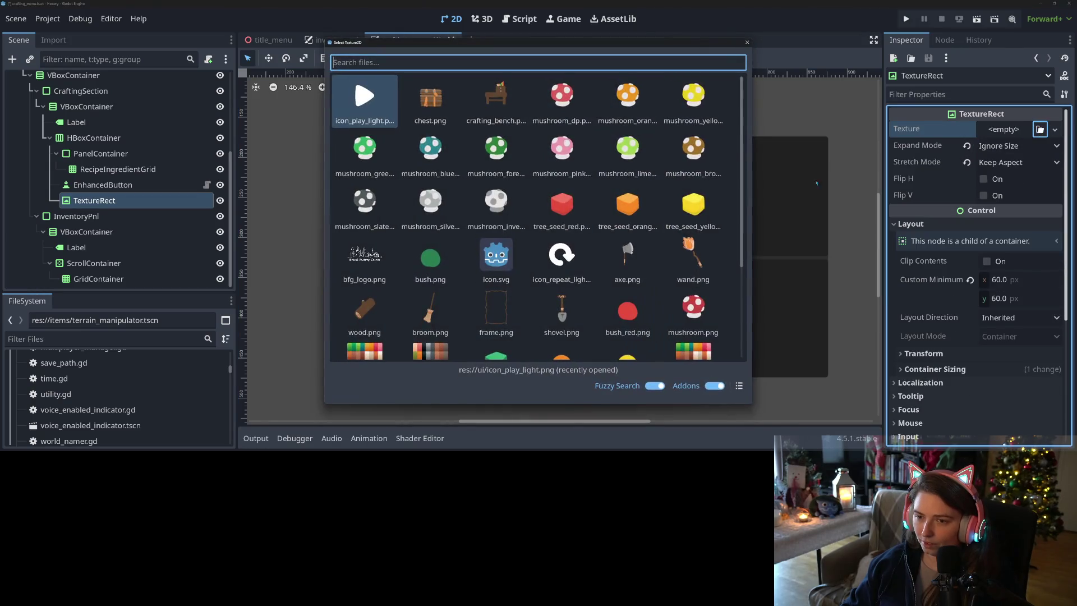
double_click(436, 97)
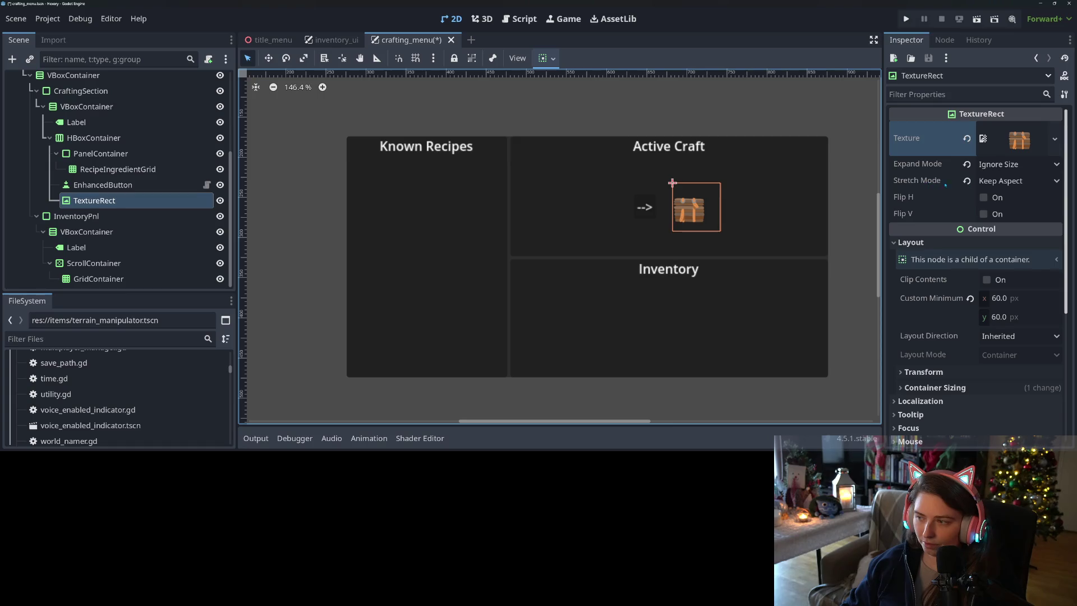
Step: Set the TextureRect's Expand Mode to Fit Width and Stretch Mode to Keep Aspect Centered
click(1009, 163)
click(1023, 181)
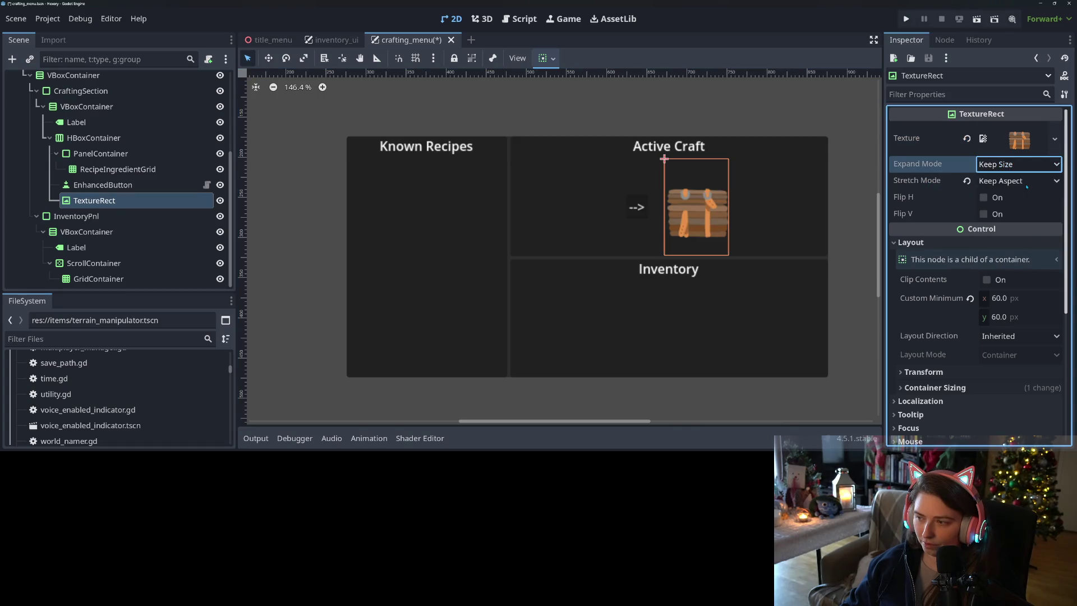
click(1016, 180)
click(1015, 164)
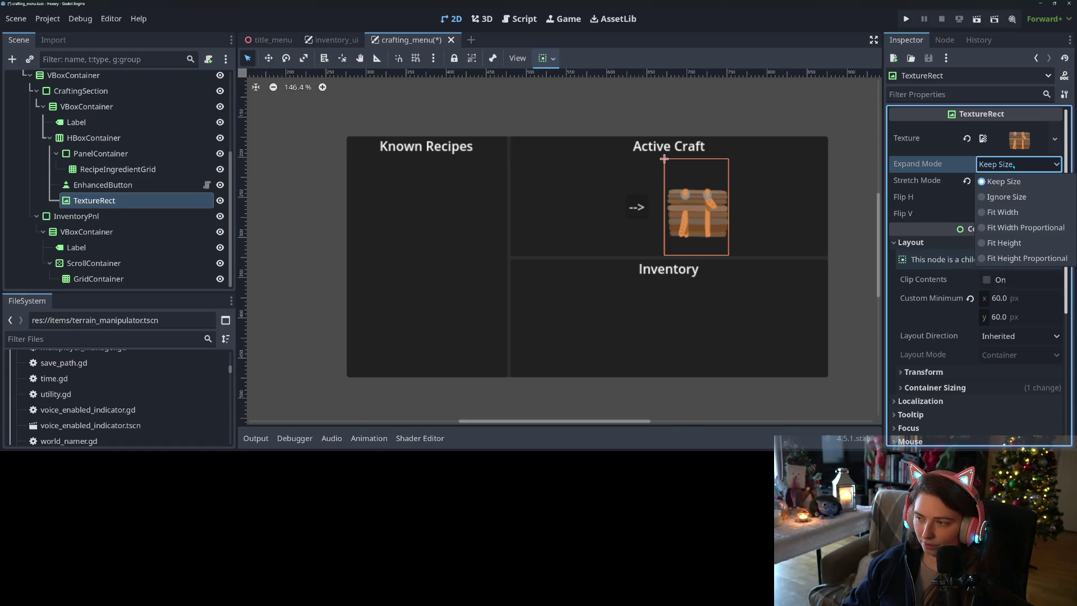
click(1026, 213)
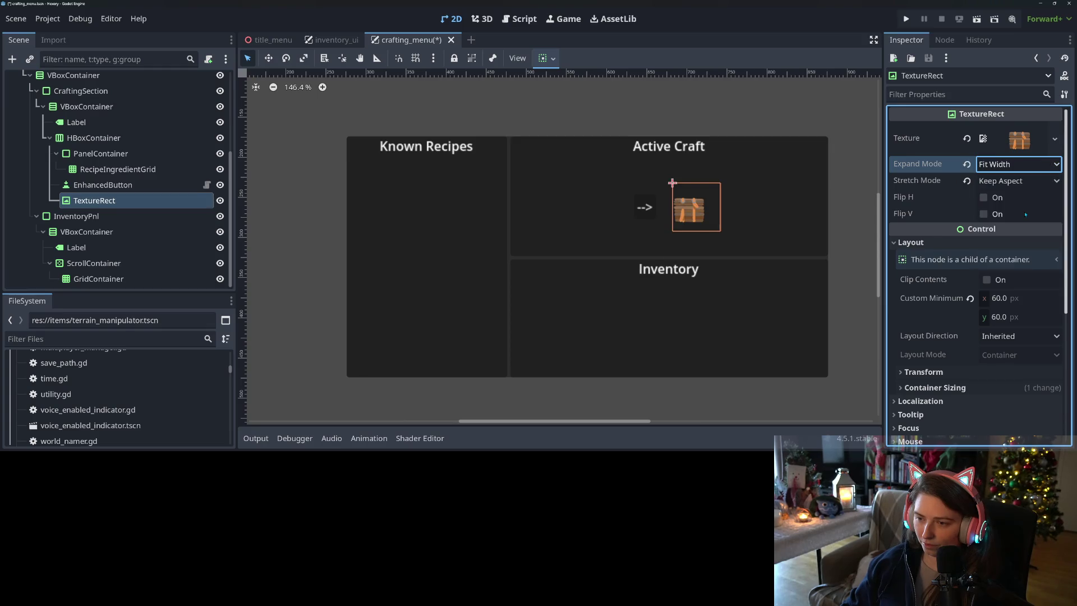
click(1003, 183)
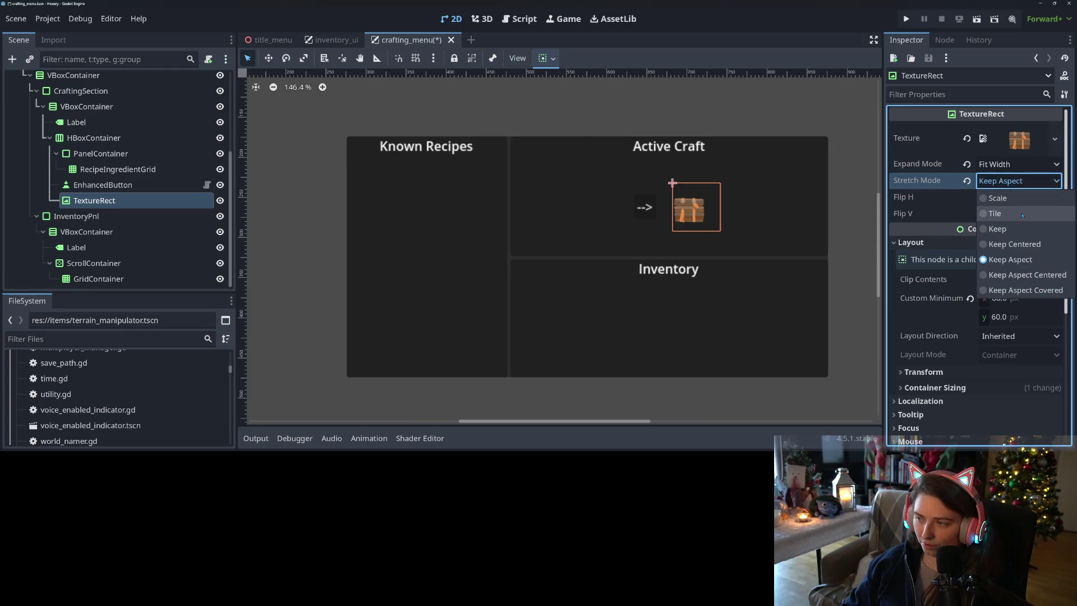
click(1037, 275)
Step: Give the TextureRect a custom minimum size of 80 × 100 px
click(790, 379)
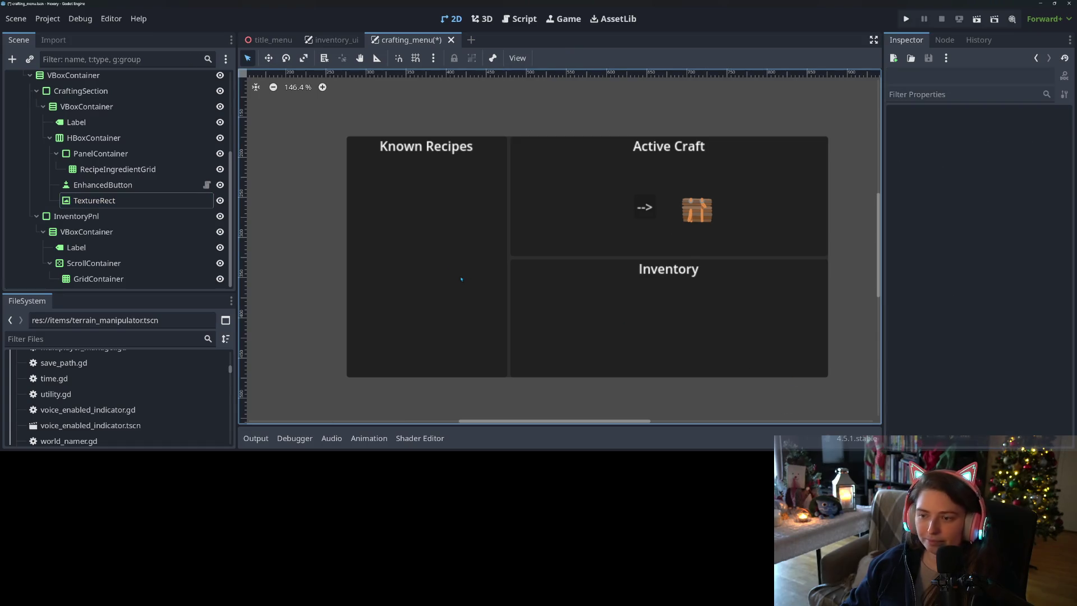
click(94, 201)
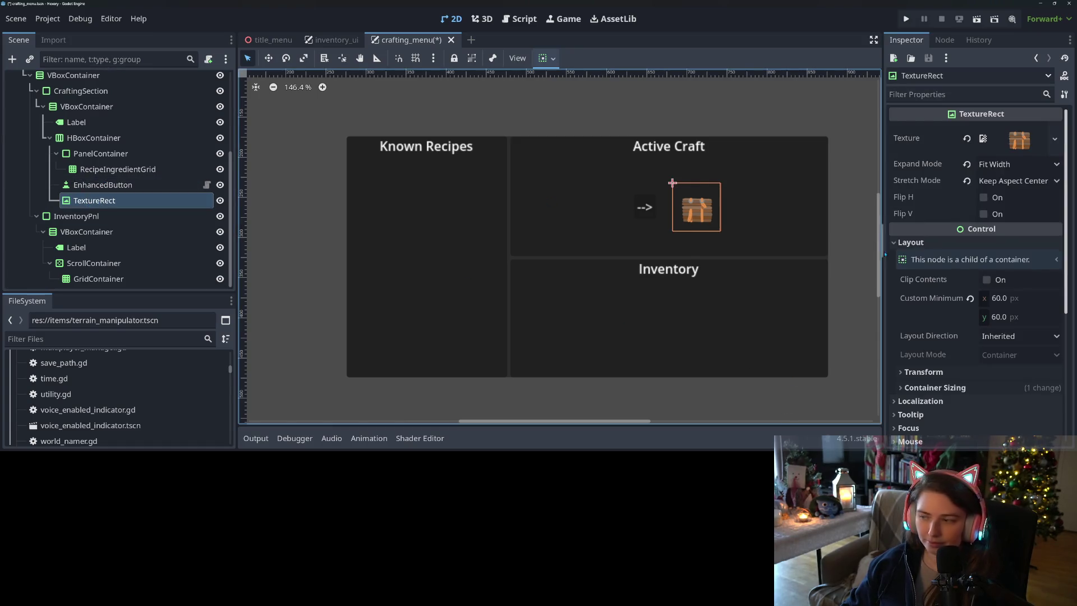
click(1024, 298)
text(80)
key(Tab)
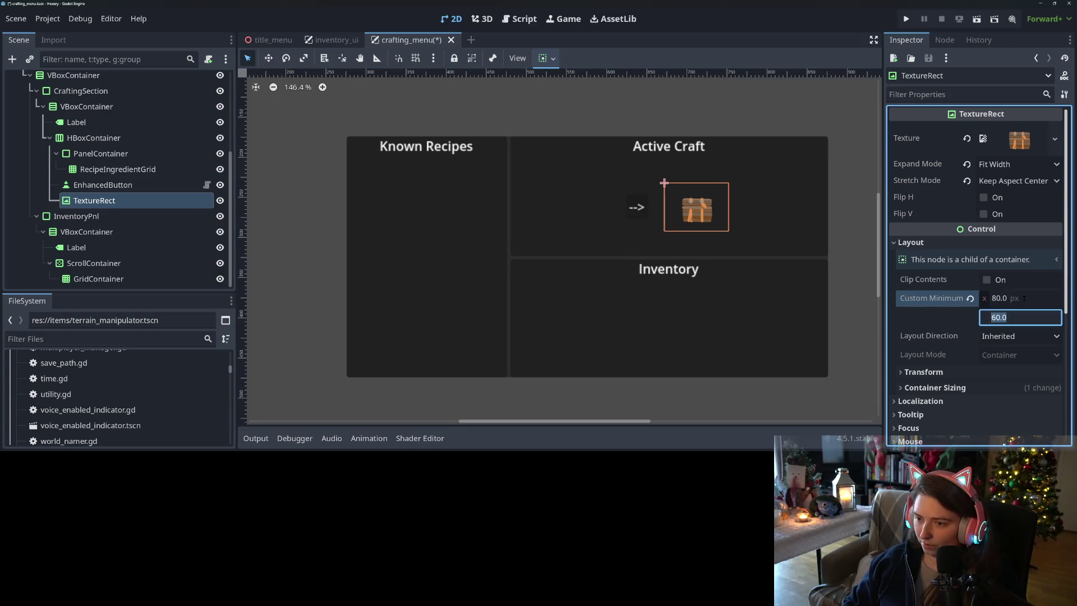
text(80)
key(Return)
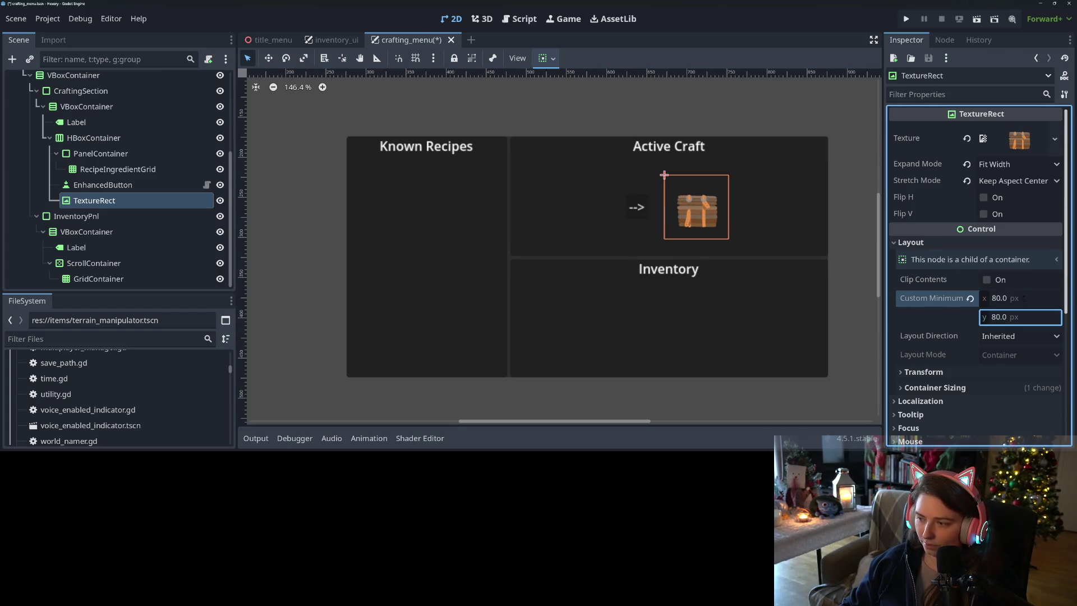
click(1022, 317)
text(120)
key(Return)
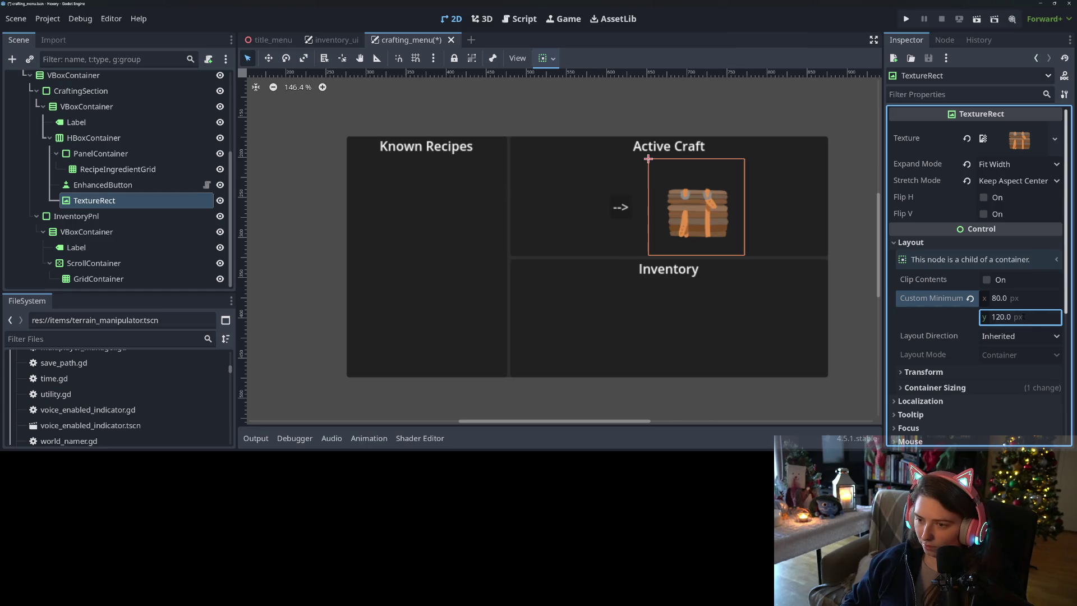
click(1021, 318)
text(100)
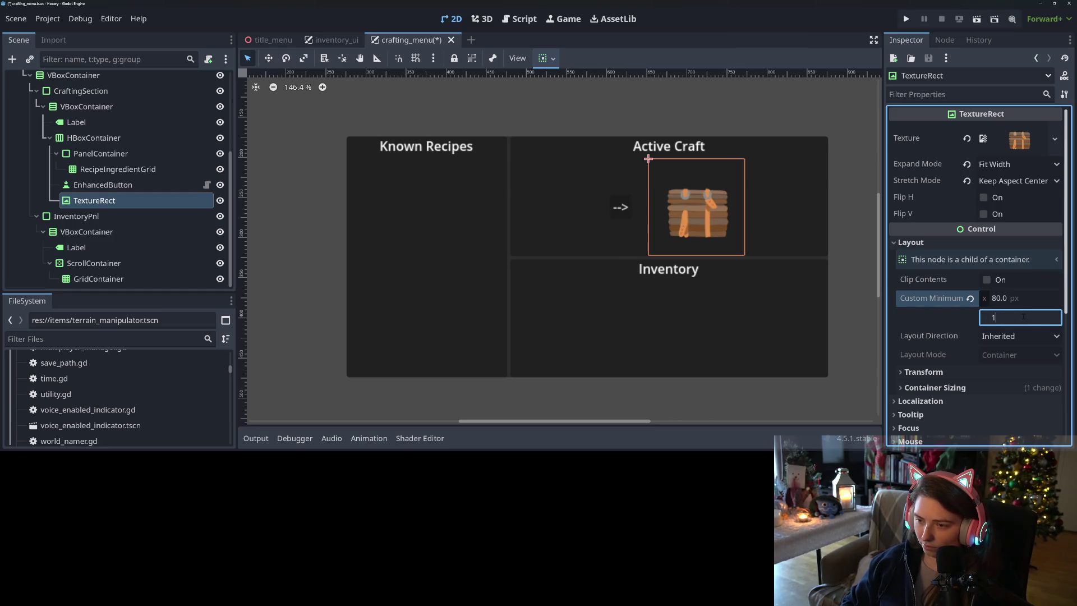
key(Return)
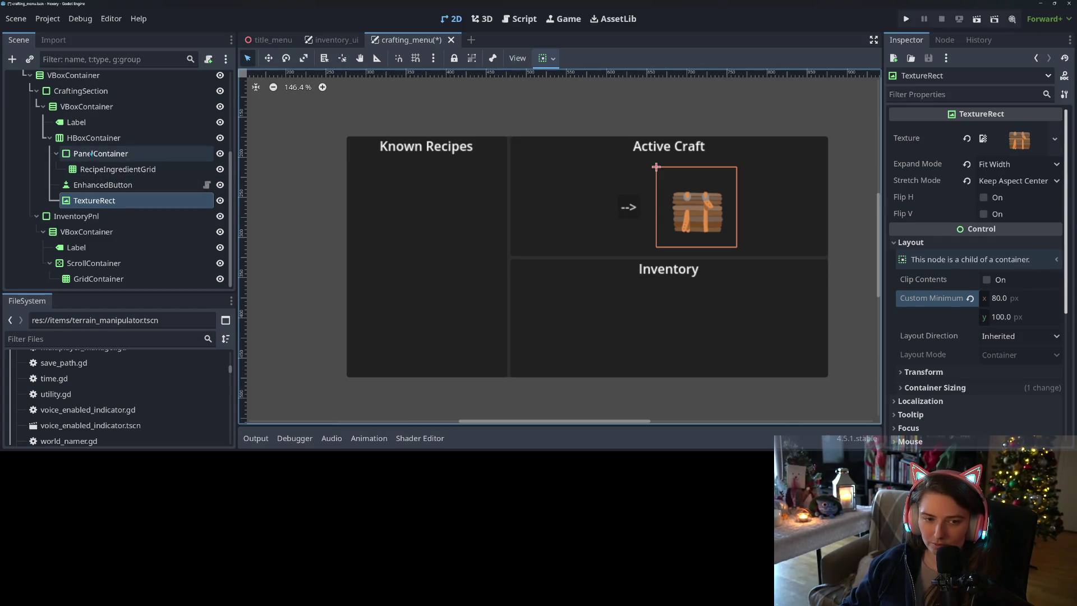
click(93, 155)
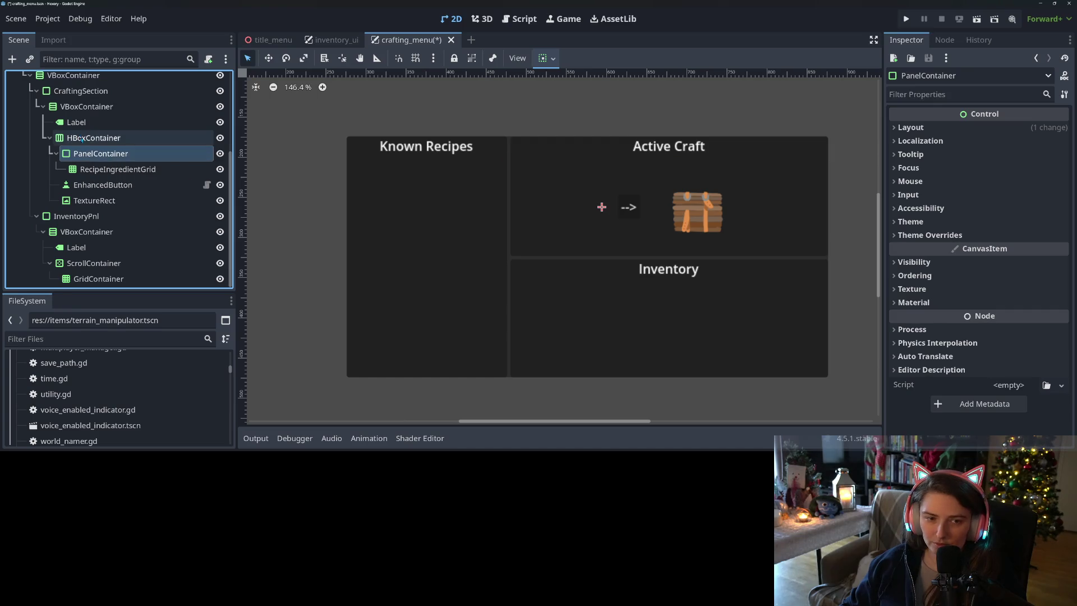
Step: Enable Horizontal Expand on both the PanelContainer and the chest TextureRect
click(92, 138)
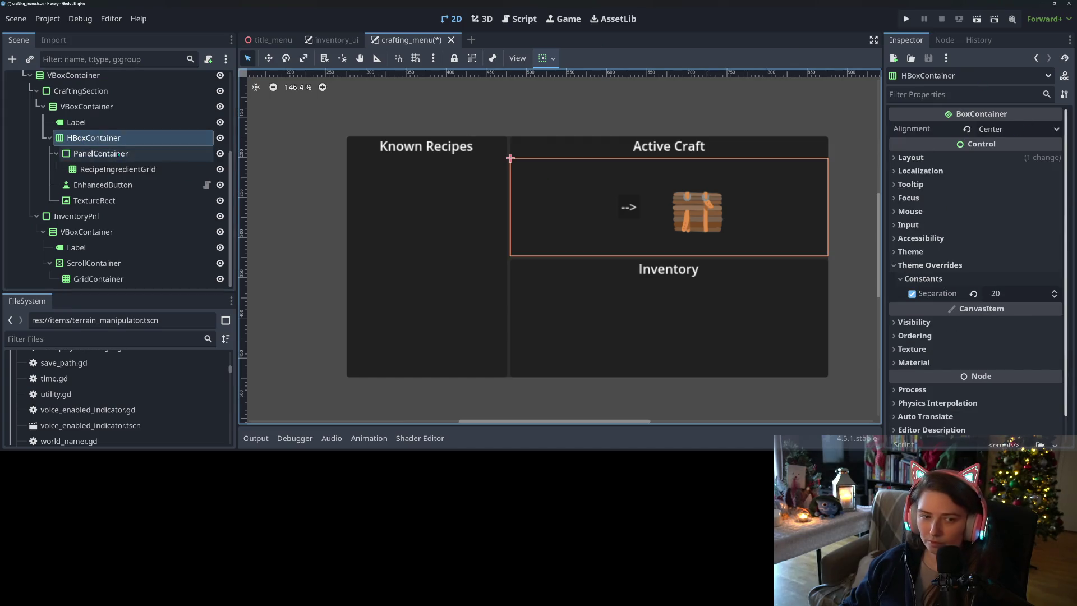
click(99, 154)
ctrl+click(102, 203)
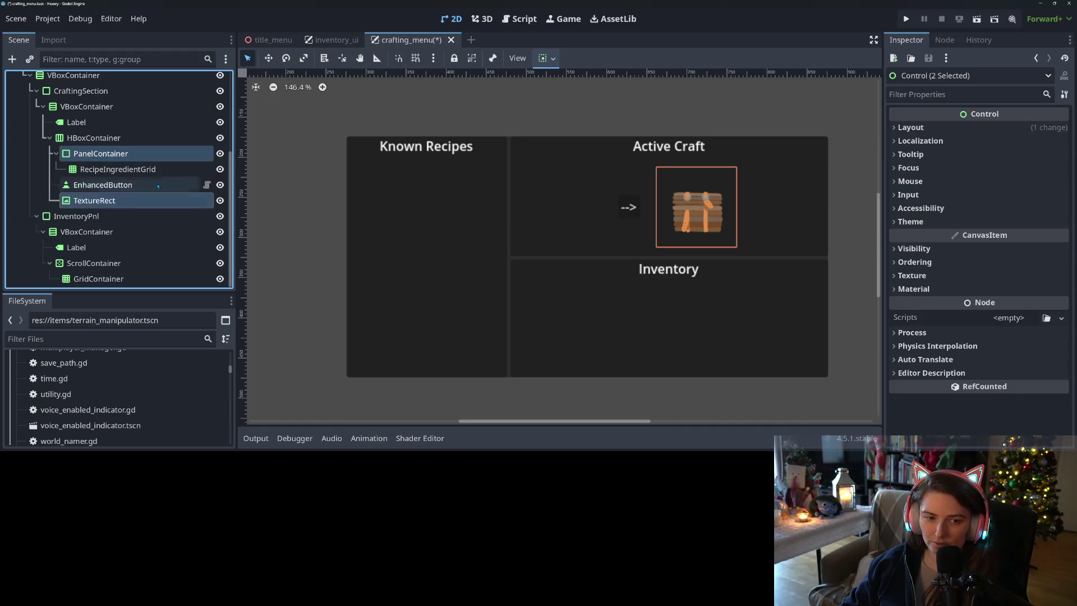
click(554, 59)
click(605, 114)
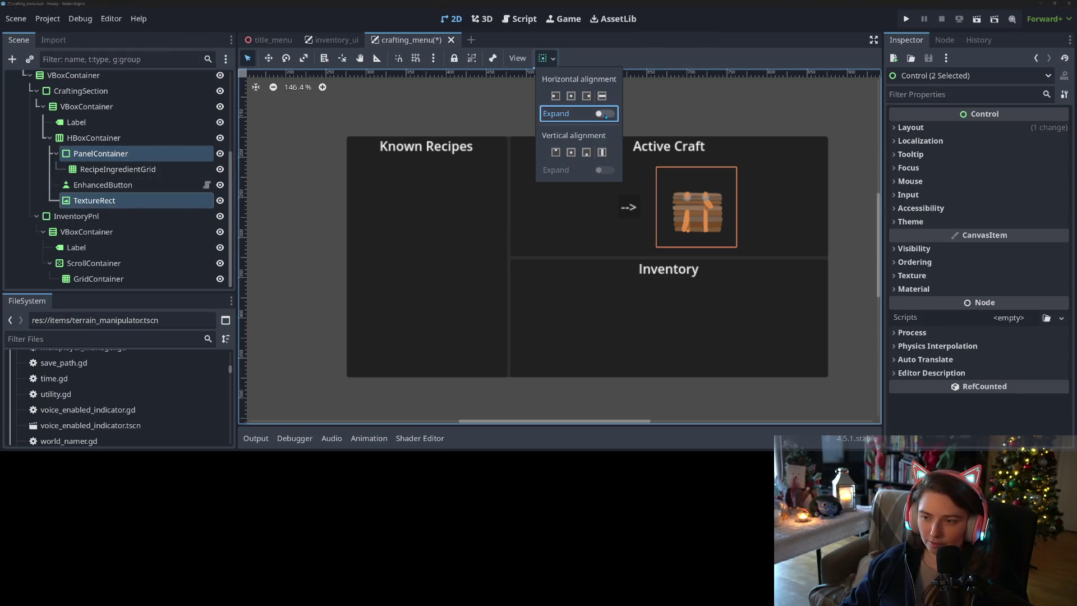
click(287, 217)
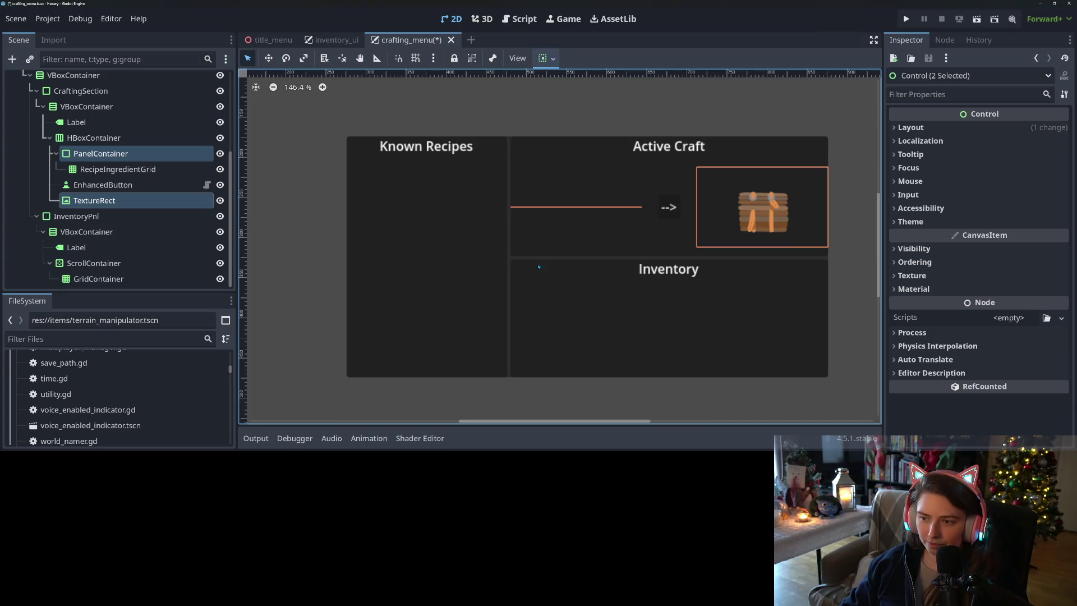
click(670, 209)
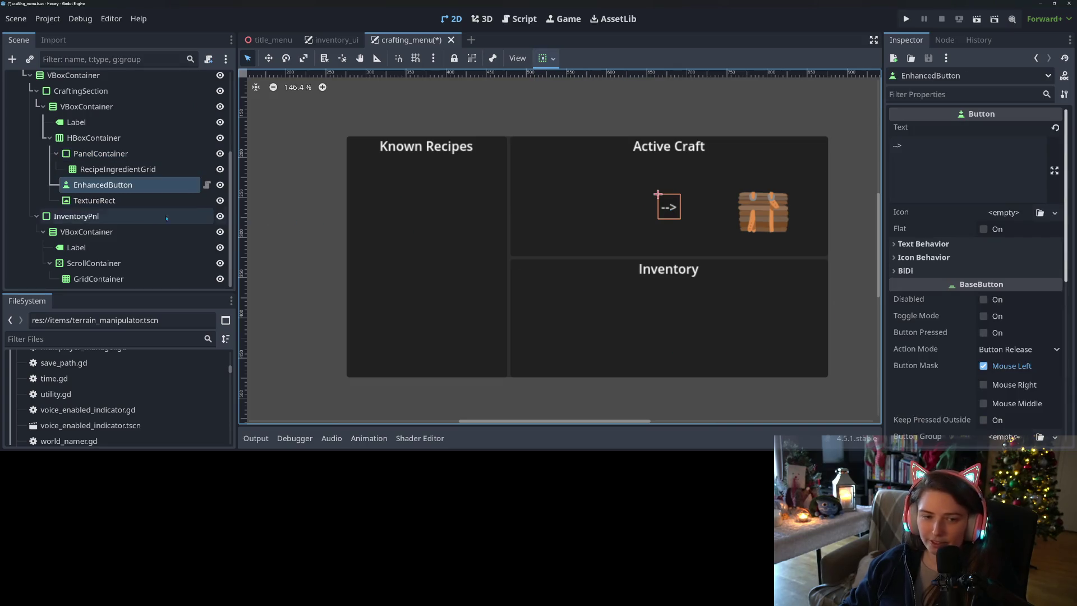
right_click(142, 185)
Step: Rename the arrow button to AcceptRecipeBtn and the TextureRect to RecipeFinalProduct
click(209, 227)
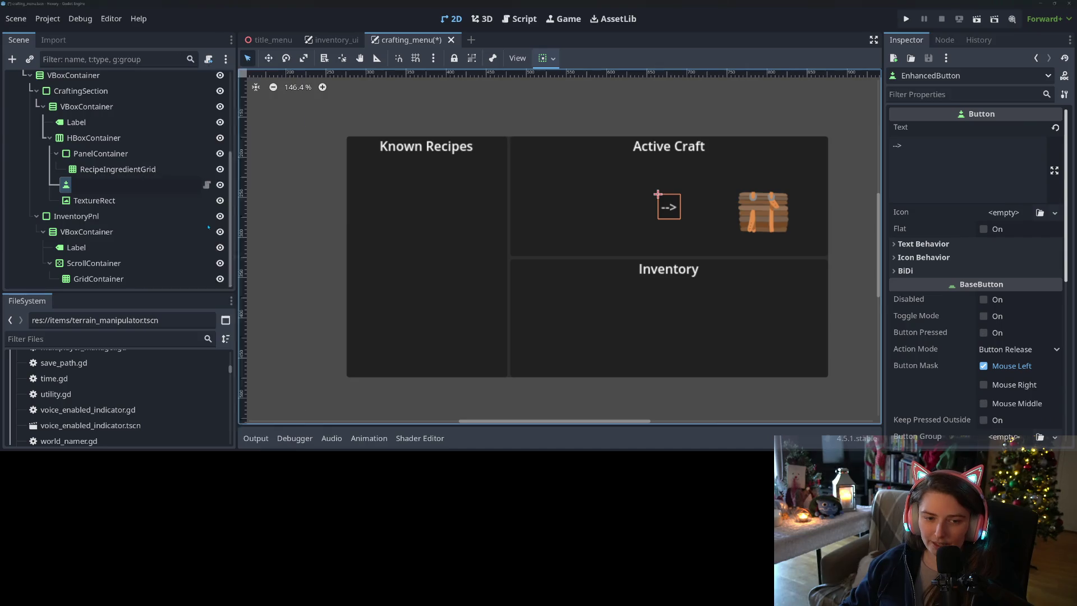
text(AcceptRecipeBtn)
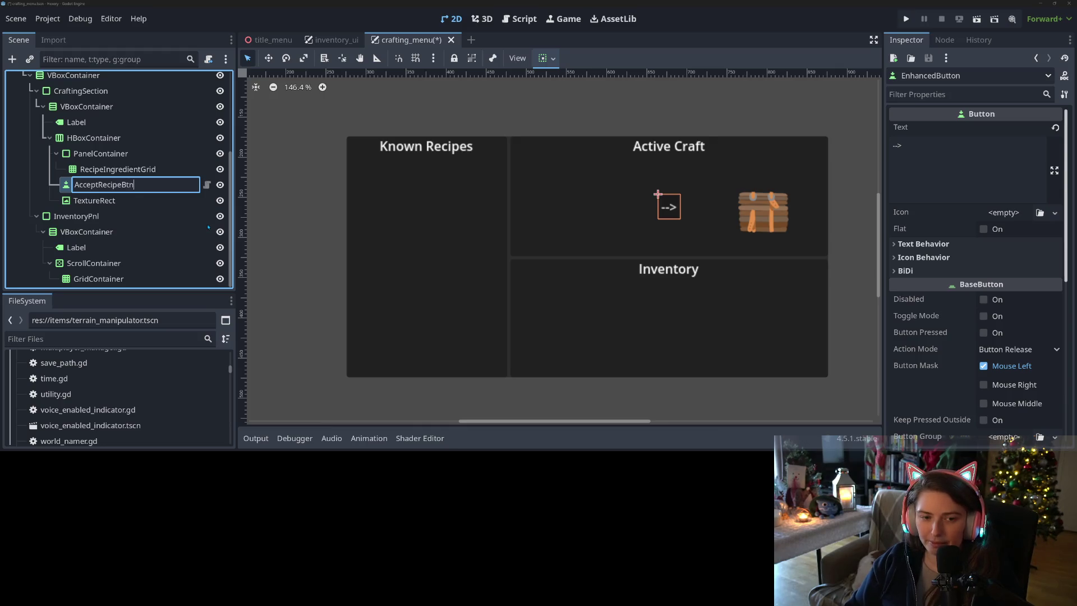
key(Return)
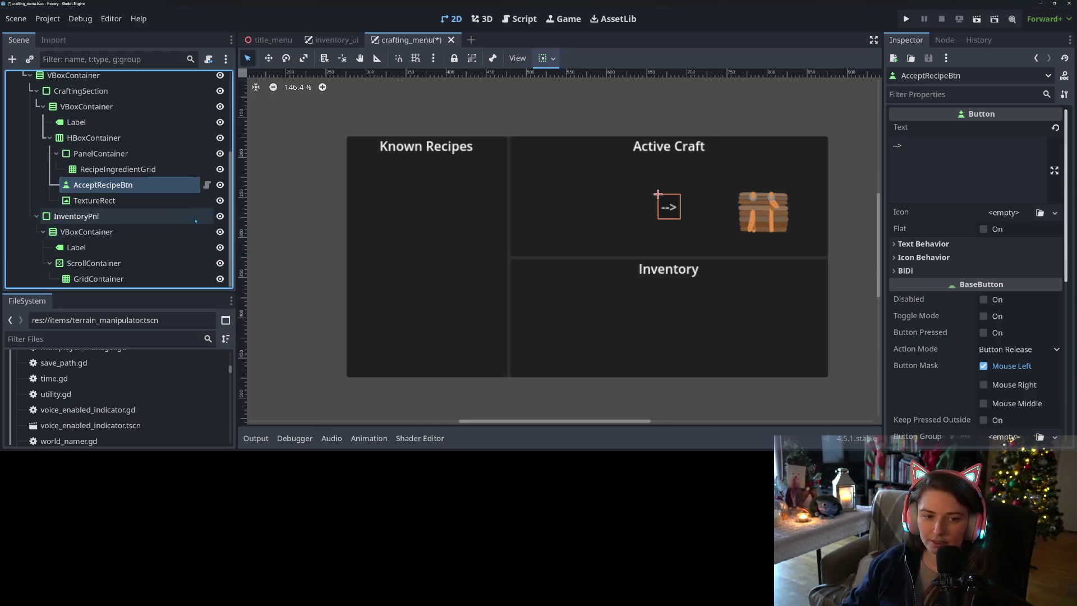
click(168, 201)
right_click(168, 200)
click(200, 230)
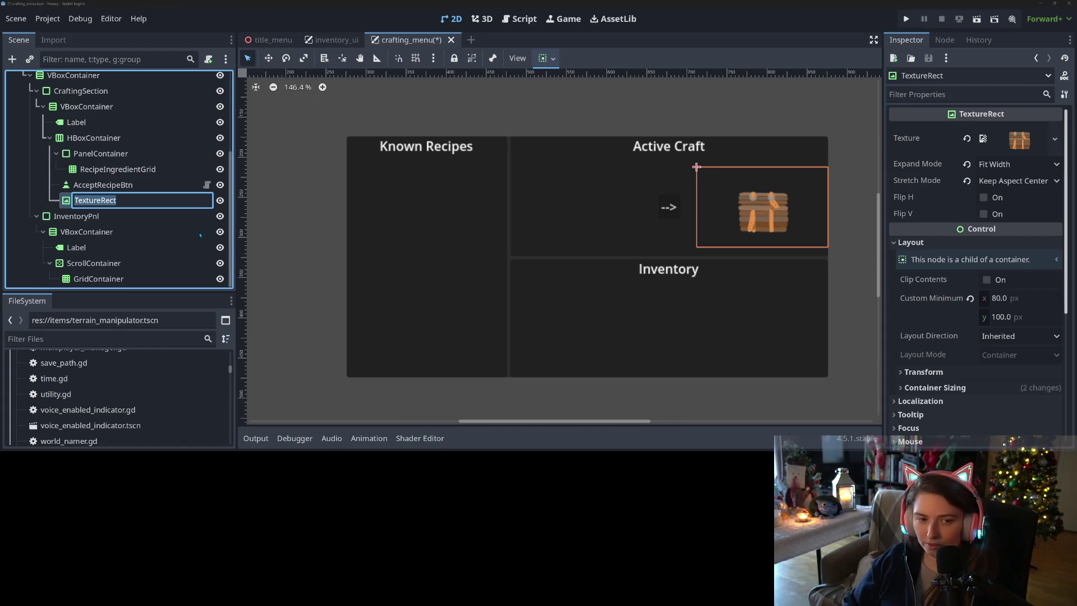
text(REc)
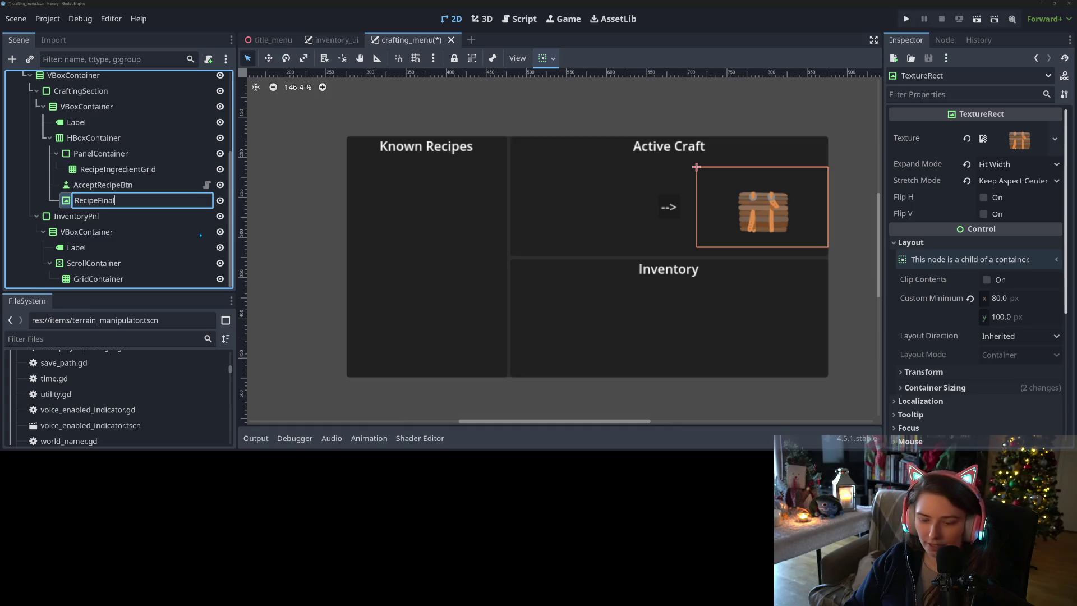
key(Return)
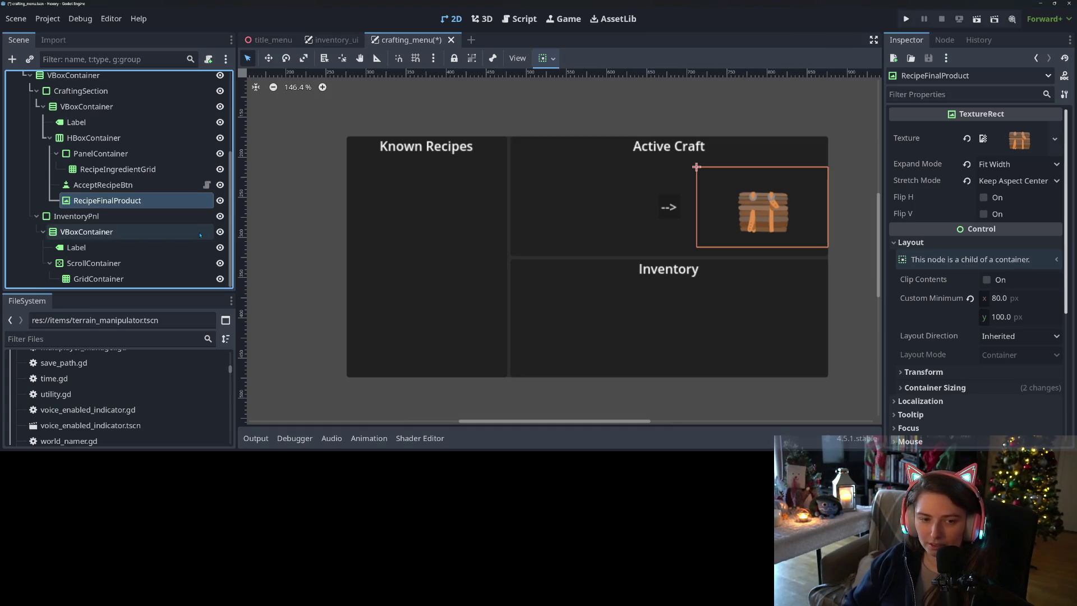
Step: Make RecipeFinalProduct, AcceptRecipeBtn and RecipeIngredientGrid accessible as unique names
right_click(167, 200)
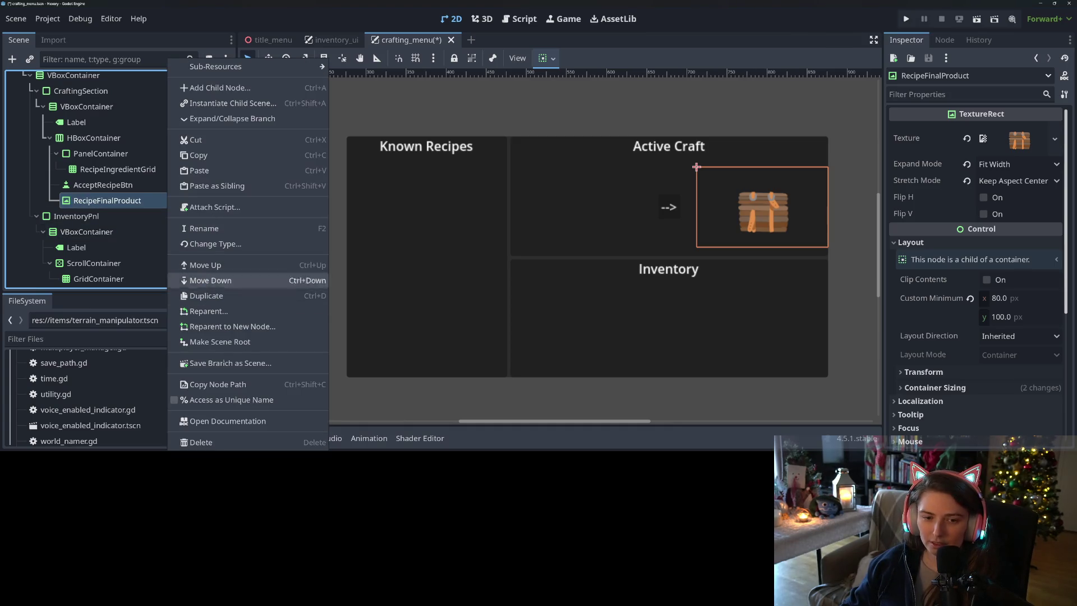
click(218, 400)
right_click(121, 186)
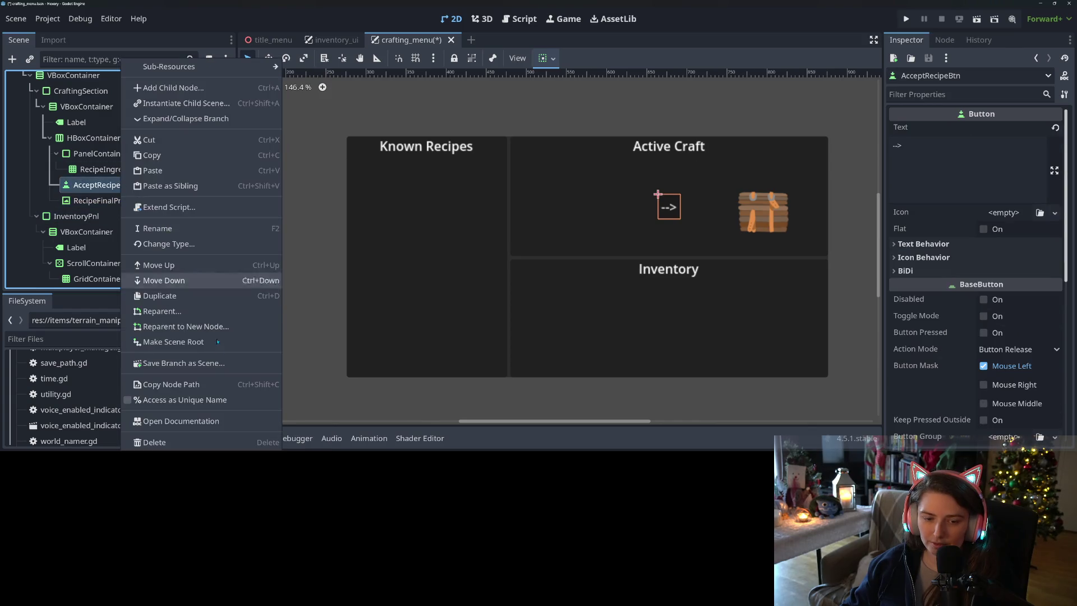
click(219, 400)
right_click(129, 169)
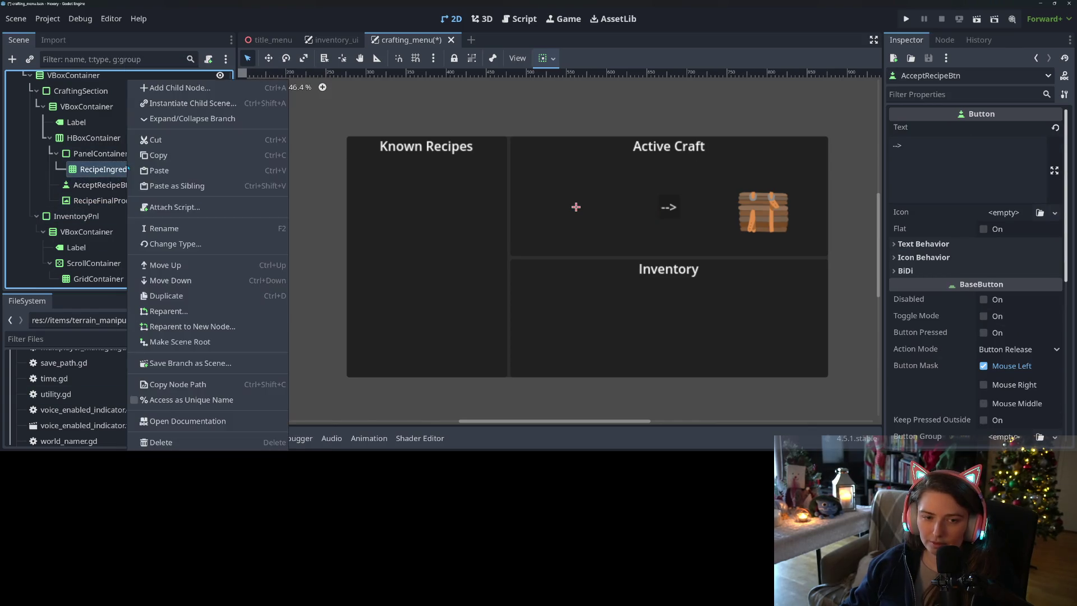
click(168, 399)
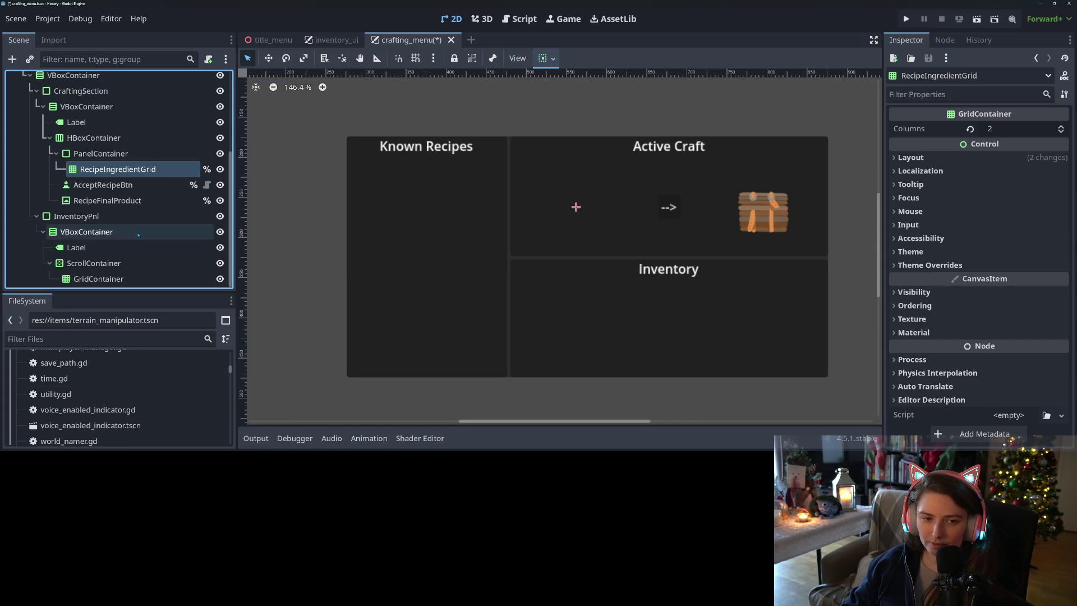
Step: Rename the inventory GridContainer to InventoryGrid and make it accessible as a unique name
right_click(110, 279)
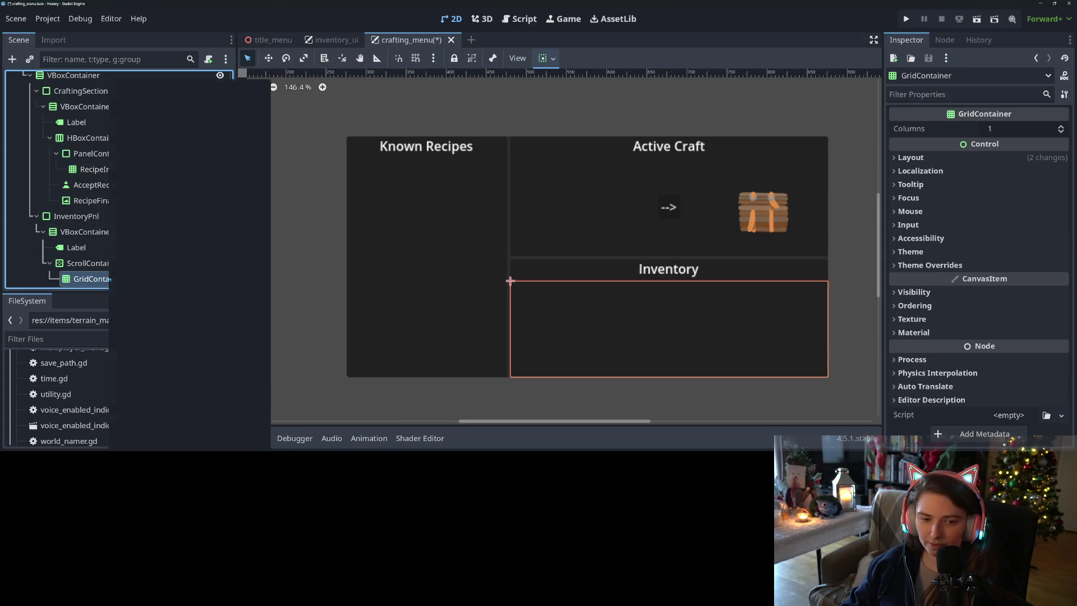
click(156, 230)
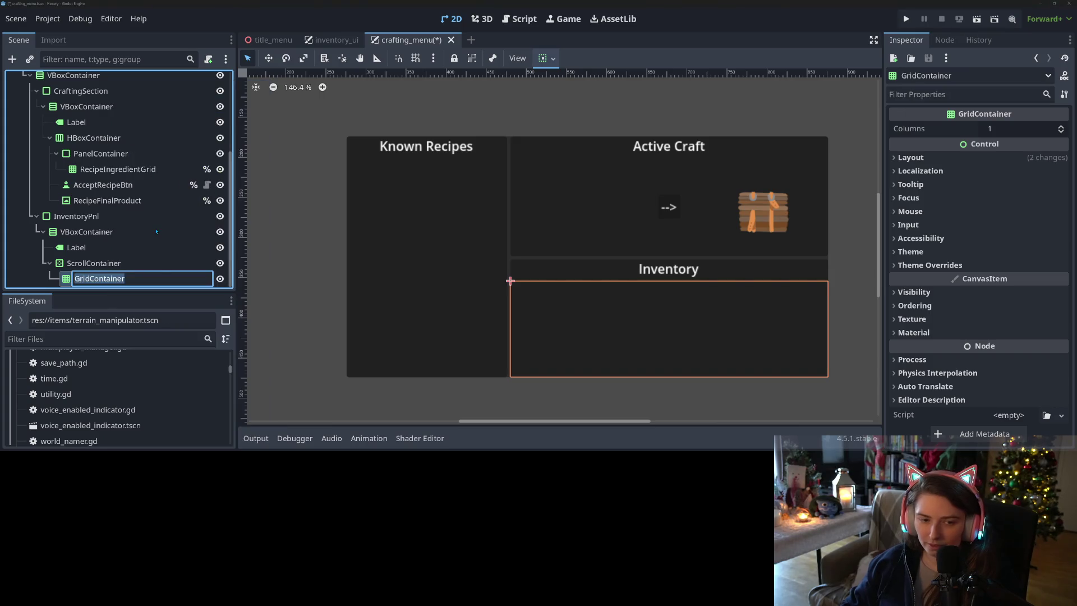
text(Inventory)
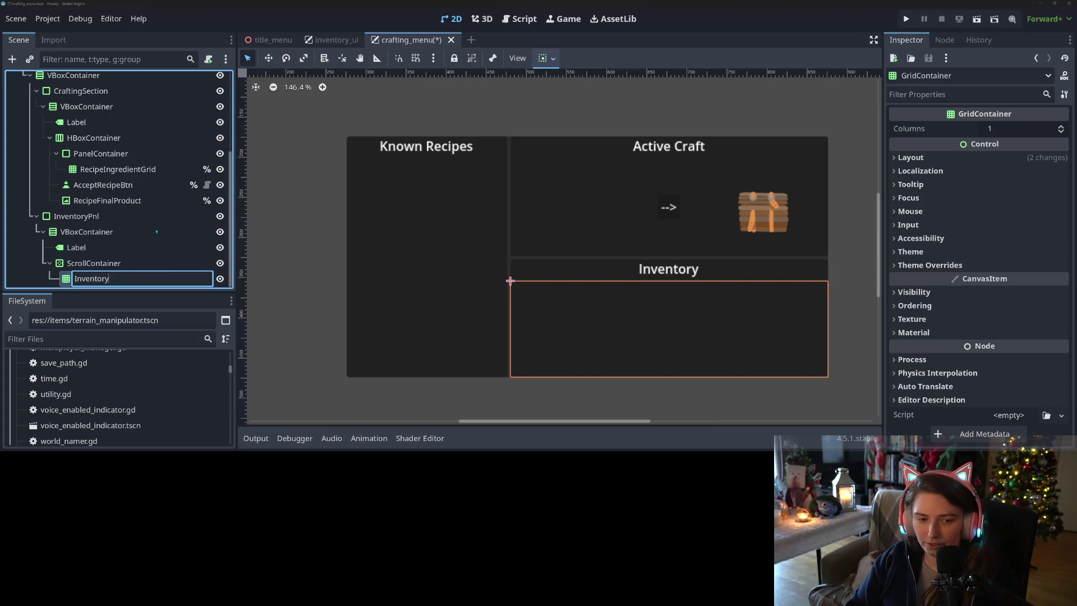
text(Grid)
key(Return)
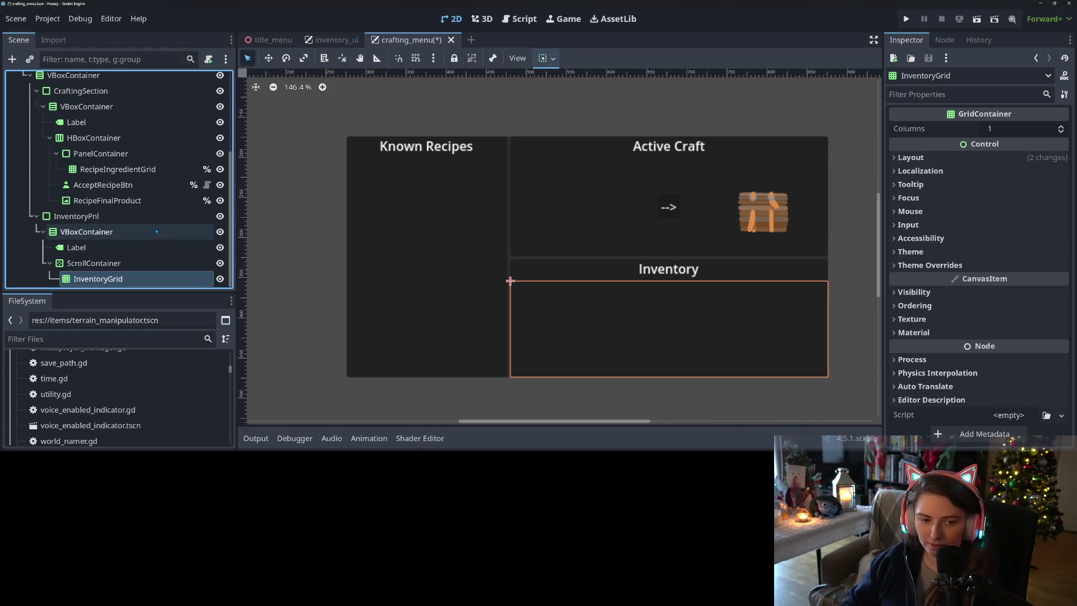
scroll(193, 261, up, 1)
scroll(193, 262, down, 1)
right_click(168, 278)
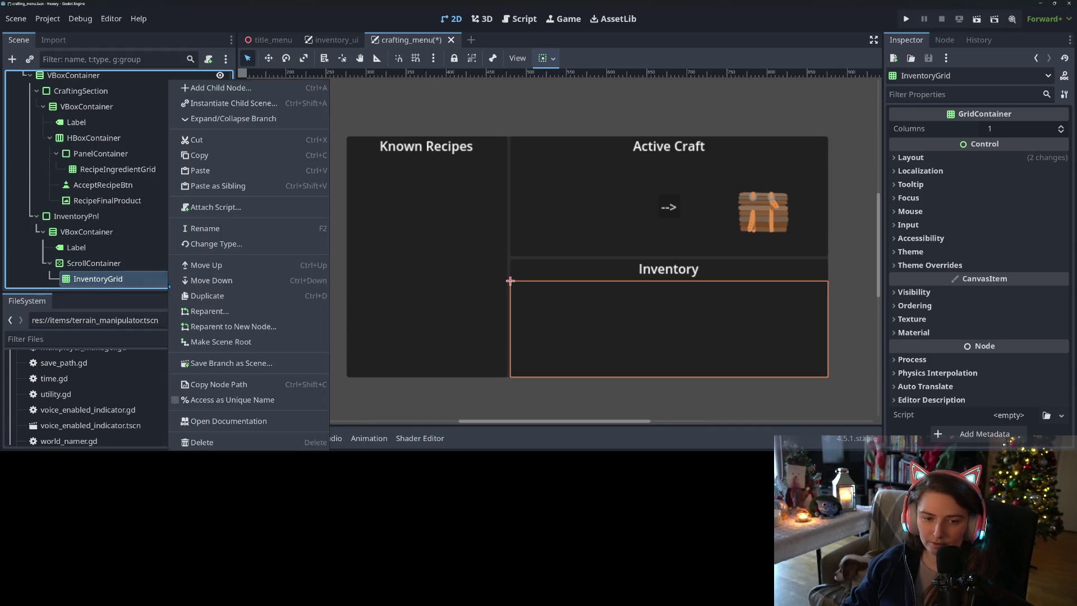
click(225, 399)
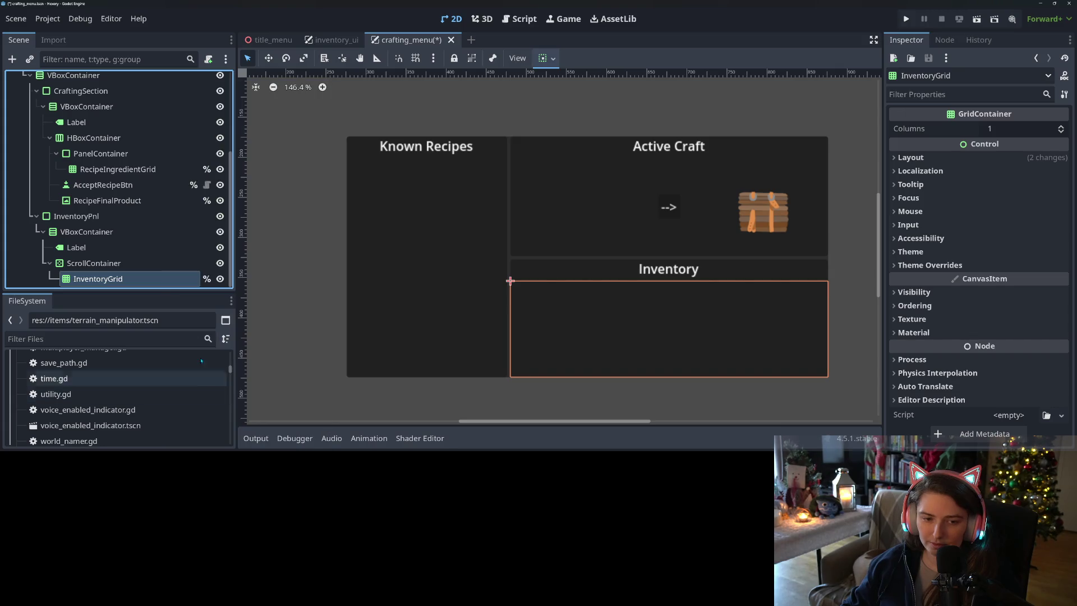
Step: Rename the Known Recipes grid to RecipeOptionsGrid, give it a unique name, and save
scroll(120, 259, up, 1)
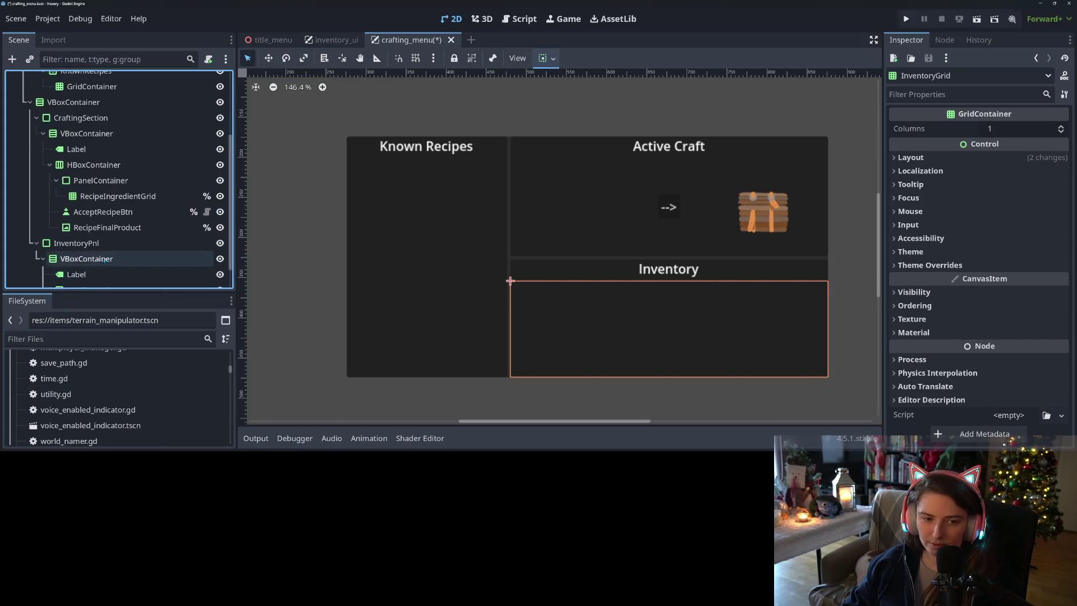
scroll(101, 241, up, 3)
click(84, 166)
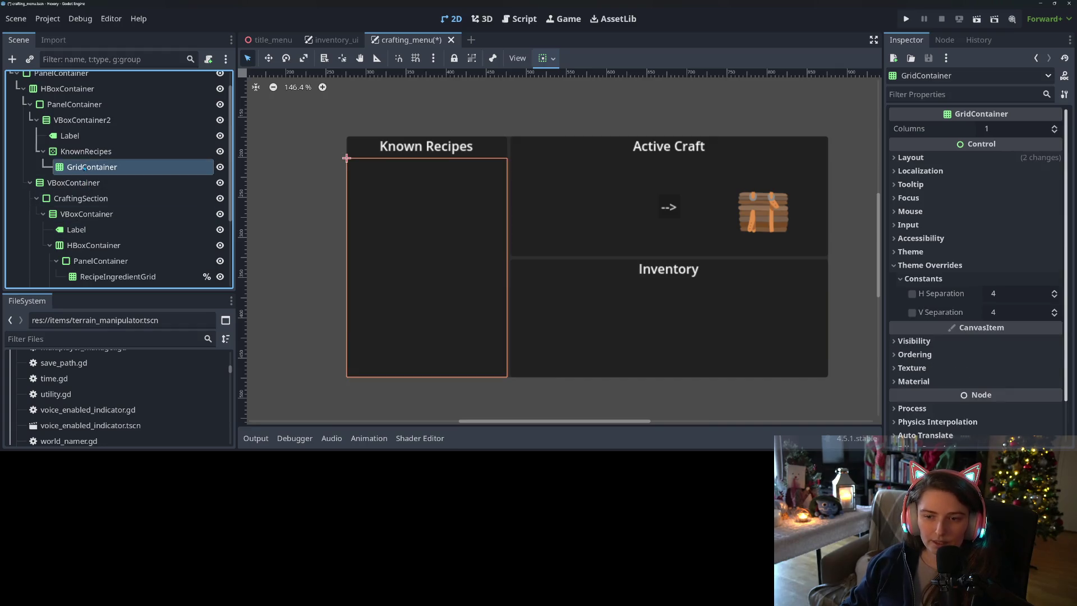
right_click(84, 166)
click(117, 227)
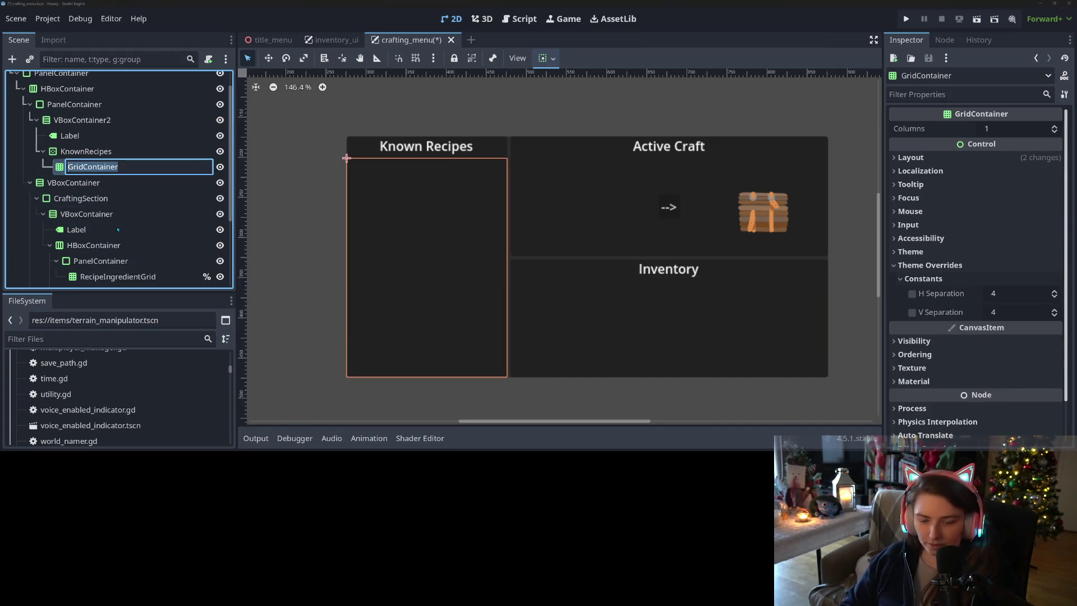
text(KnownRecipe)
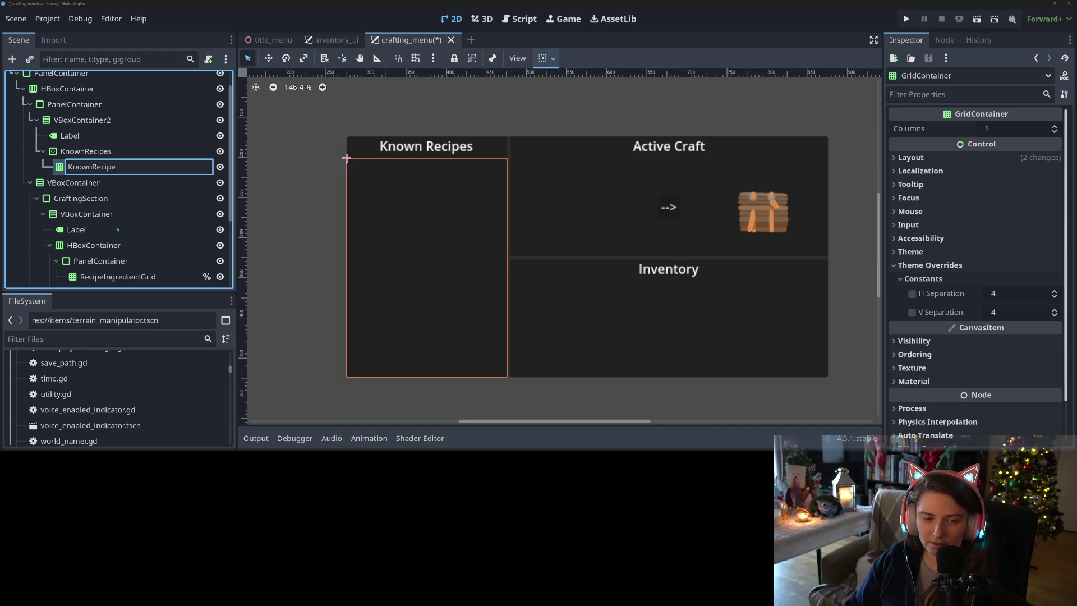
key(BackSpace)
key(BackSpace)
key(BackSpace)
text(OptionsGrid)
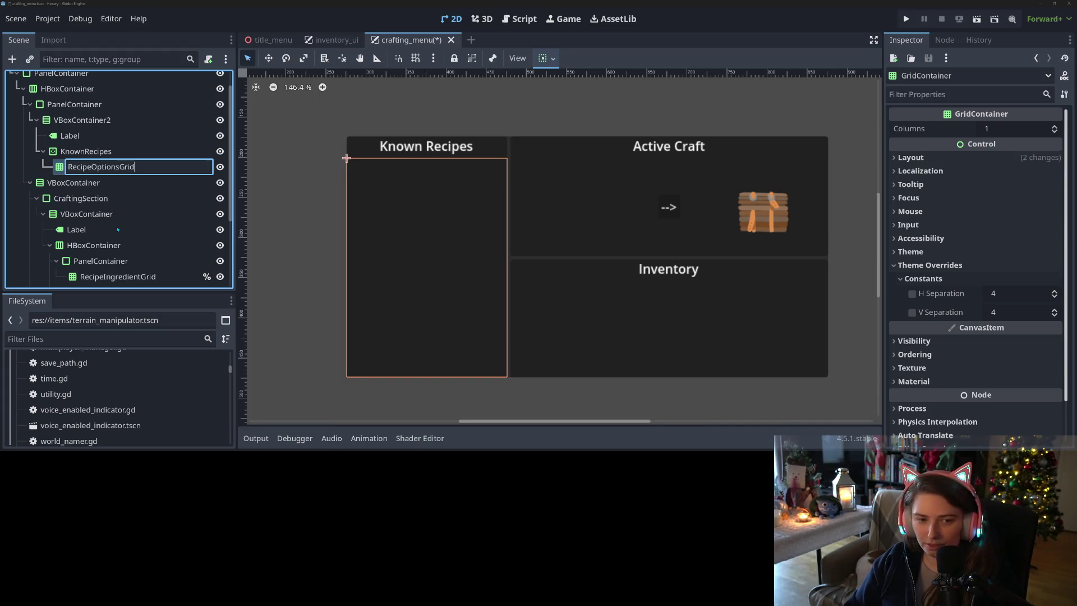
key(Return)
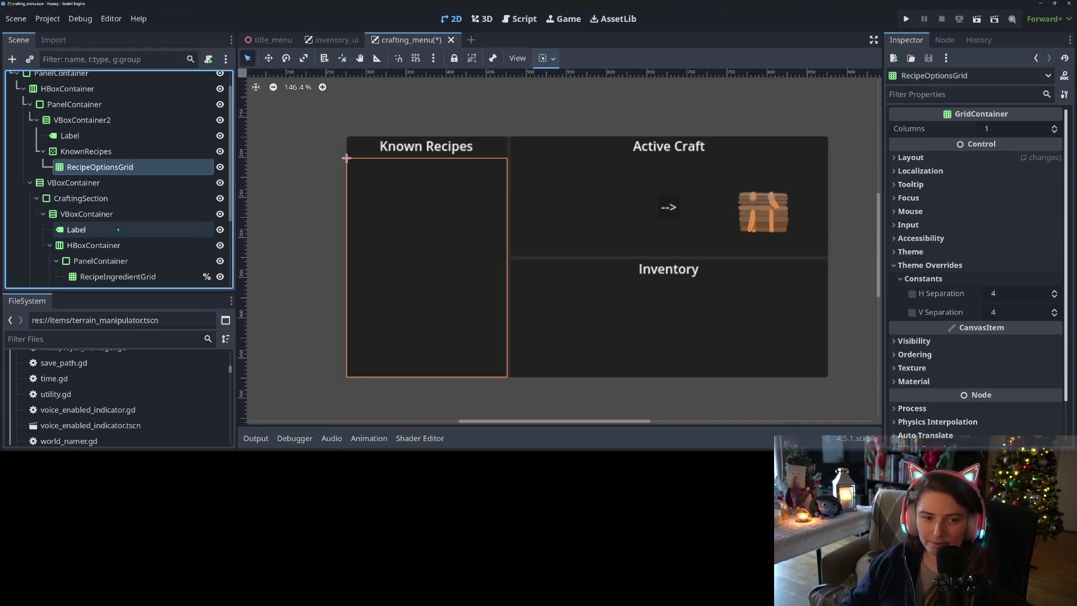
right_click(148, 241)
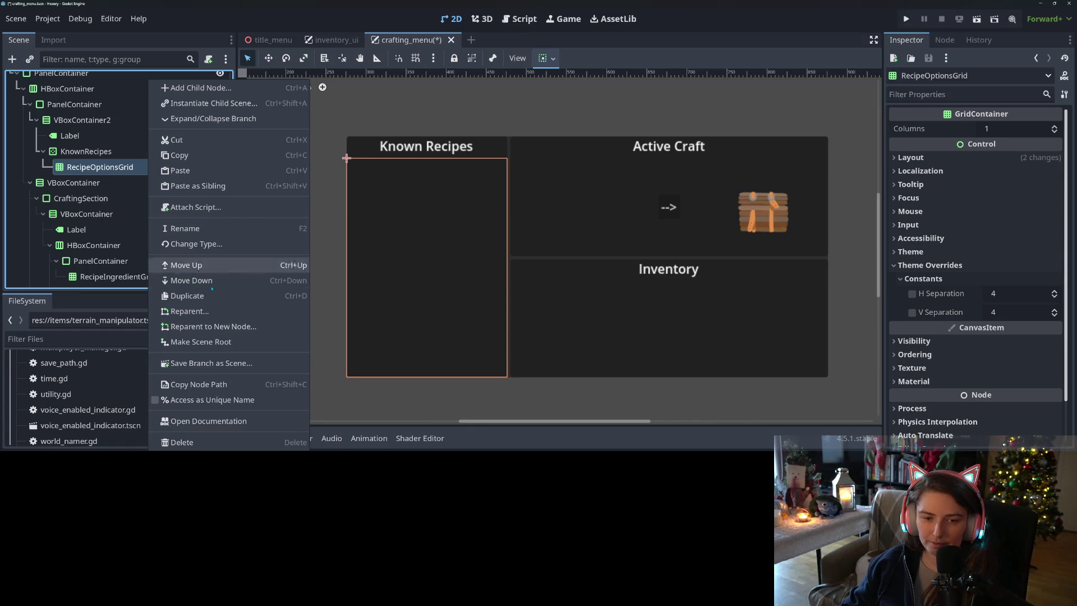
click(213, 399)
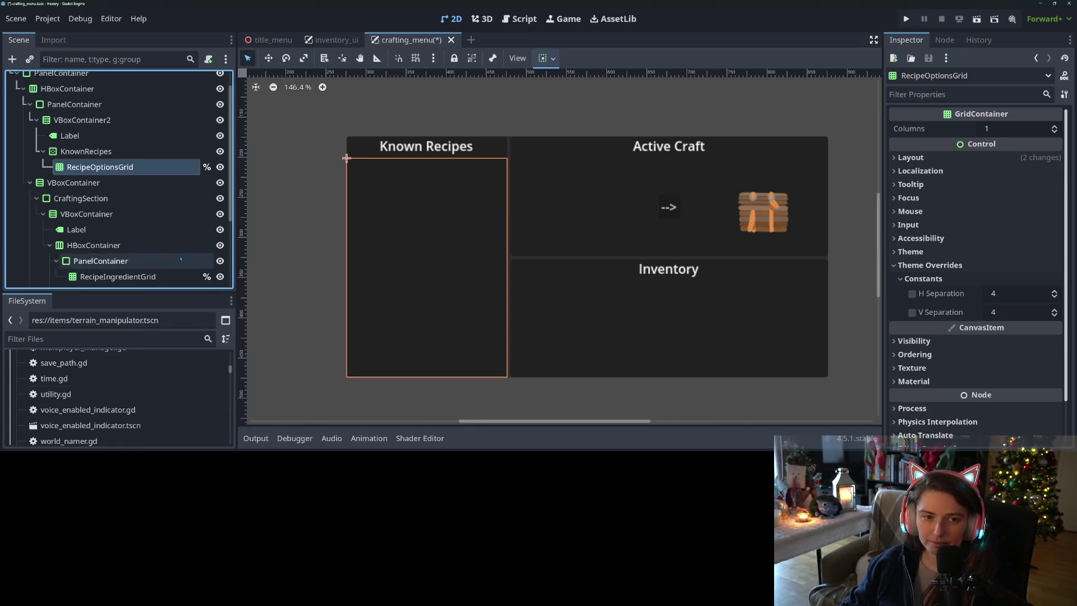
key(ctrl+s)
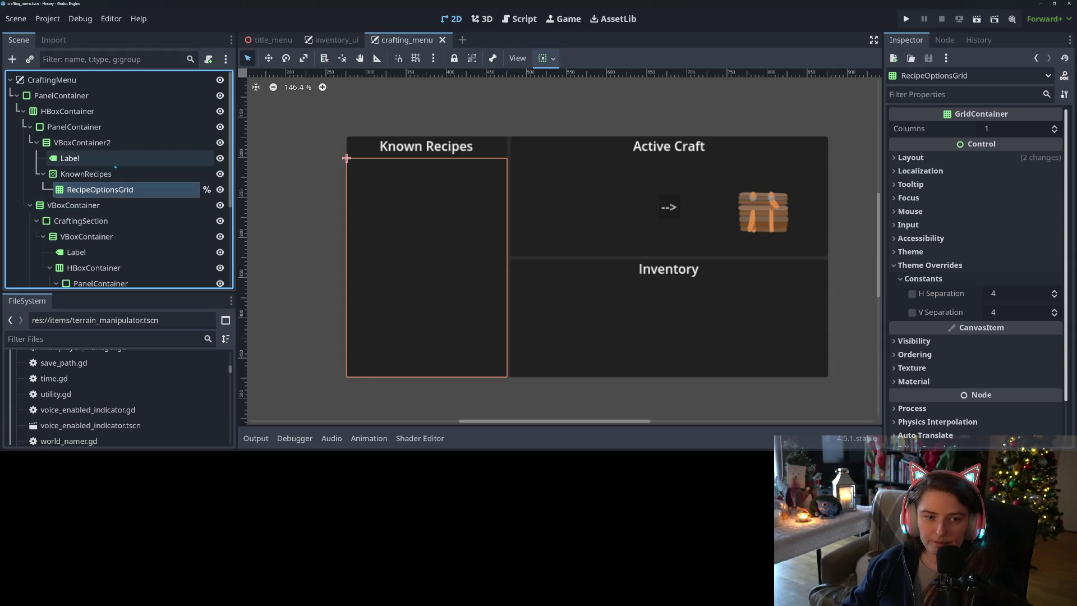
Step: Apply theme_ui.tres to all UI nodes from PanelContainer down to InventoryGrid
click(84, 96)
scroll(110, 278, down, 3)
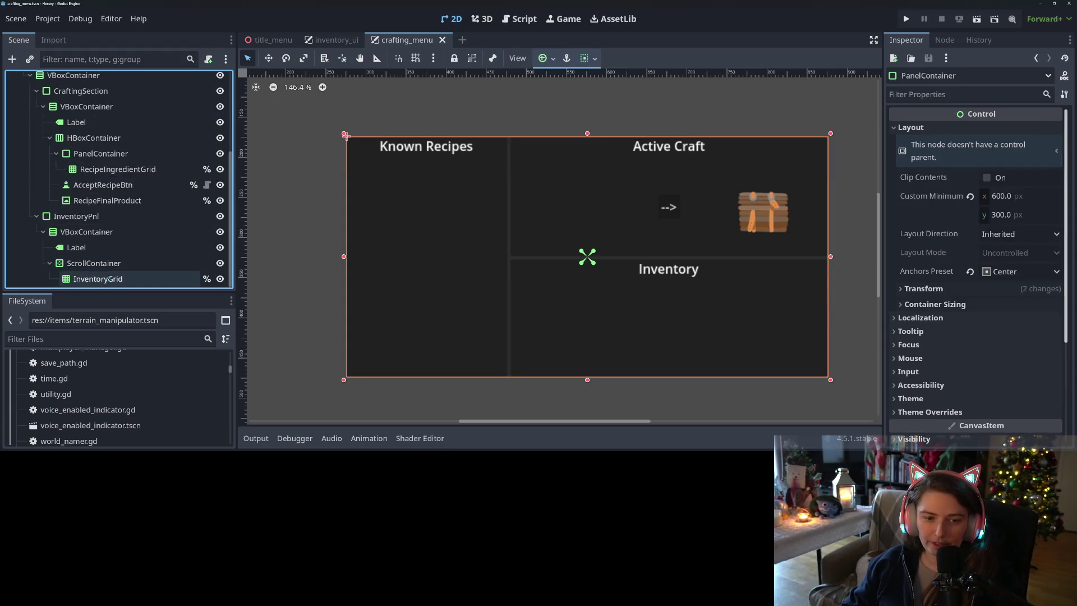
shift+click(111, 278)
click(920, 222)
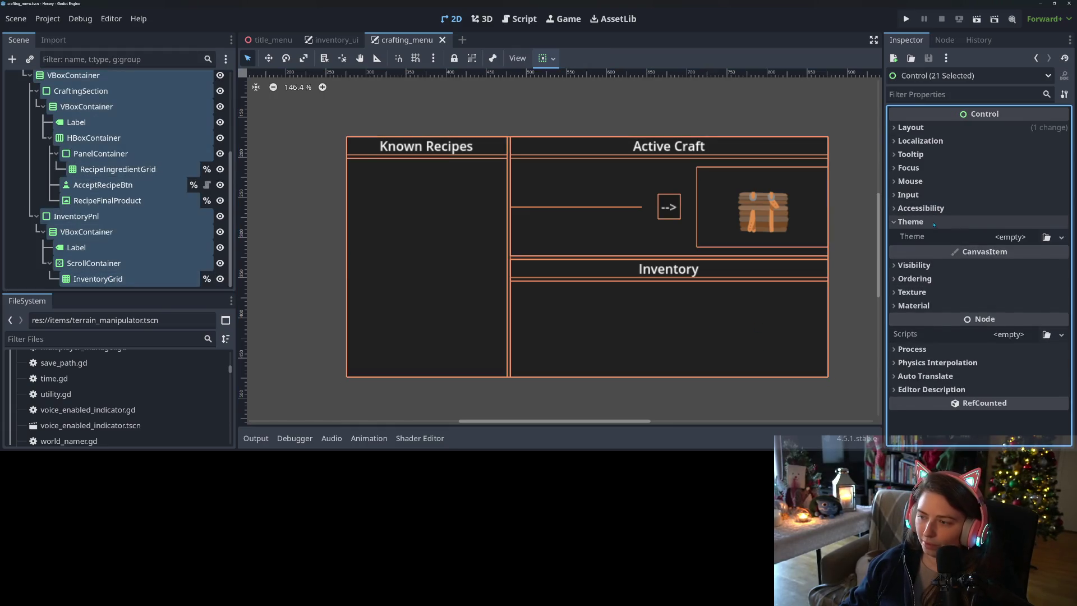
click(1046, 236)
double_click(596, 85)
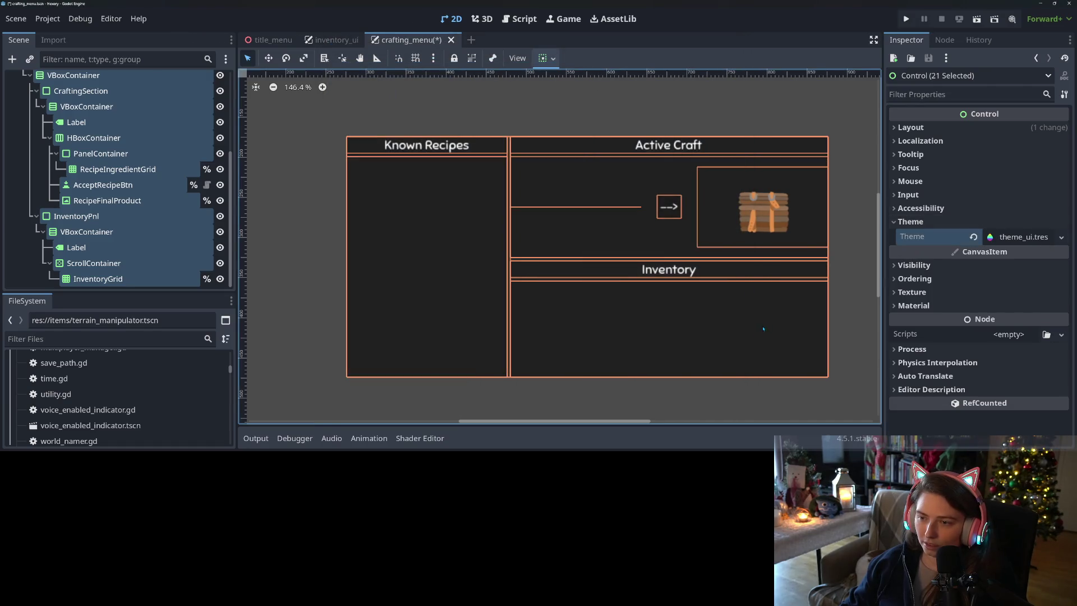
Step: Save the themed scene and enlarge the Scene dock to show more of the tree
click(724, 394)
key(ctrl+s)
click(669, 209)
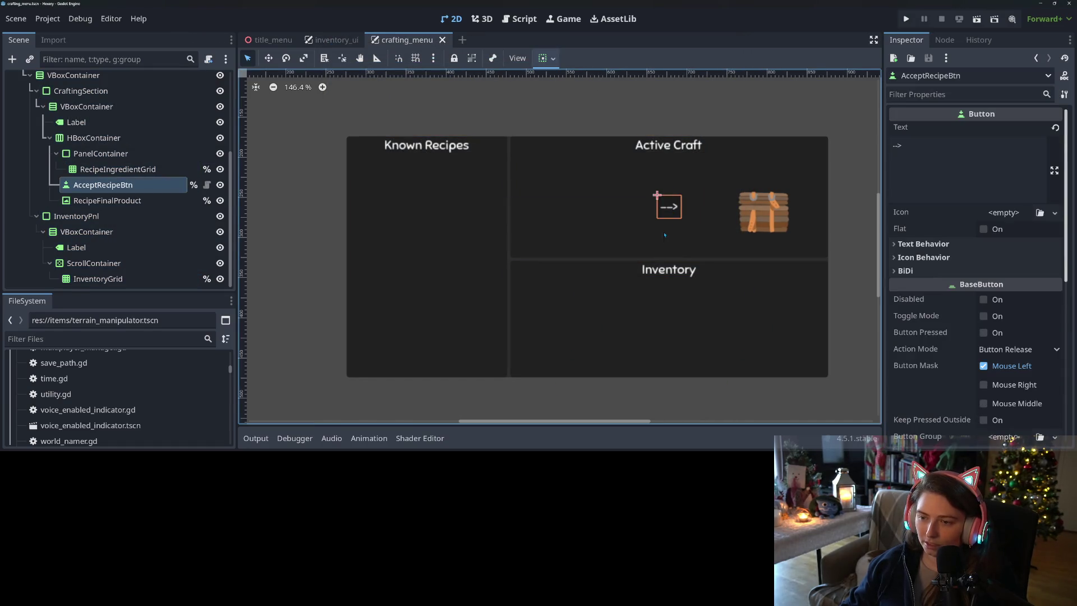
scroll(151, 191, up, 5)
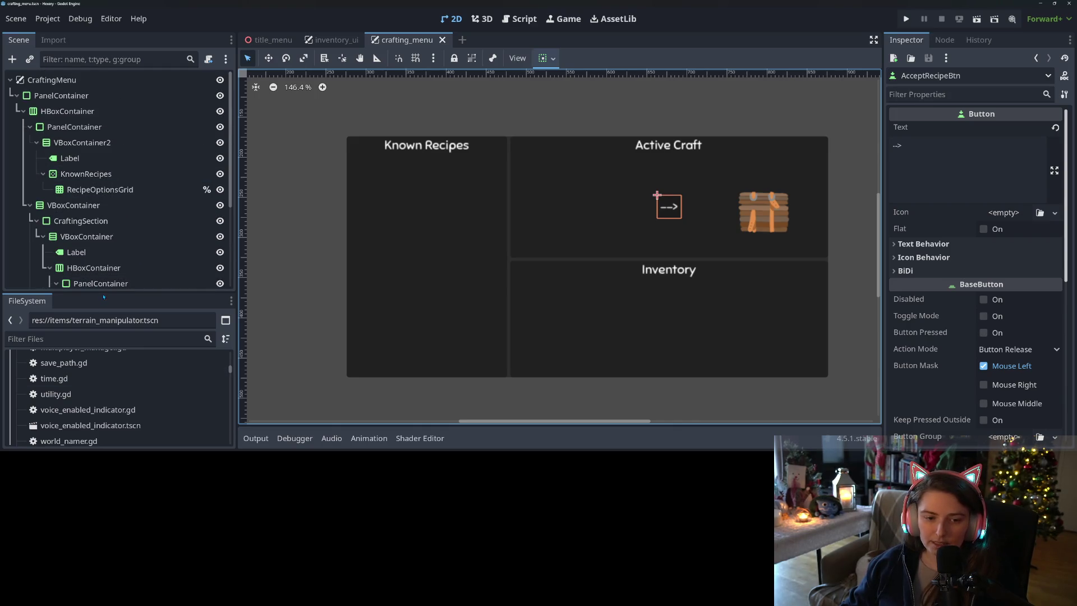
drag(104, 297, 104, 379)
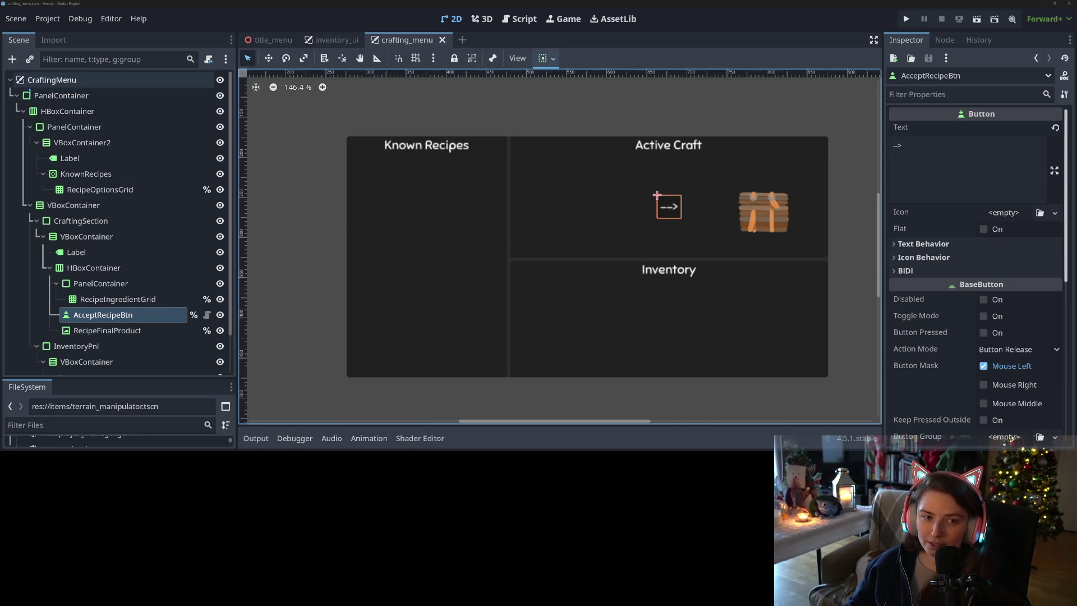
Step: Focus the Scene dock's node tree
click(17, 95)
Step: Attach a new crafting_menu.gd script to CraftingMenu and delete its template functions
click(17, 95)
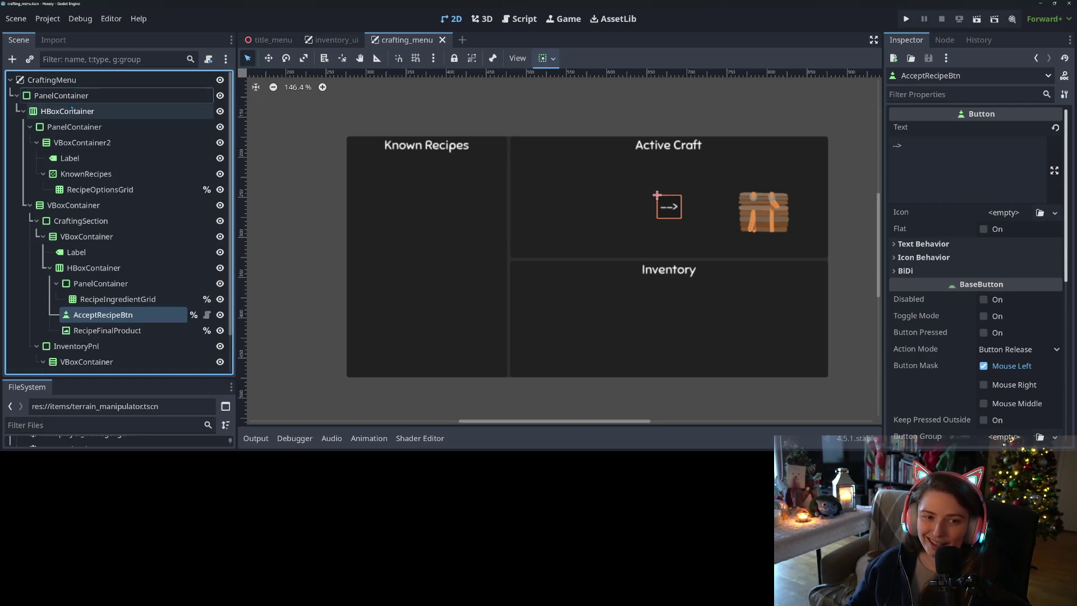
right_click(159, 95)
click(67, 83)
right_click(67, 82)
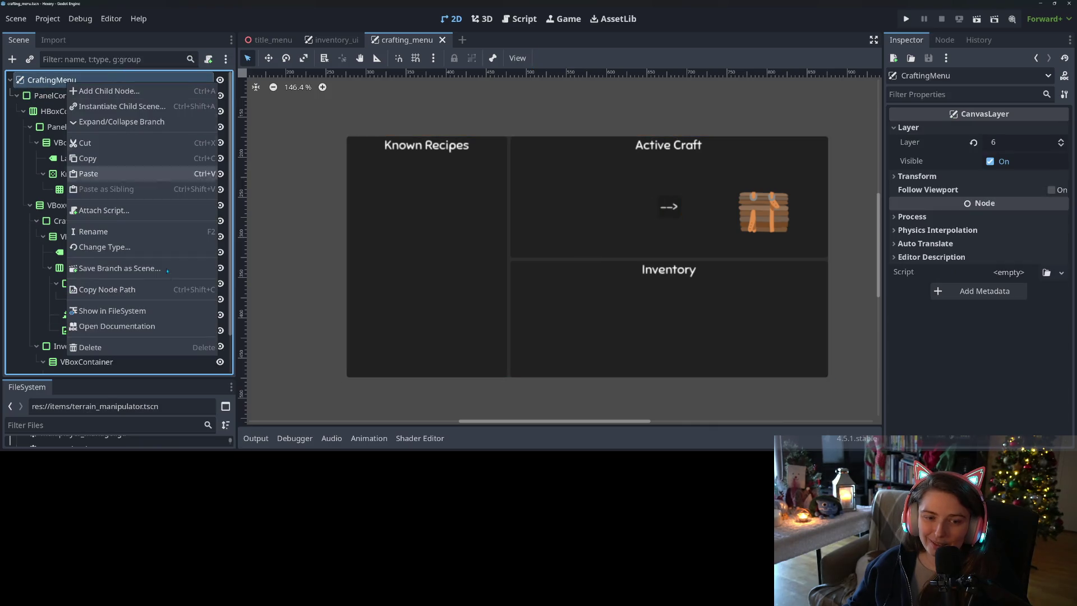
click(123, 217)
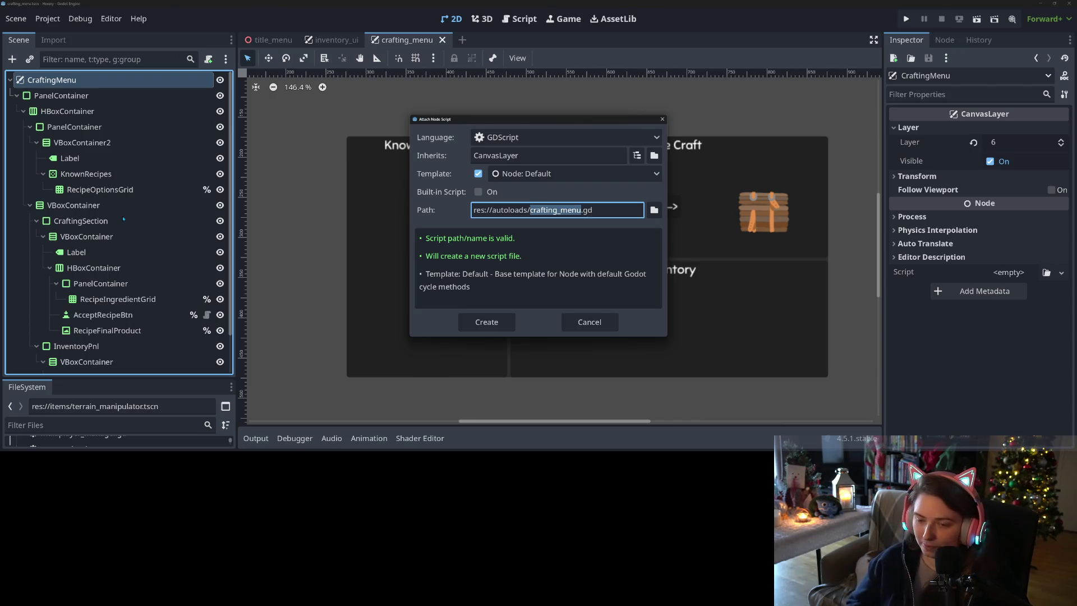
key(Return)
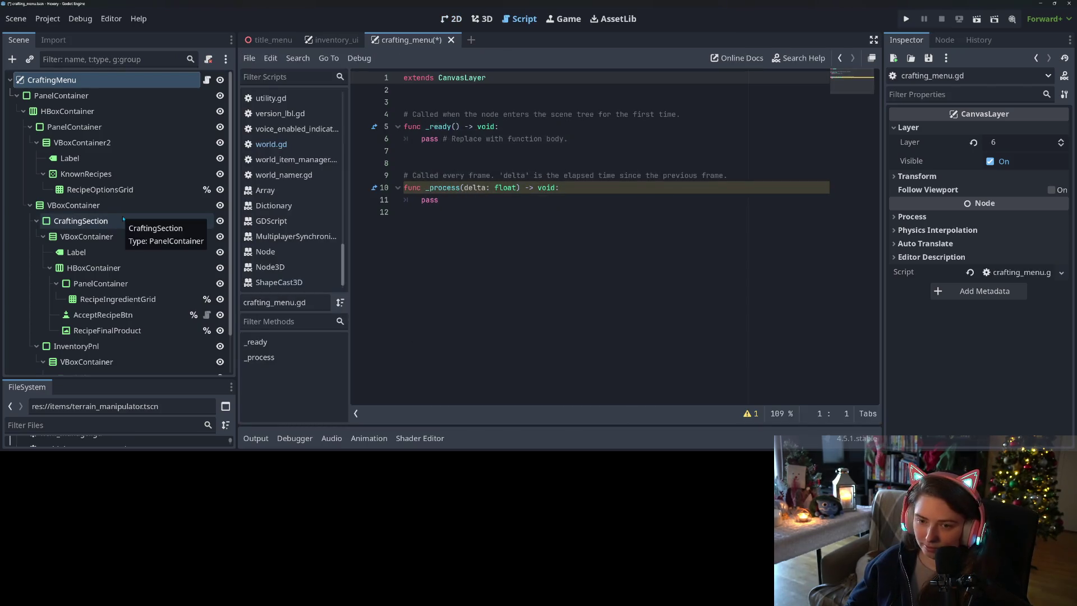
drag(446, 207, 382, 116)
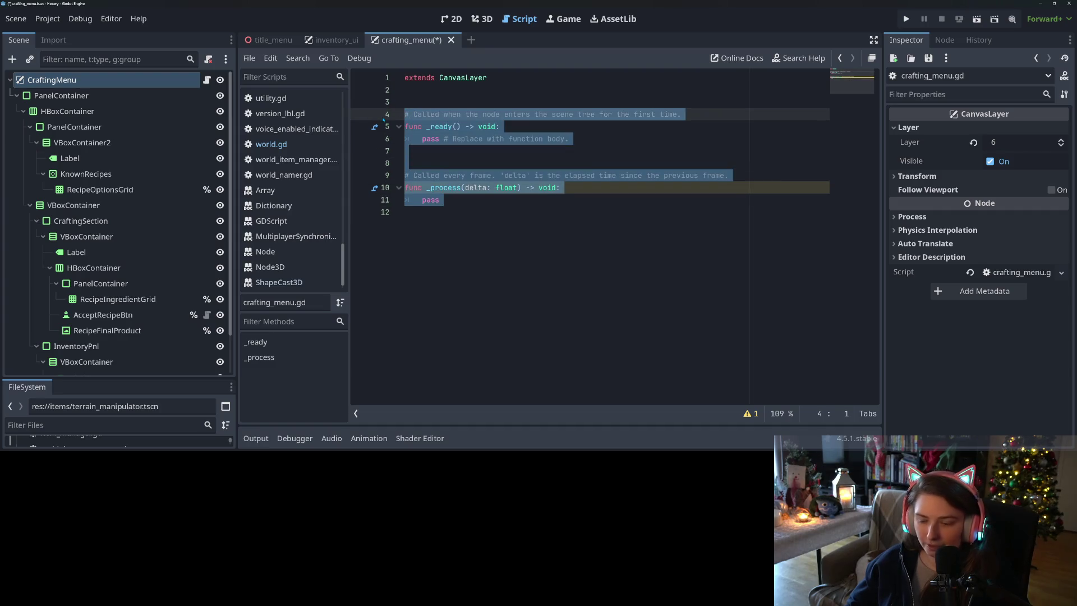
key(BackSpace)
click(134, 191)
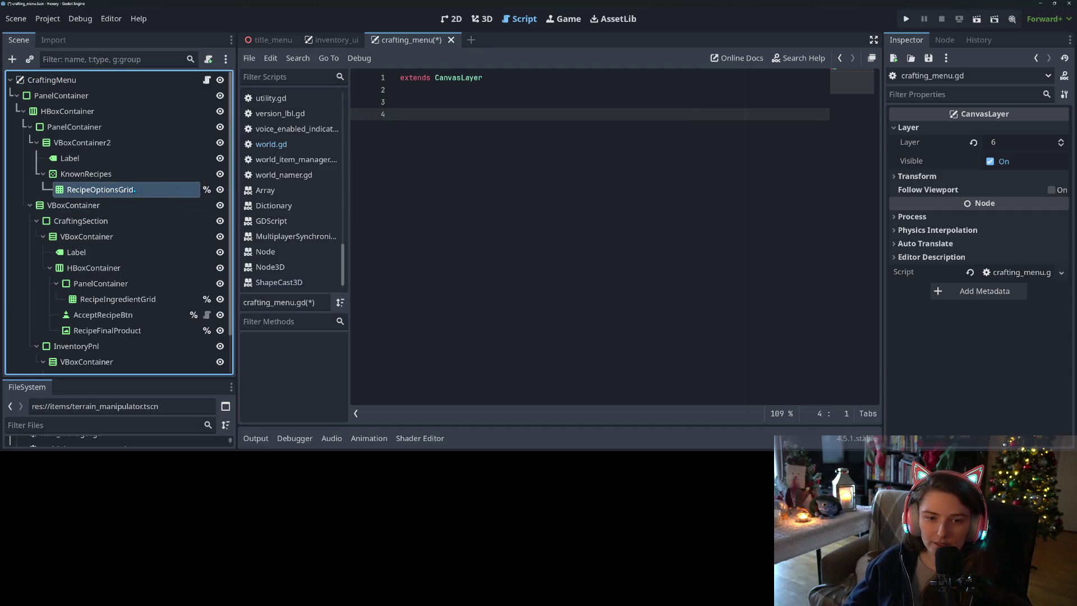
drag(134, 190, 474, 104)
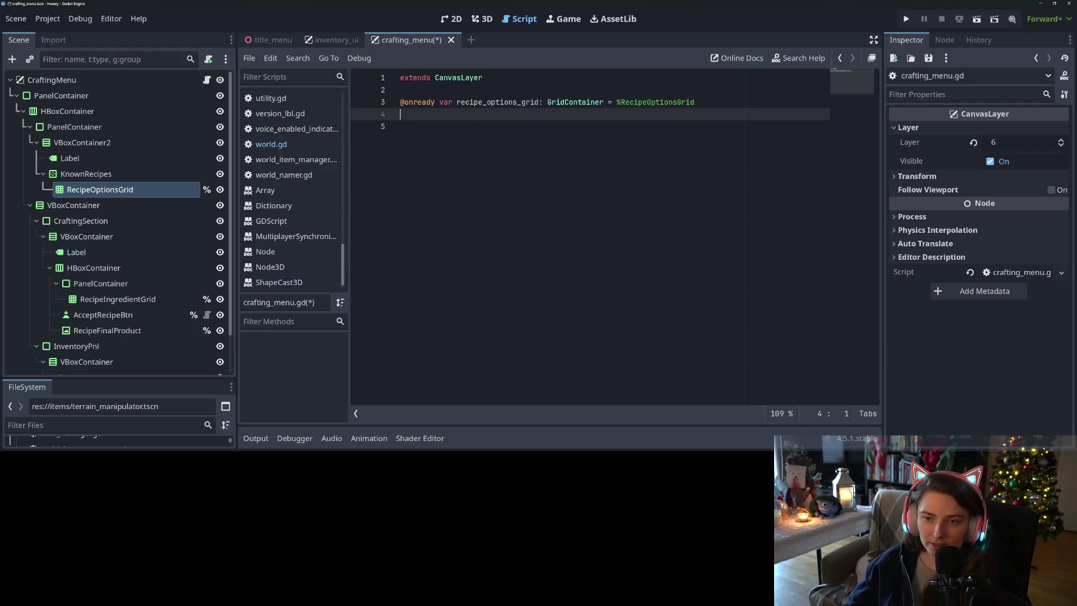
scroll(118, 247, down, 2)
ctrl+click(118, 255)
mouse_move(118, 255)
mouse_down()
mouse_move(434, 163)
mouse_move(447, 115)
mouse_up()
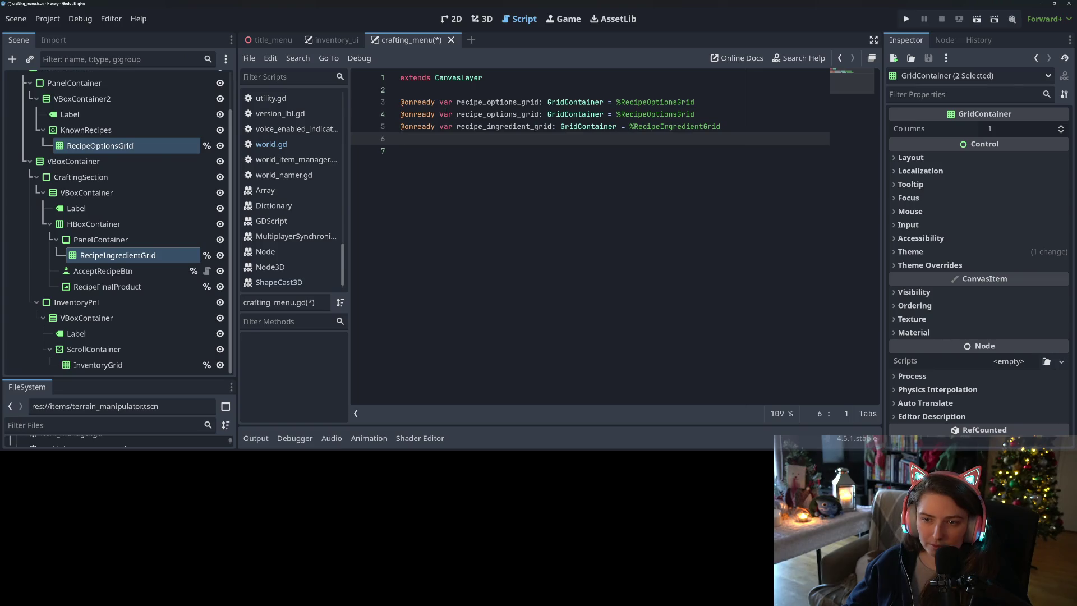
key(ctrl+z)
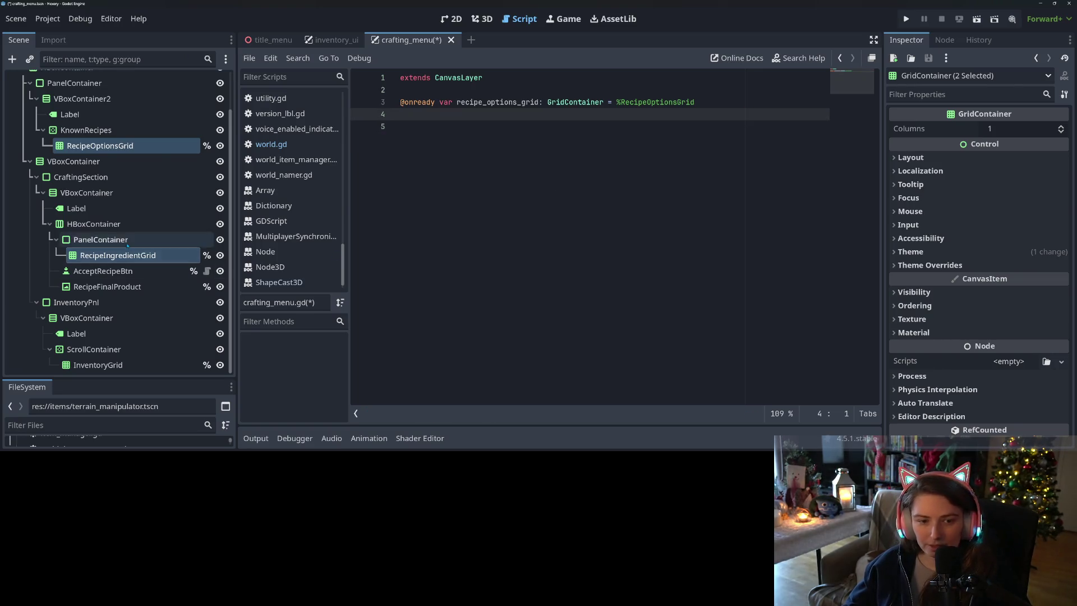
click(128, 245)
click(118, 255)
ctrl+click(118, 256)
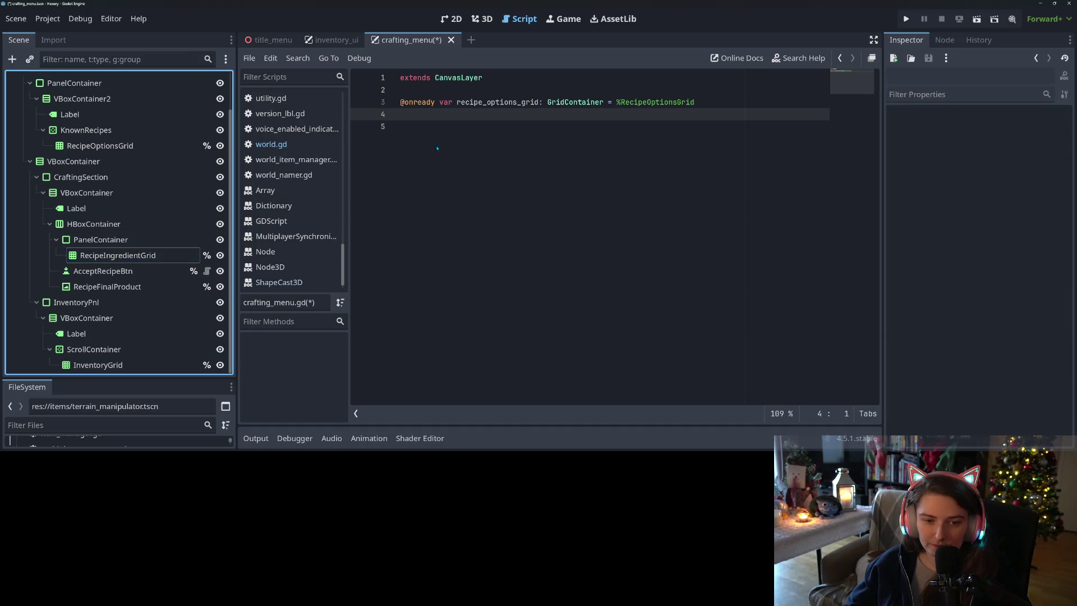
click(118, 255)
ctrl+click(118, 255)
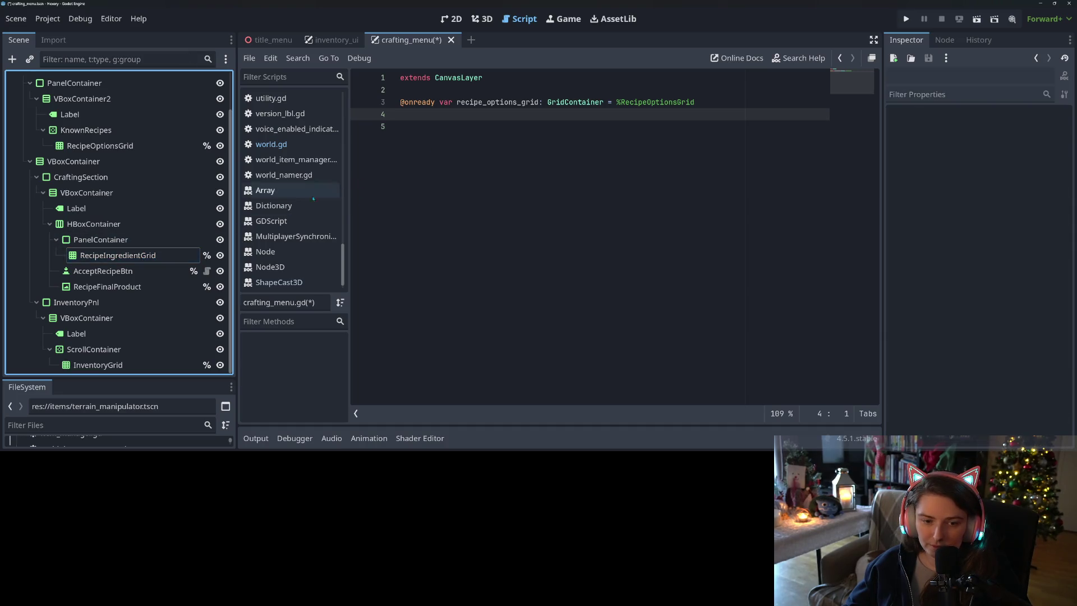
mouse_move(118, 256)
mouse_down()
mouse_move(280, 243)
mouse_move(433, 118)
mouse_up()
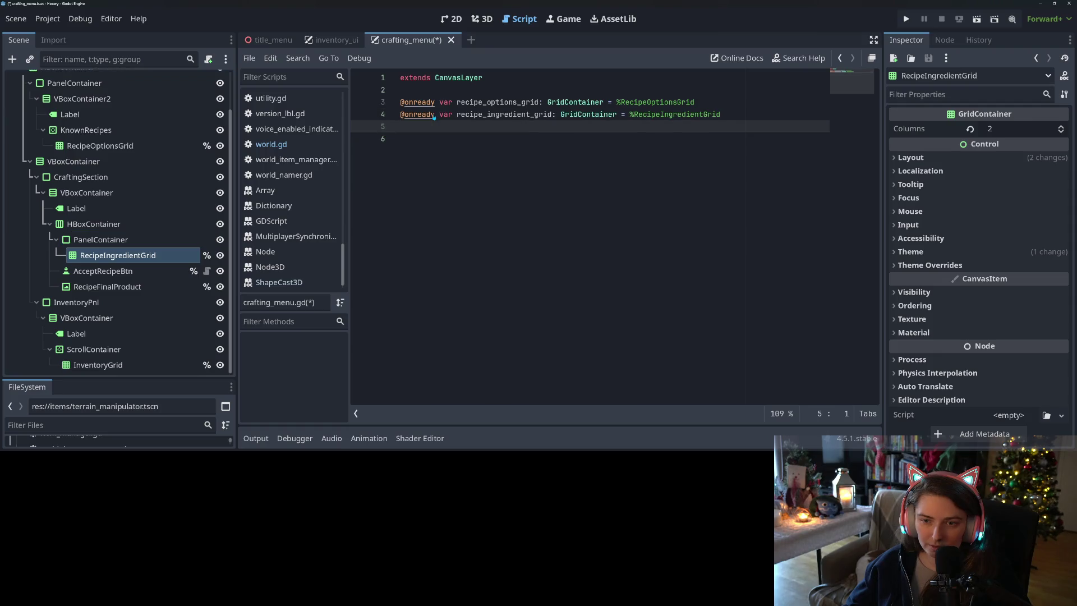
click(95, 272)
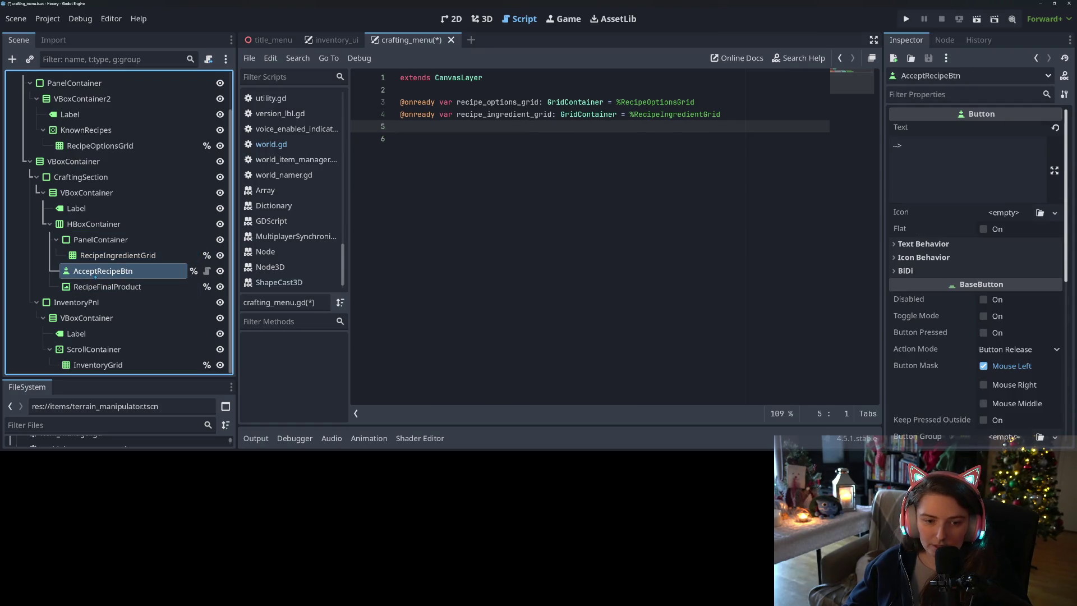
mouse_move(95, 272)
mouse_down()
mouse_move(395, 185)
mouse_move(482, 134)
mouse_up()
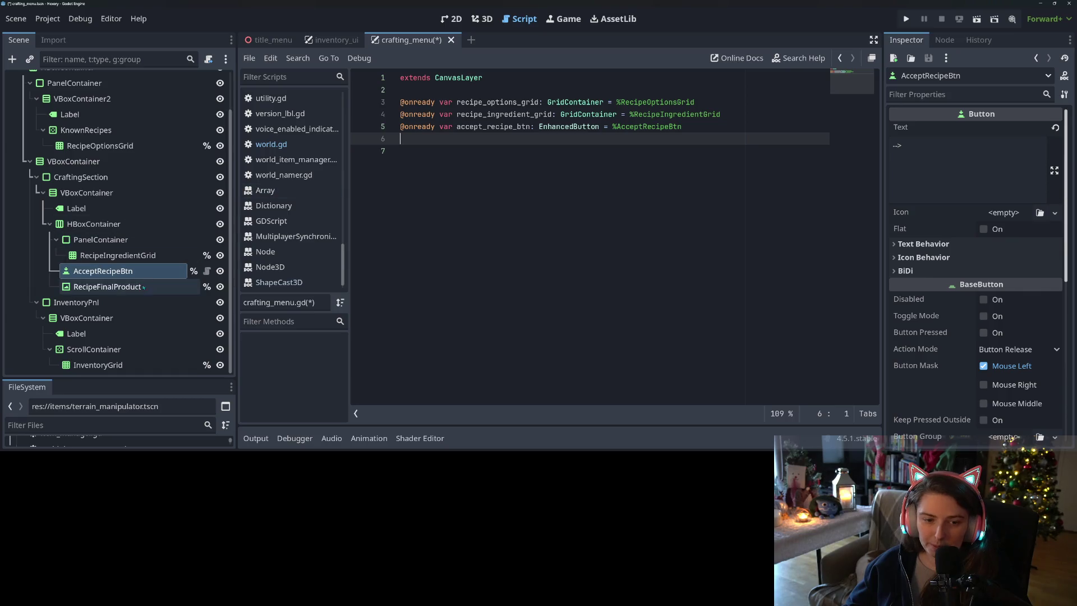
mouse_move(143, 287)
mouse_down()
mouse_move(380, 205)
mouse_move(445, 140)
mouse_up()
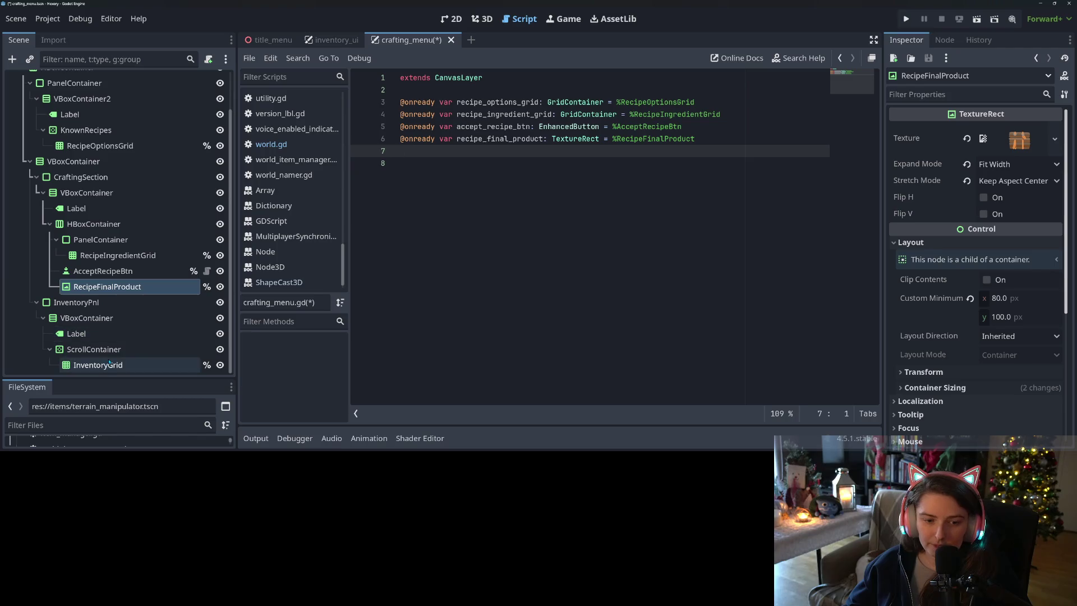
mouse_move(103, 366)
mouse_down()
mouse_move(215, 336)
mouse_move(535, 166)
mouse_move(535, 152)
mouse_up()
key(ctrl+s)
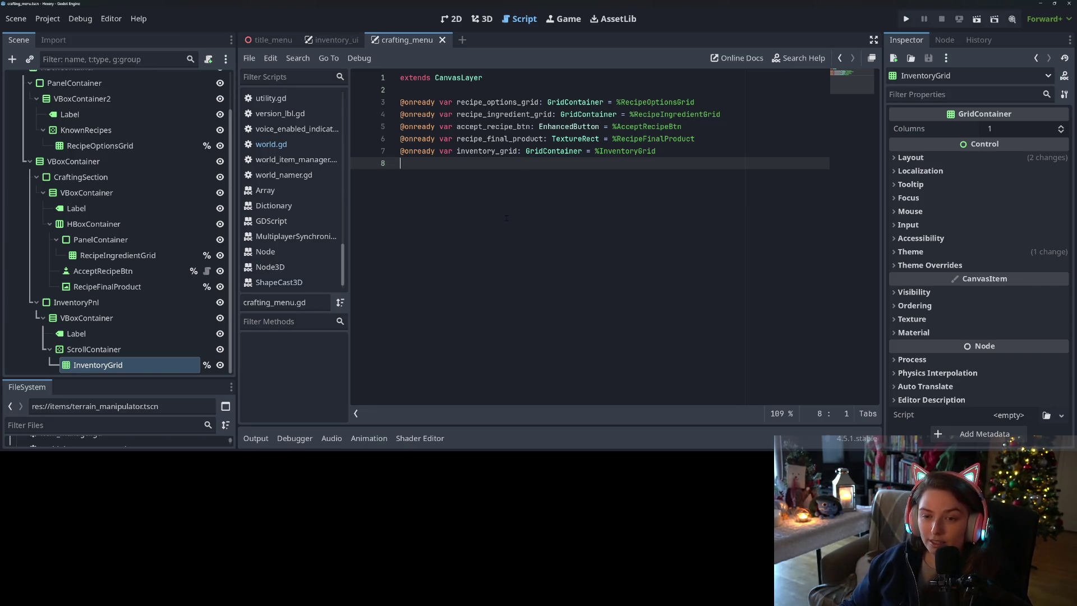
key(Return)
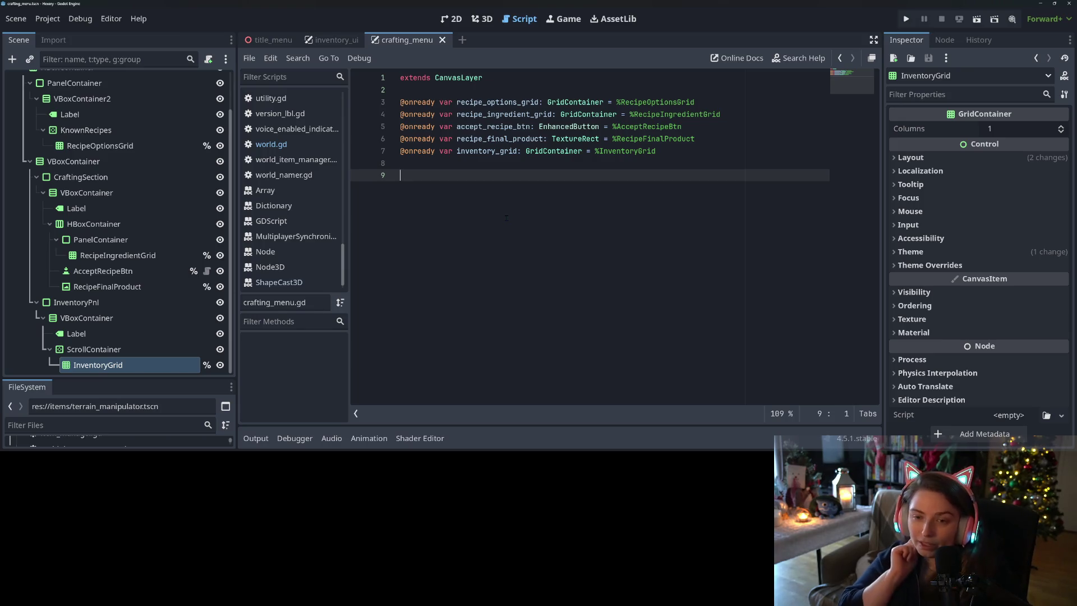
key(ctrl+s)
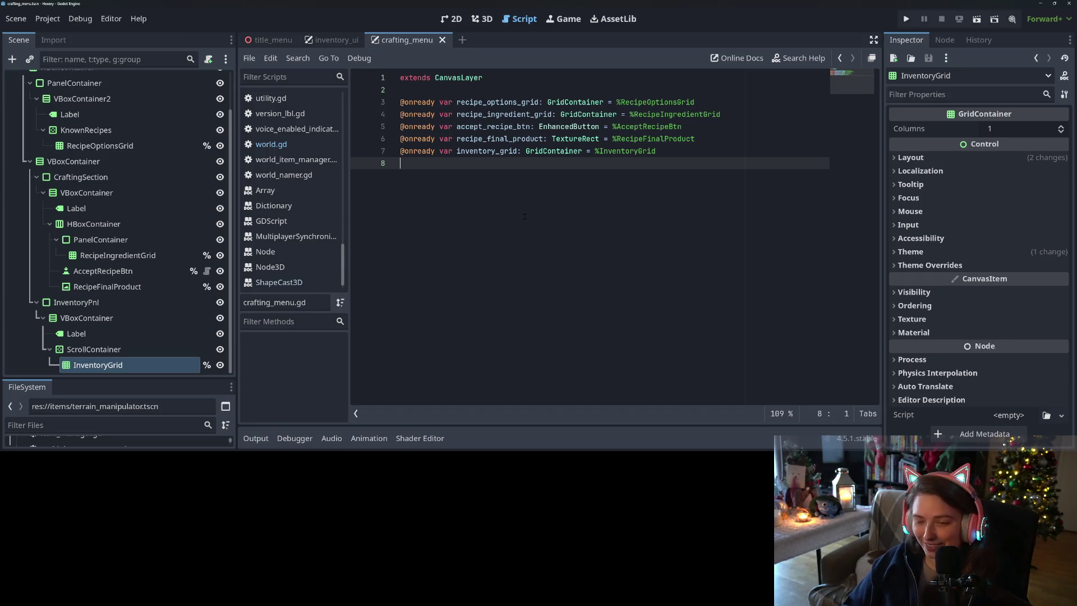
key(Return)
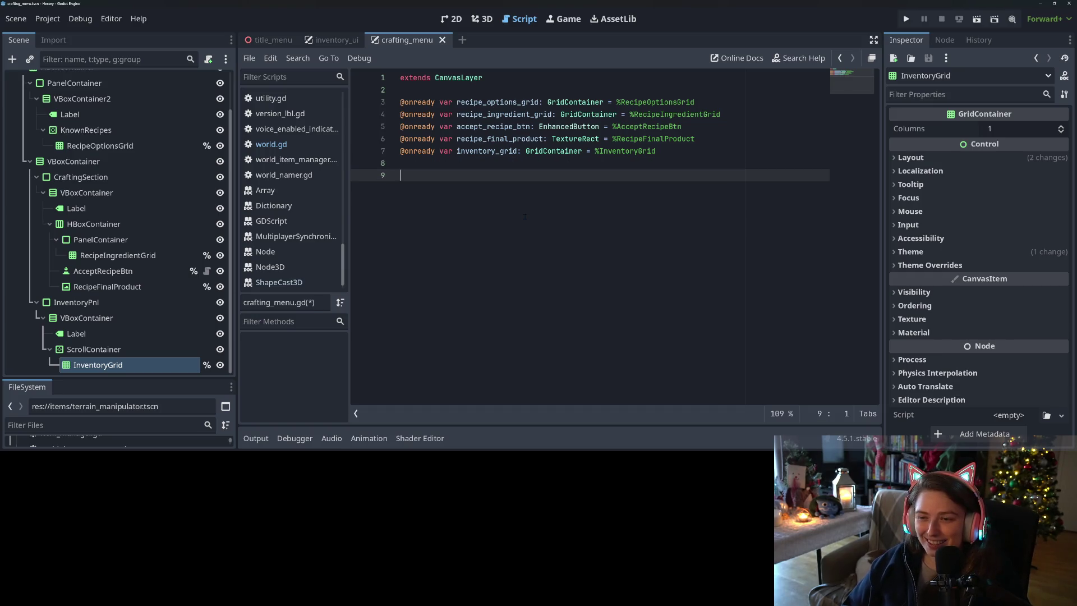
Step: Enlarge the code text and widen the script editor by narrowing the side docks, then save
scroll(524, 215, up, 2)
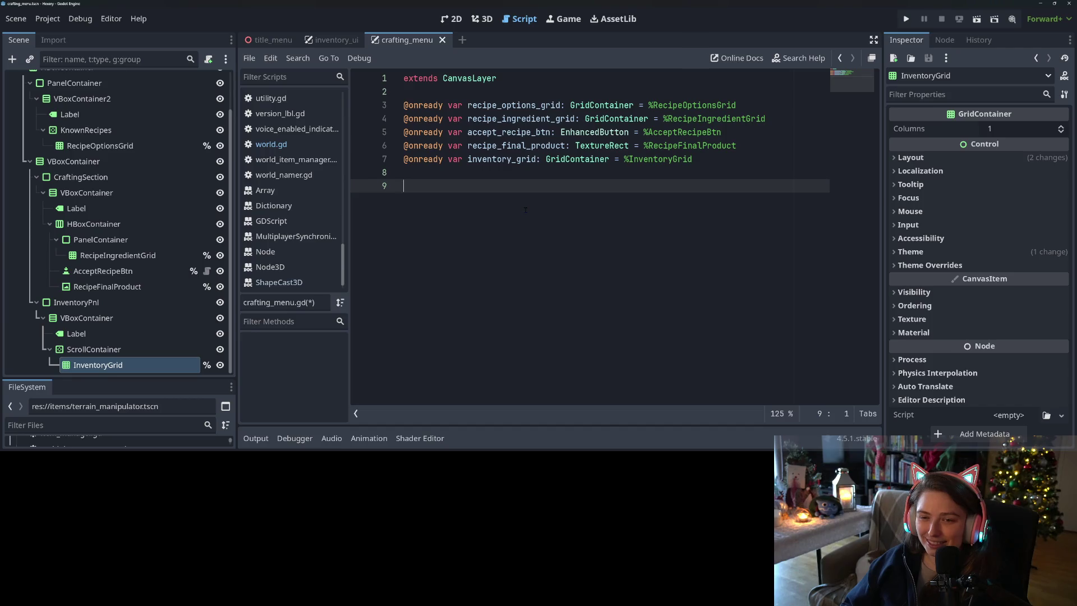
scroll(525, 210, up, 1)
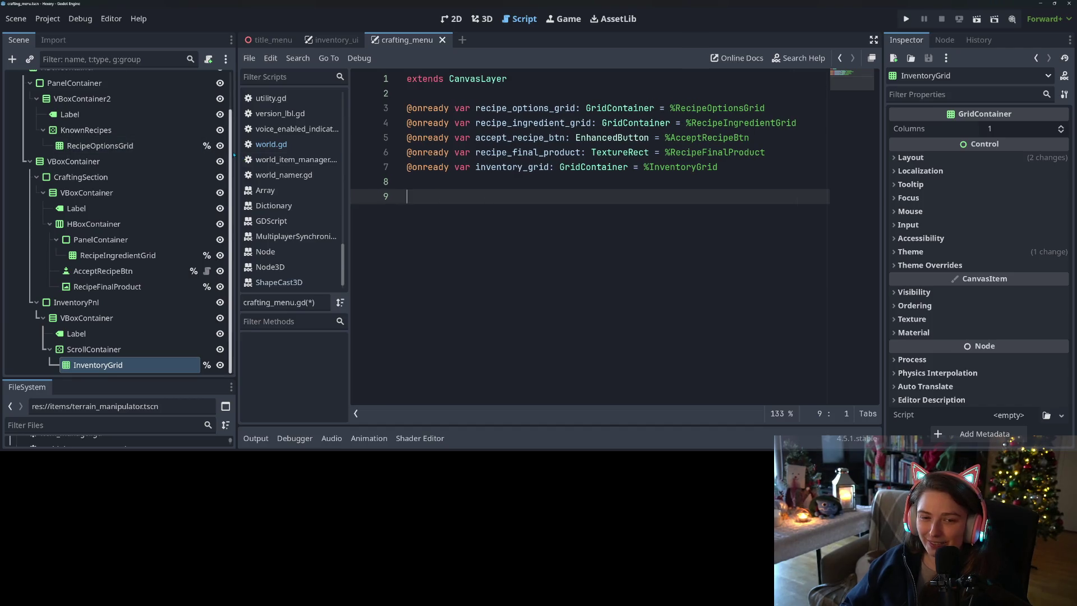
drag(232, 149, 194, 149)
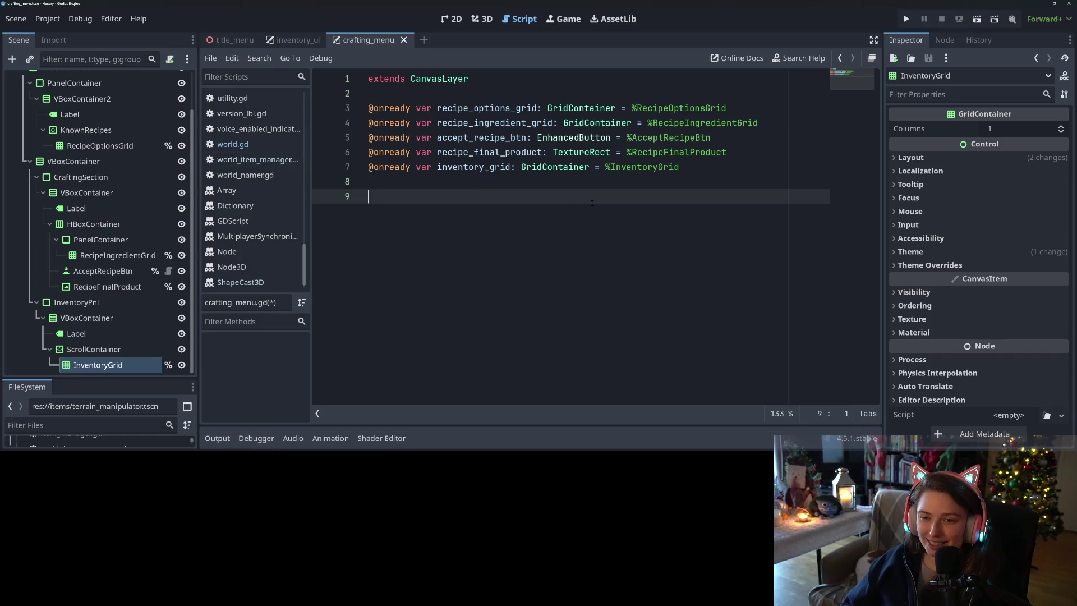
drag(882, 137, 901, 137)
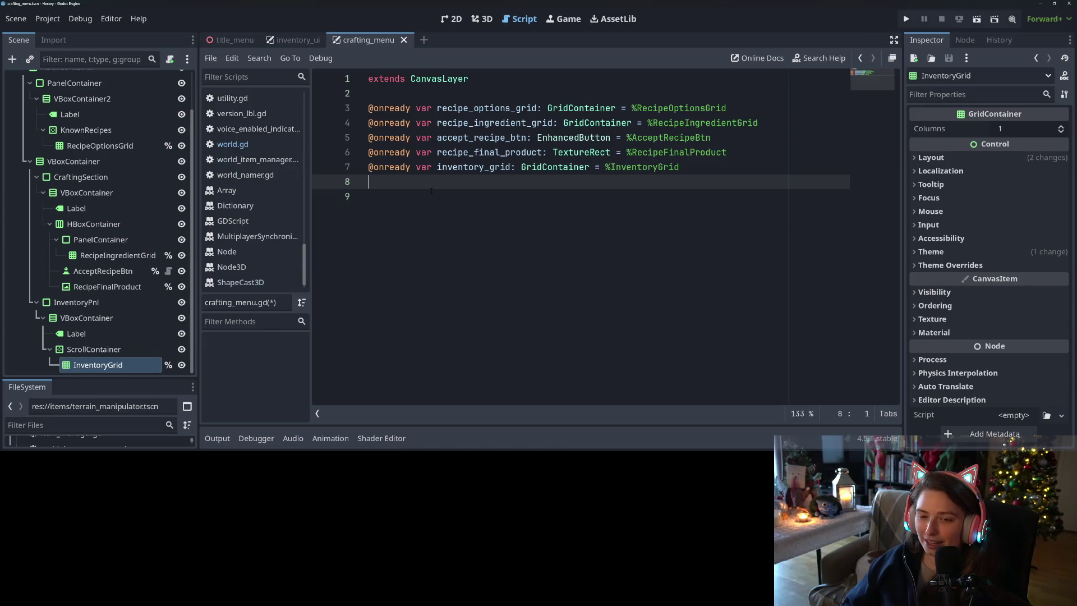
key(ctrl+s)
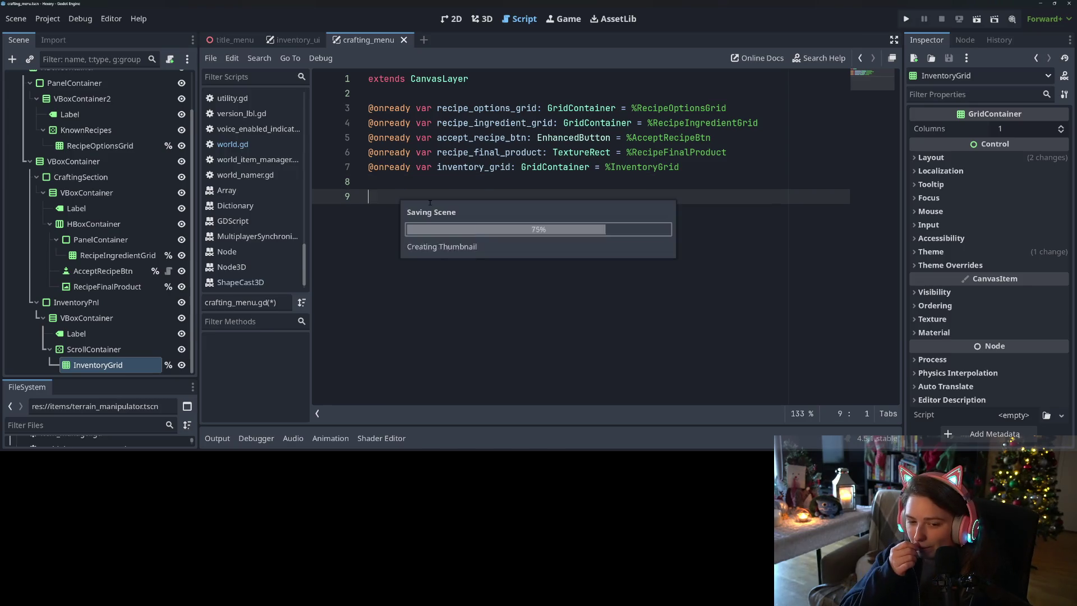
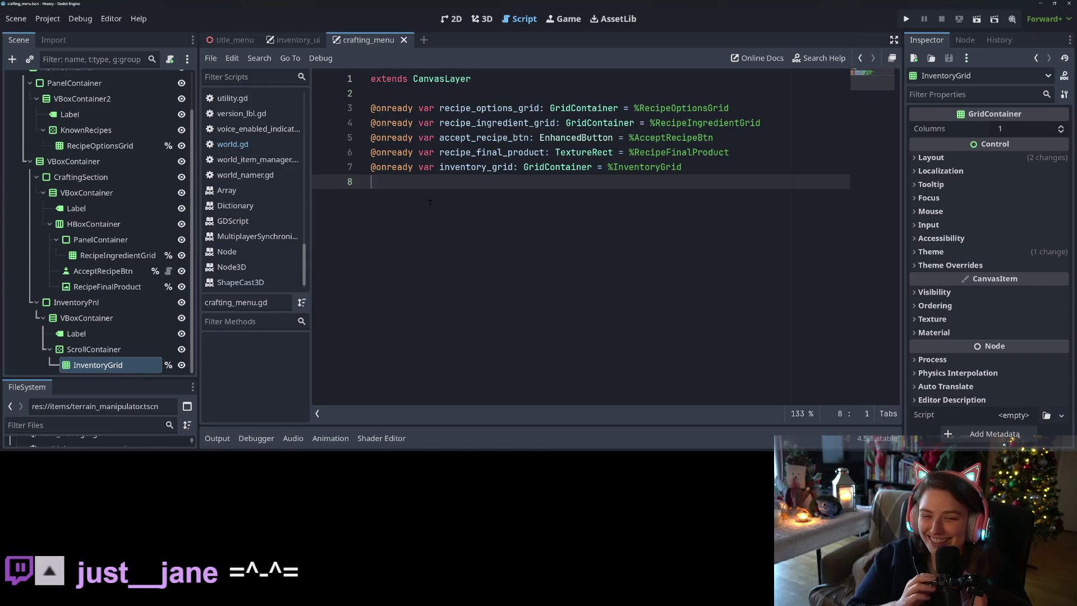
Step: Close all open documentation pages, return to the CraftingMenu script, and test-run the game
right_click(251, 226)
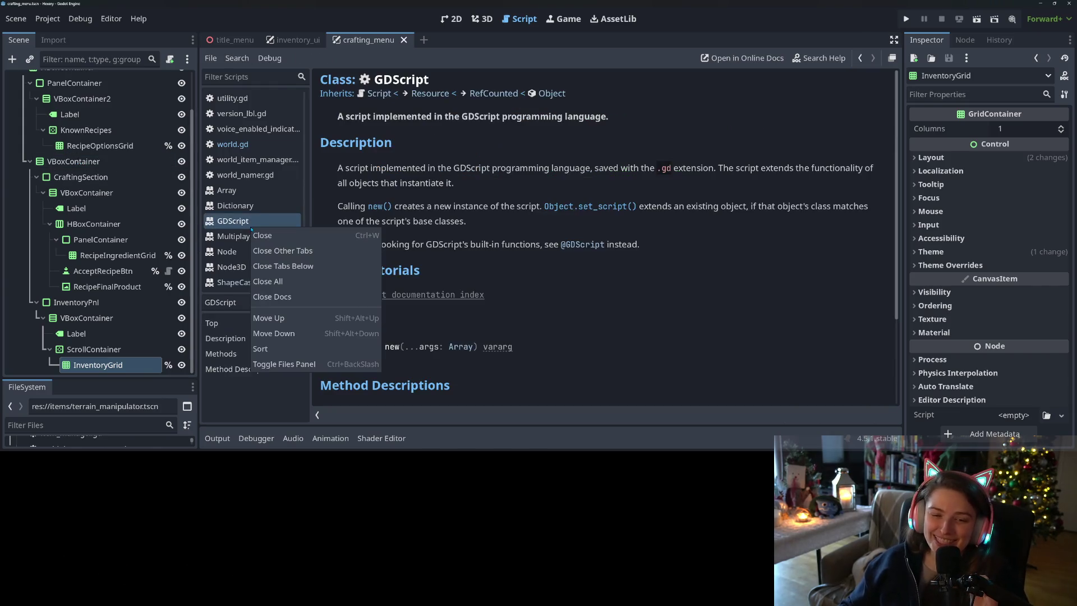
click(291, 297)
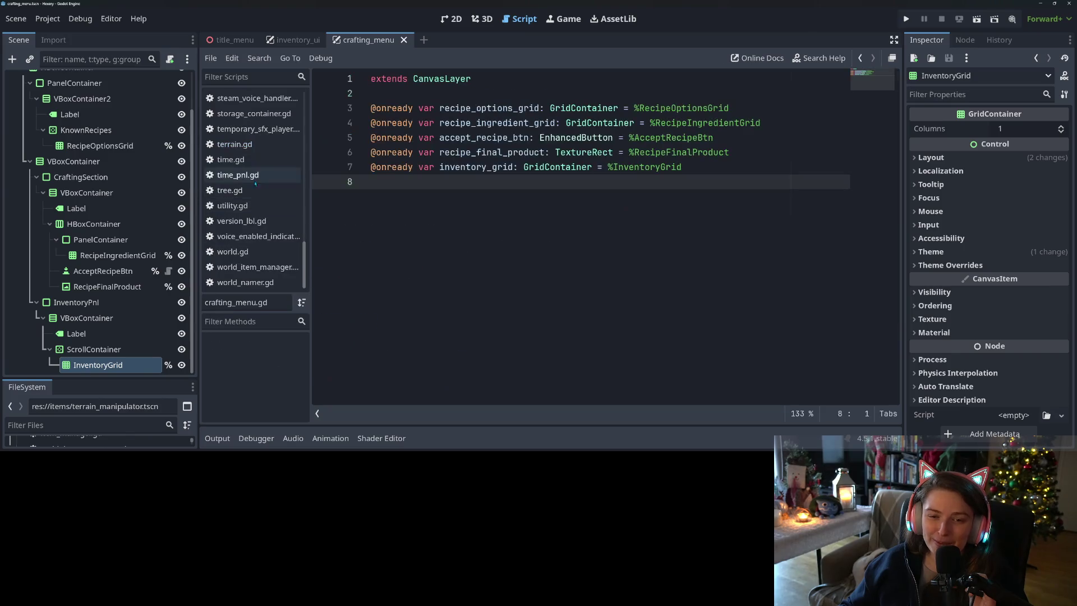
scroll(106, 213, up, 3)
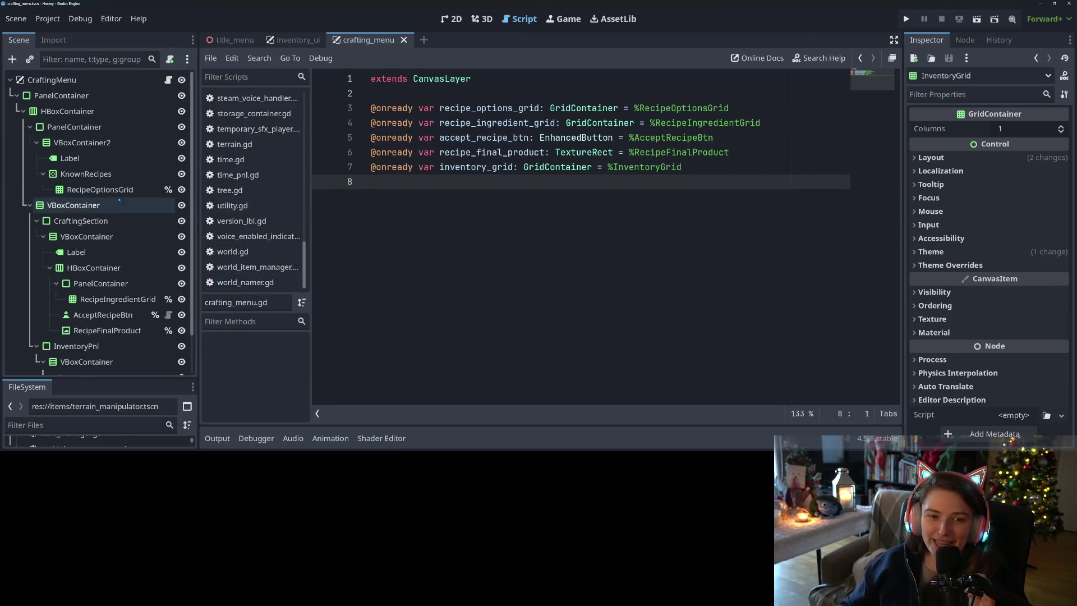
click(169, 80)
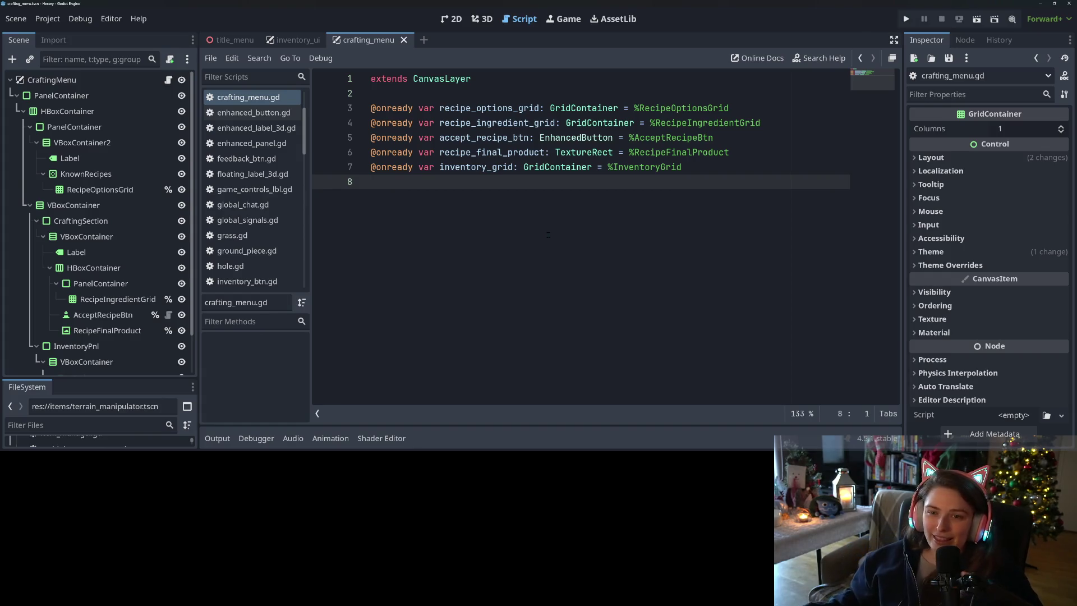
click(906, 18)
text(func _ready() -> void:)
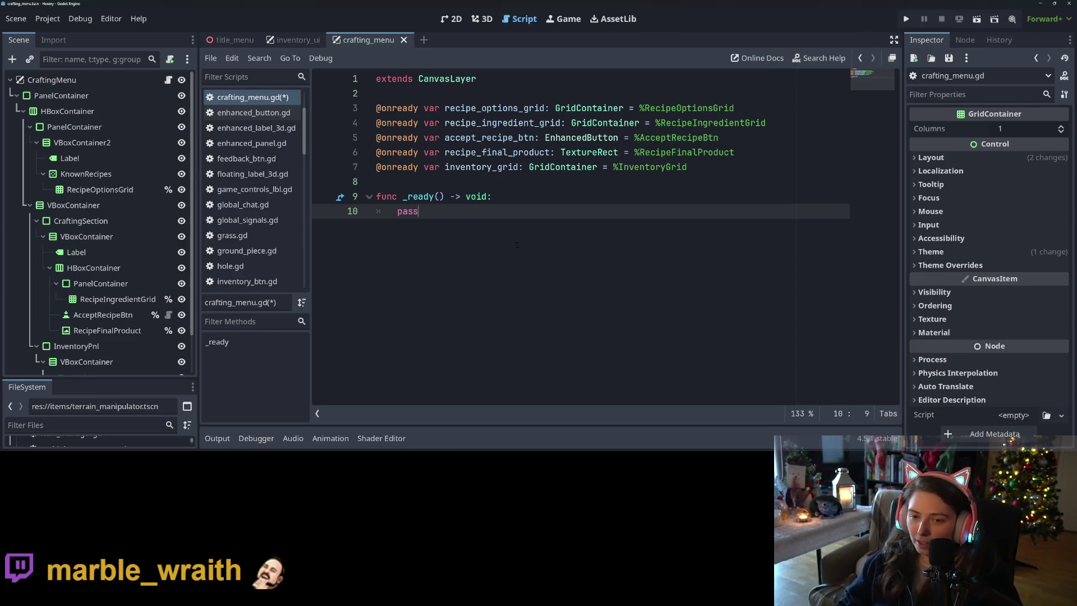
Step: Start a new _on_learn_new_recipe function declaration below _ready using autocomplete
drag(441, 213, 414, 196)
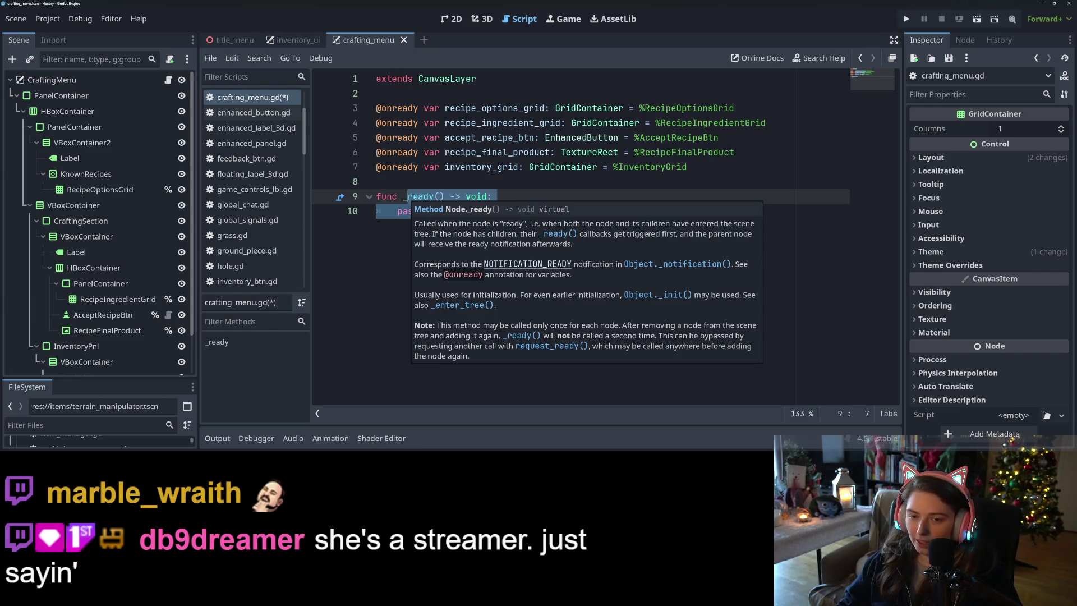
click(445, 255)
key(Return)
key(Return)
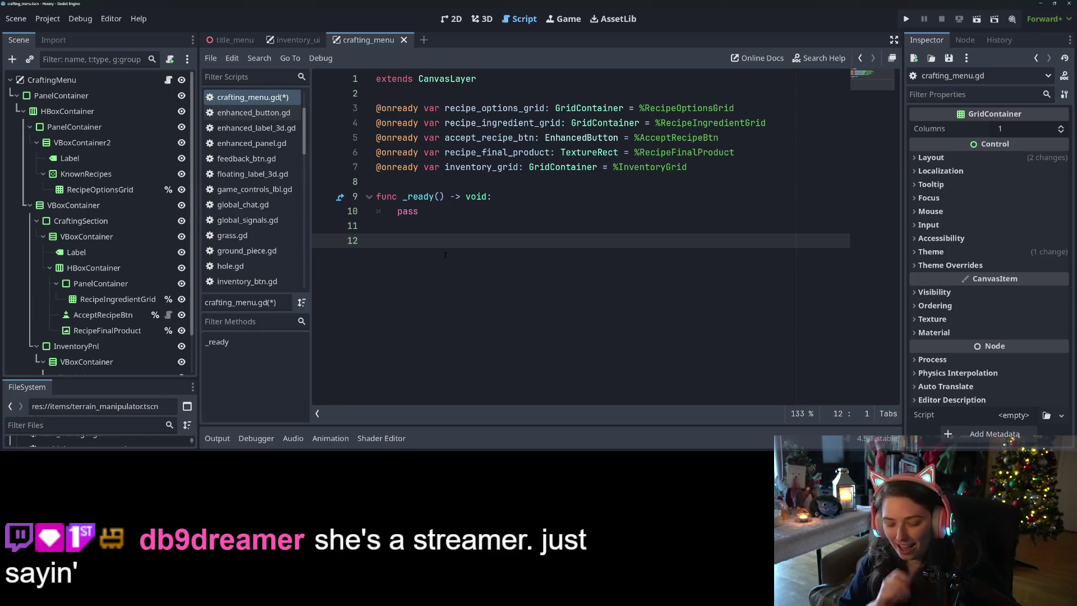
text(func _on_learne)
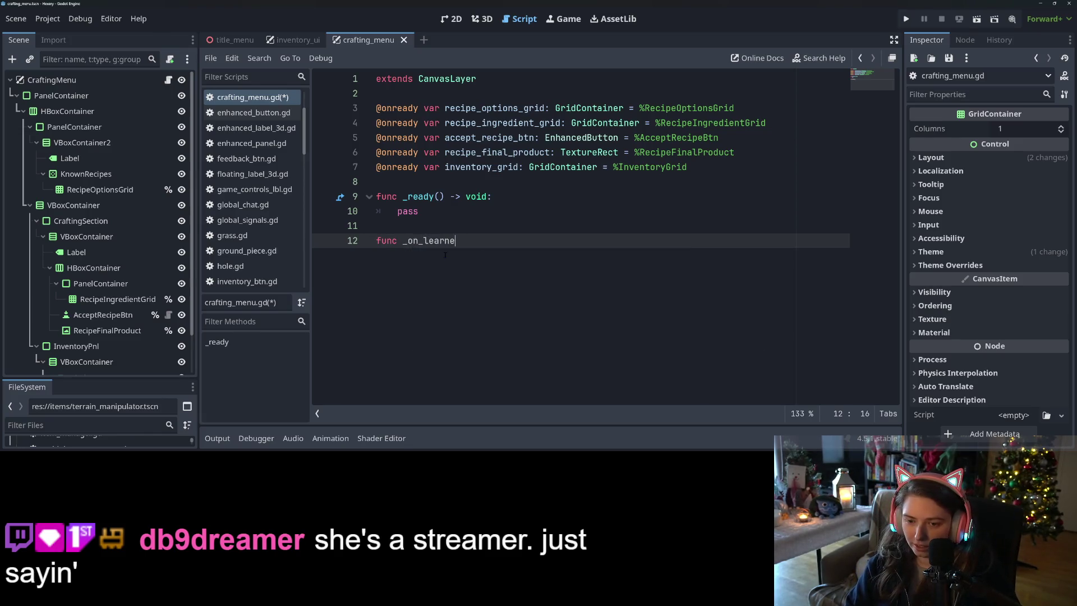
key(BackSpace)
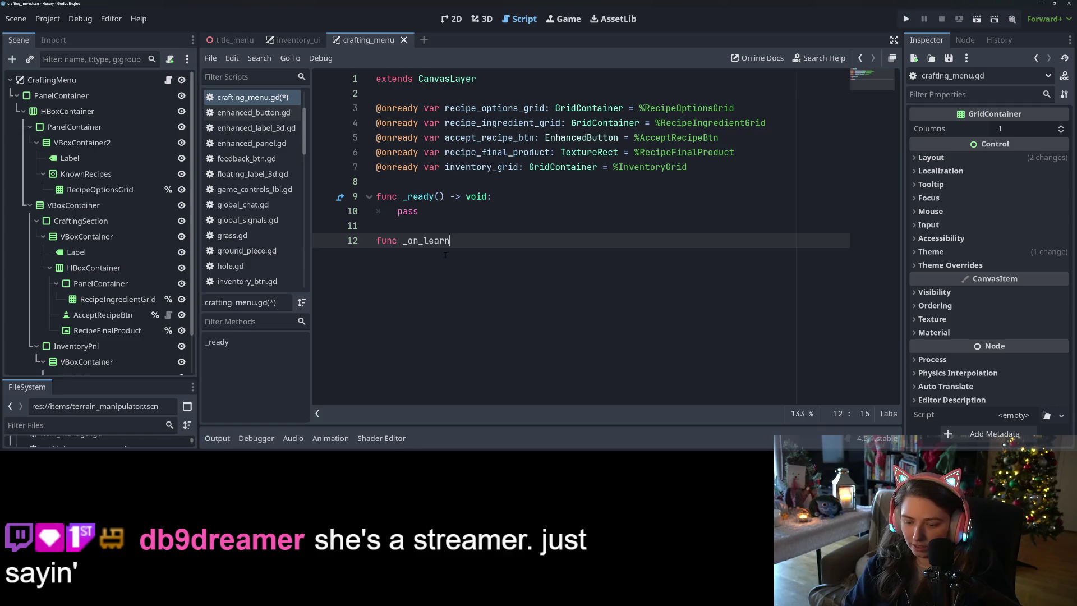
text(_new_recipe() -)
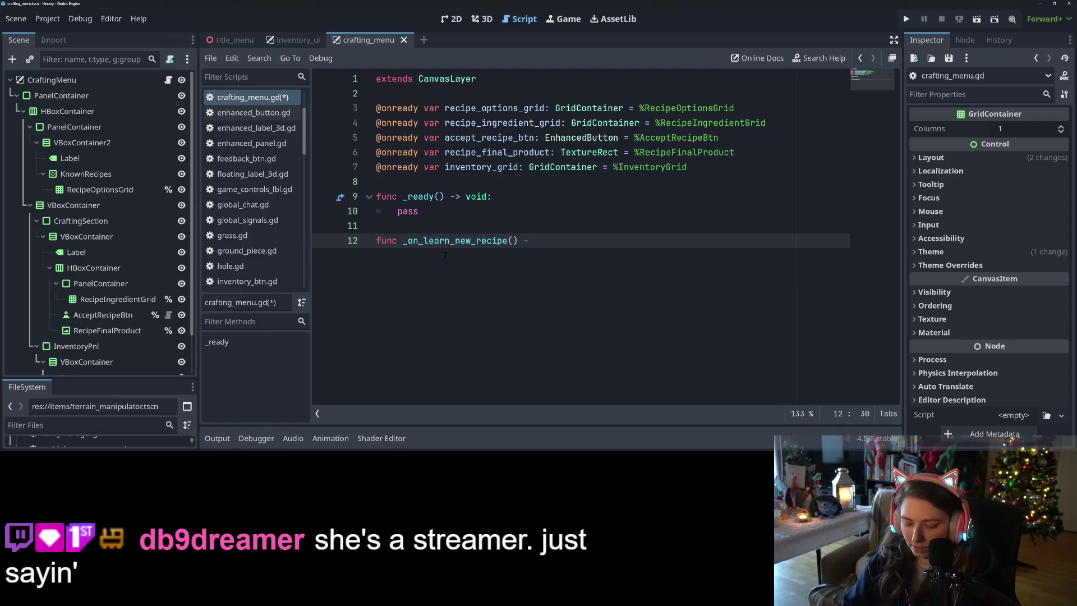
text(> void:)
key(Return)
text(pass)
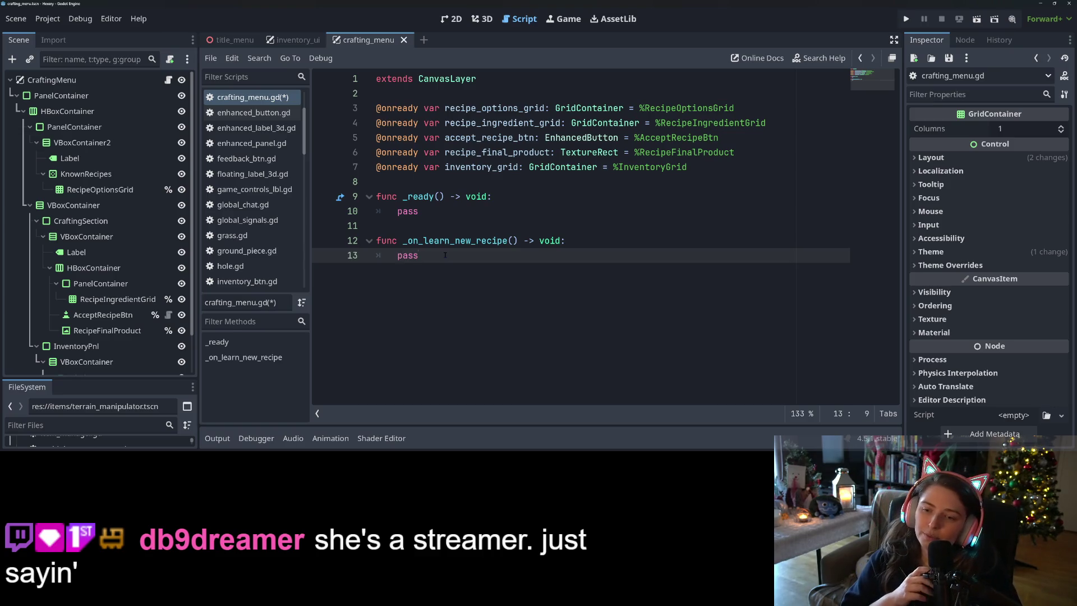
Step: Set the parameter to recipe_id : String and save the script
click(513, 241)
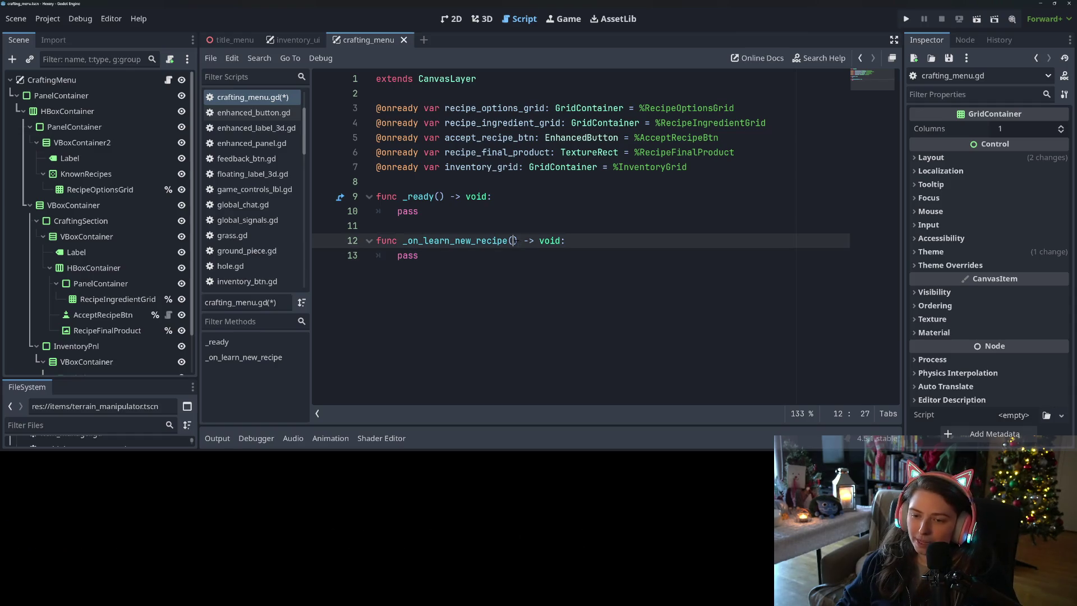
text(recipe_)
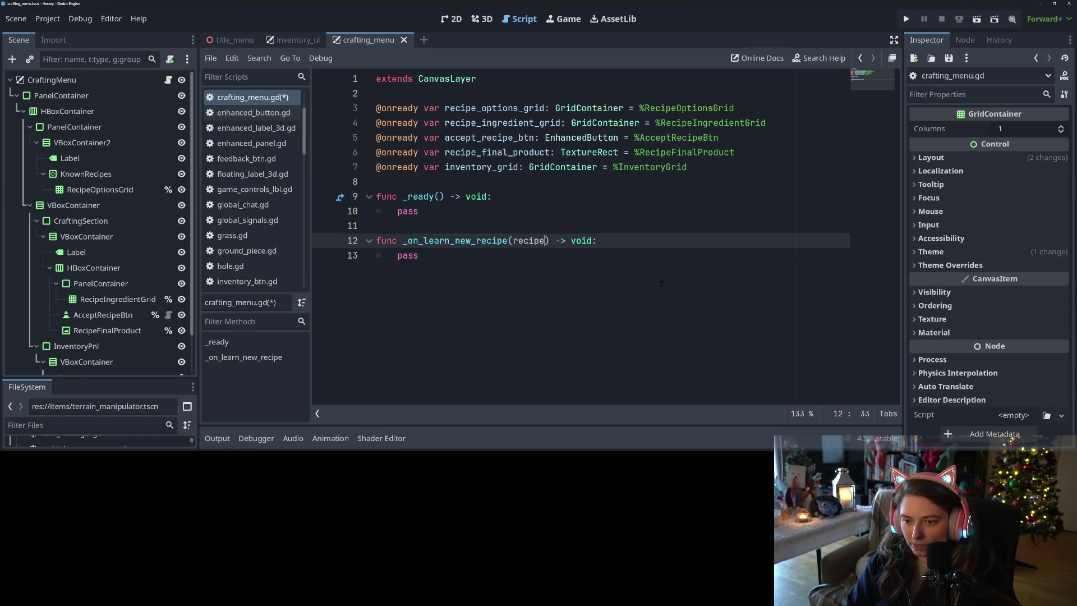
text(uid)
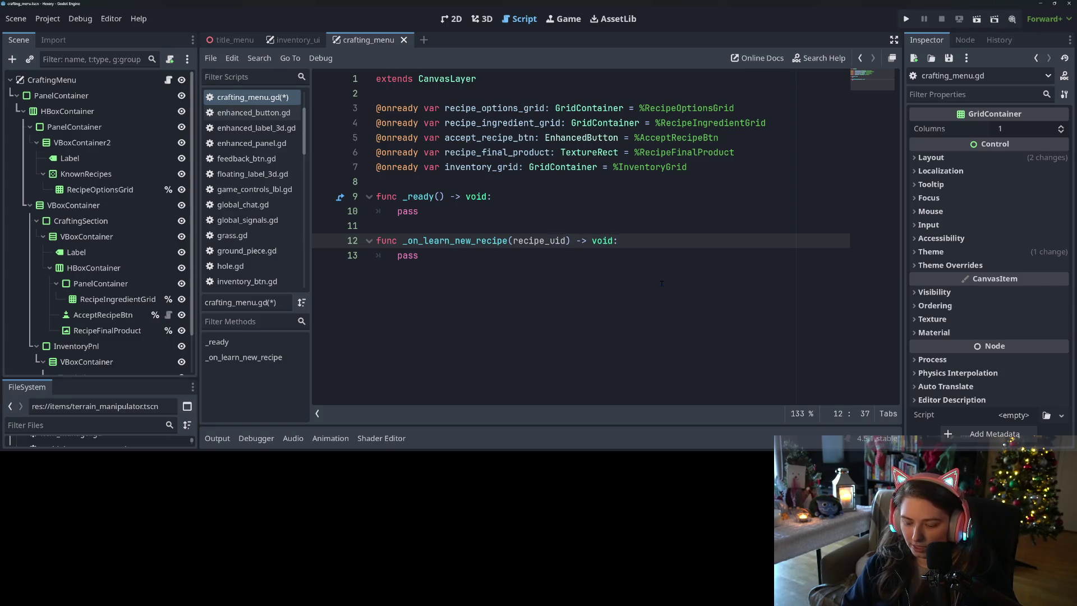
text( : String)
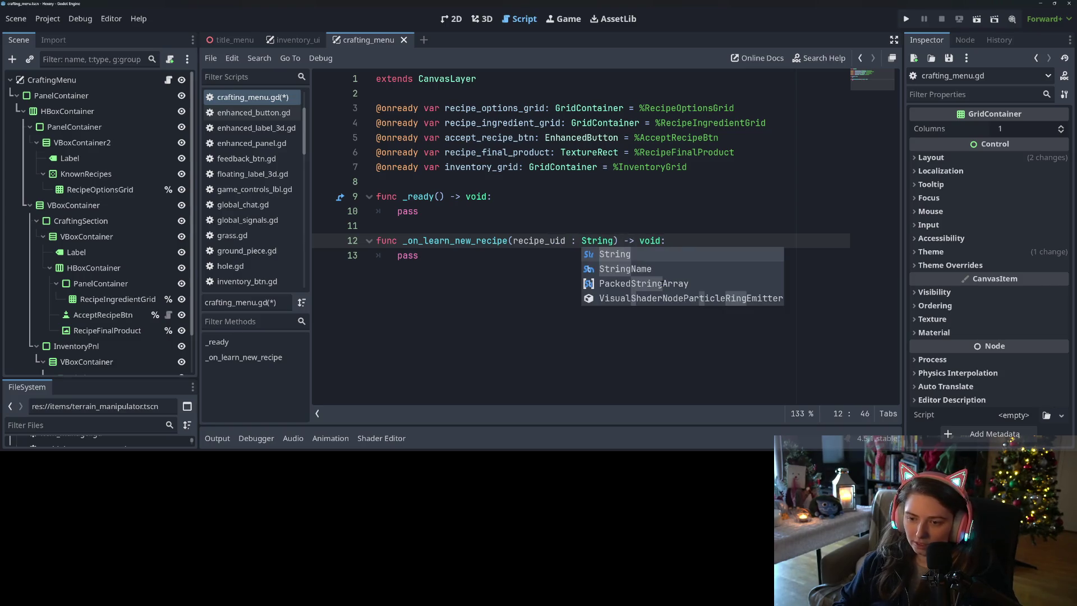
click(551, 241)
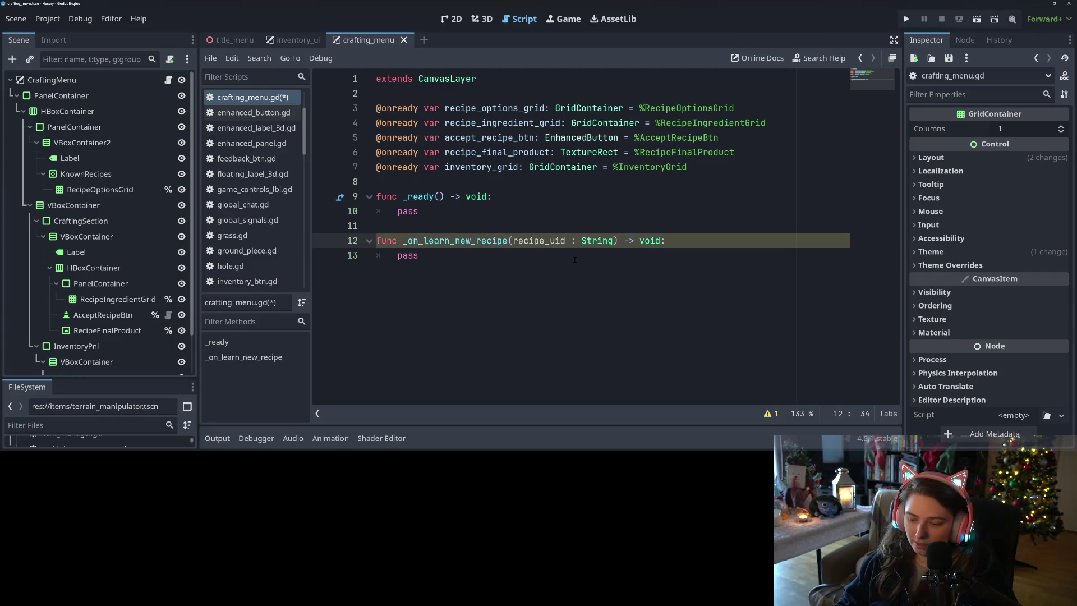
key(Delete)
key(ctrl+s)
click(519, 276)
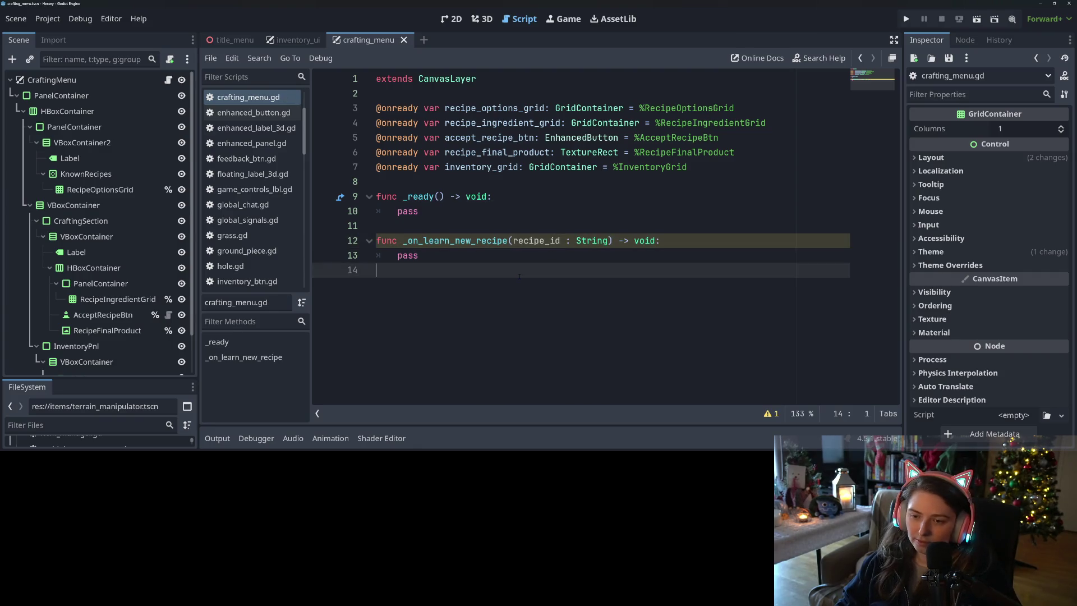
click(453, 256)
double_click(407, 257)
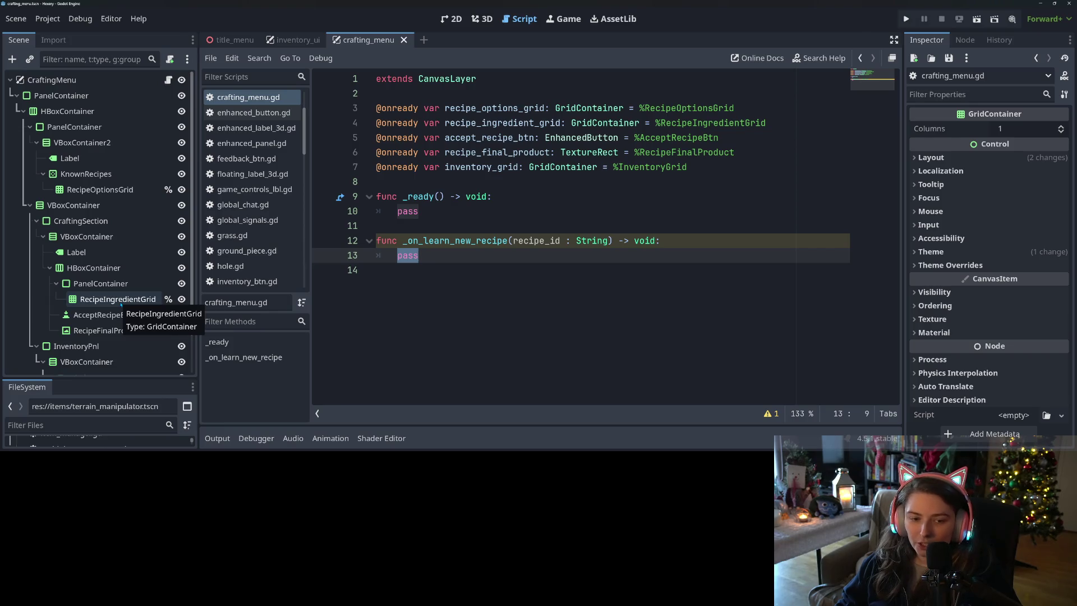
Step: Replace pass with var new_btn = EnhancedButton.new()
click(100, 190)
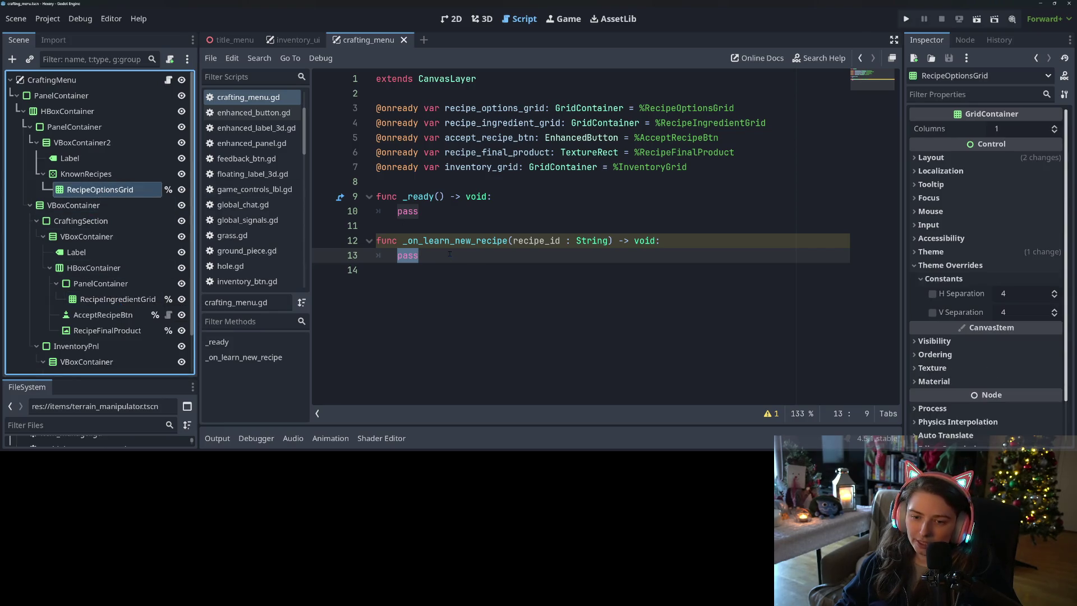
click(437, 256)
double_click(415, 256)
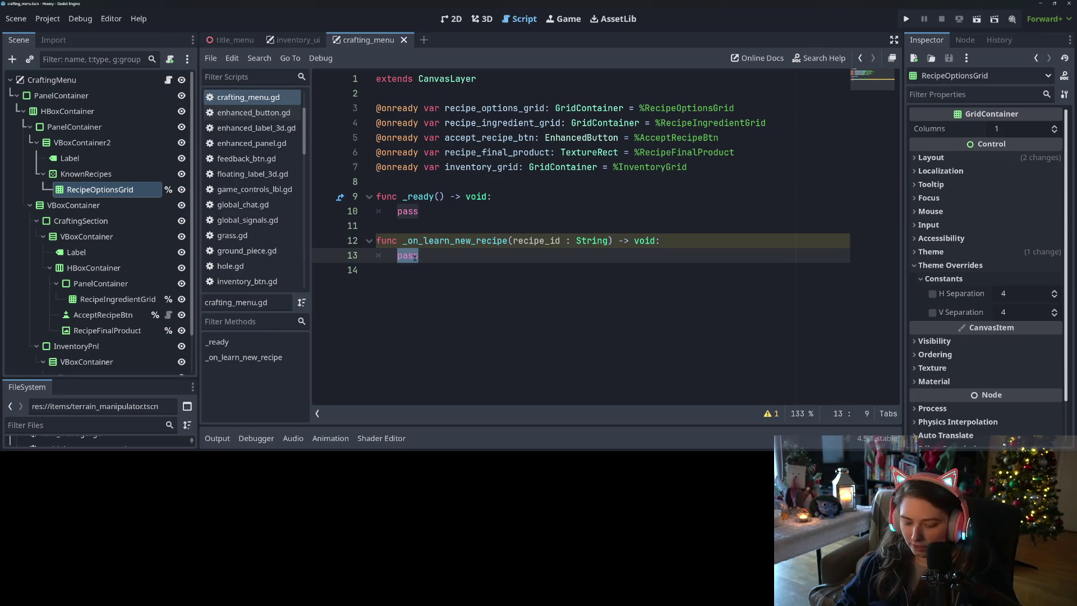
text(var new_btn =)
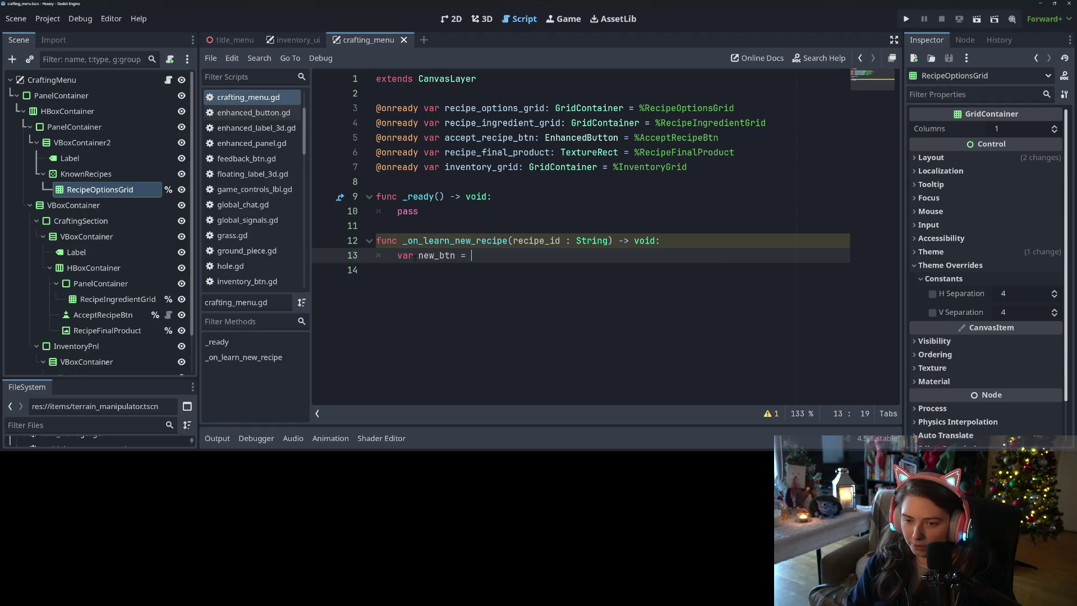
key(ctrl+space)
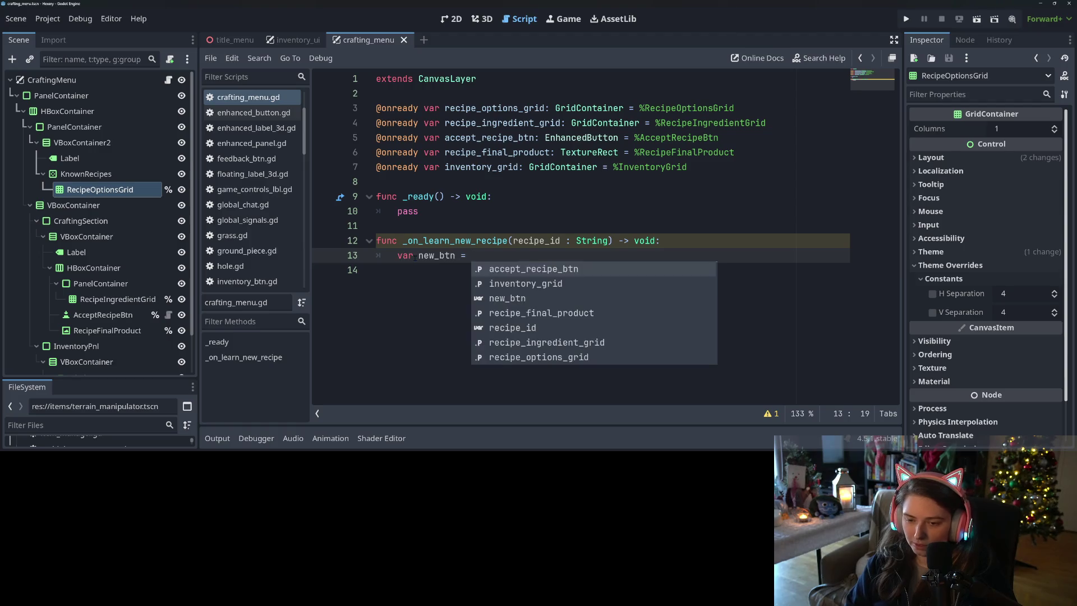
text(EnhancedButton)
key(Return)
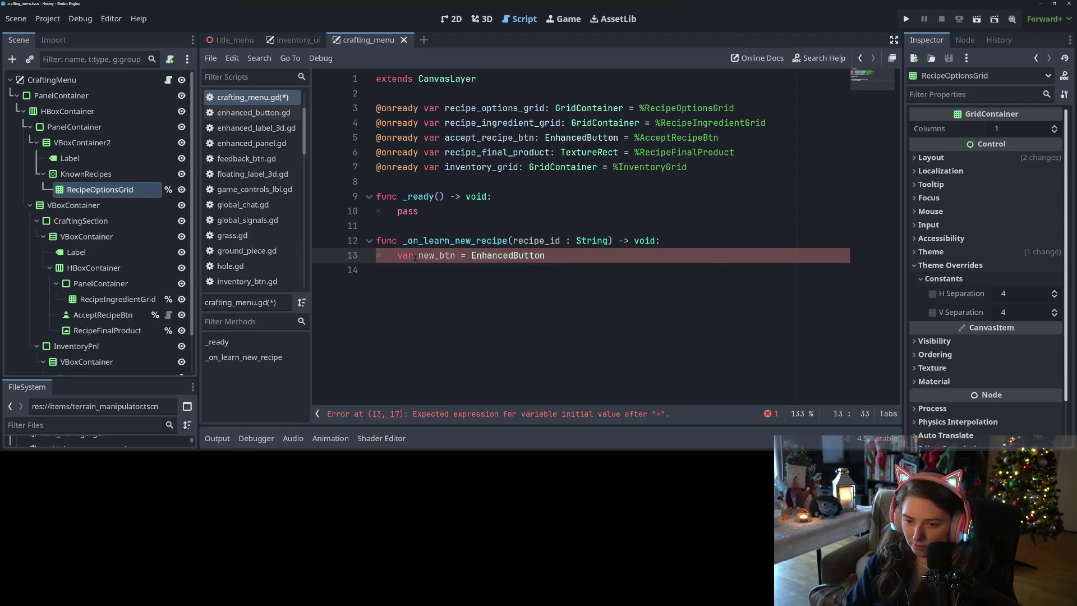
text(.new)
key(Return)
key(Return)
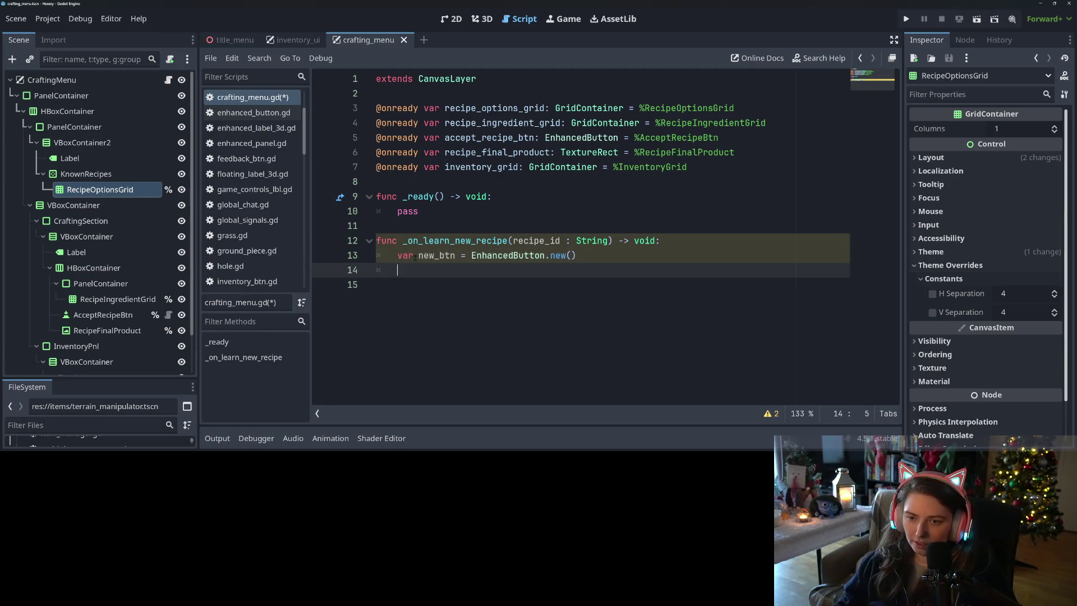
Step: Add new_btn to recipe_options_grid with add_child(new_btn)
text(reci)
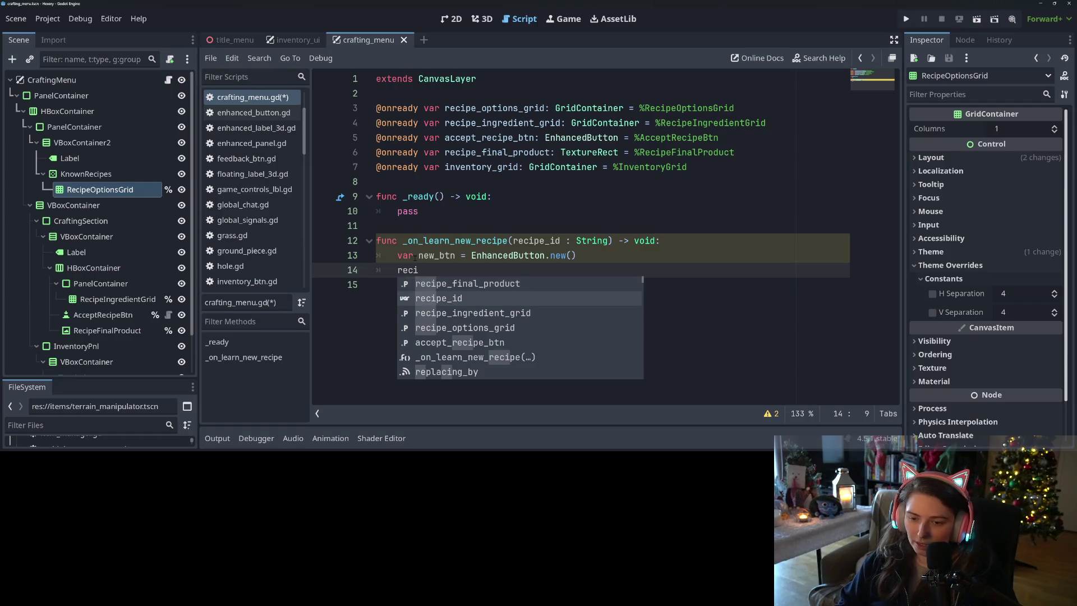
key(Down)
key(Down)
key(Return)
text(.add_c)
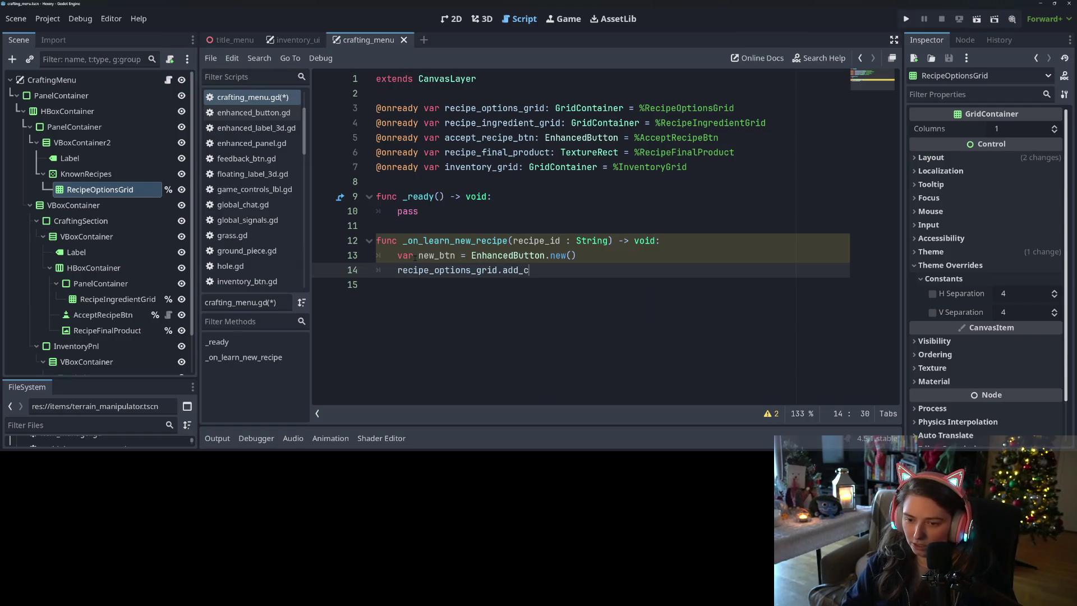
key(Return)
text(new))
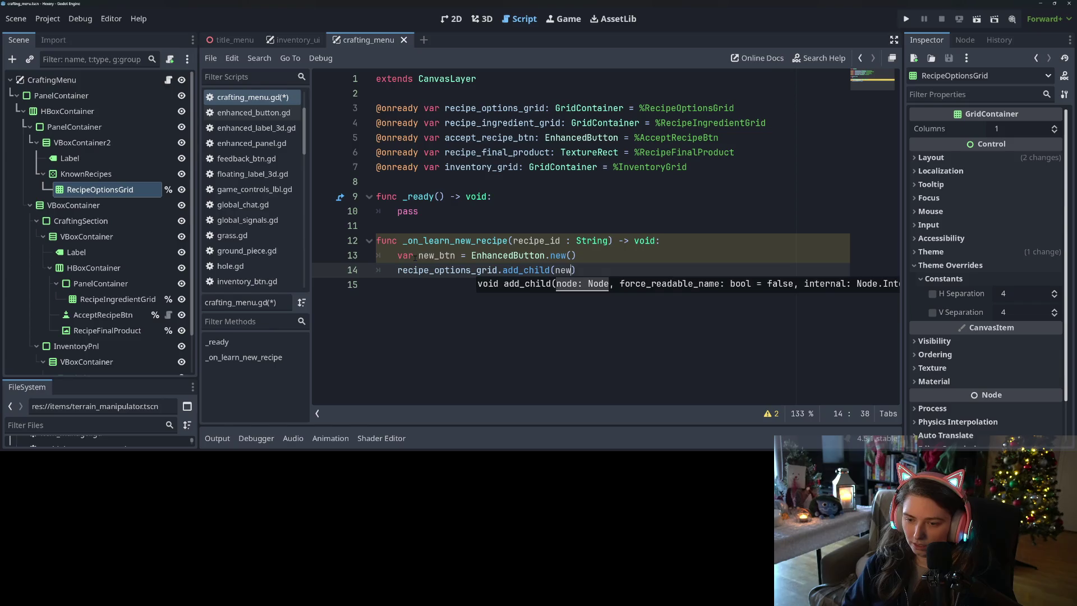
key(Return)
key(Up)
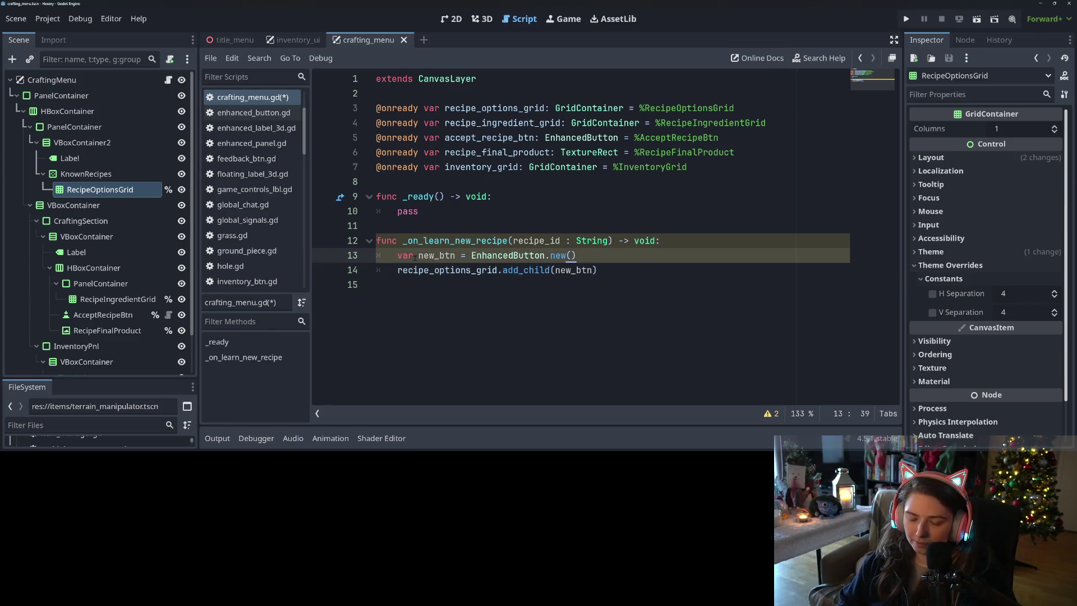
key(Return)
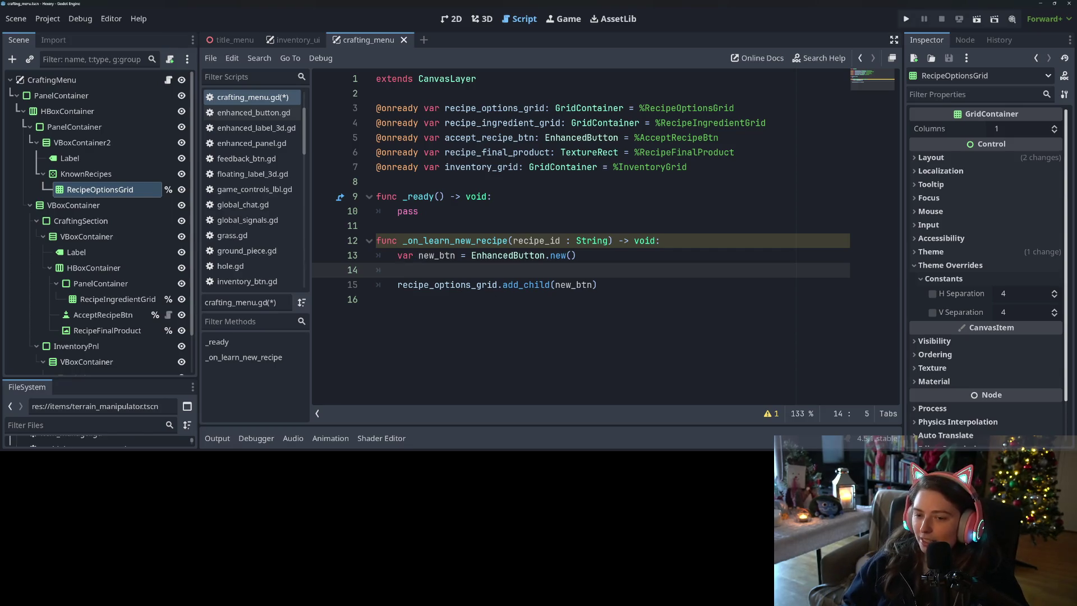
Step: Look up the EnhancedButton class info and start a new empty scene
double_click(527, 256)
mouse_move(527, 256)
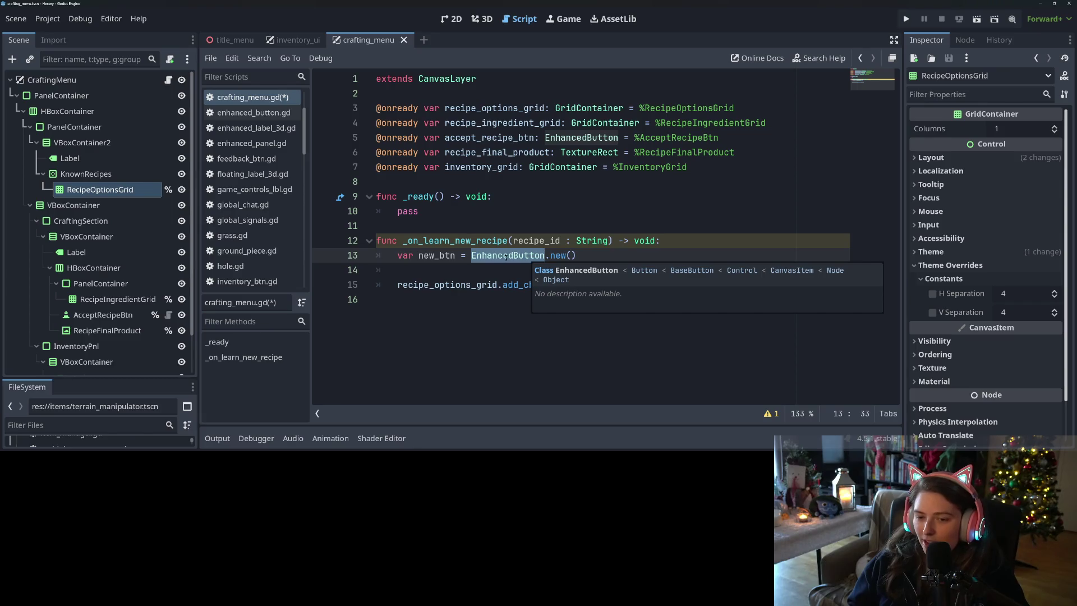
click(474, 268)
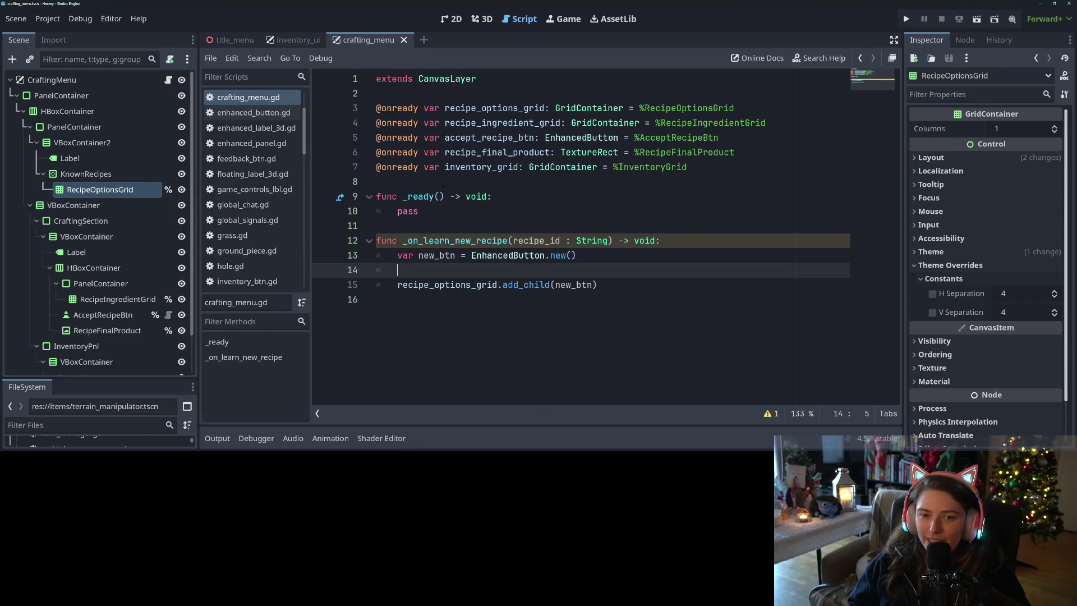
click(424, 39)
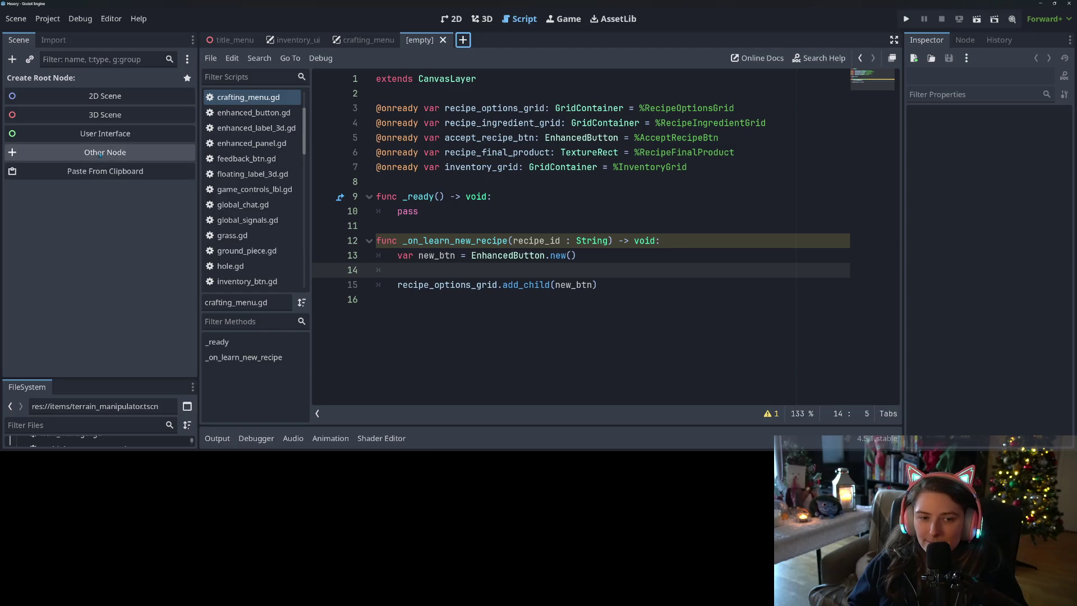
Step: Create a scene with an EnhancedButton root node renamed RecipeBtn
click(100, 152)
text(enhsa)
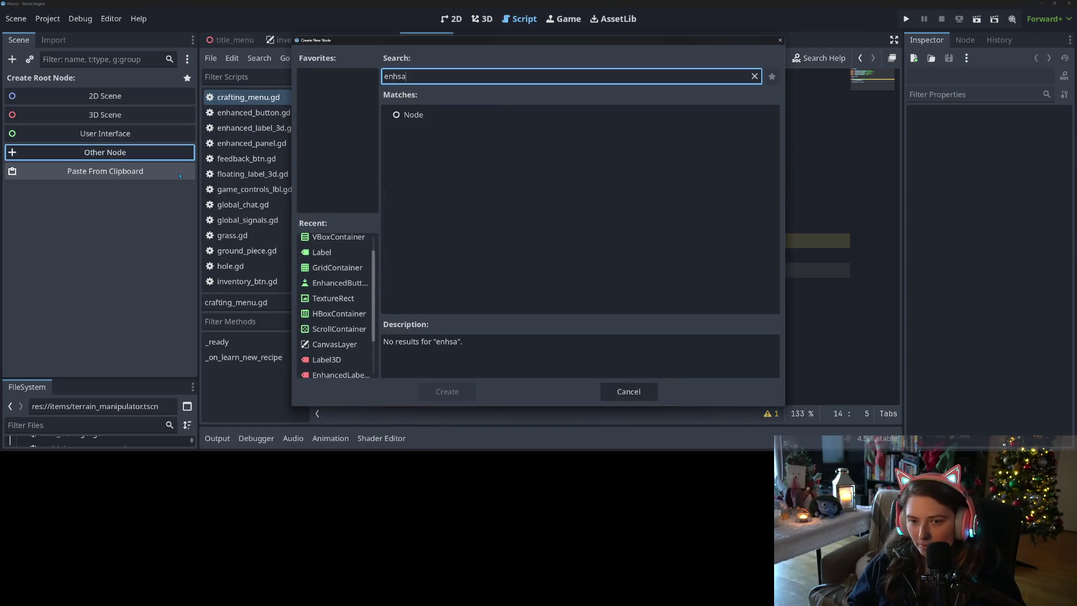
key(BackSpace)
key(BackSpace)
text(a)
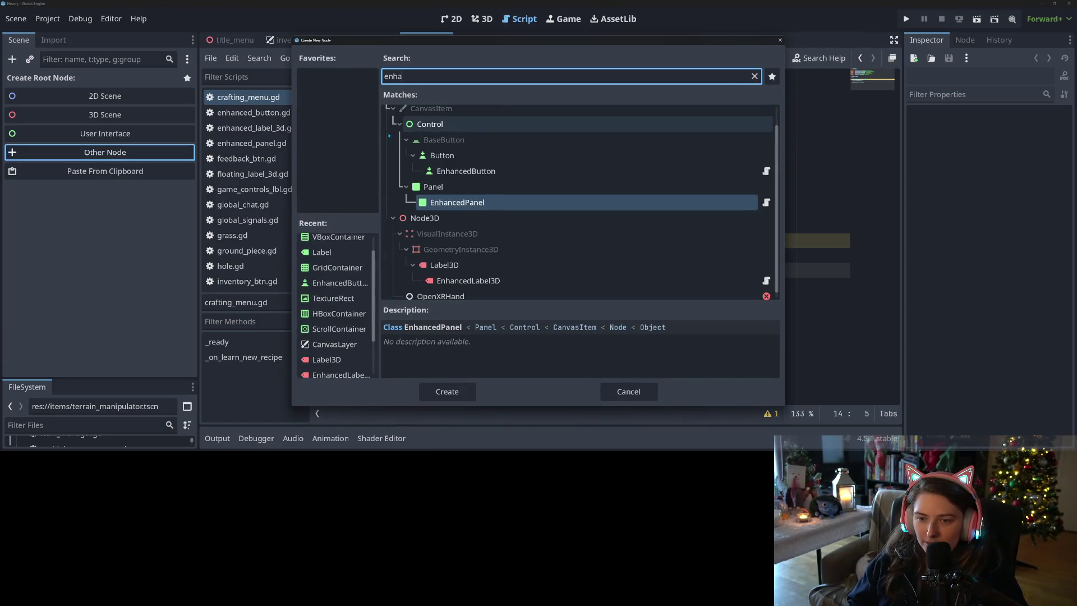
click(471, 171)
click(447, 392)
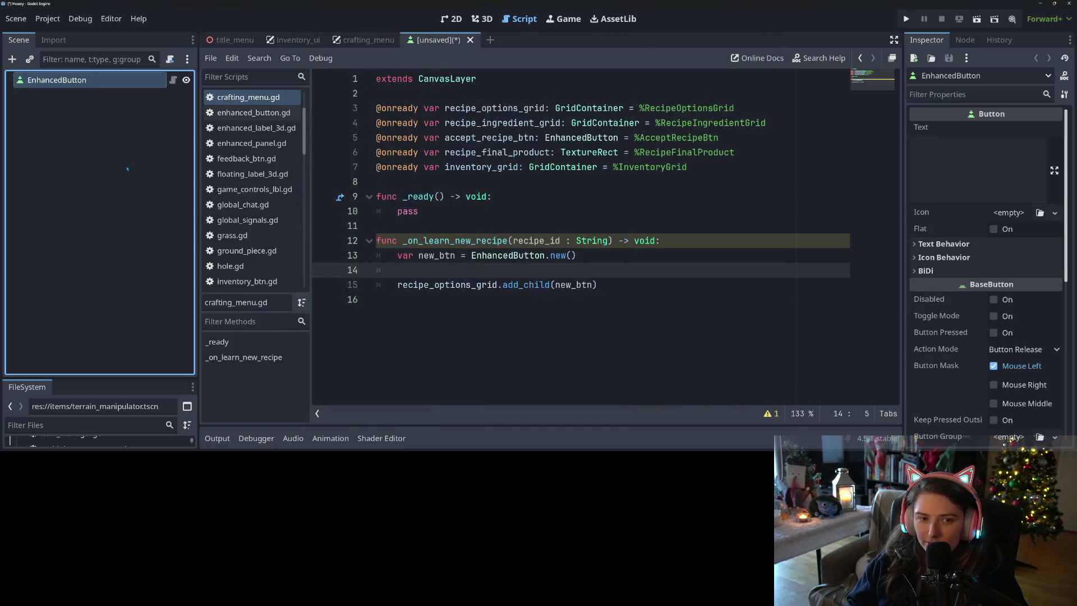
right_click(122, 81)
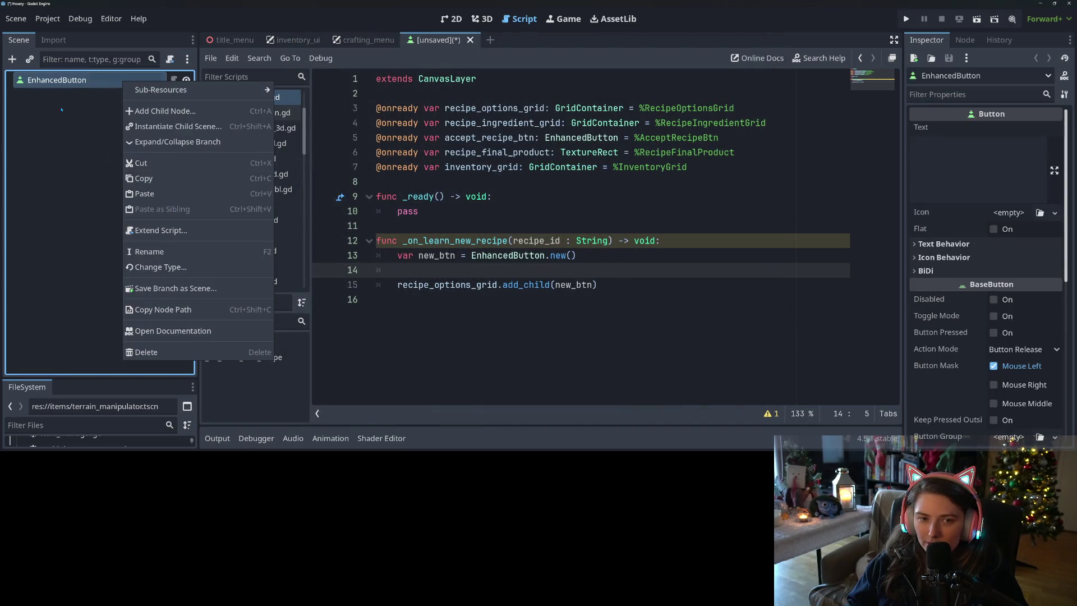
click(171, 252)
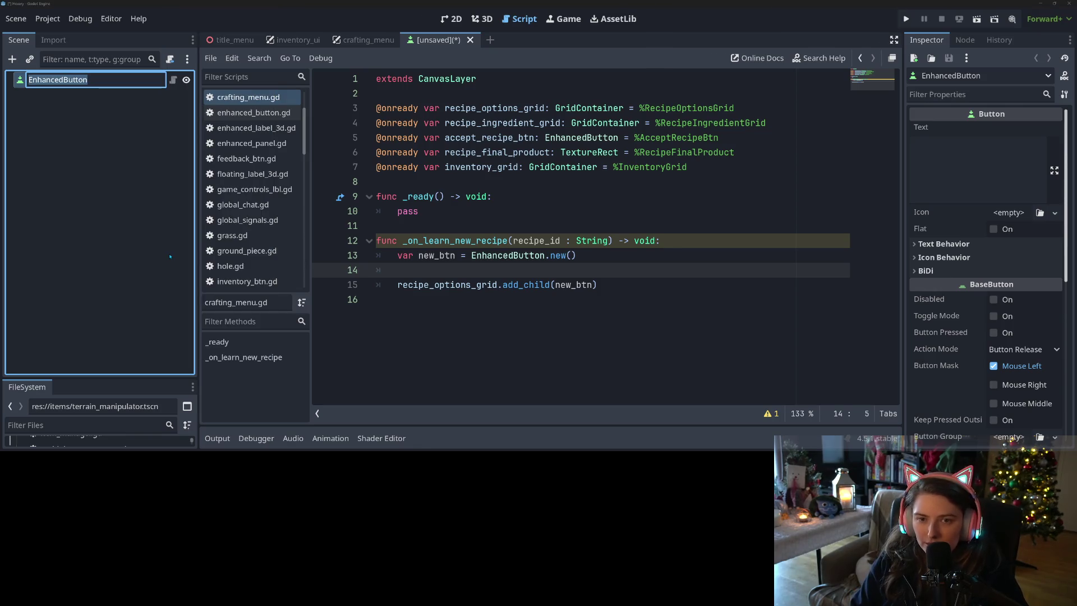
text(RecipeBtn)
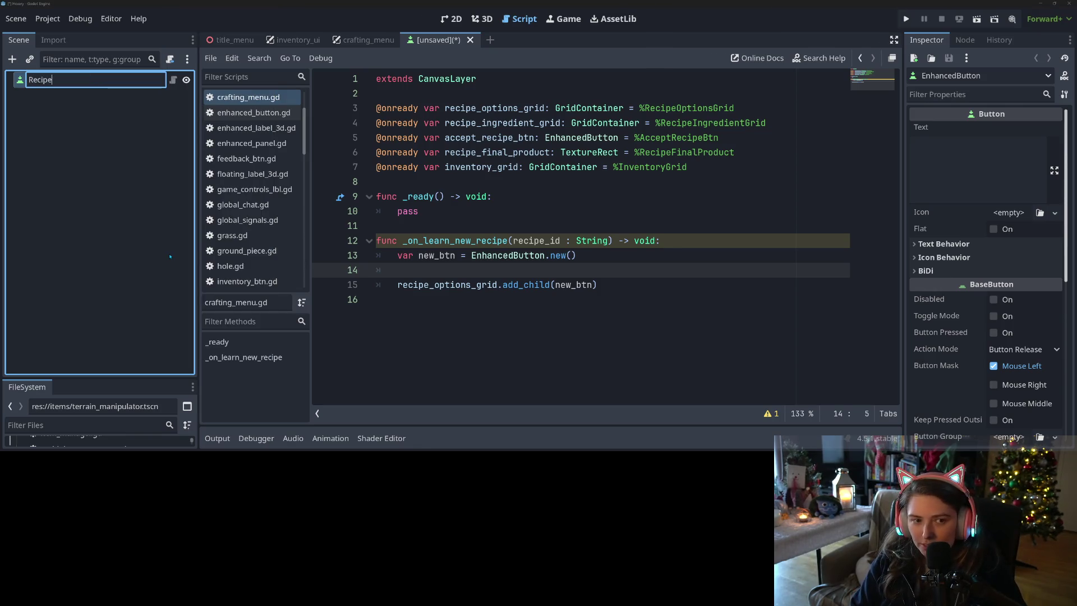
key(Return)
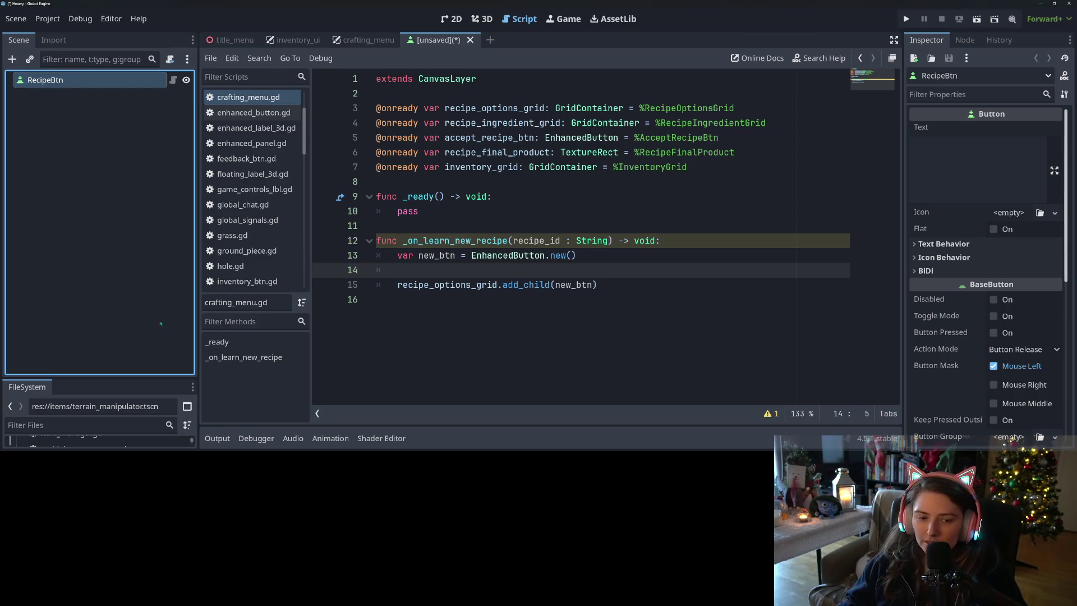
Step: Save the scene as recipe_btn.tscn in a new crafting folder under res://
drag(157, 379, 157, 189)
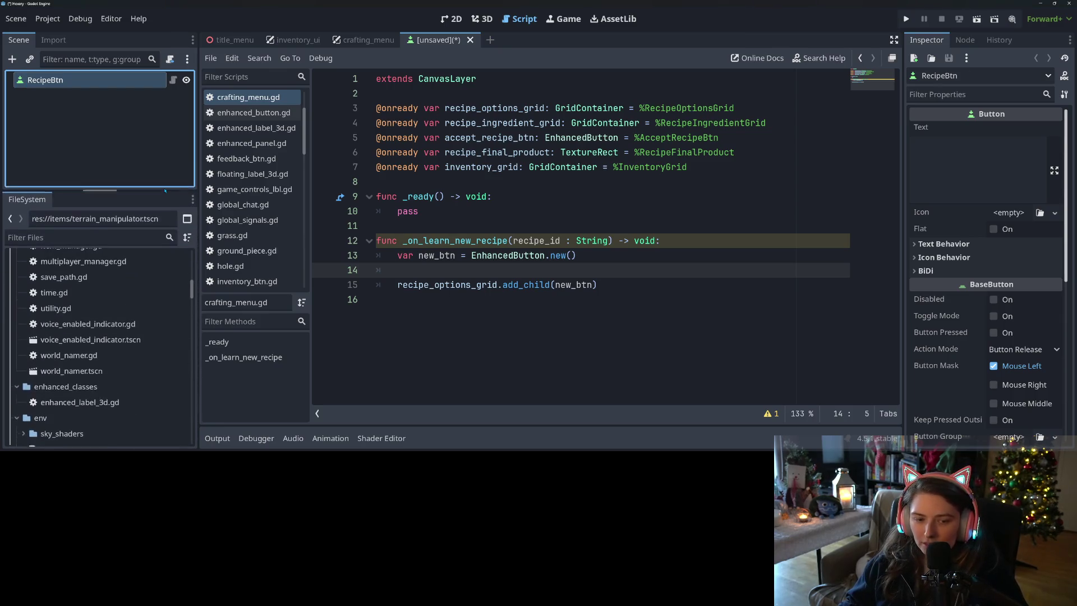
key(ctrl+s)
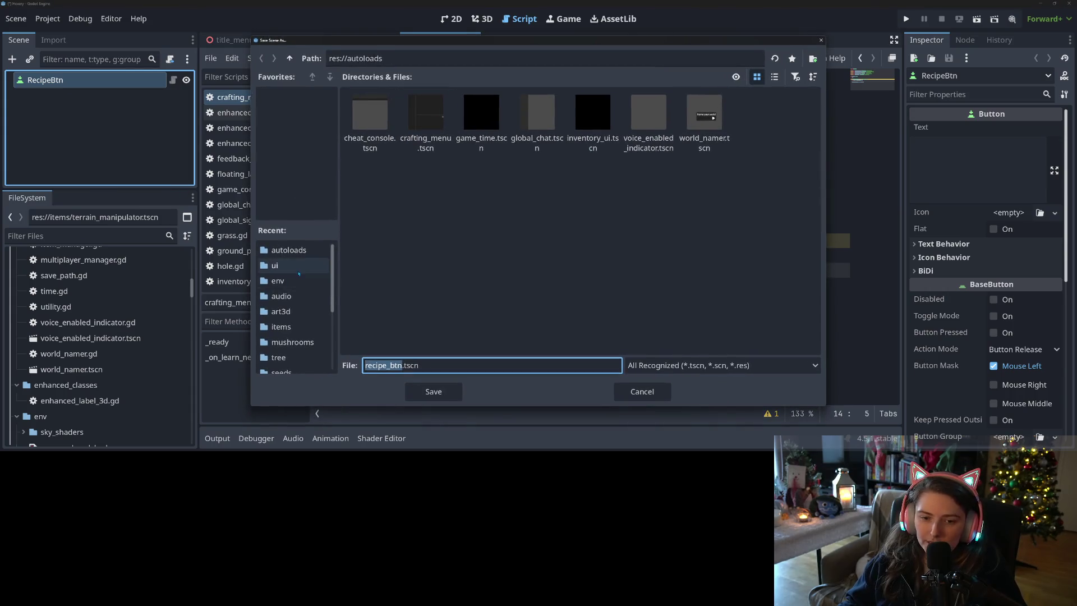
click(274, 265)
right_click(676, 211)
click(699, 216)
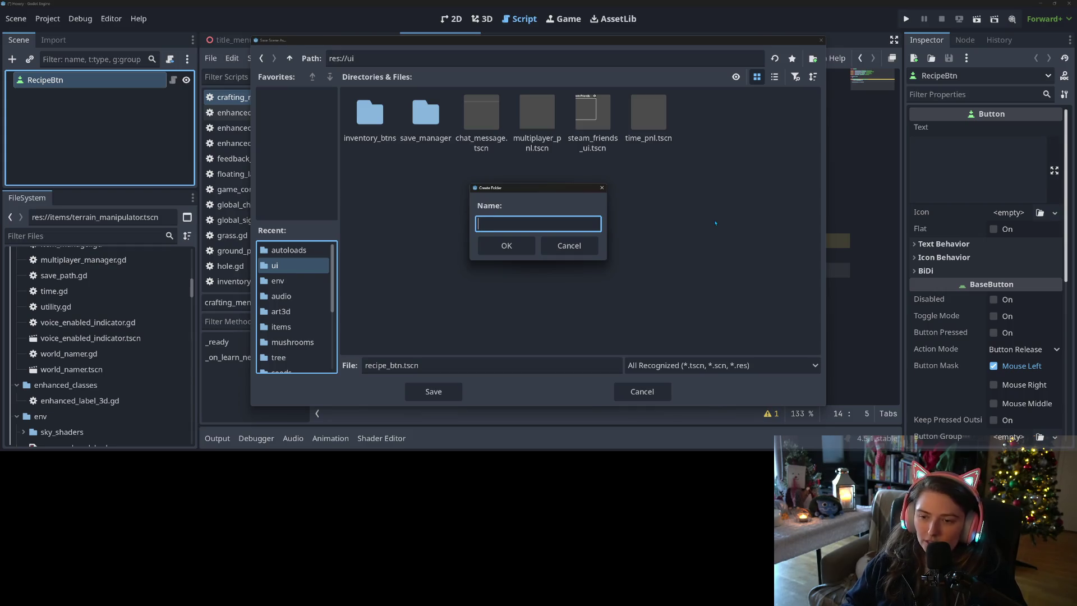
click(569, 246)
click(289, 59)
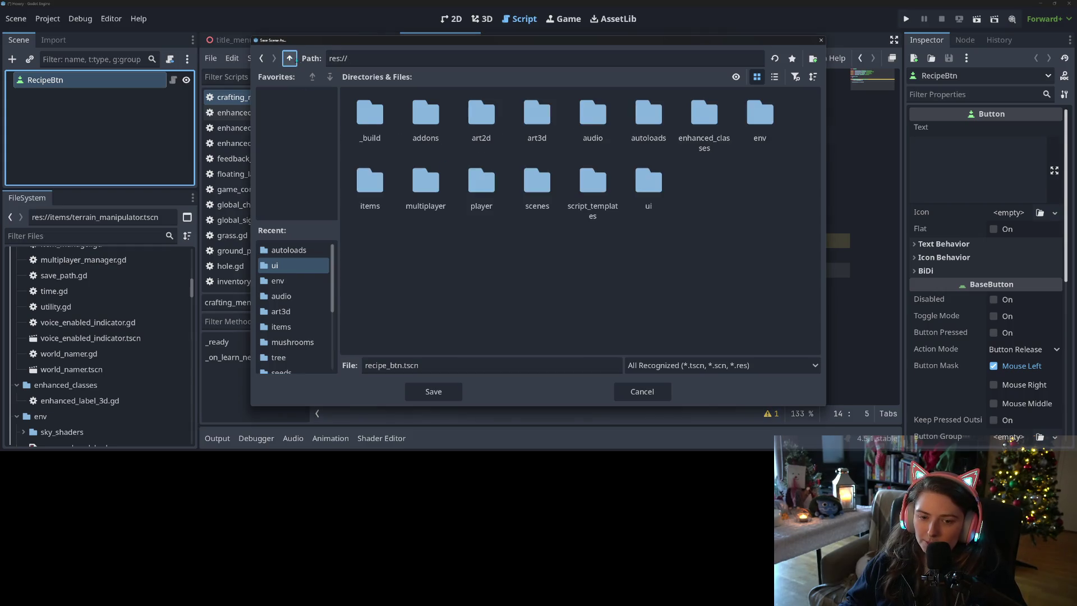
right_click(526, 264)
click(560, 270)
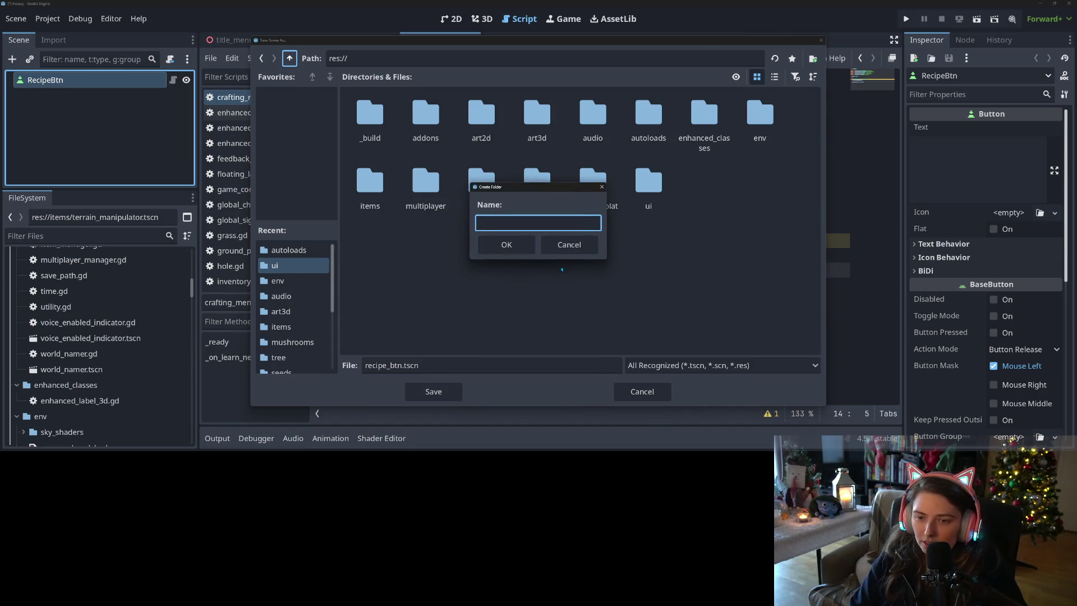
text(crafting)
key(Return)
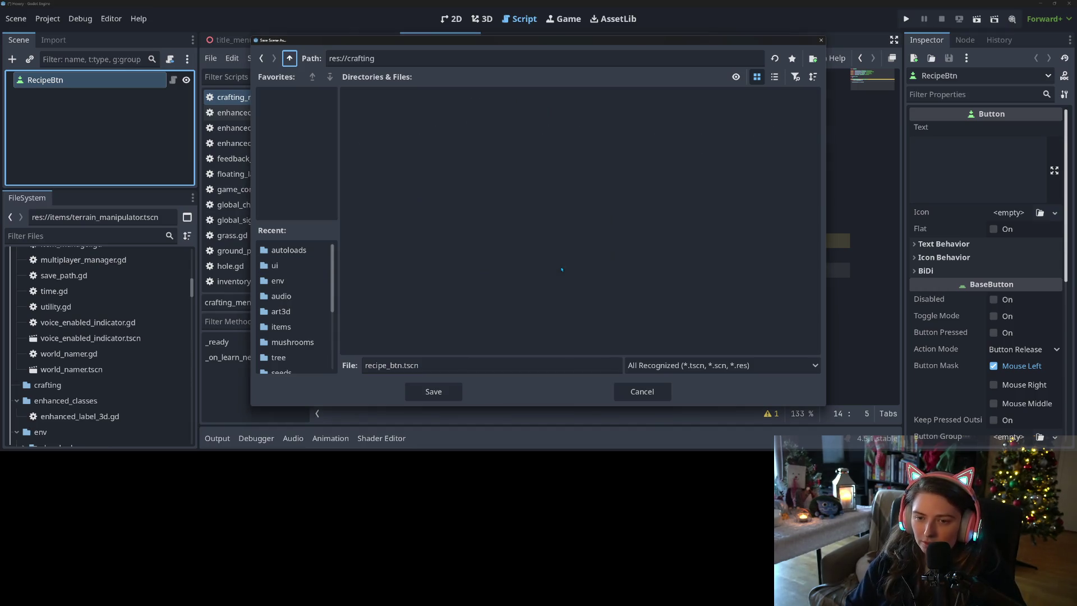
click(434, 391)
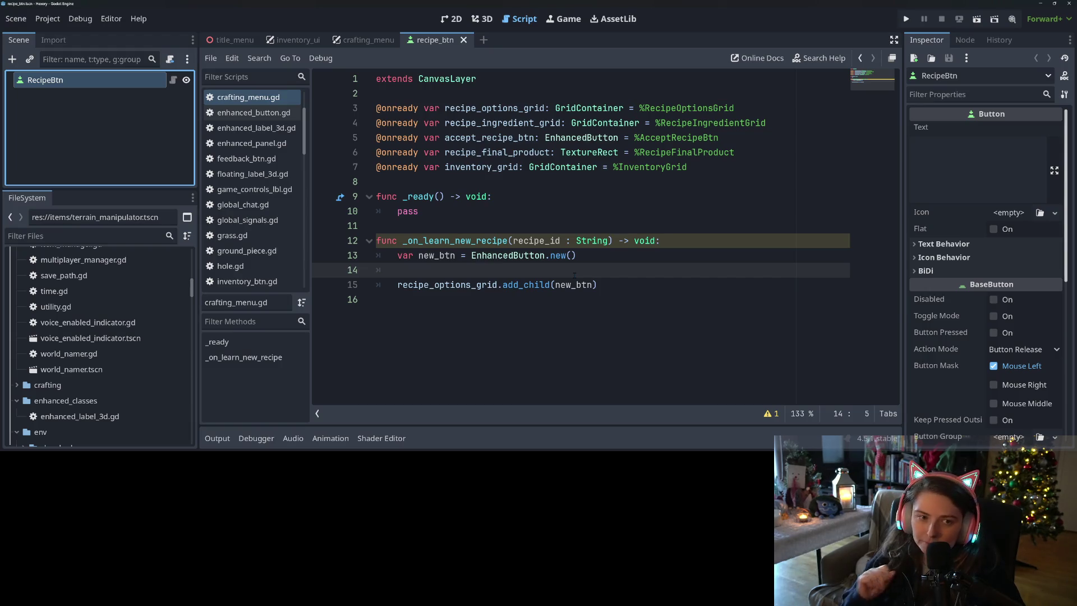
click(573, 274)
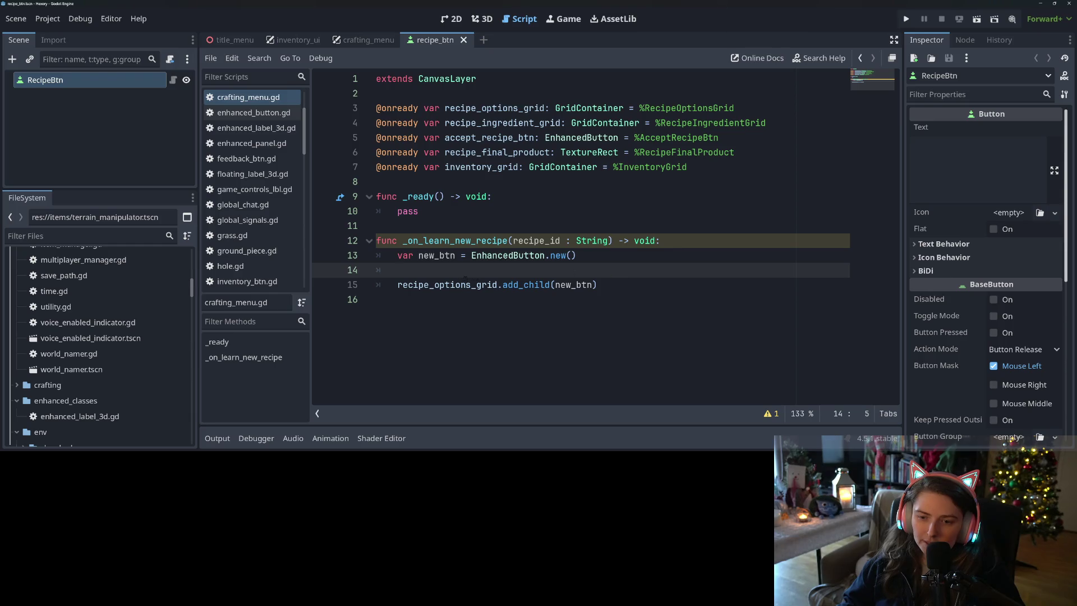
Step: Attach a new recipe_btn.gd script to RecipeBtn with an empty set_data(a_recipe_id : String) function
right_click(110, 91)
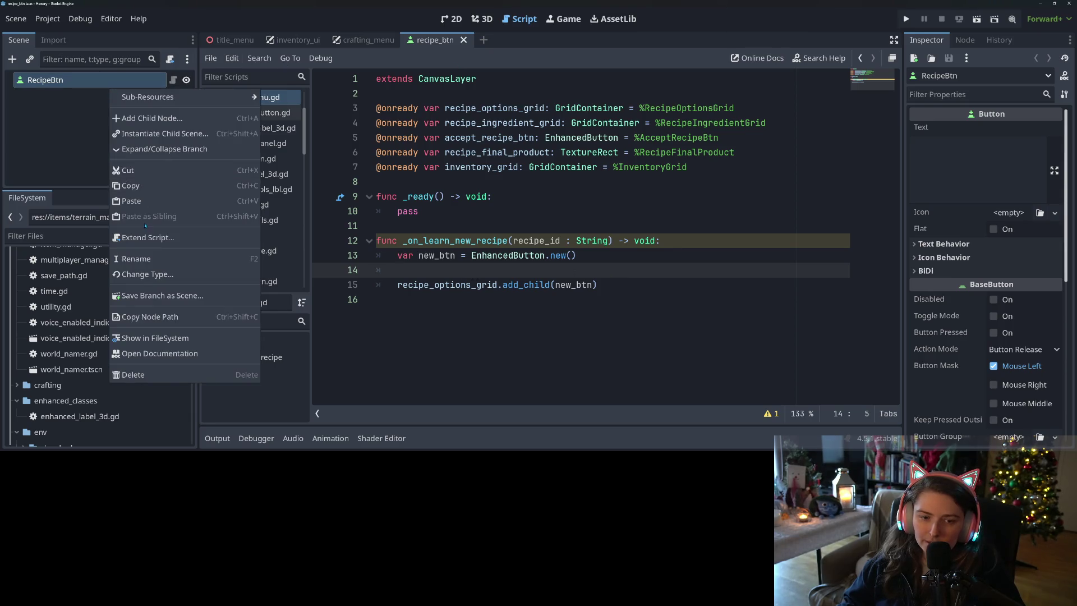
click(138, 237)
click(494, 317)
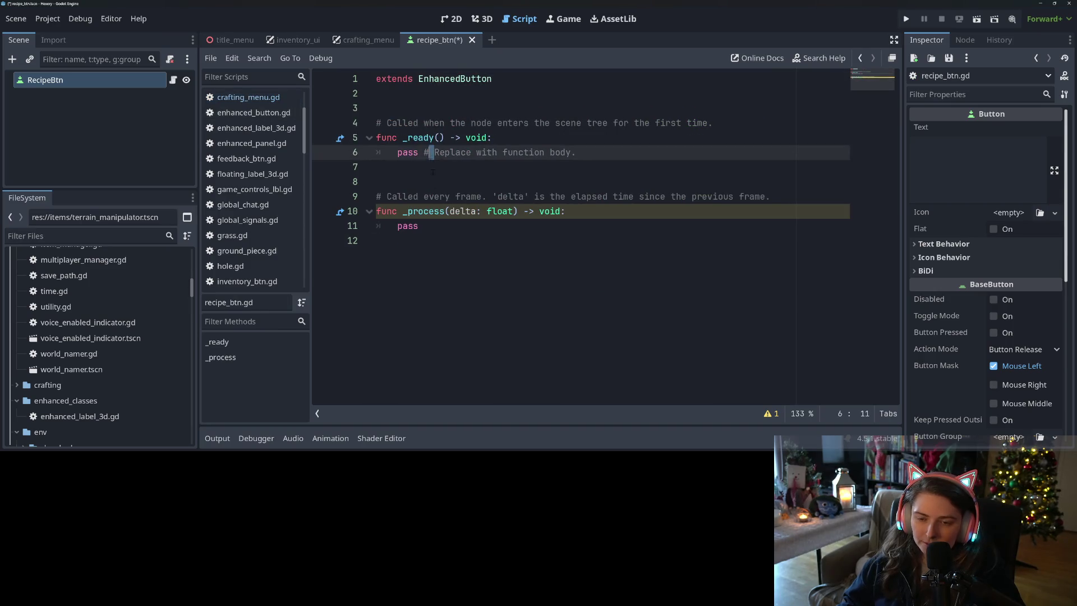
drag(488, 309, 365, 123)
key(shift+Up)
key(BackSpace)
text(fu)
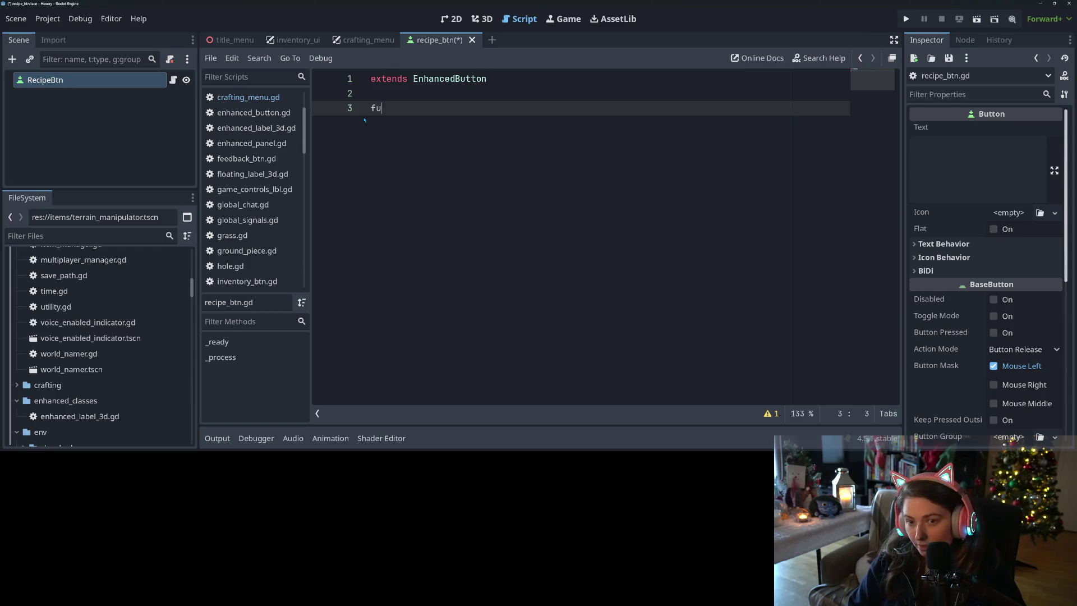
text(nc set_)
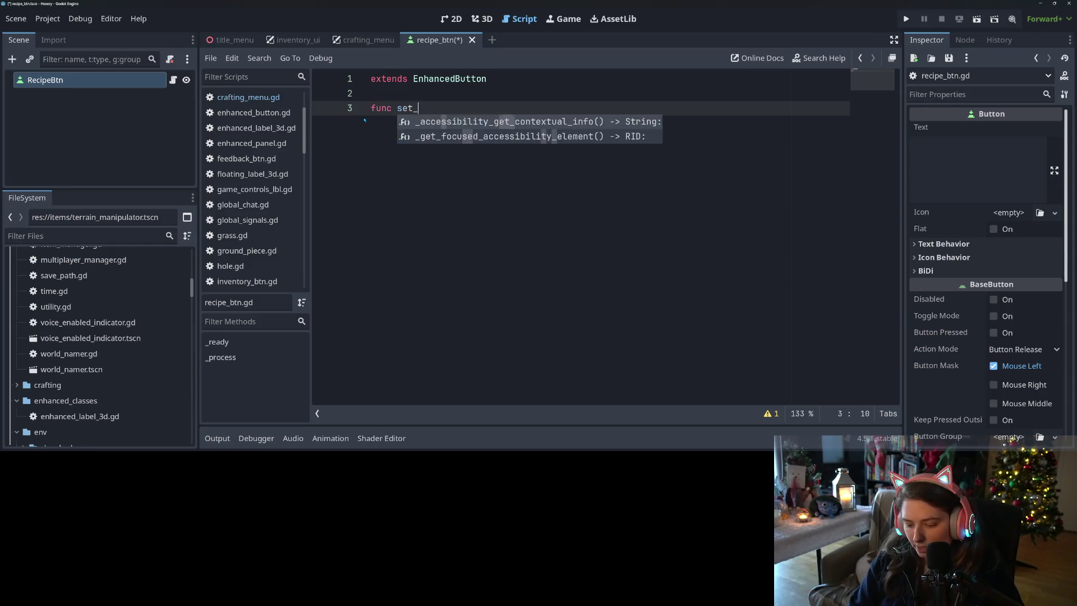
text(data()
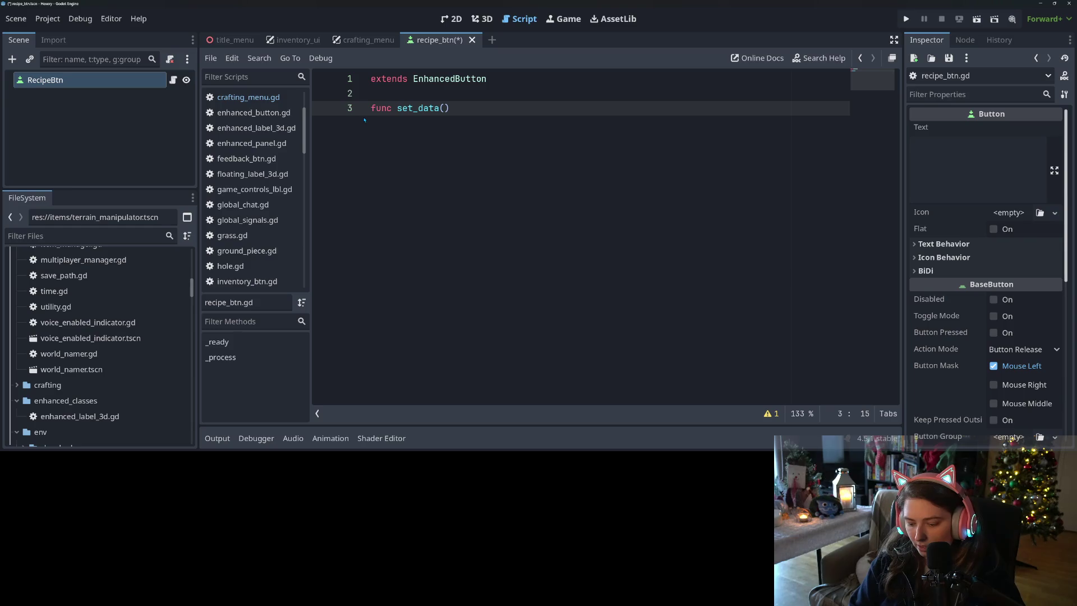
text(a_recipe)
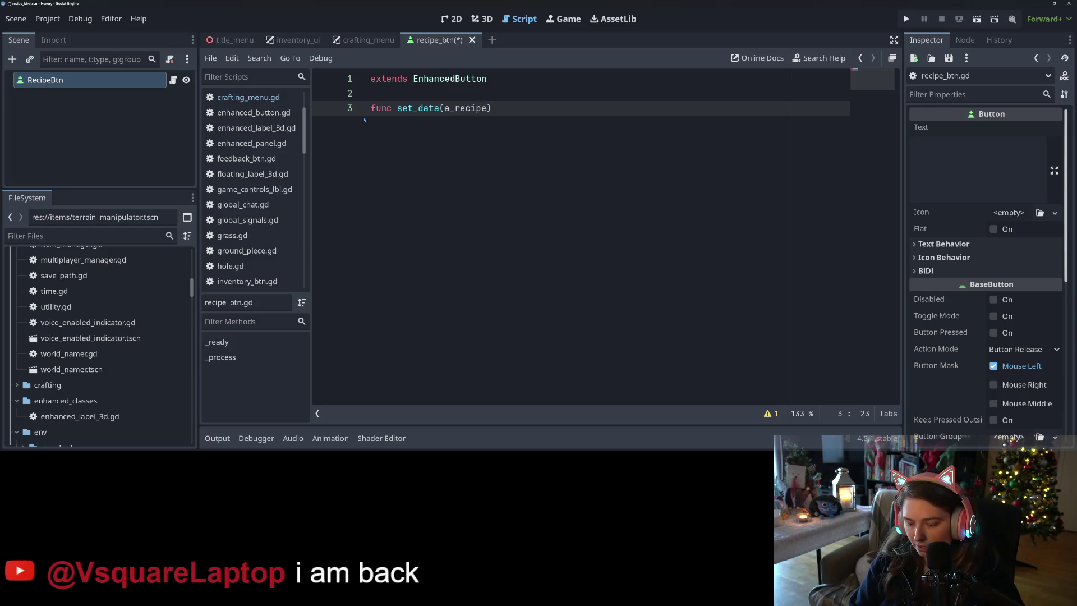
text(_id : Str)
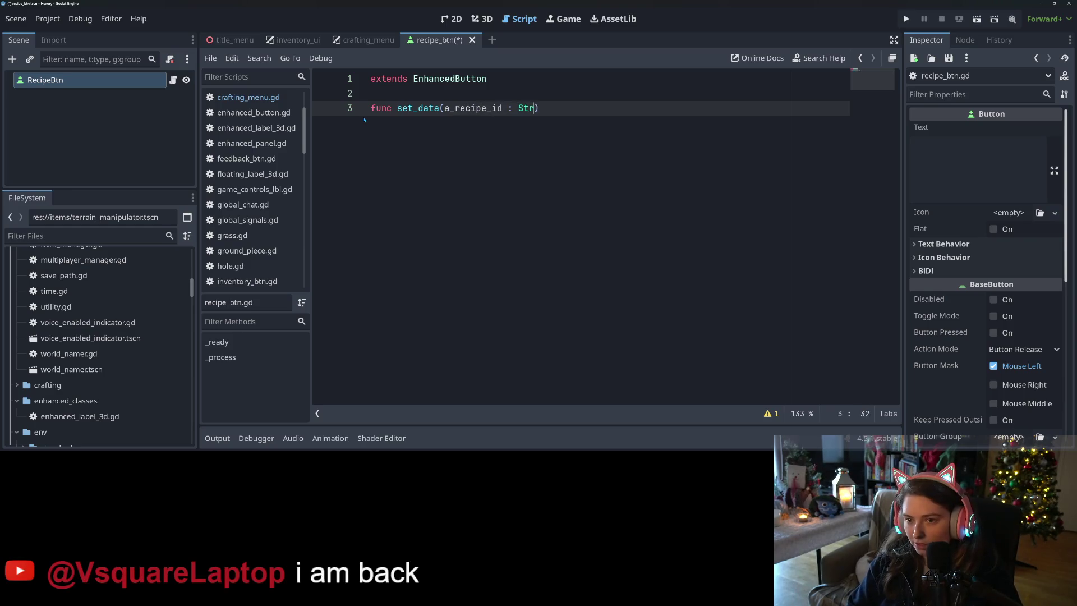
text(ing) -> )
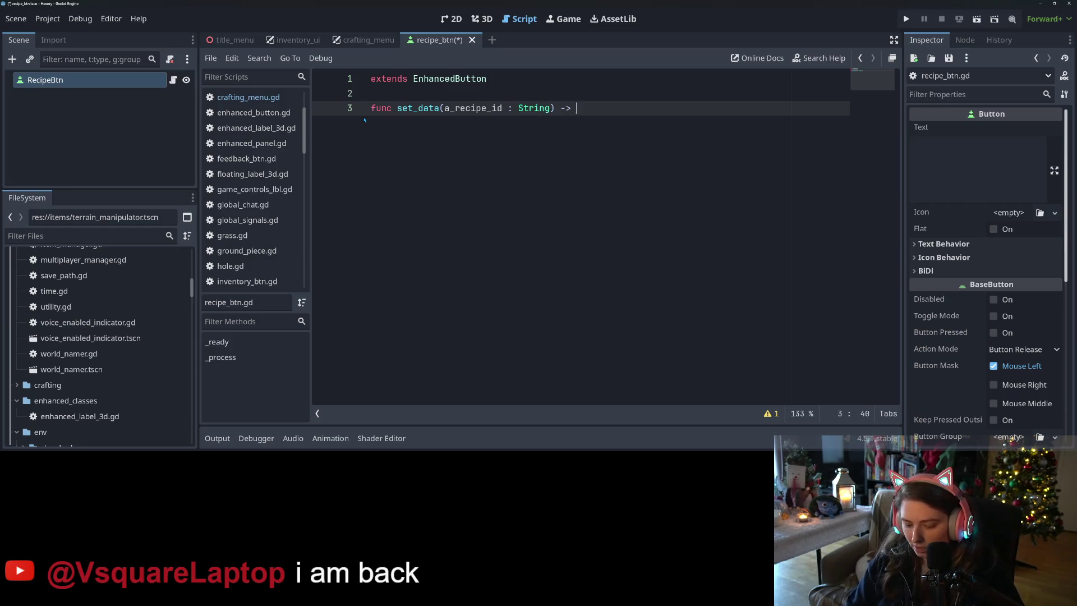
text(void:)
key(Return)
text(pass)
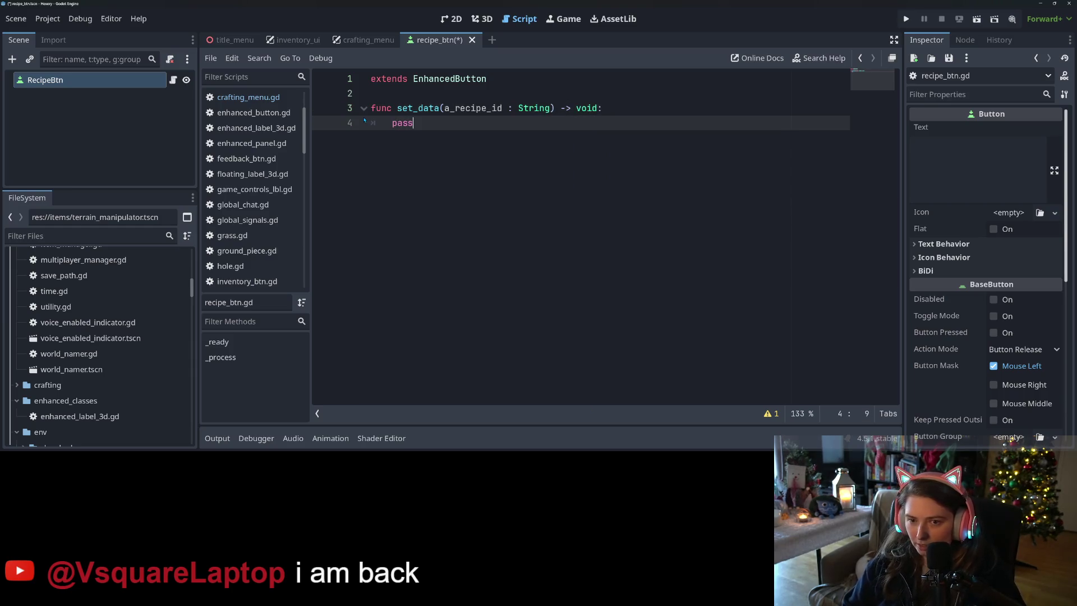
Step: Declare a String variable recipe_id initialised to "" above set_data and save
click(371, 93)
key(Return)
key(Return)
key(Up)
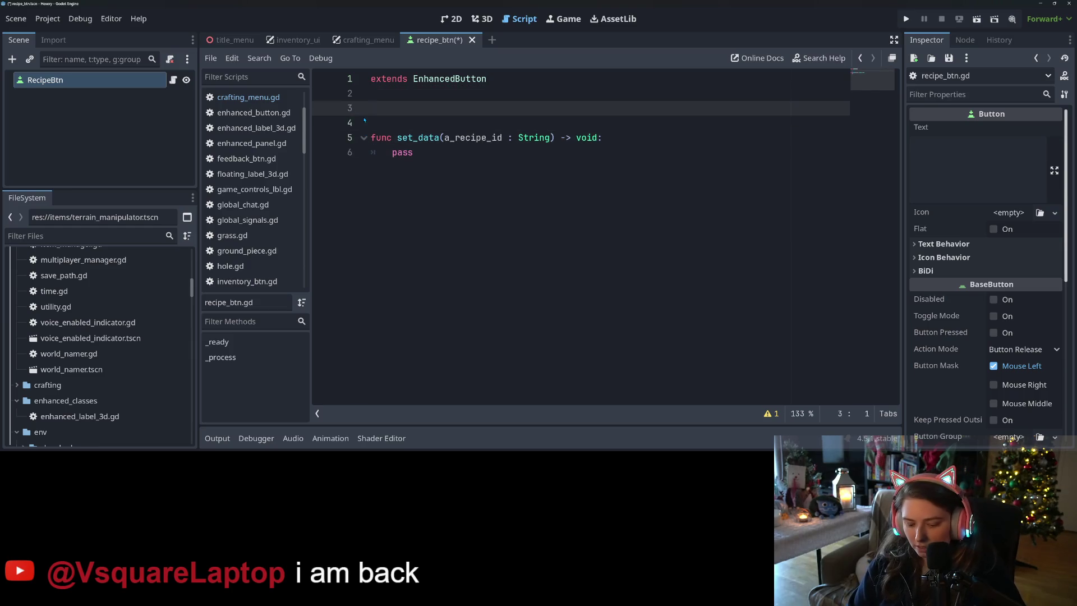
text(var )
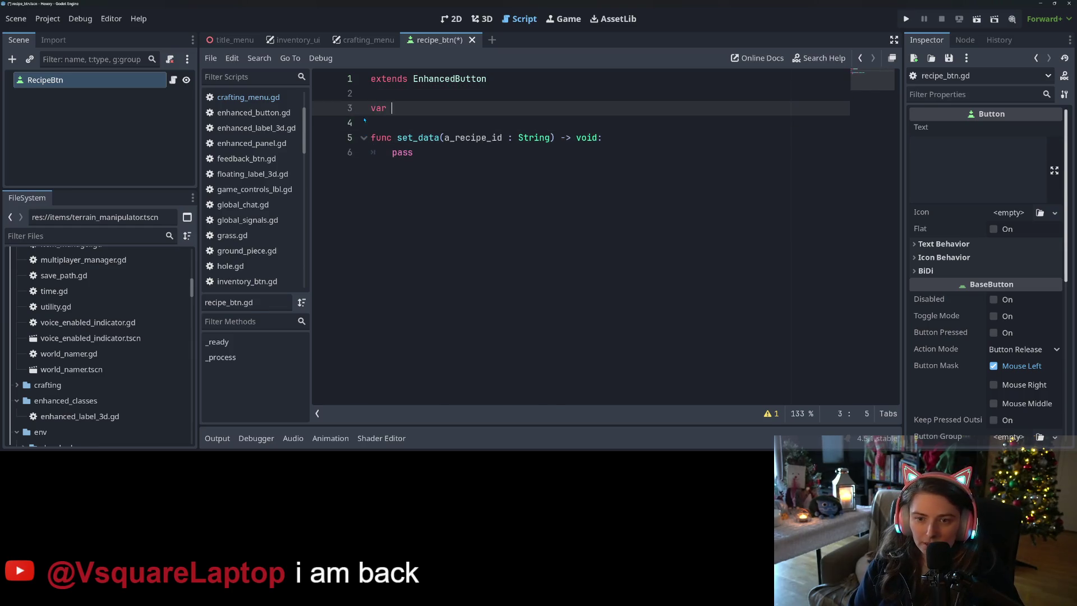
text(recipe)
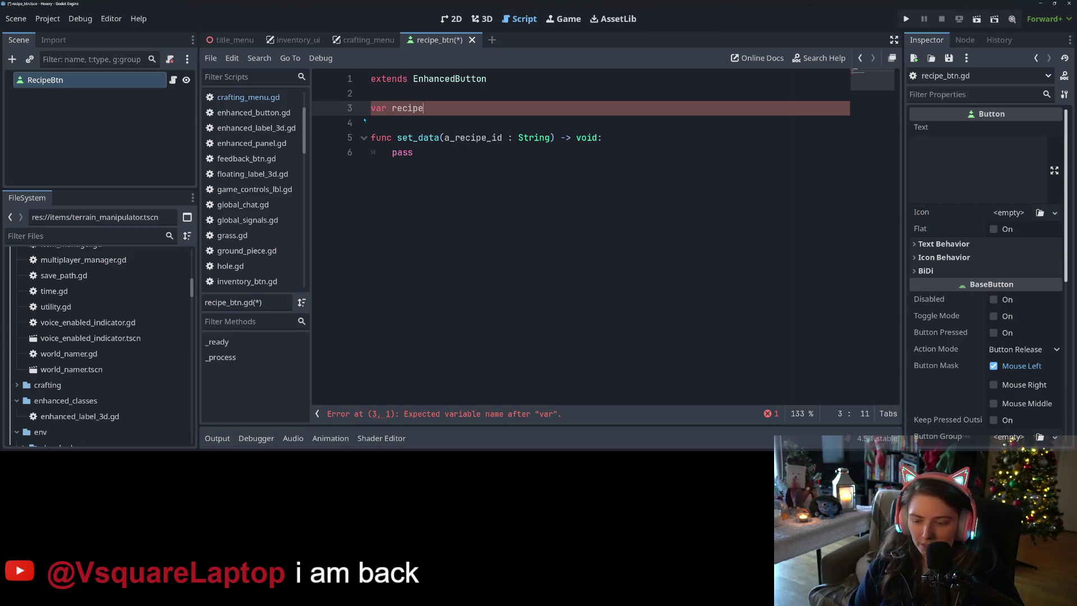
text(_id = )
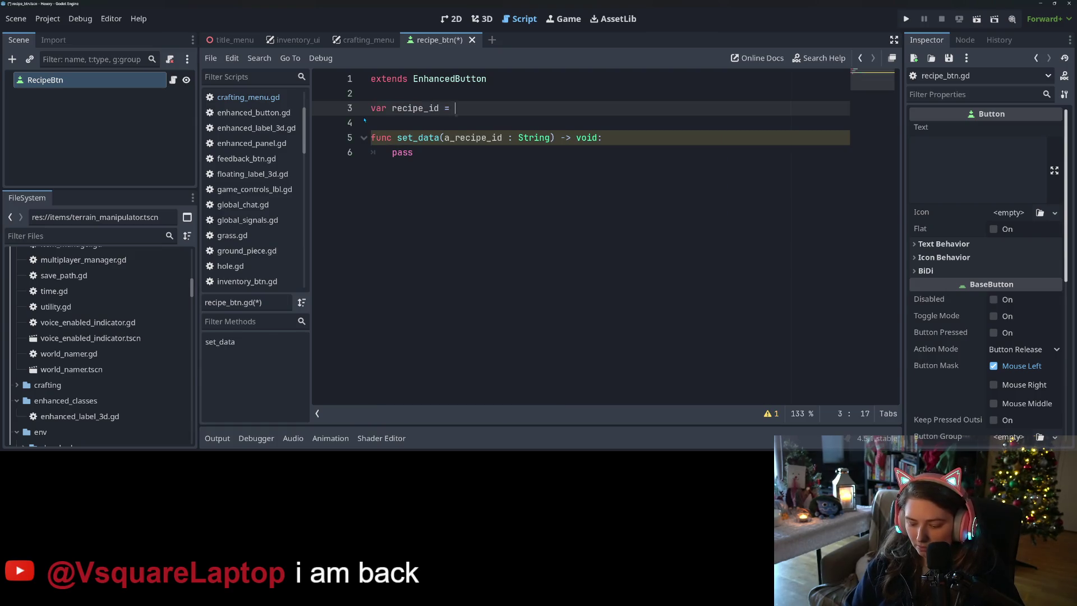
text("")
key(ctrl+s)
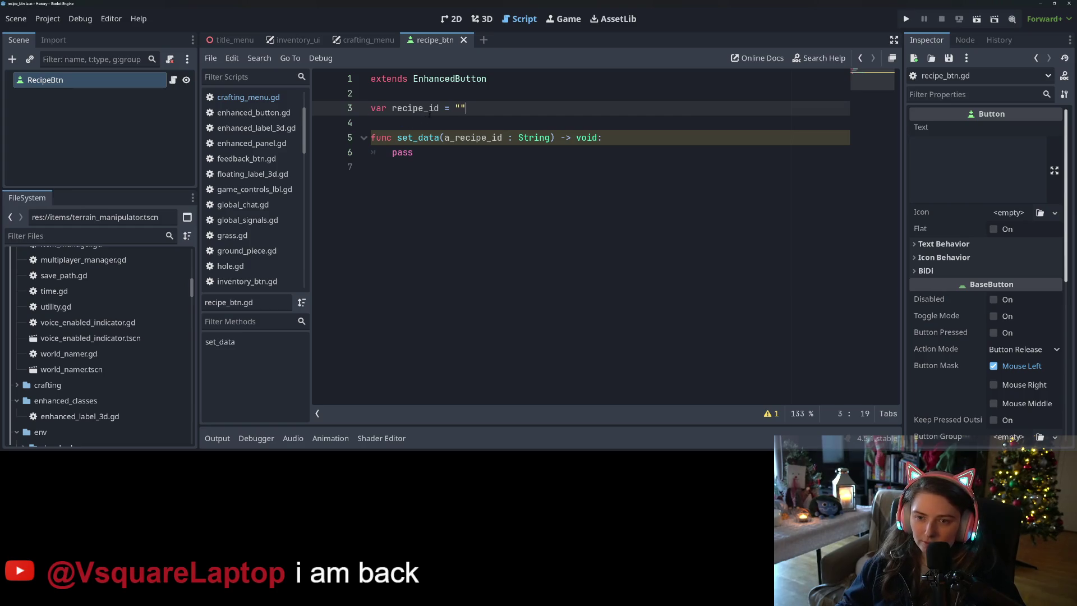
text(: String)
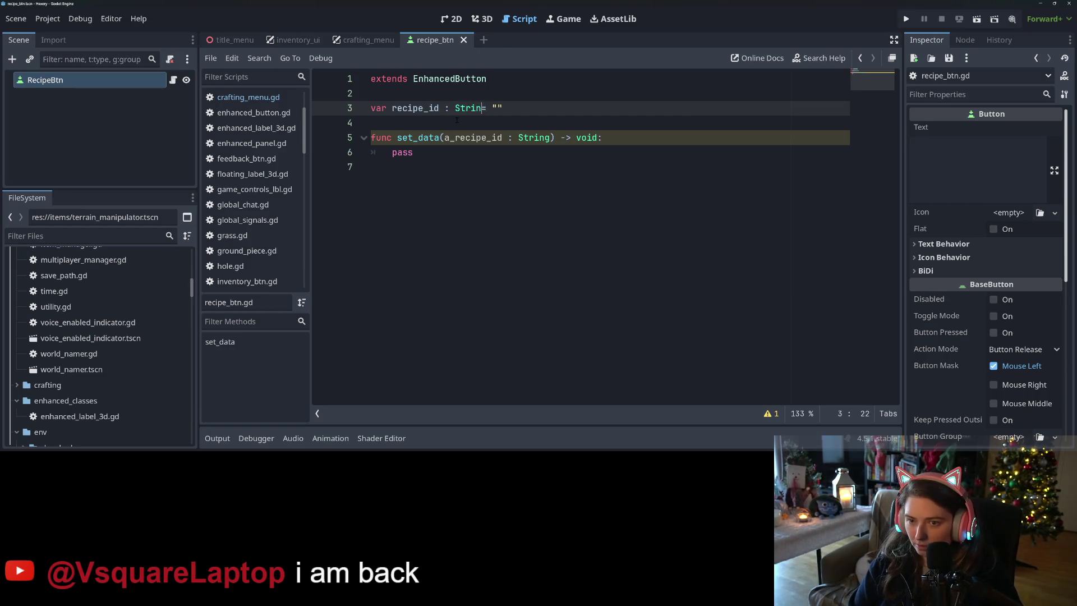
key(ctrl+s)
Step: Replace pass in set_data with recipe_id = a_recipe_id and save
double_click(417, 137)
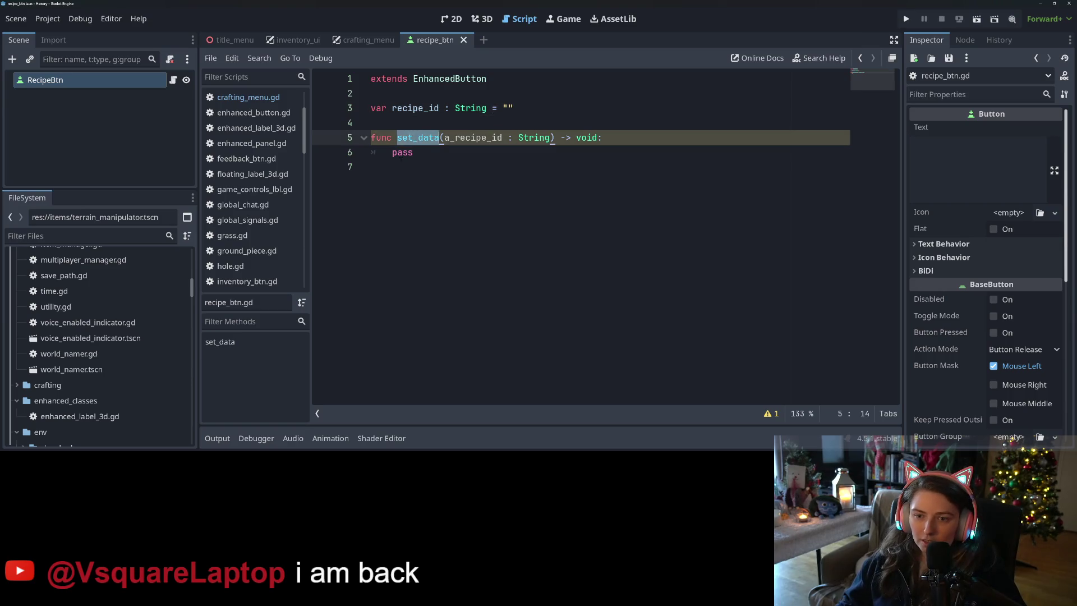
double_click(401, 152)
text(recipe_id)
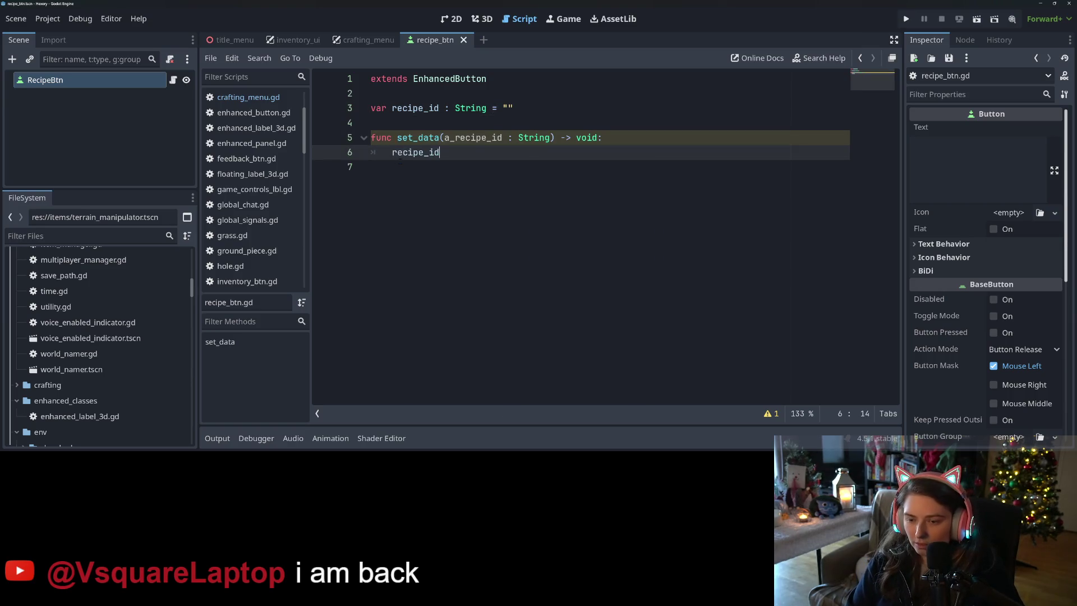
text( = a)
key(Return)
key(ctrl+s)
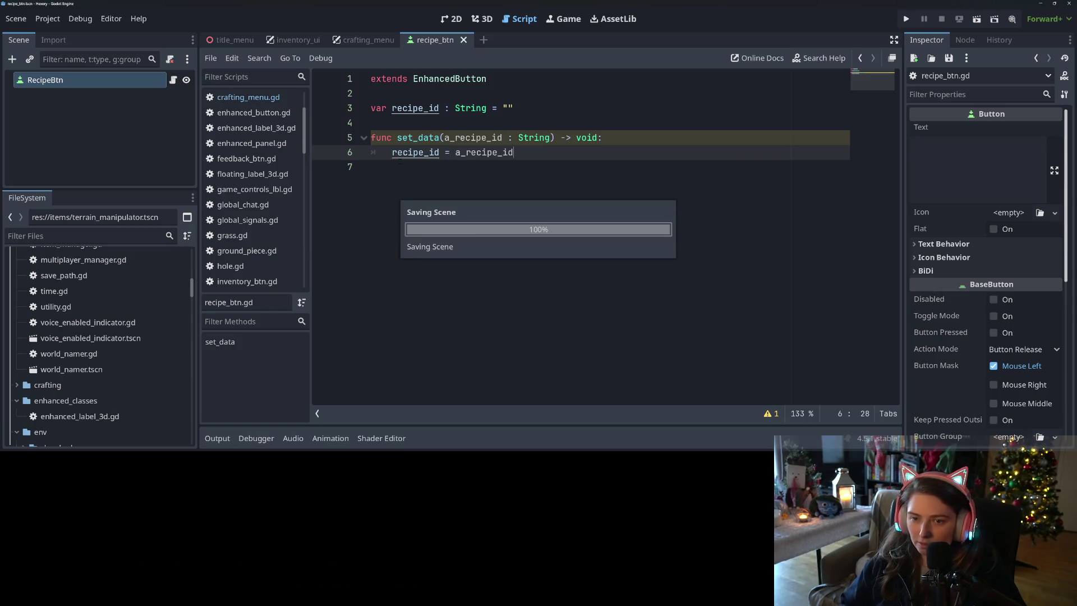
click(266, 97)
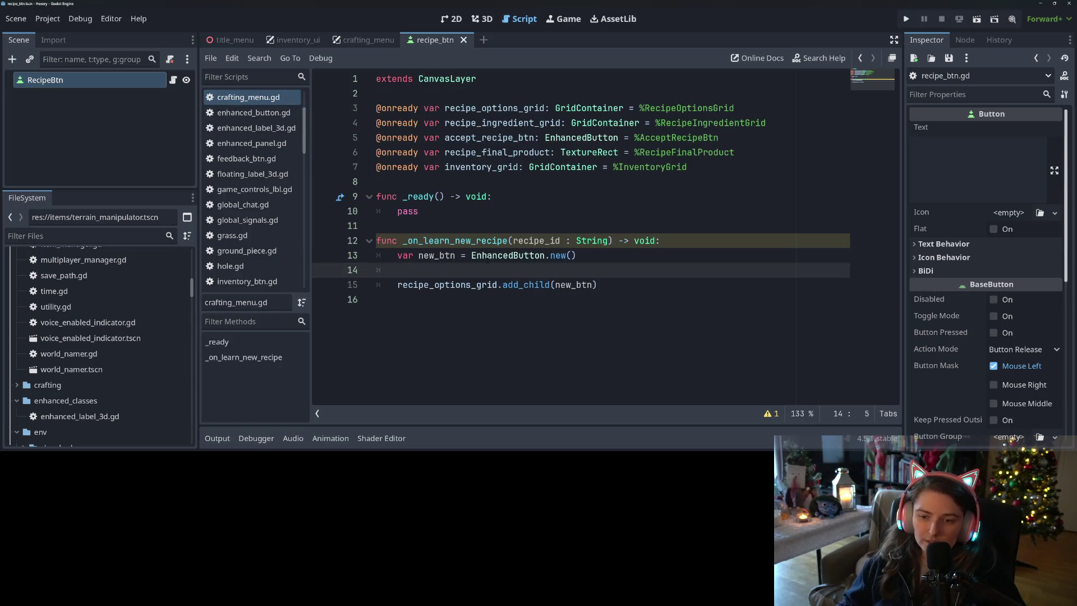
Step: Remove EnhancedButton.new() and preload recipe_btn.tscn as a RECIPE_BTN constant at the top
drag(471, 255, 594, 256)
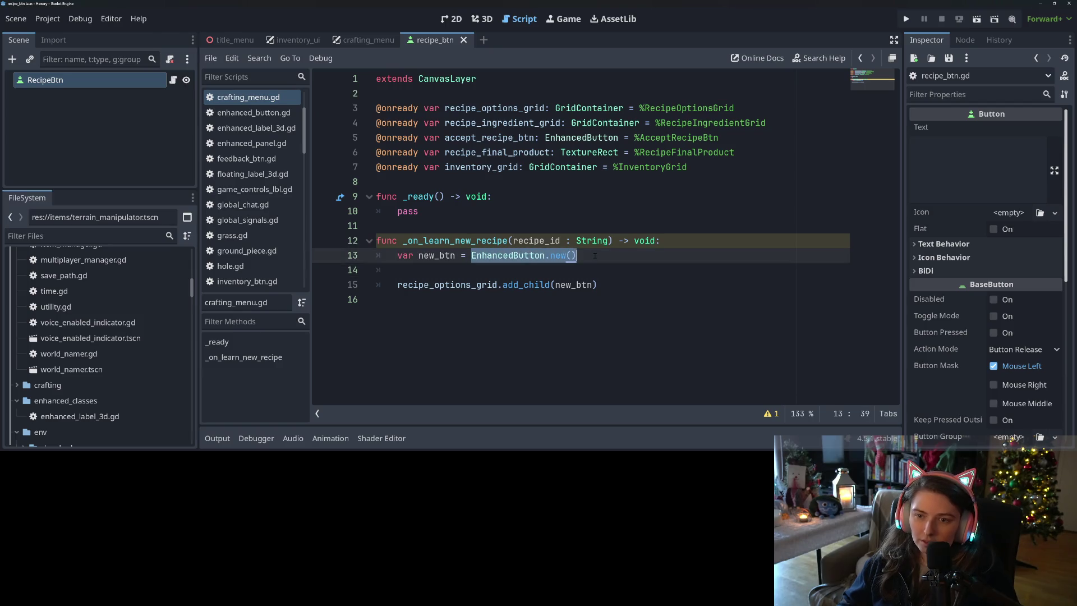
key(BackSpace)
key(BackSpace)
key(BackSpace)
key(BackSpace)
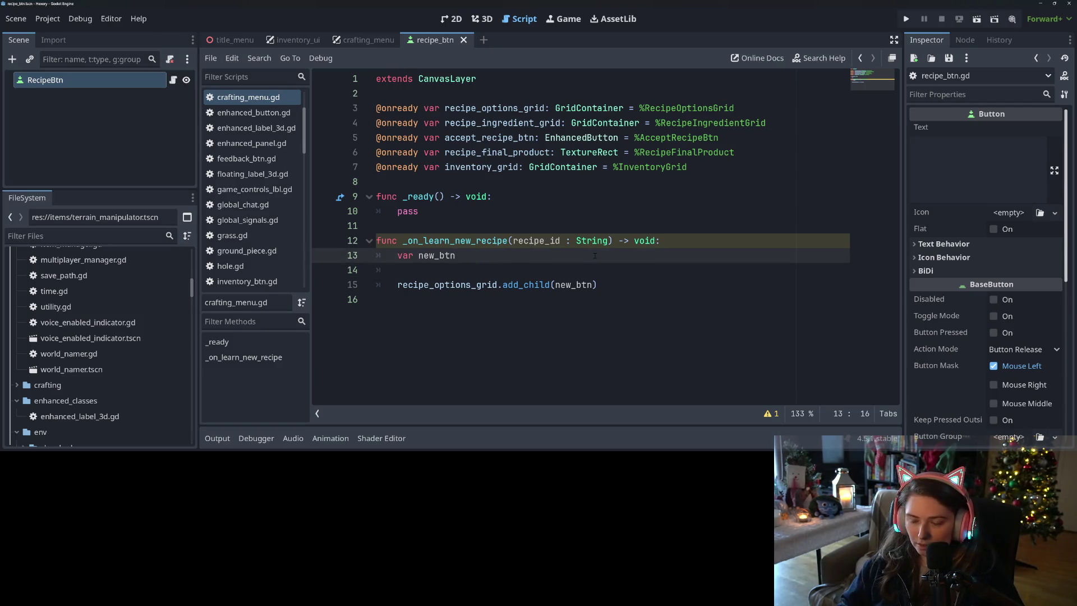
click(477, 89)
key(Return)
key(Return)
key(Up)
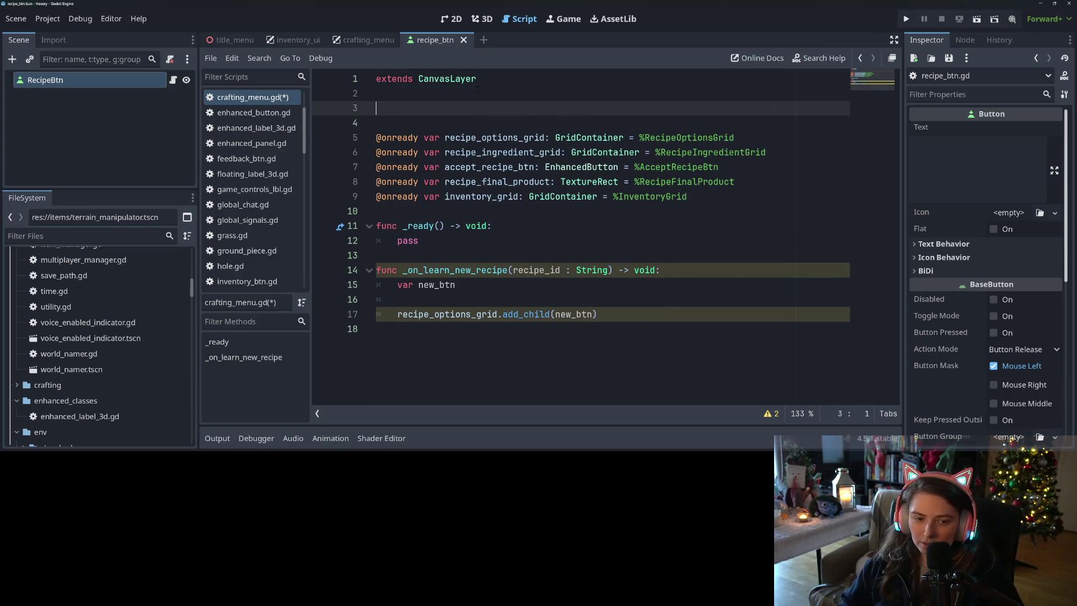
scroll(100, 365, down, 3)
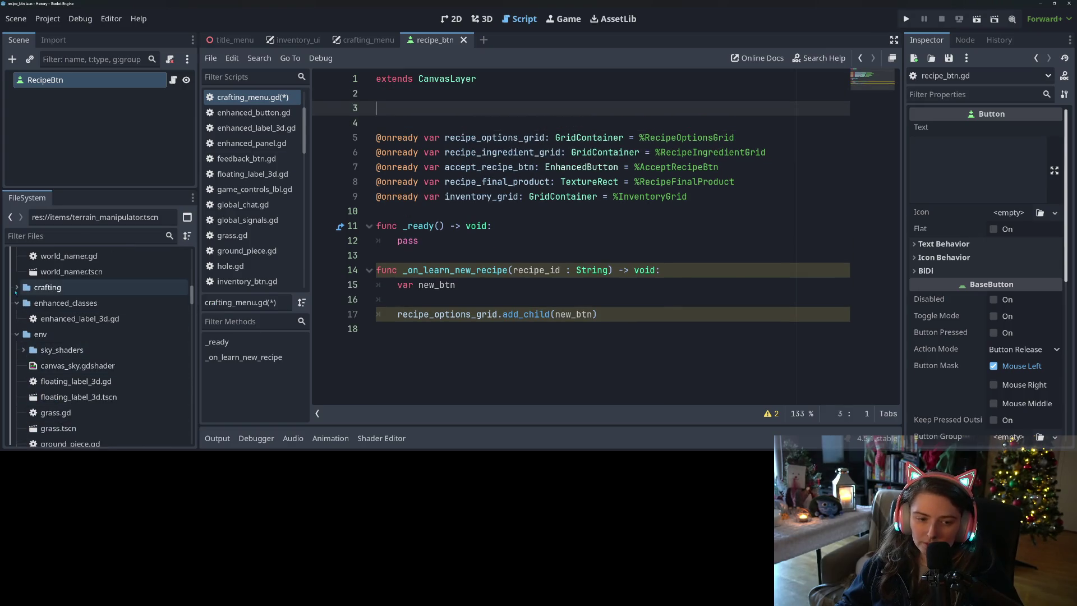
click(17, 287)
mouse_move(62, 318)
mouse_down()
mouse_move(179, 317)
mouse_move(504, 115)
mouse_up()
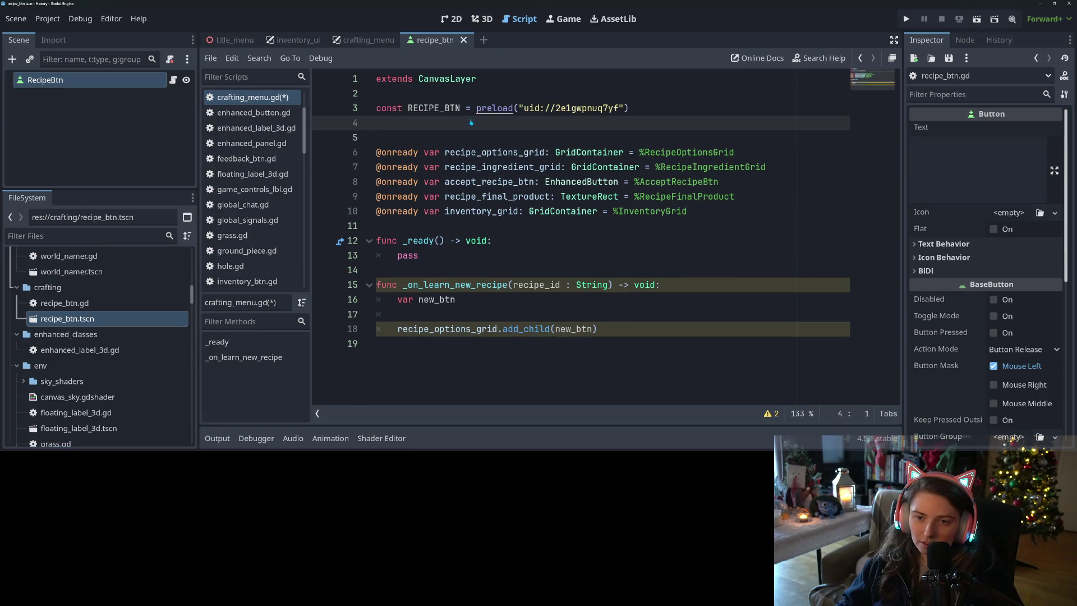
Step: Assign new_btn = RECIPE_BTN.instantiate() in _on_learn_new_recipe
double_click(429, 108)
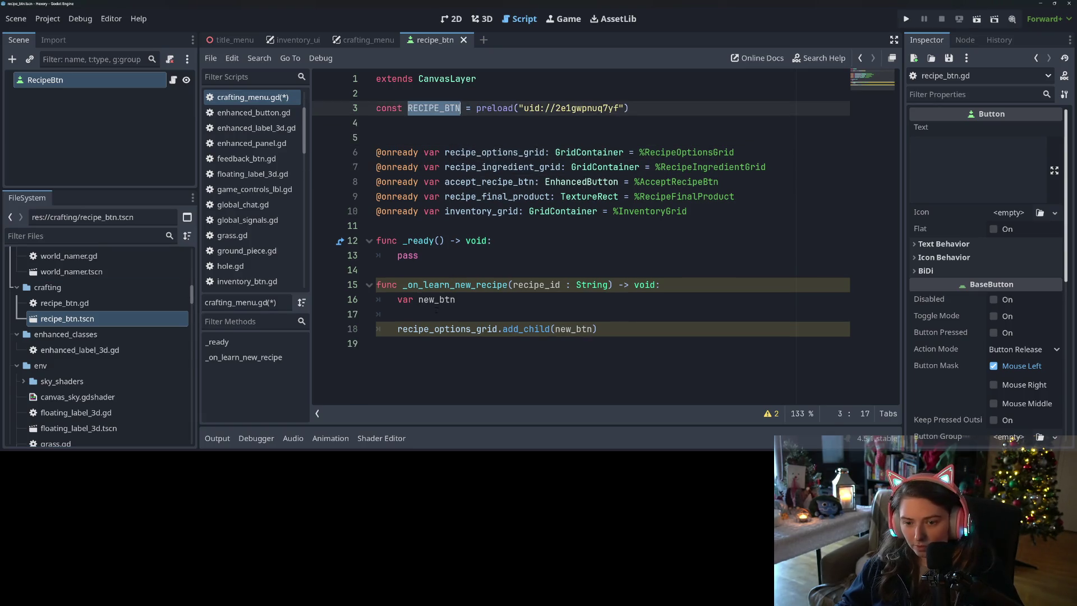
click(465, 300)
text(= RECIPE_BTN)
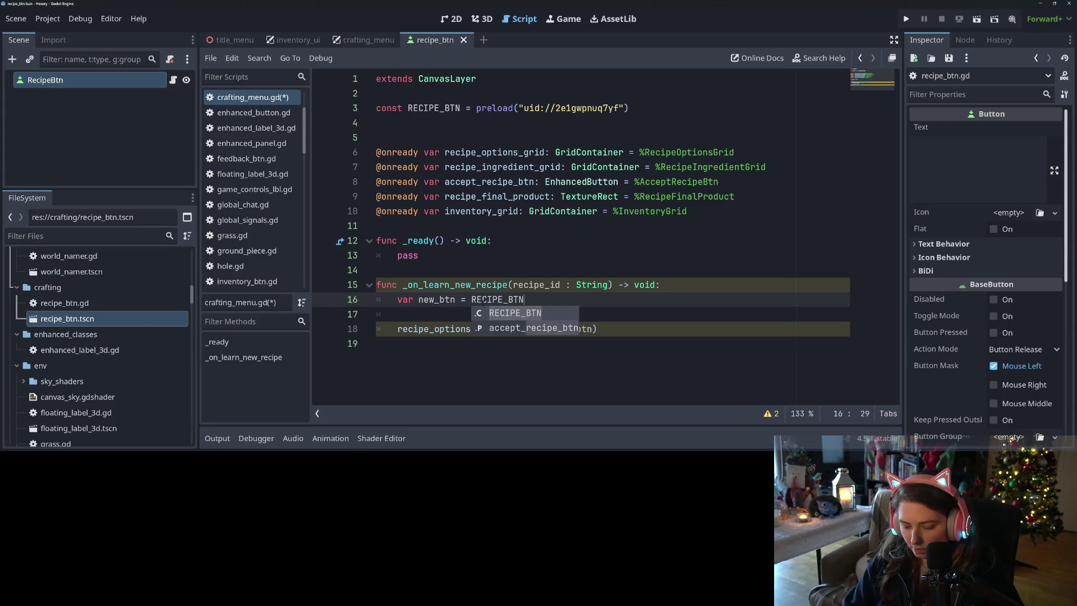
text(.ins)
key(Return)
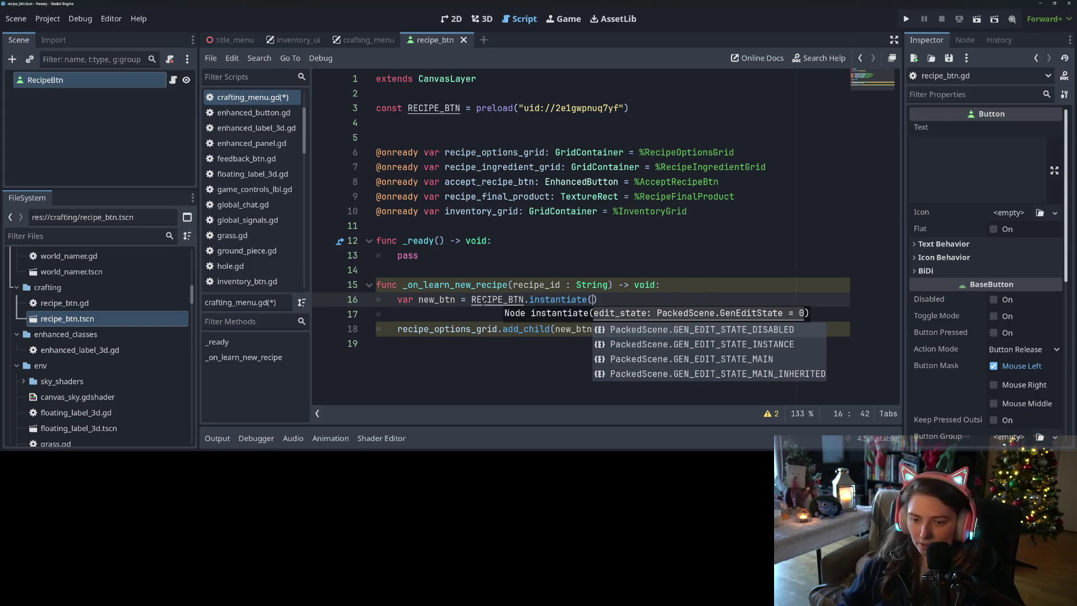
click(465, 315)
key(BackSpace)
key(BackSpace)
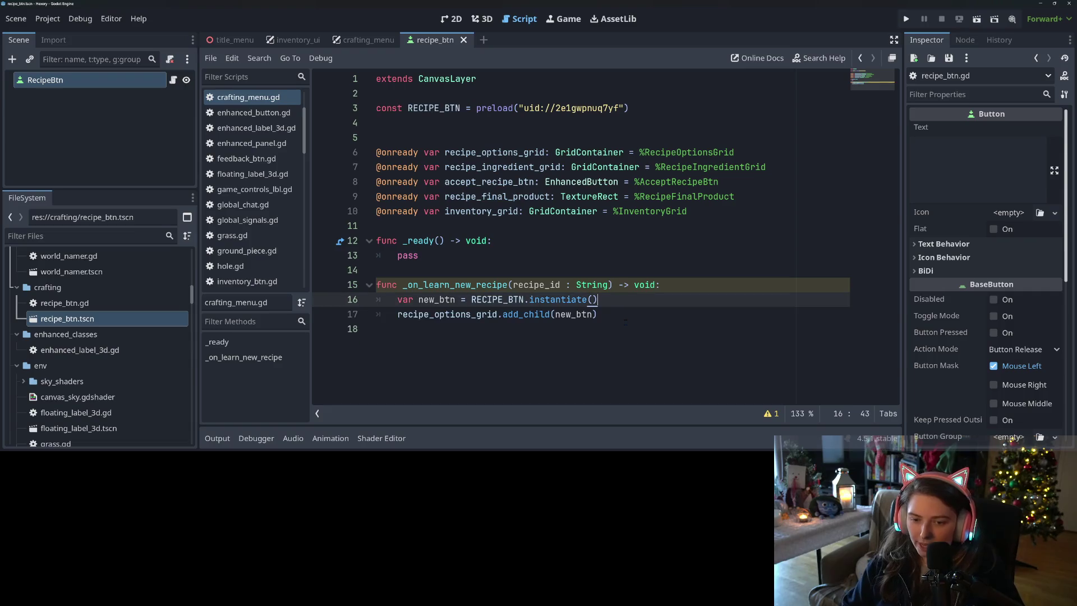
Step: Call new_btn.set_data(recipe_id) after add_child and save the script
click(625, 321)
key(Return)
text(new)
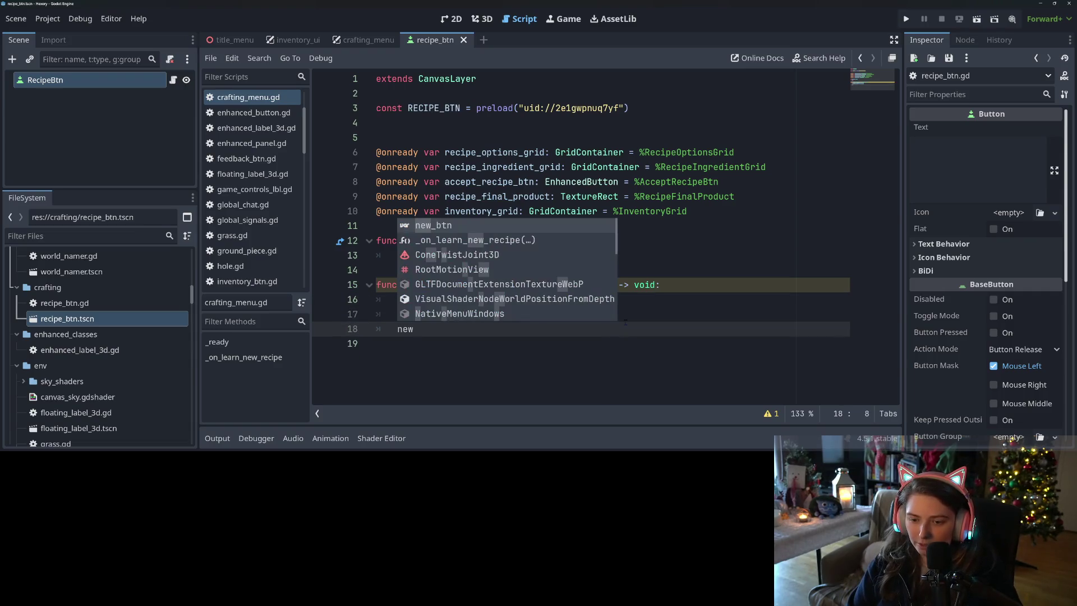
text(_btn.se)
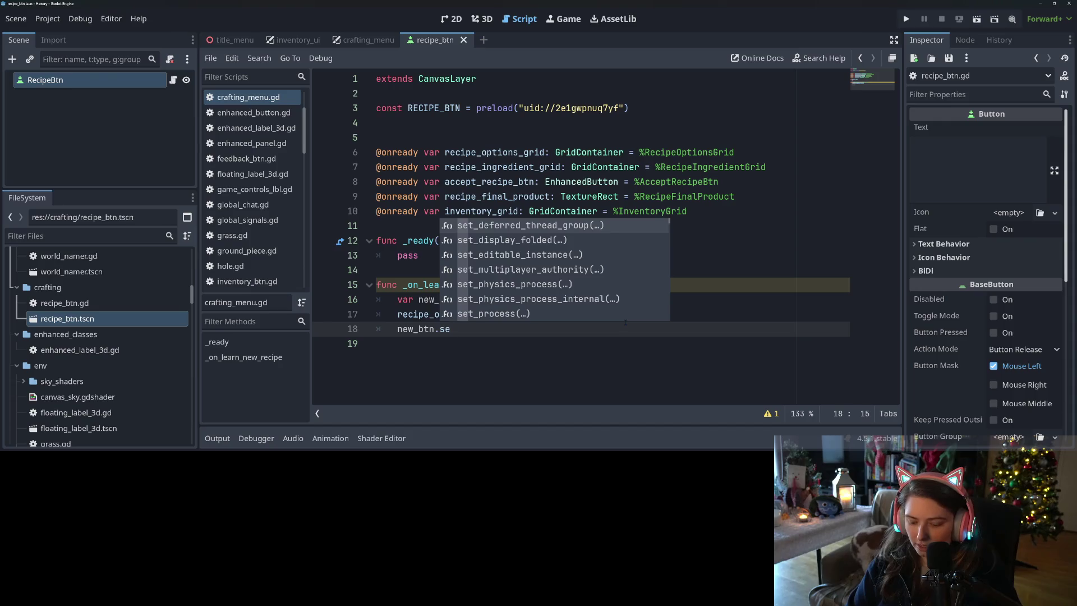
text(t_data)
key(Return)
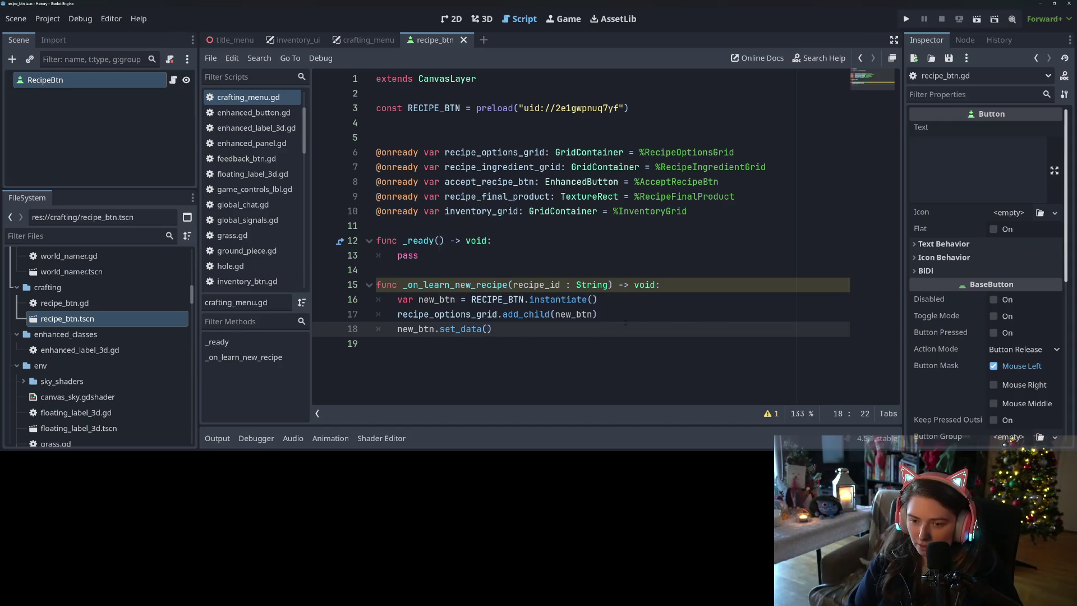
text(recipe_id)
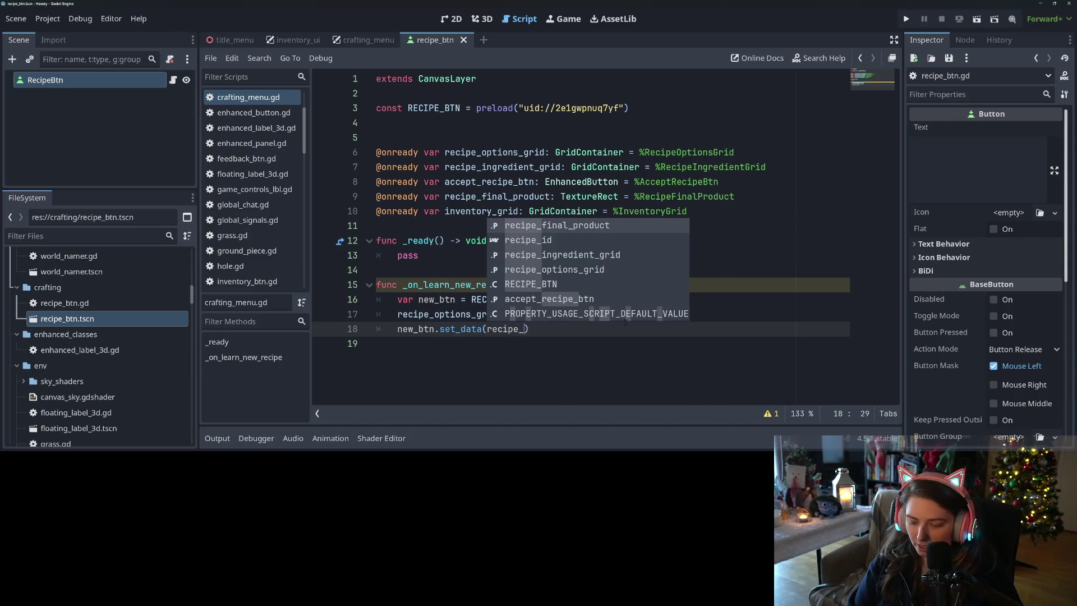
key(ctrl+s)
click(638, 373)
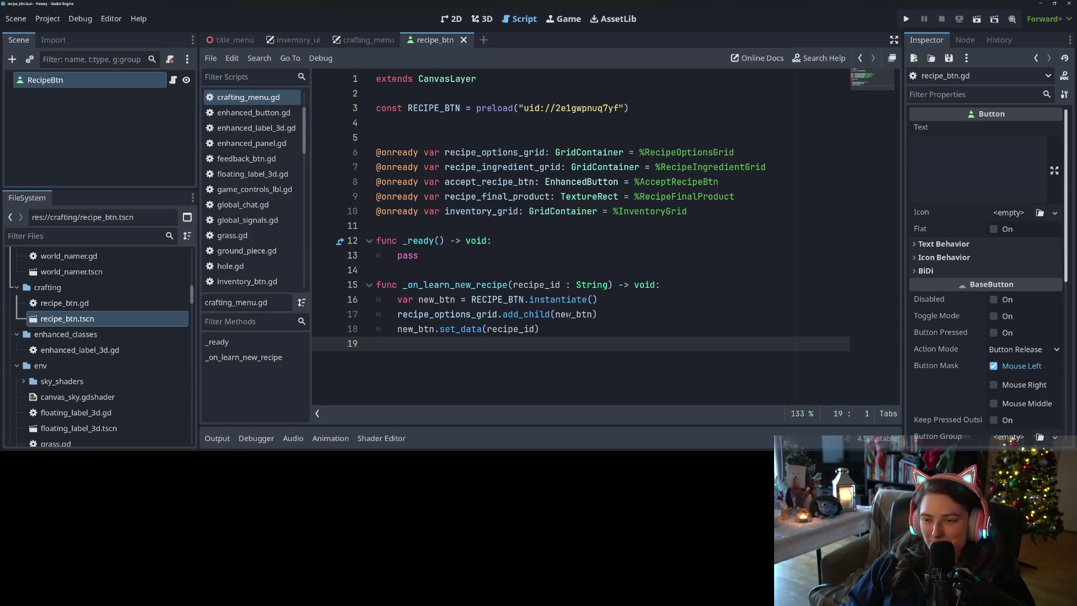
click(527, 329)
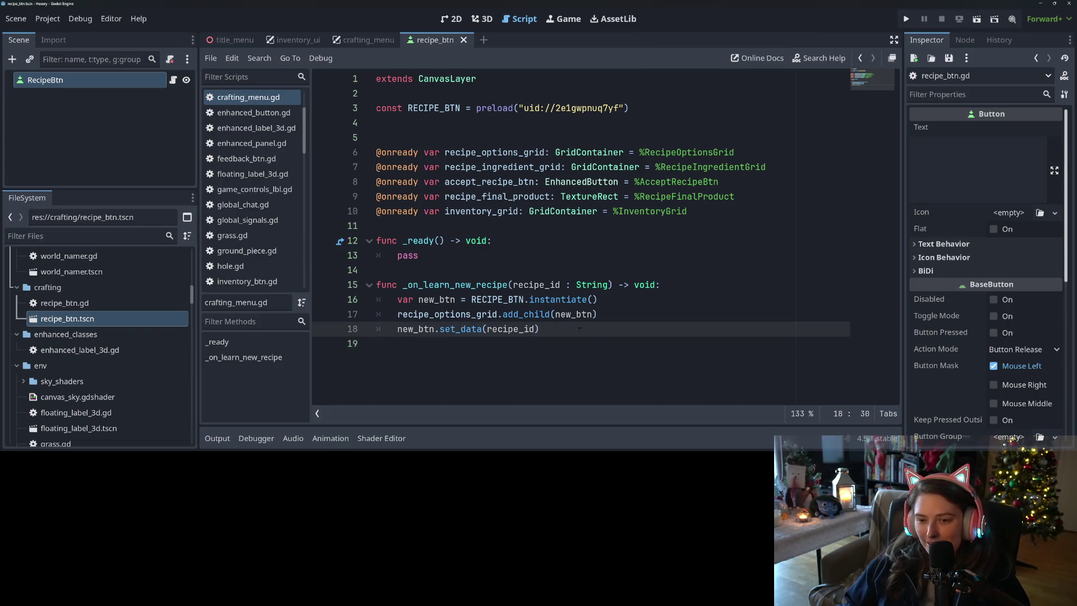
click(587, 358)
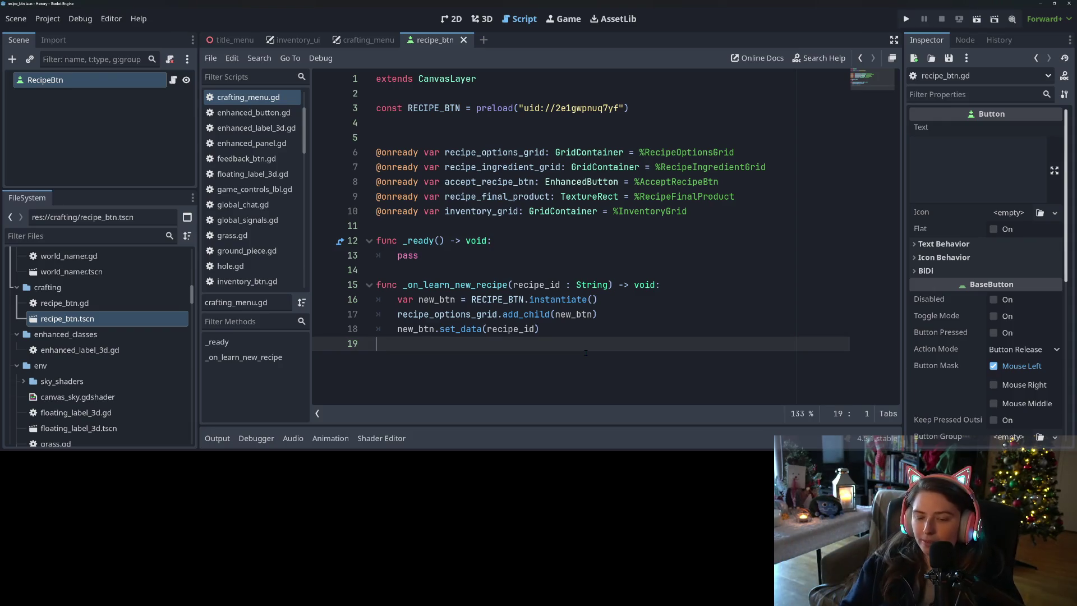
click(593, 299)
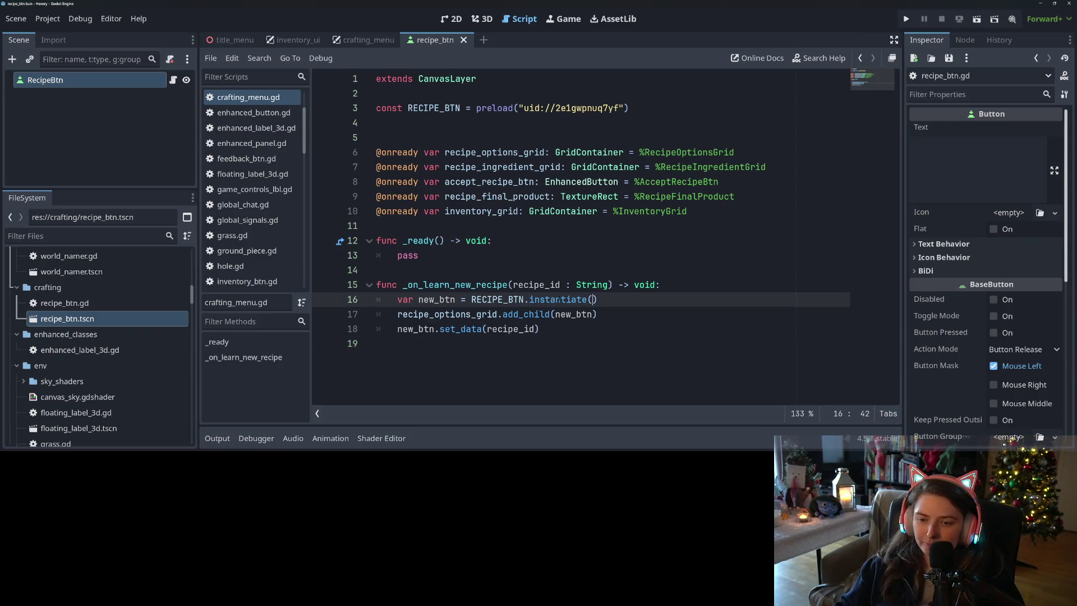
Step: Check set_data in recipe_btn.gd, then reopen the crafting_menu scene and its CraftingMenu script
click(173, 79)
click(477, 153)
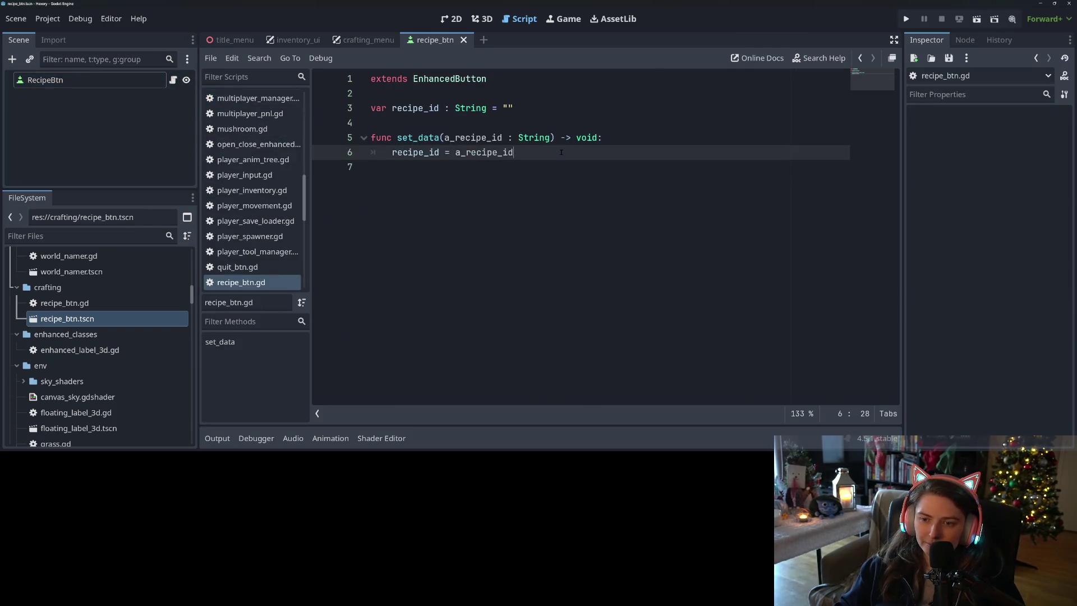
click(365, 40)
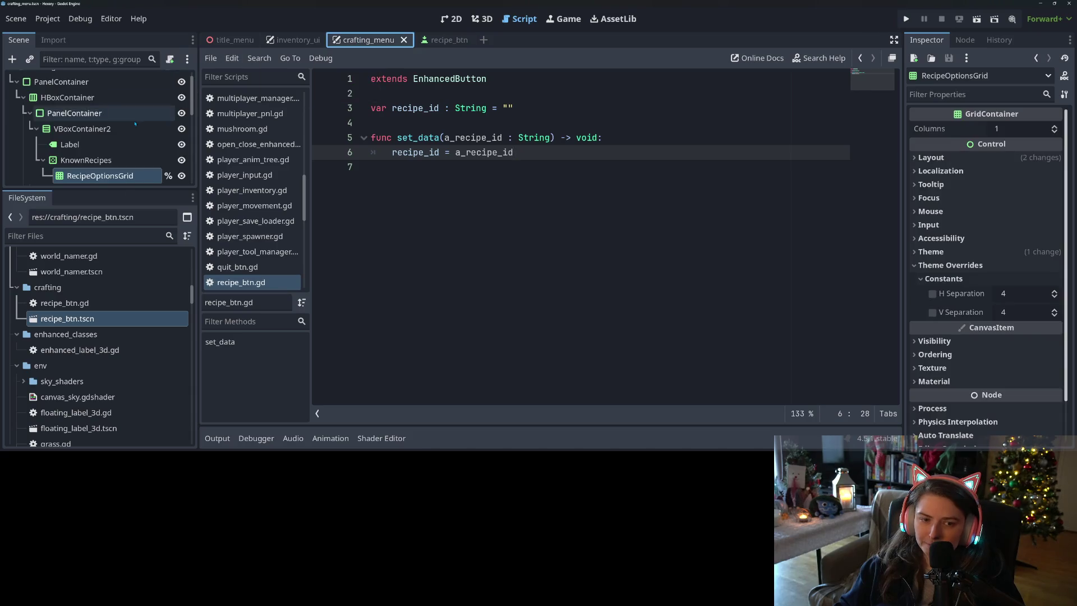
scroll(134, 123, down, 1)
scroll(134, 123, up, 2)
click(168, 80)
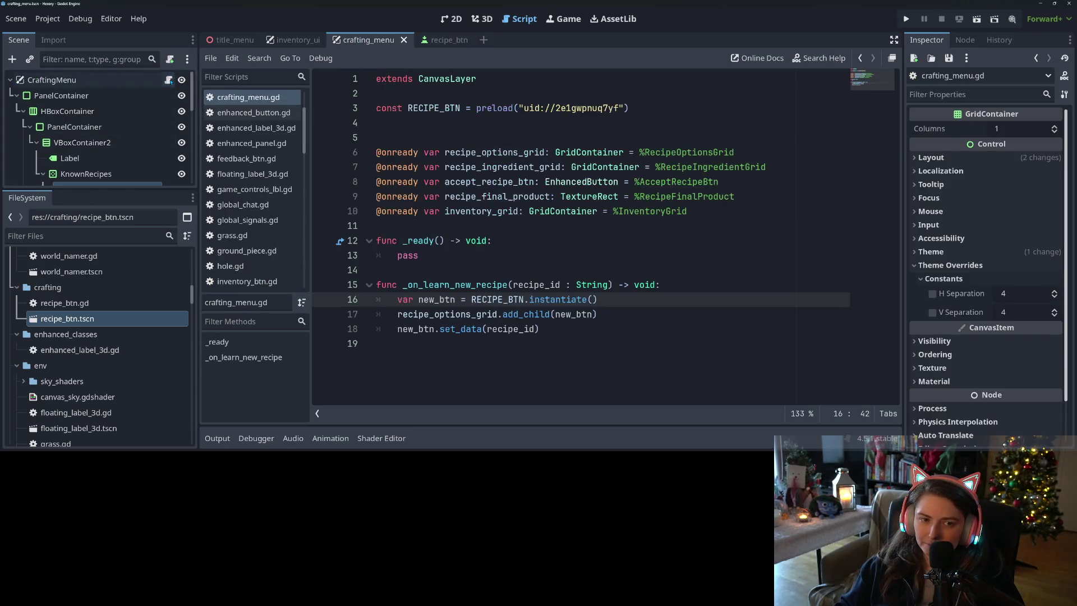
click(588, 323)
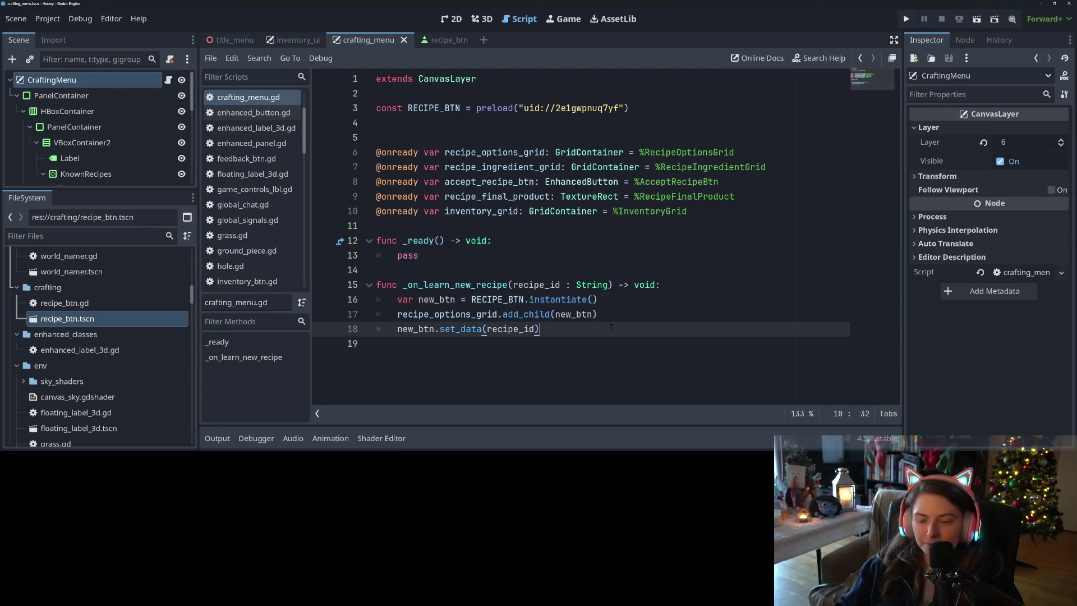
key(Left)
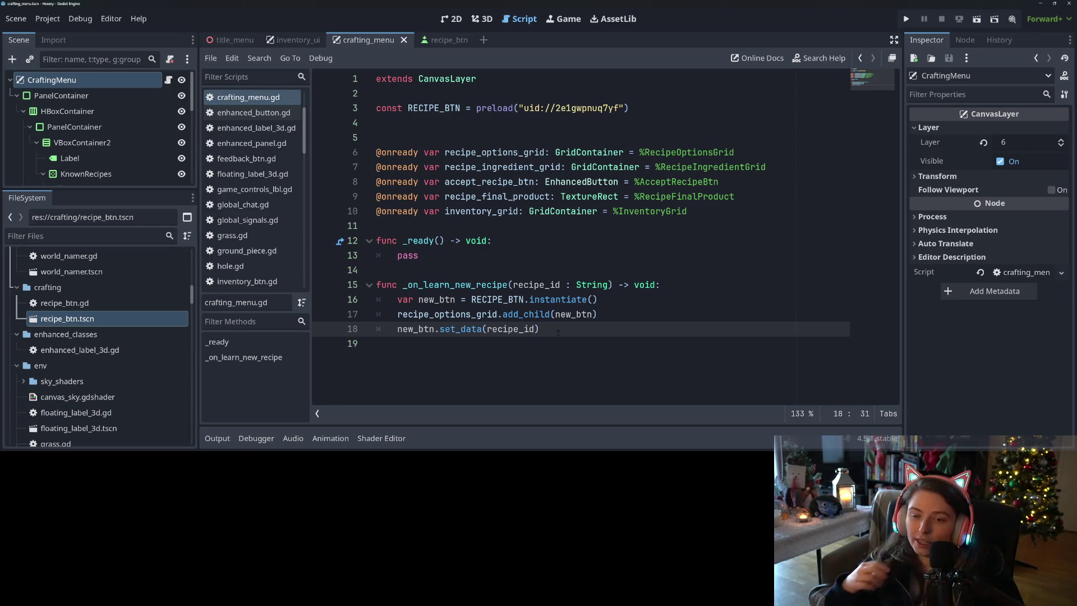
click(452, 136)
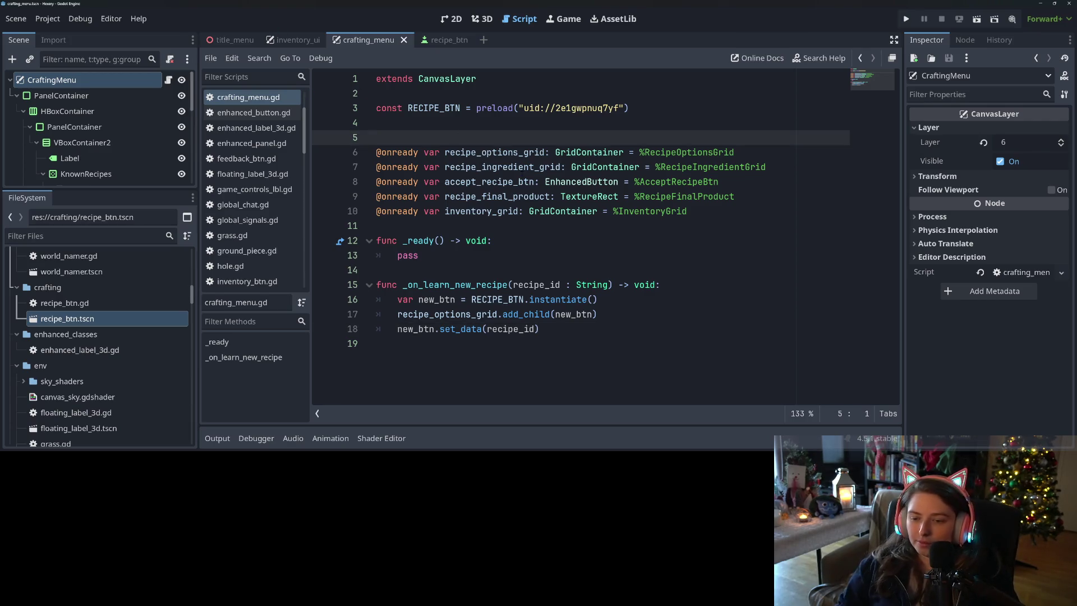
Step: Declare var recipe_selected: String = "" below the variables and save the script
key(BackSpace)
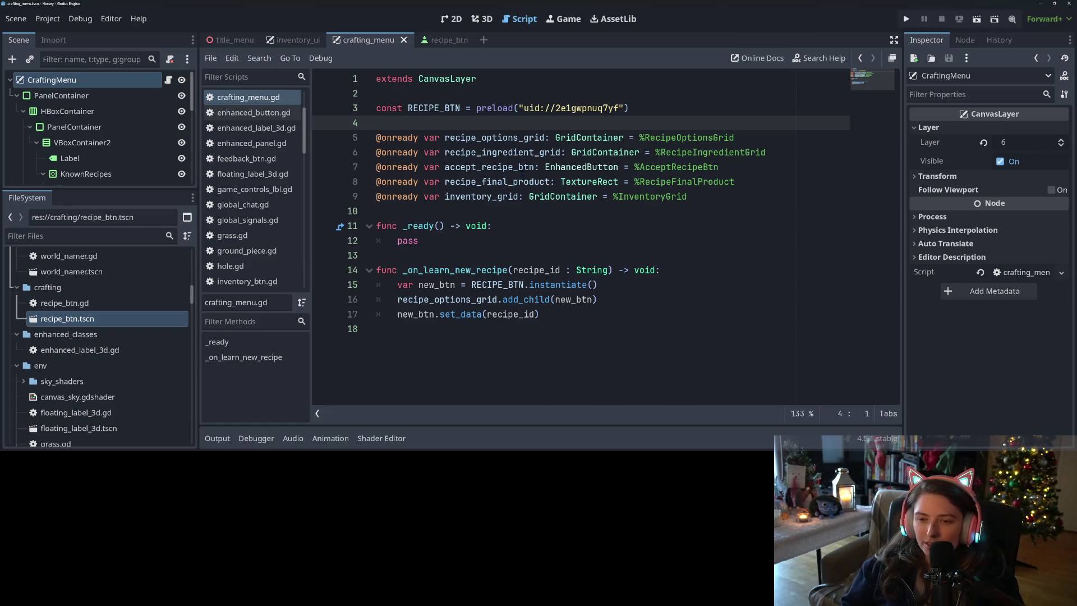
double_click(522, 167)
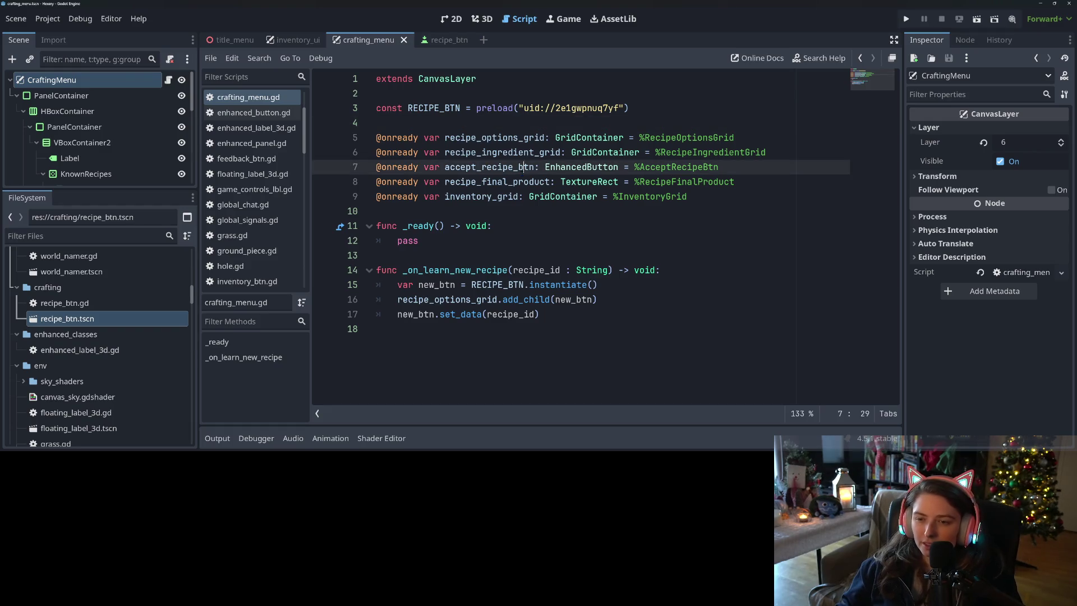
click(530, 218)
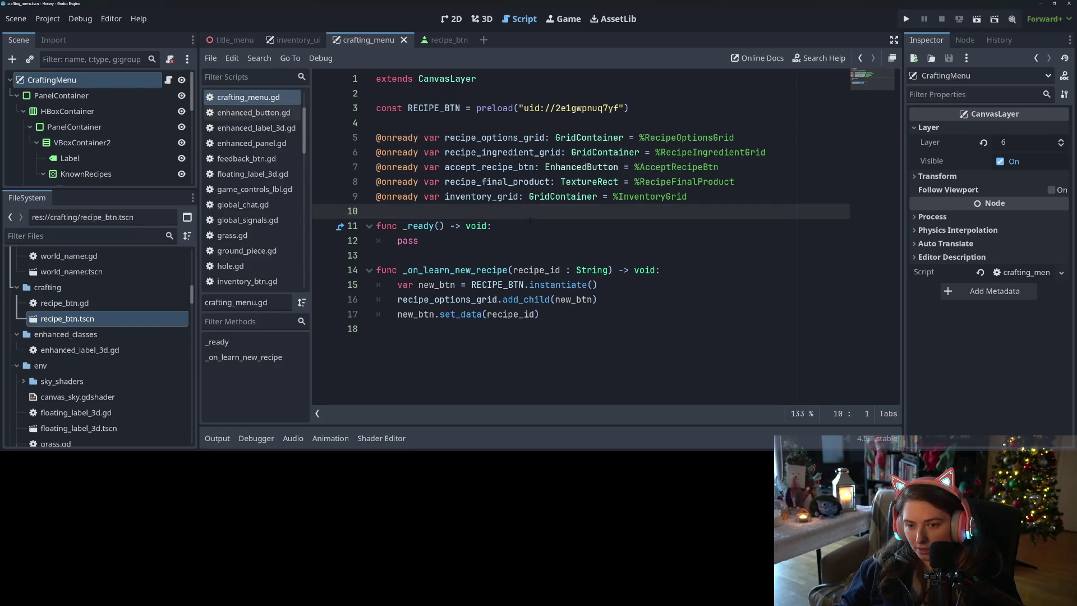
key(Return)
key(Return)
key(Up)
text(var )
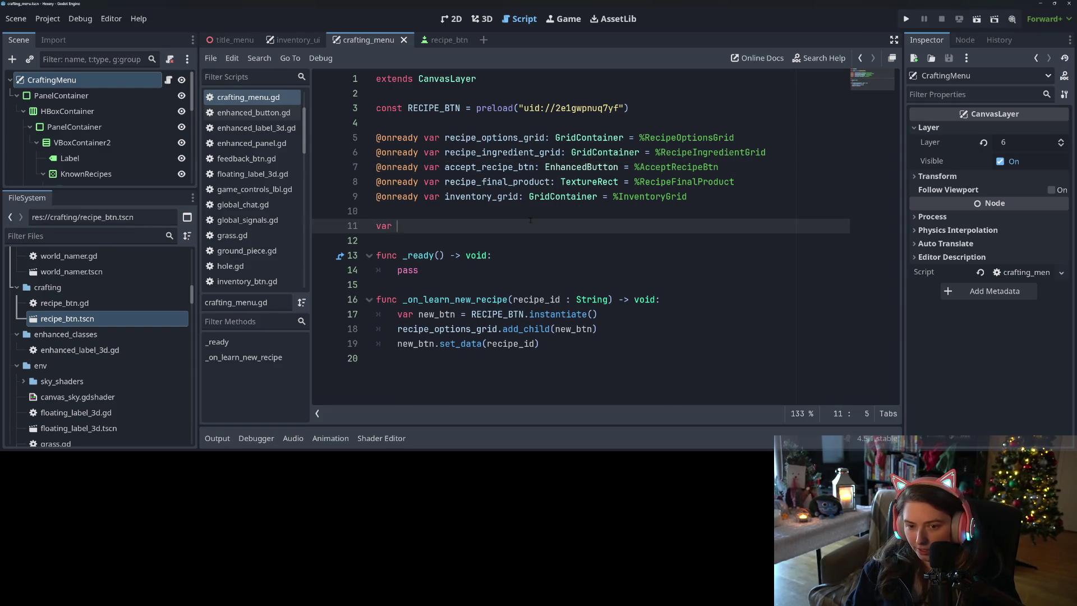
text(recipe_s)
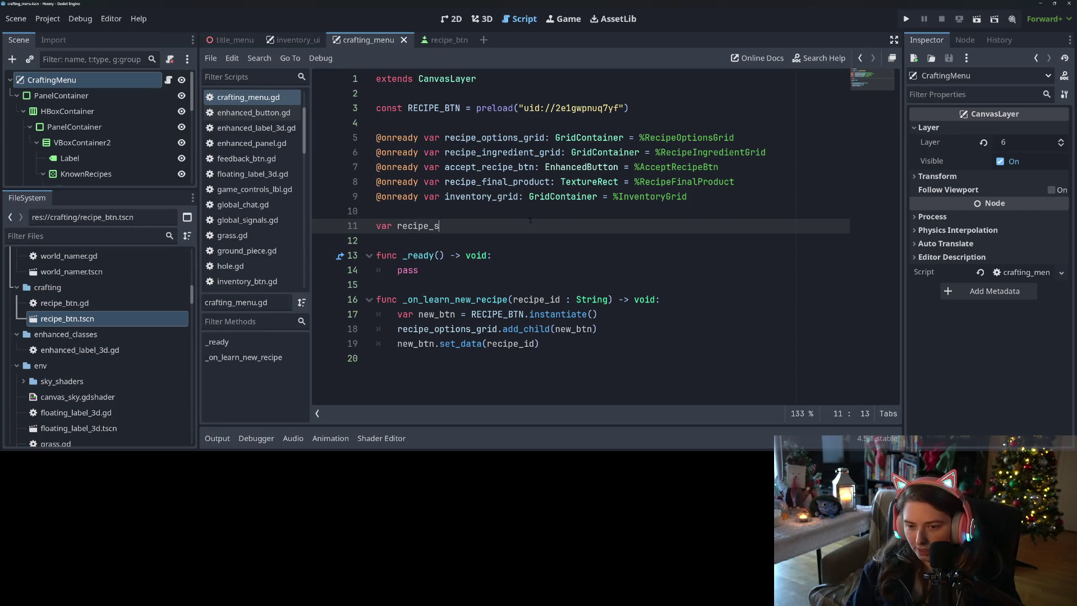
text(elected)
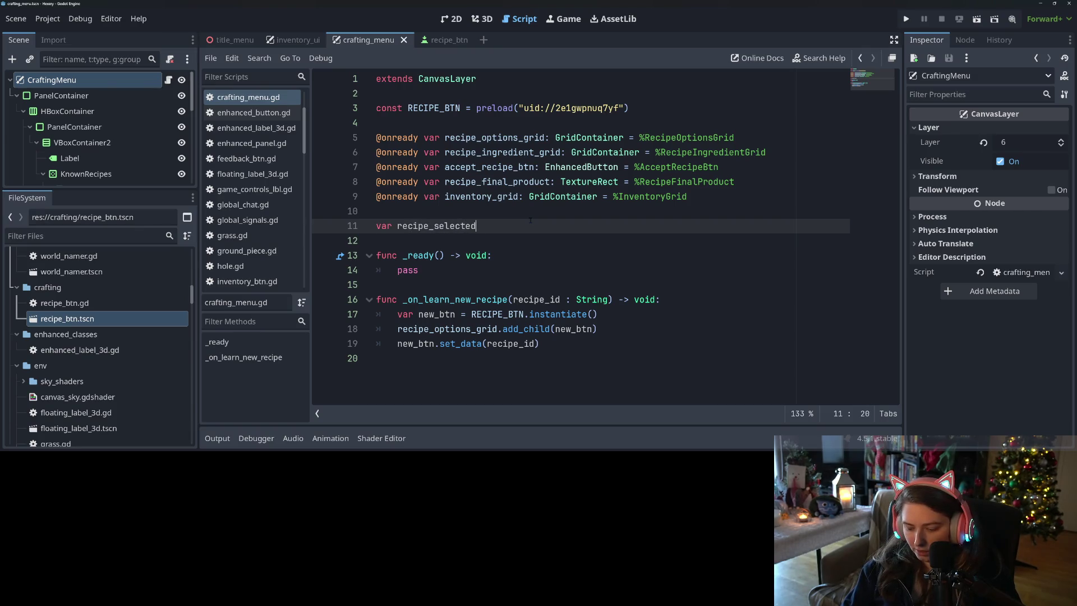
text( = ")
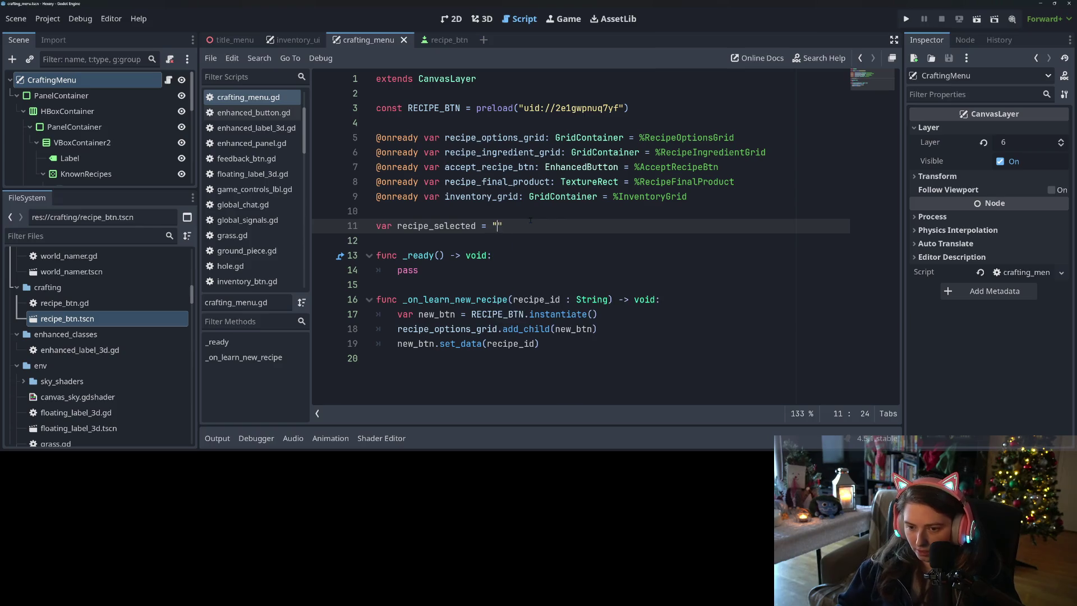
key(Left)
key(Left)
key(Left)
text(: S)
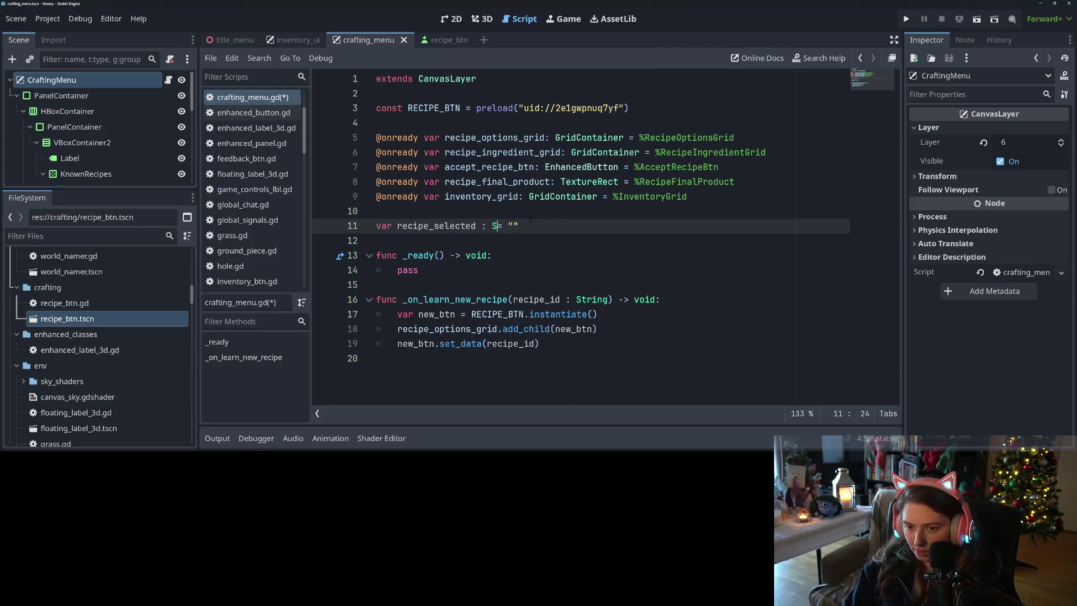
text(tring)
key(ctrl+s)
Step: Declare func _on_visibility_changed() -> void: above _on_learn_new_recipe
click(456, 273)
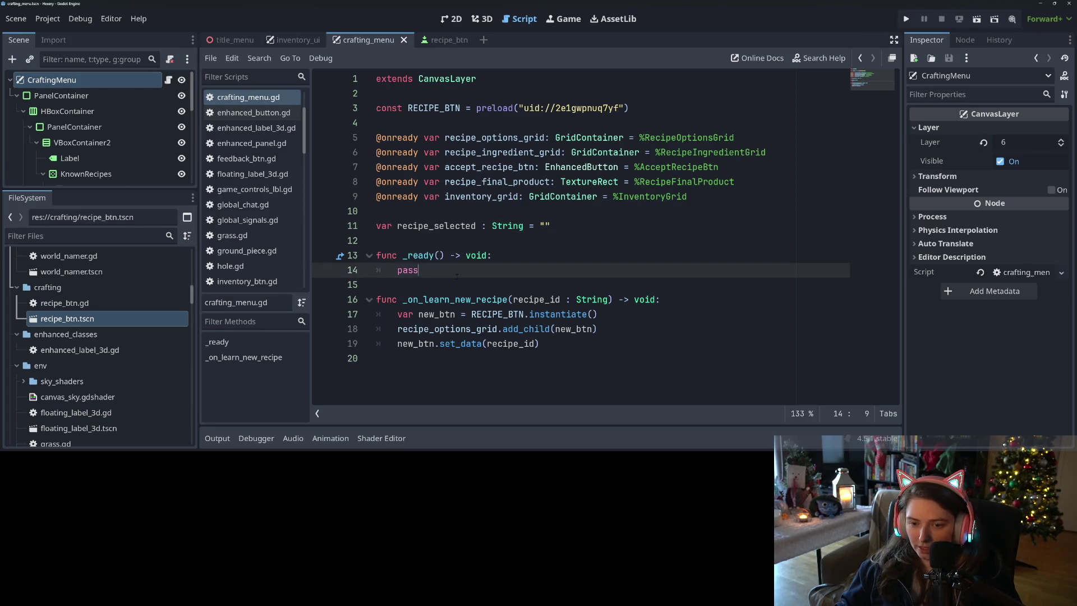
click(522, 314)
click(590, 378)
key(Return)
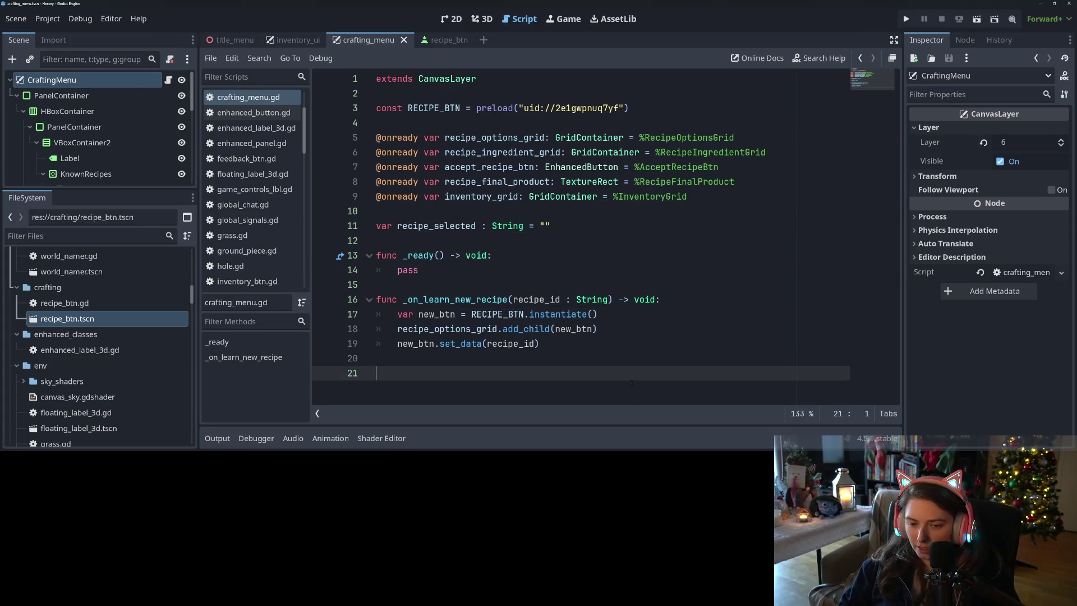
text(func)
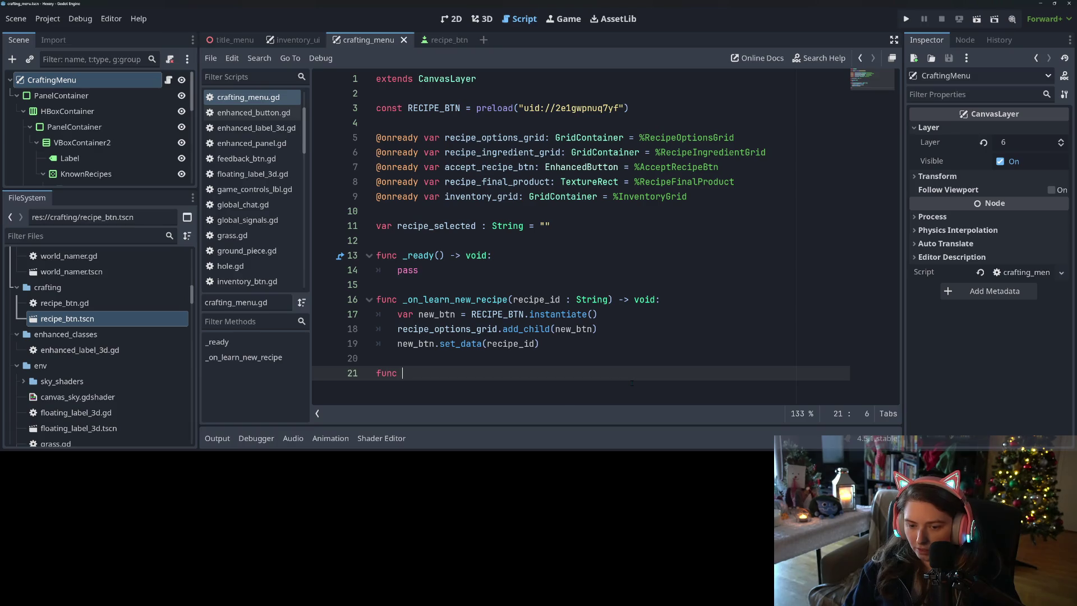
key(BackSpace)
key(BackSpace)
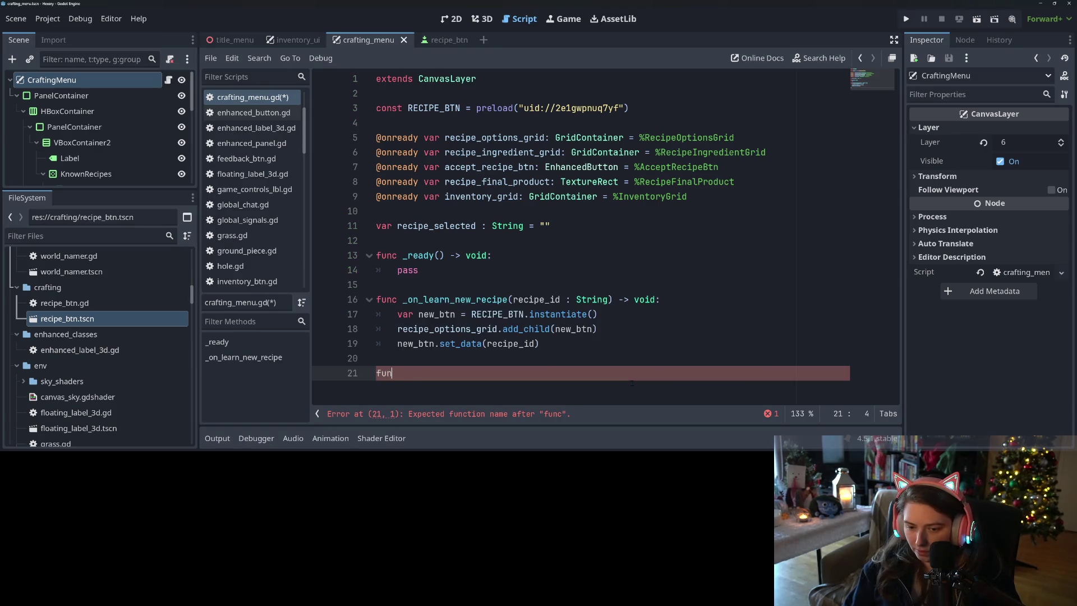
key(BackSpace)
key(BackSpace)
key(BackSpace)
key(Up)
key(Up)
key(Up)
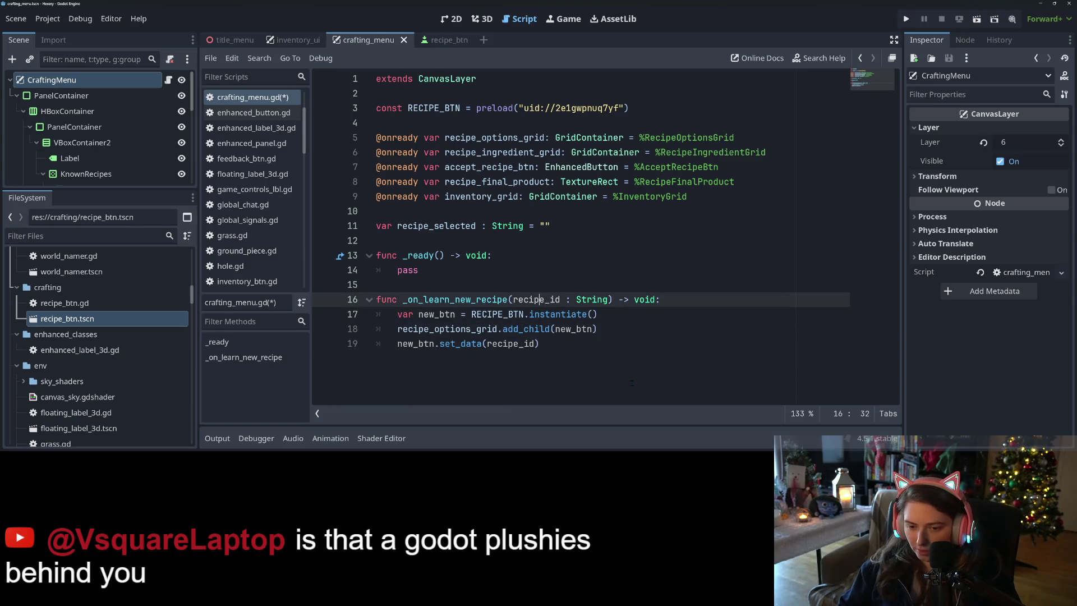
key(Home)
key(Return)
key(Return)
key(Up)
key(Up)
text(func )
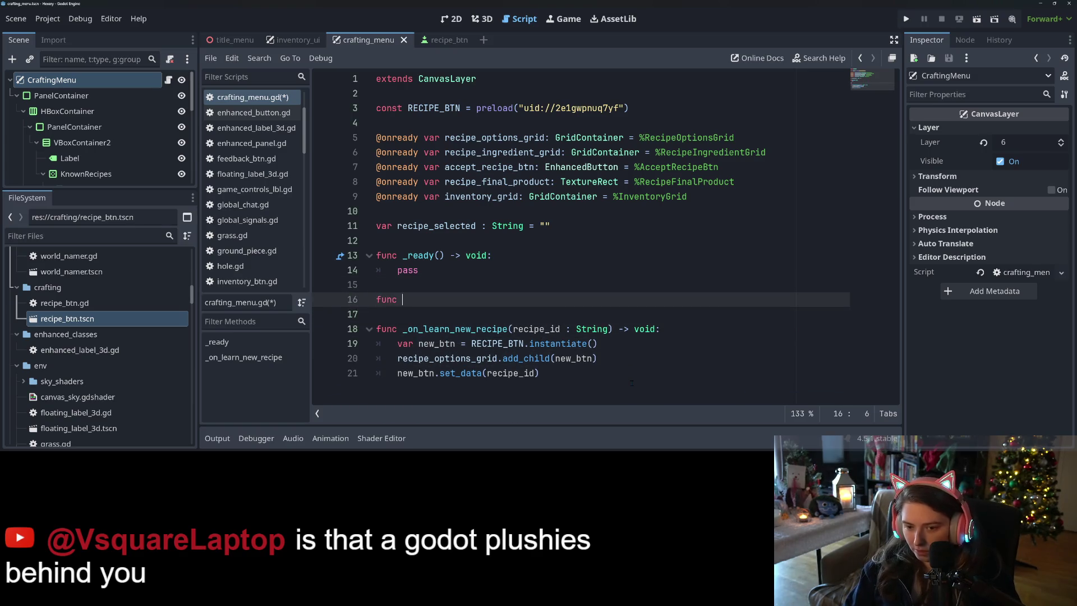
text(_on_viosi)
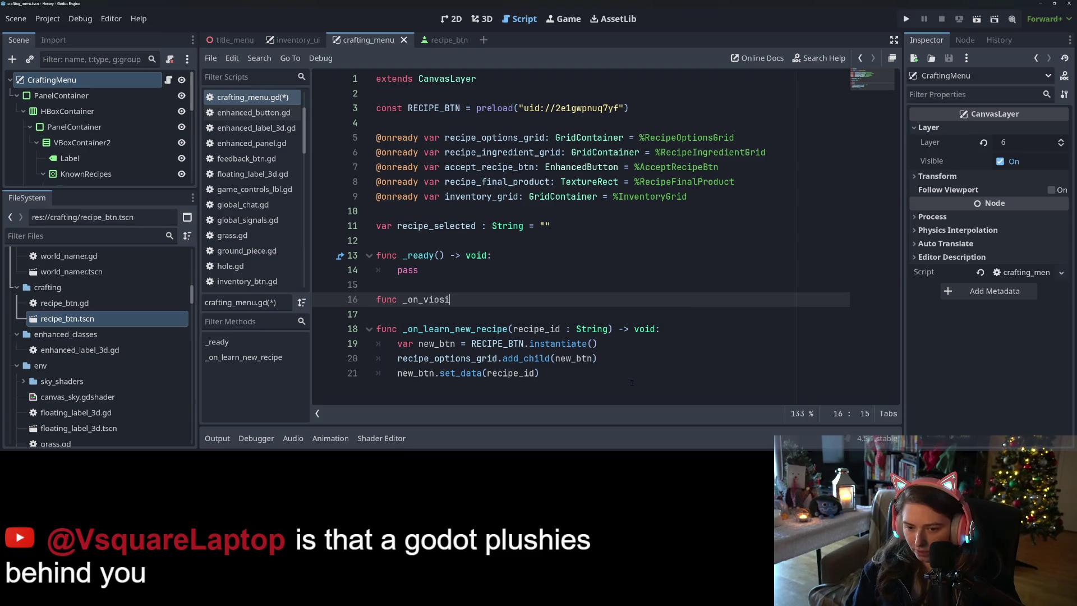
key(BackSpace)
key(BackSpace)
key(BackSpace)
text(sibility)
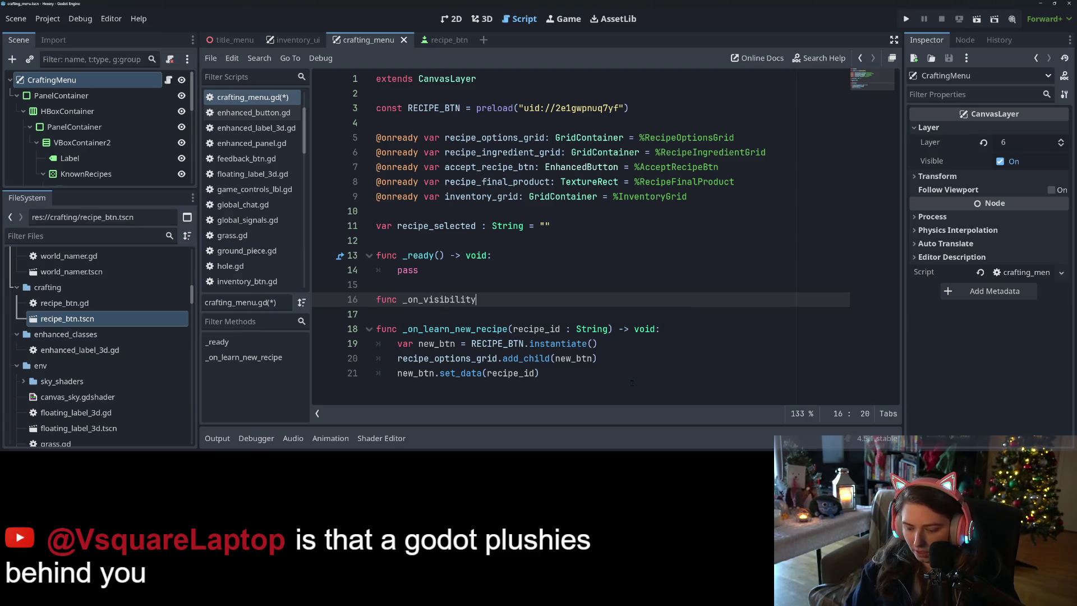
text(_changed() ->)
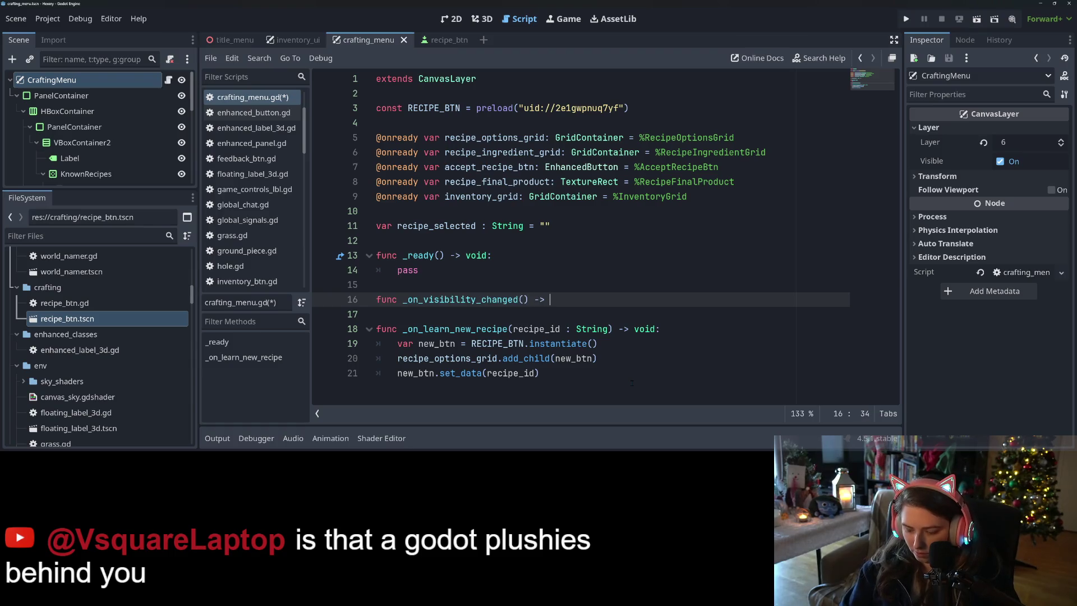
text(  void:)
Step: Give _on_visibility_changed the body recipe_selected = "" and save the script
key(Return)
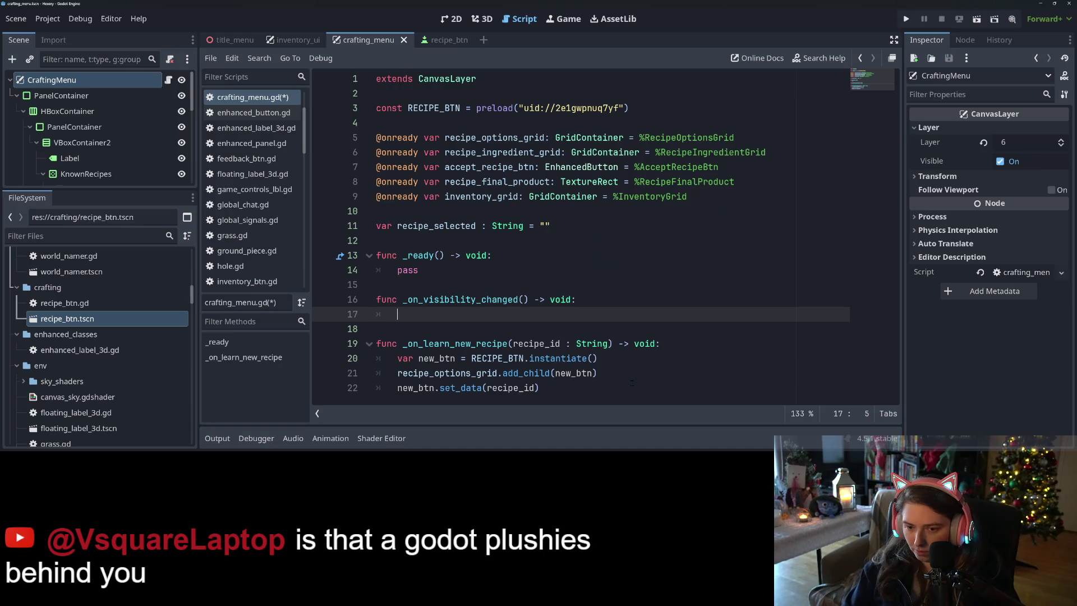
text(reci)
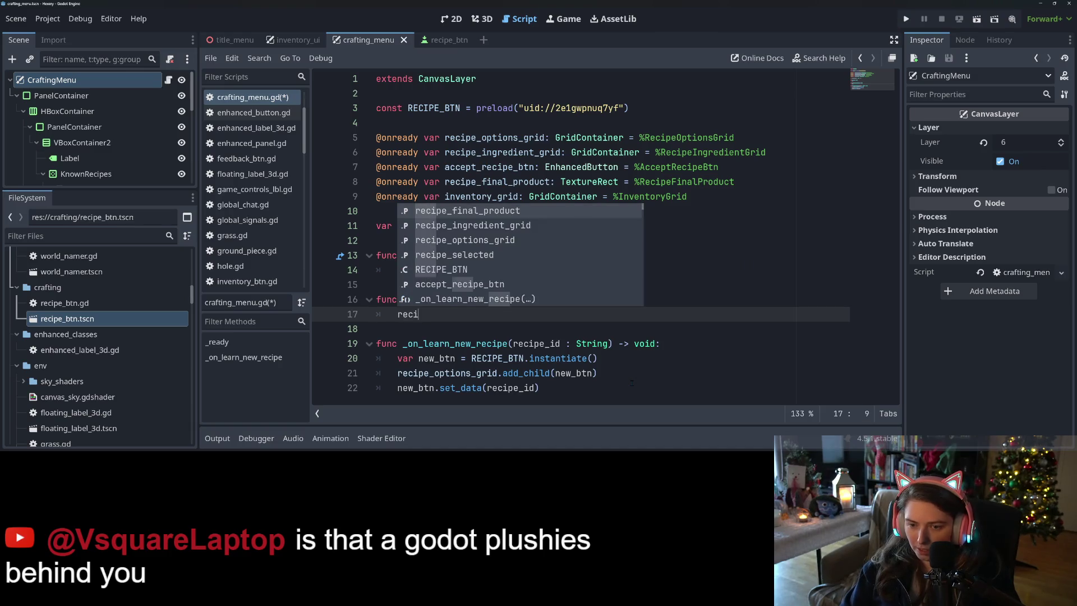
key(Down)
key(Down)
key(Return)
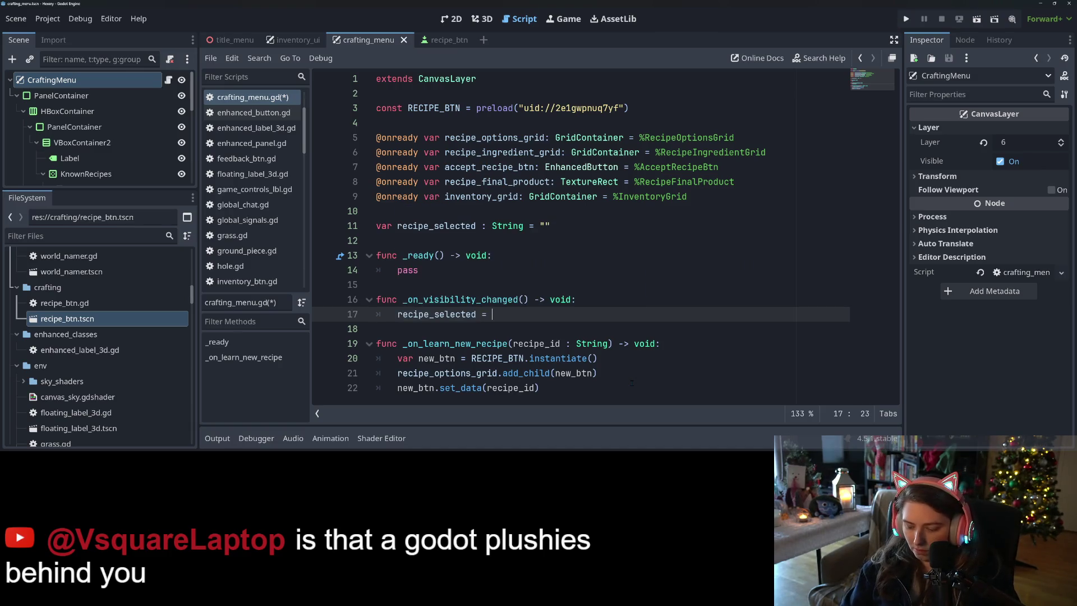
text("")
key(ctrl+s)
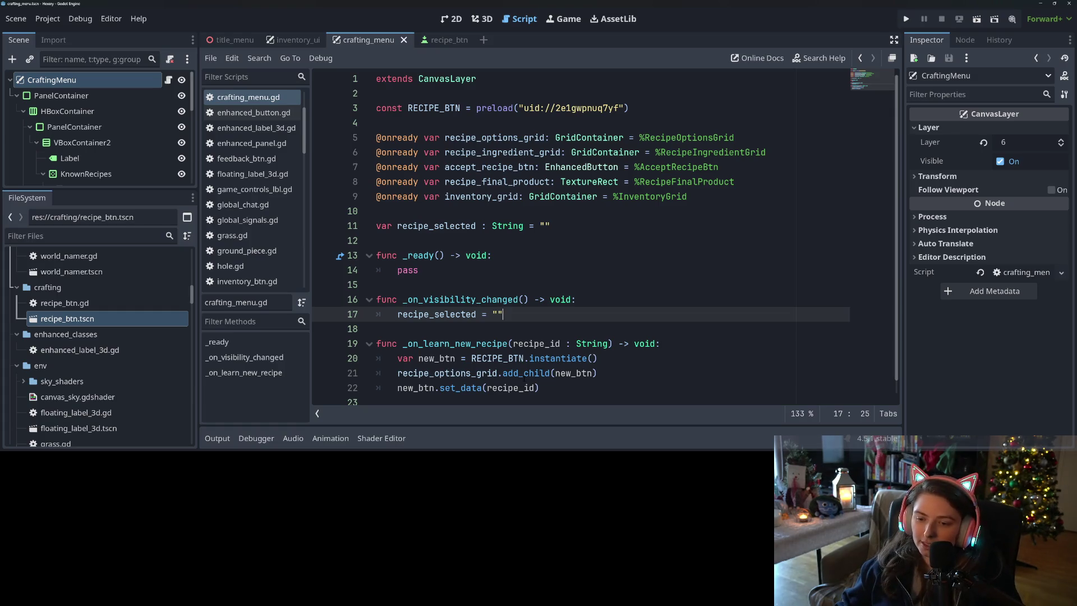
click(478, 274)
click(593, 230)
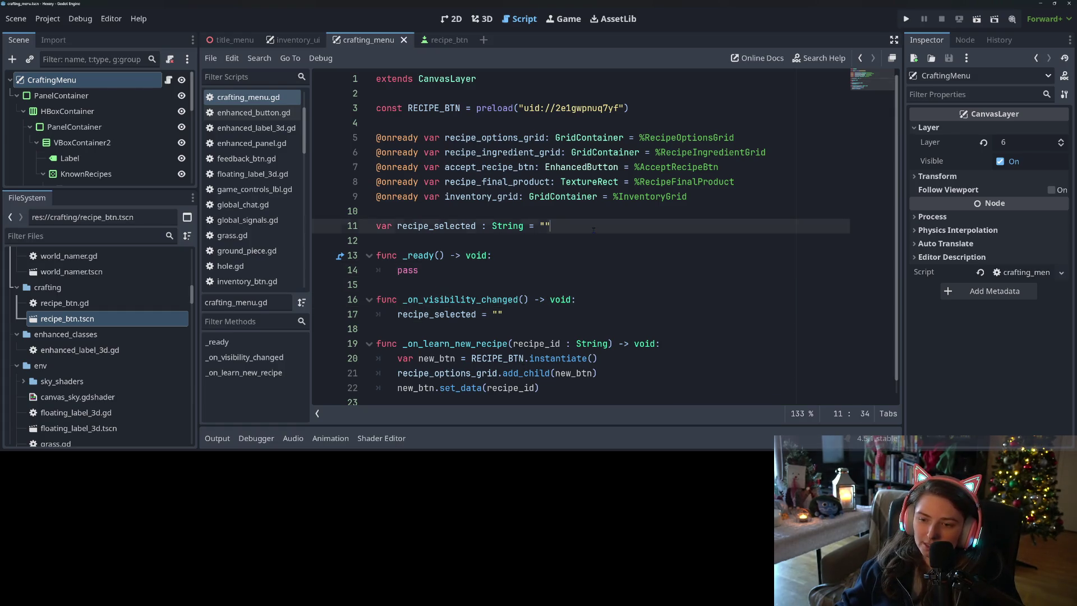
text(:)
Step: Start a set(value): block under the recipe_selected declaration
key(Return)
text(s)
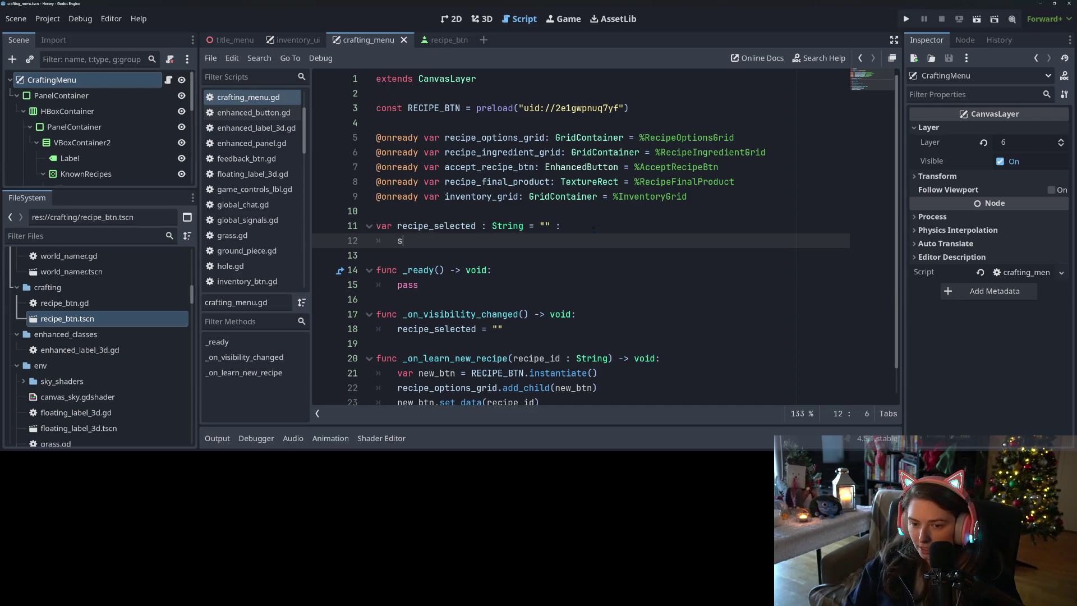
text(et(value):)
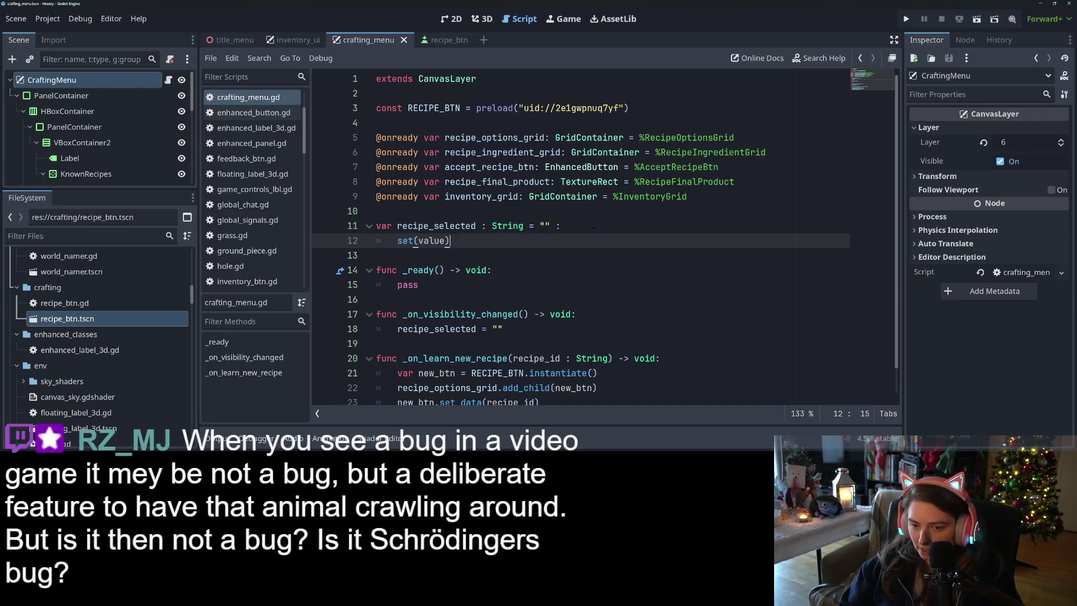
key(Return)
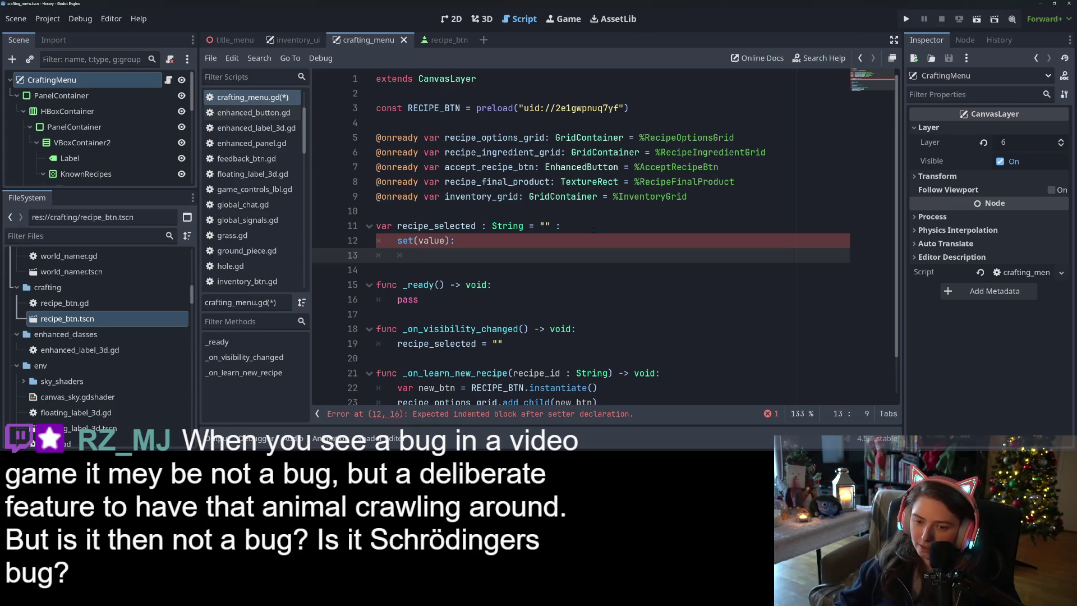
Step: In _ready, replace pass with visible = false and visibility_changed.connect(_on_visibility_changed)
double_click(408, 300)
text(vi)
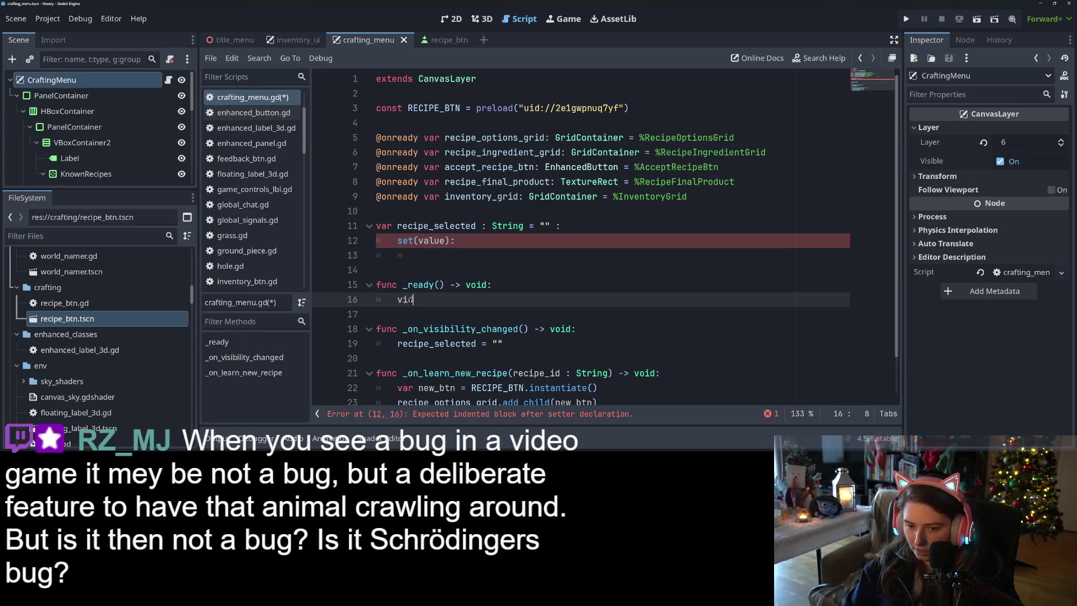
text(sible = false)
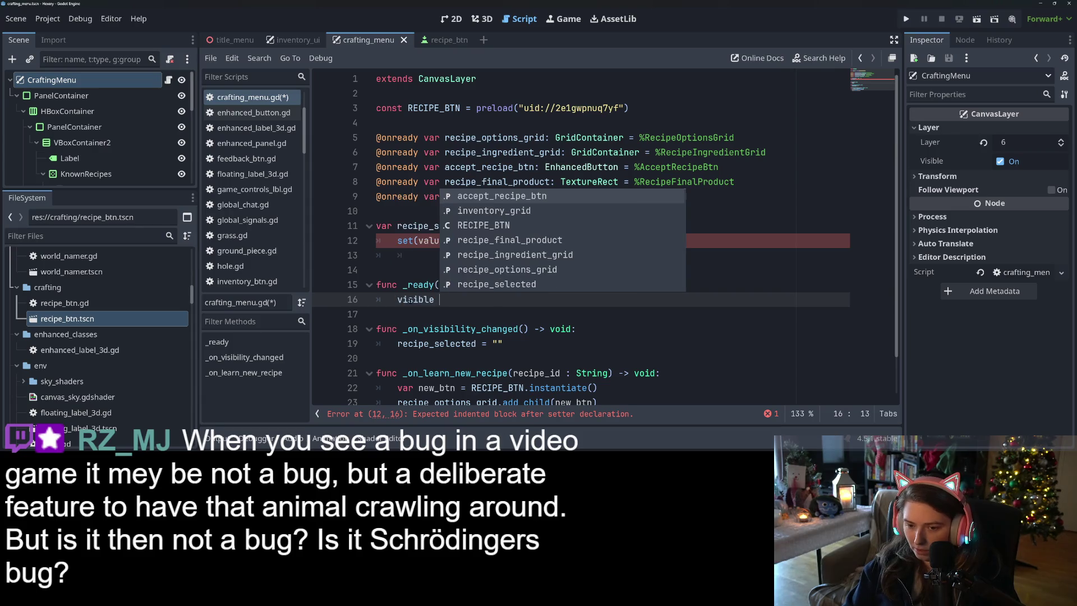
key(Return)
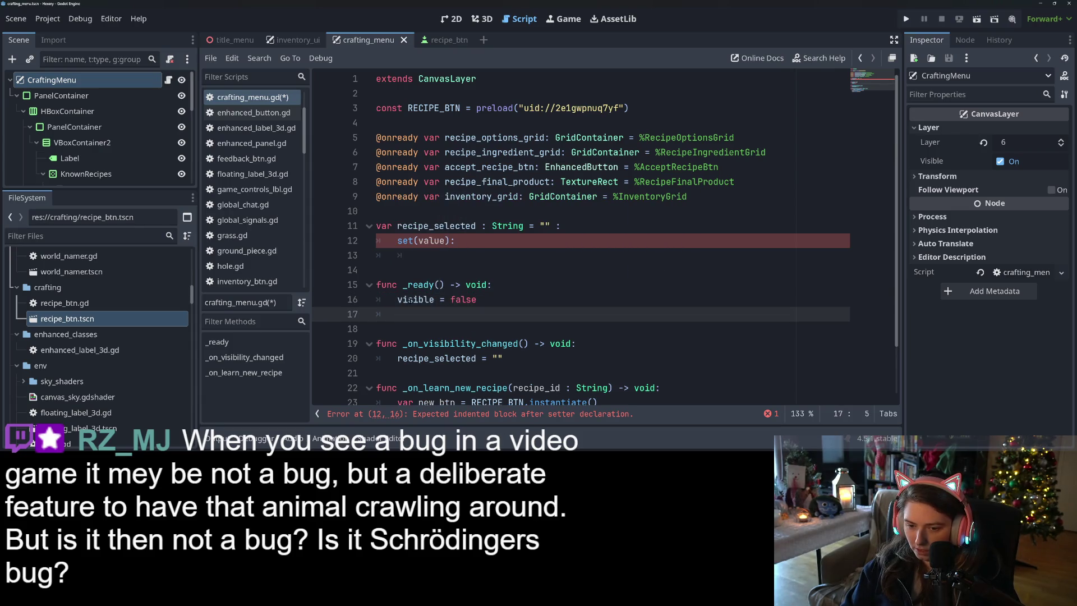
text(visi)
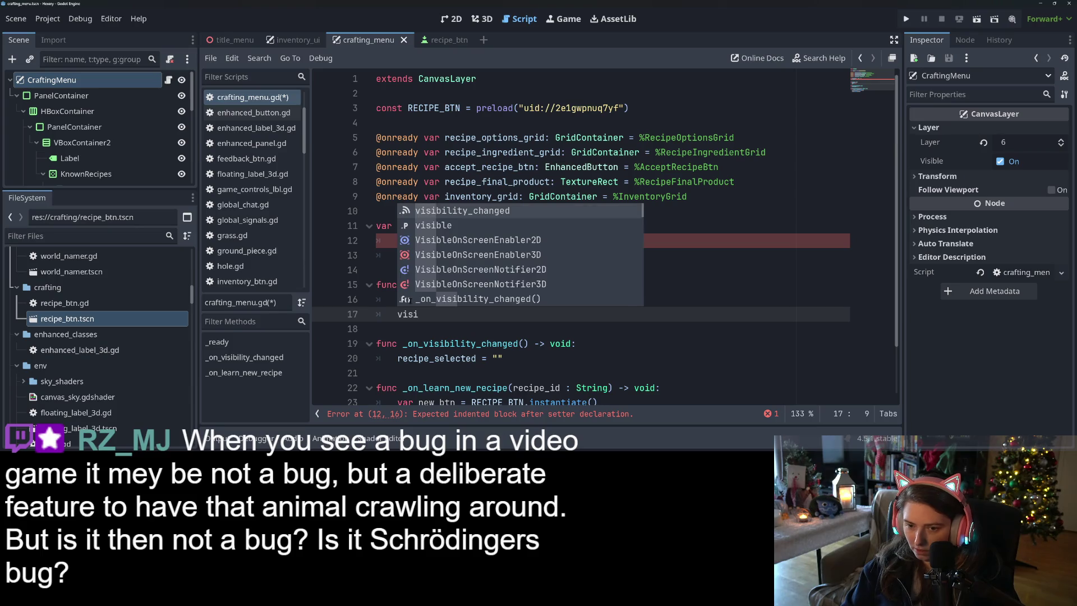
key(Return)
text(,)
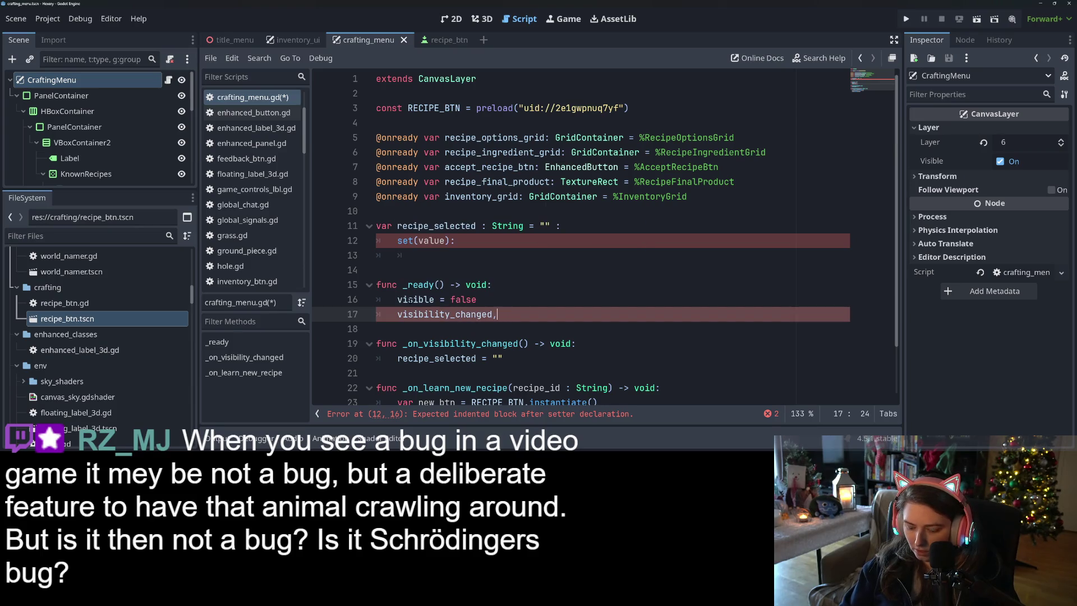
key(BackSpace)
text(.co)
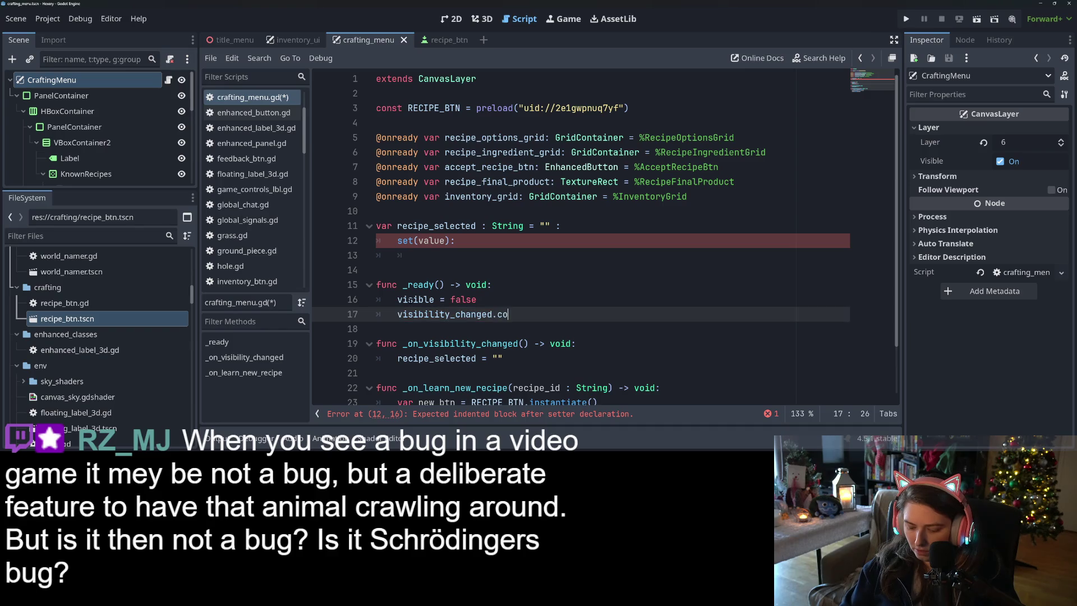
text(nnect()
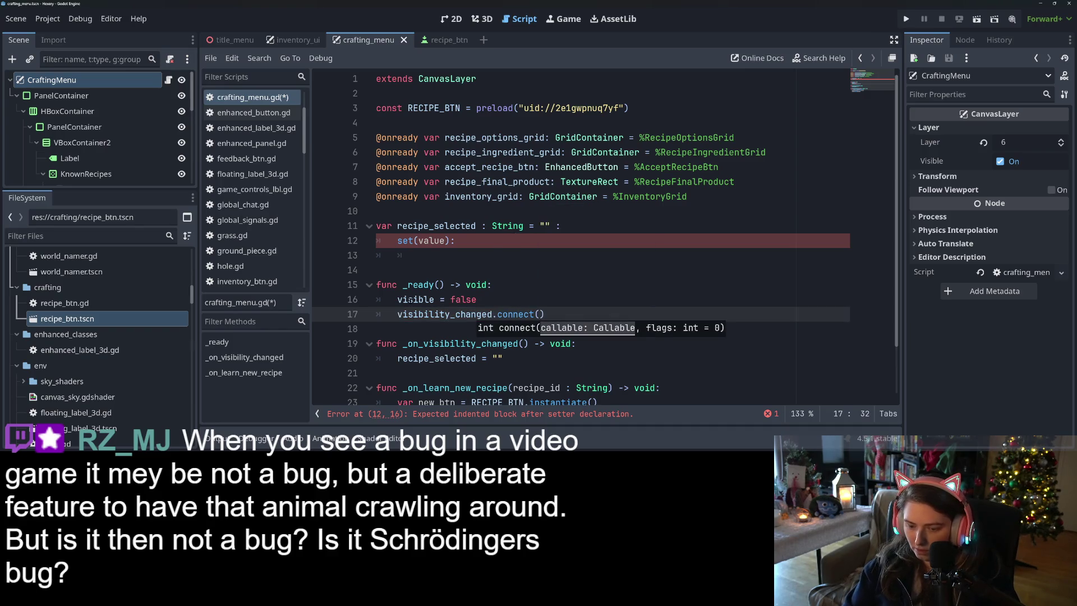
text(on_visi)
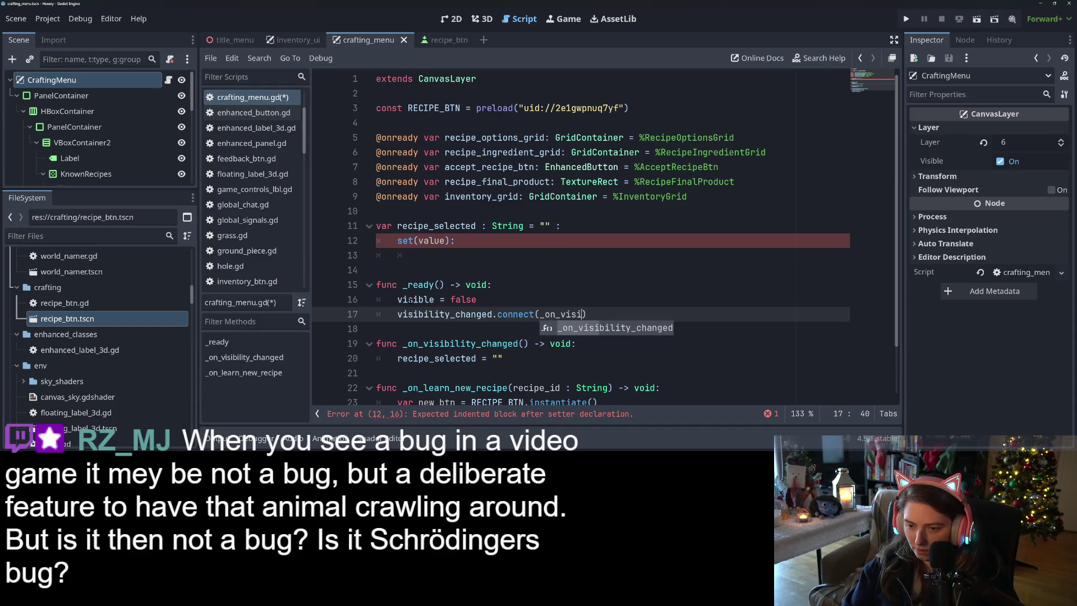
key(Return)
Step: Fill the setter body with recipe_selected = value
click(424, 254)
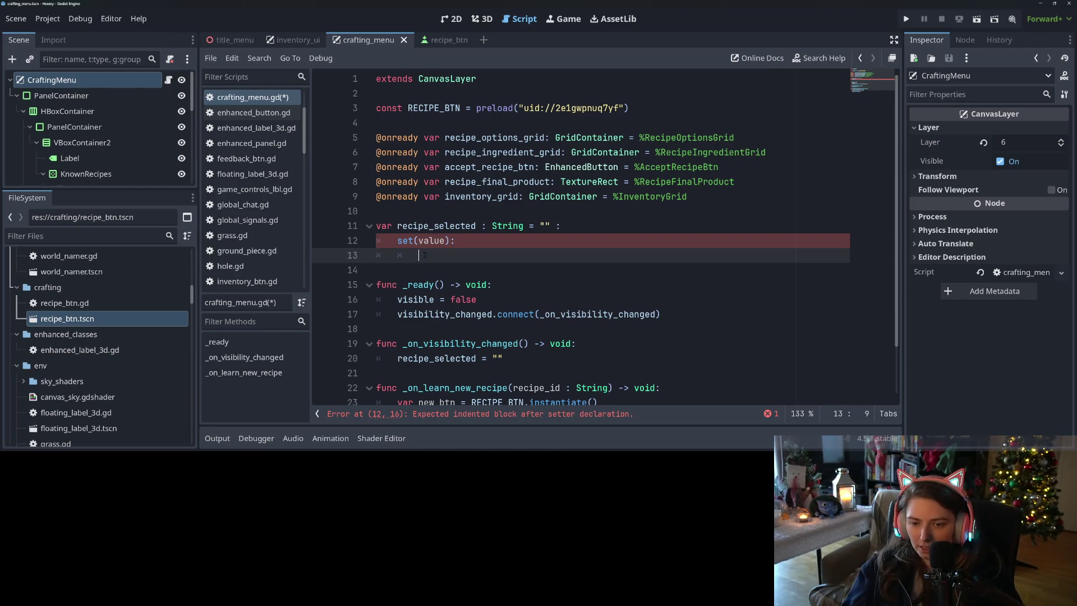
text(recip)
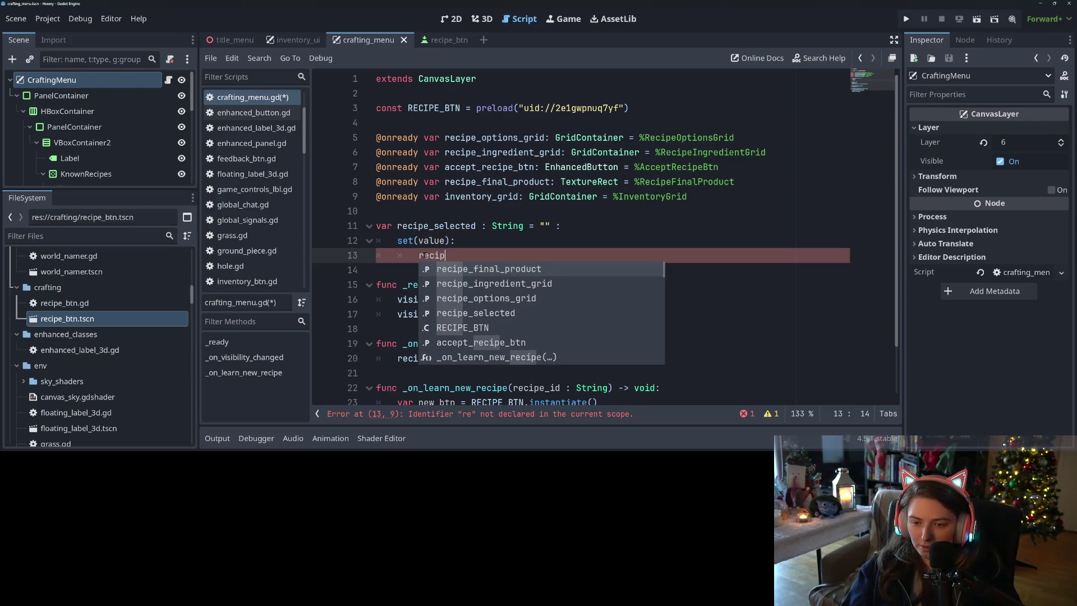
key(Down)
key(Down)
key(Down)
key(Return)
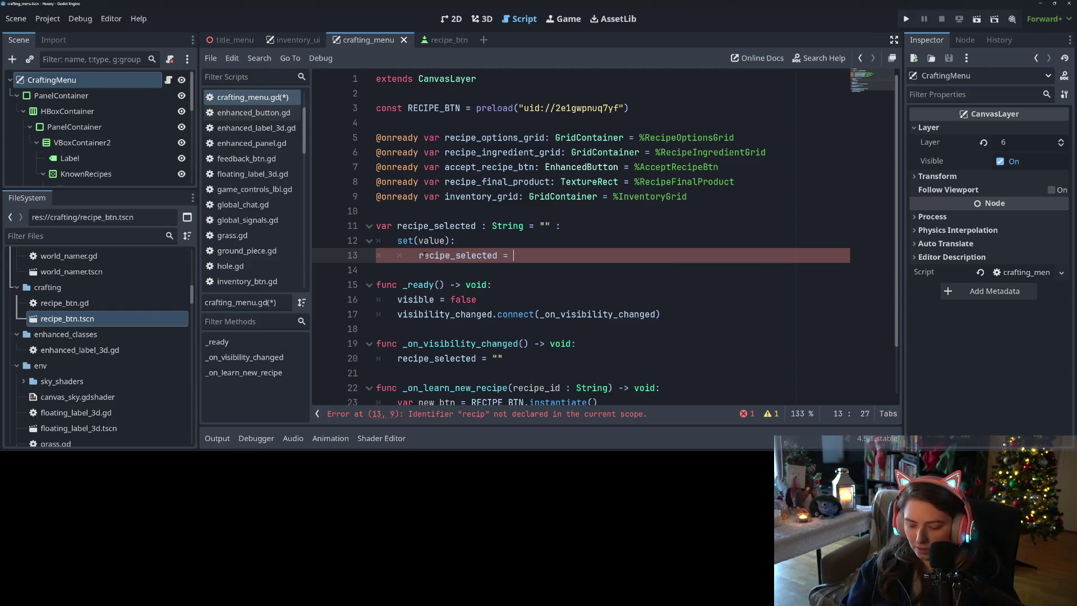
text(value)
key(Return)
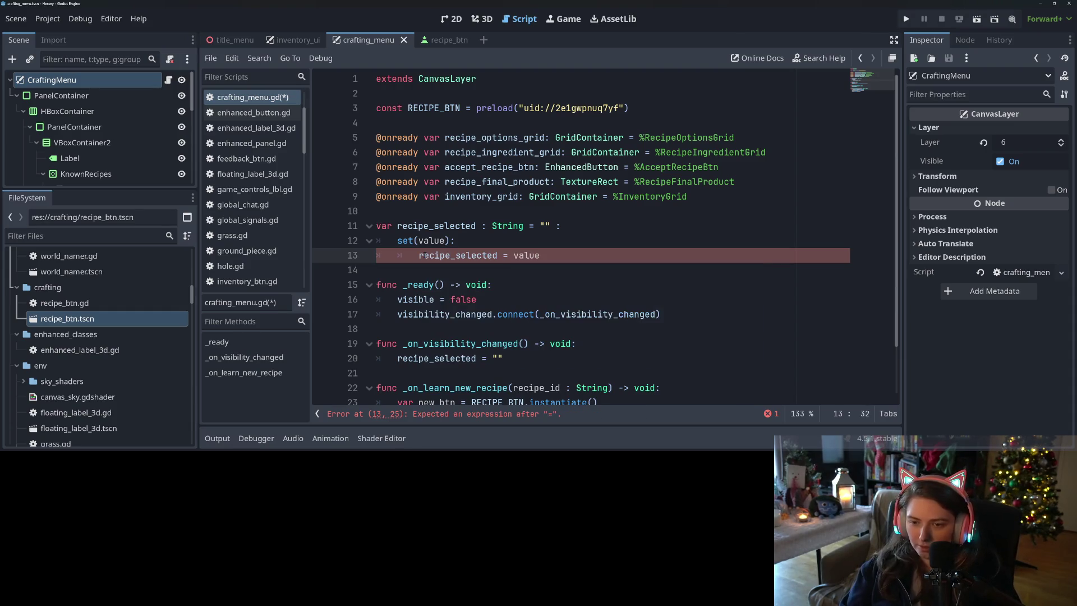
key(Return)
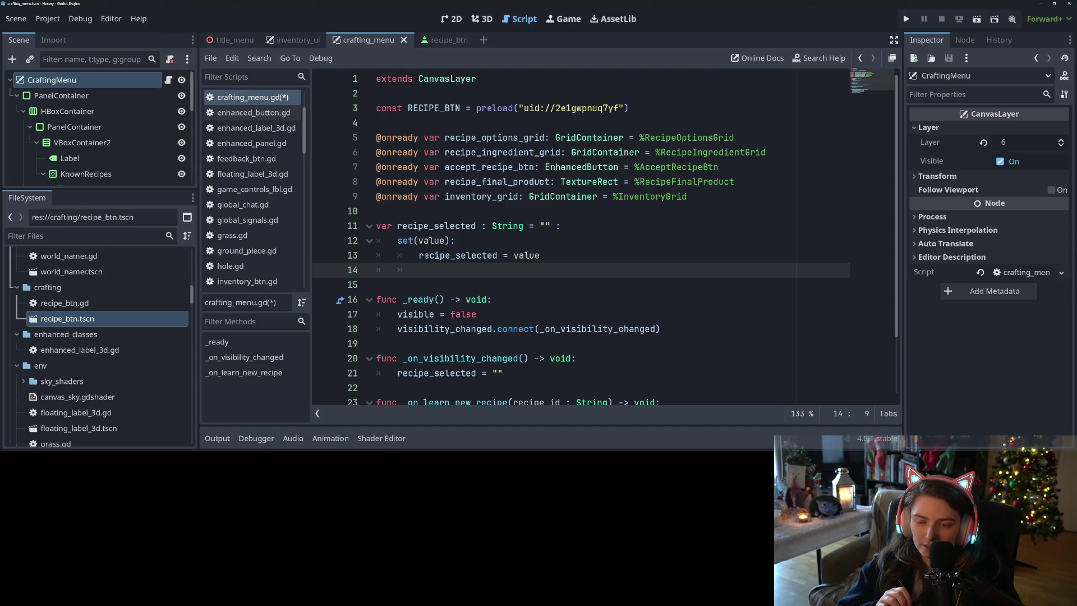
scroll(515, 314, down, 2)
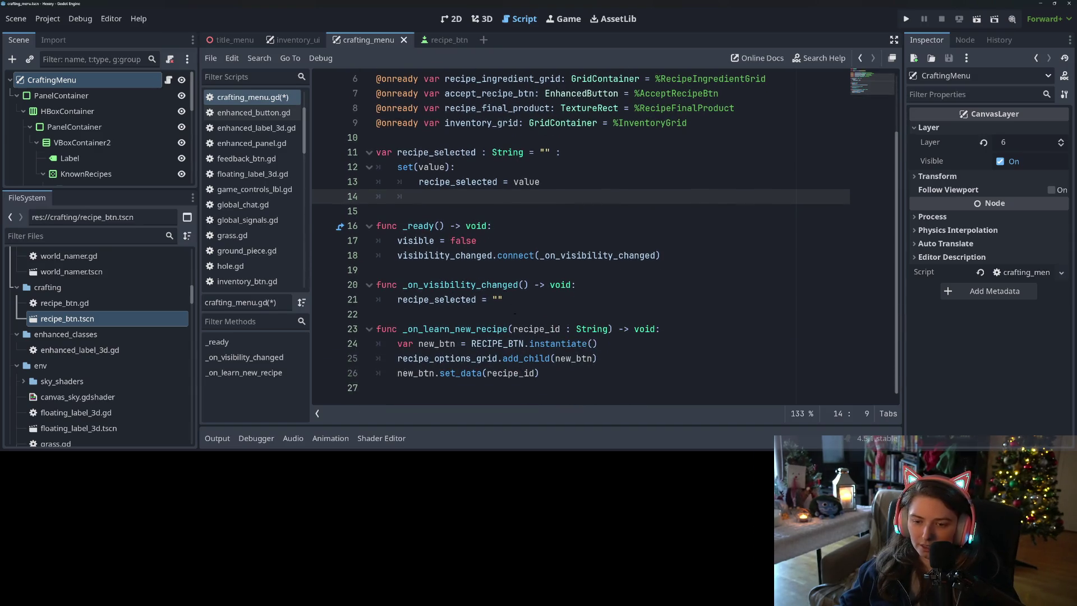
click(552, 393)
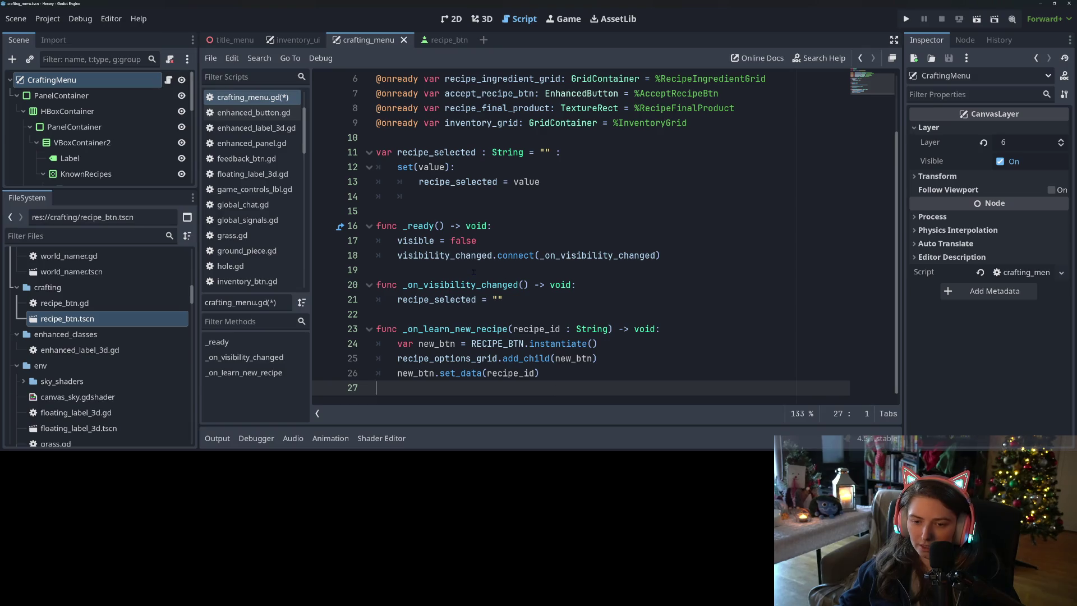
Step: Add a func _update_recipe_ingredients() -> void: stub containing pass at the script's end
click(450, 212)
key(Return)
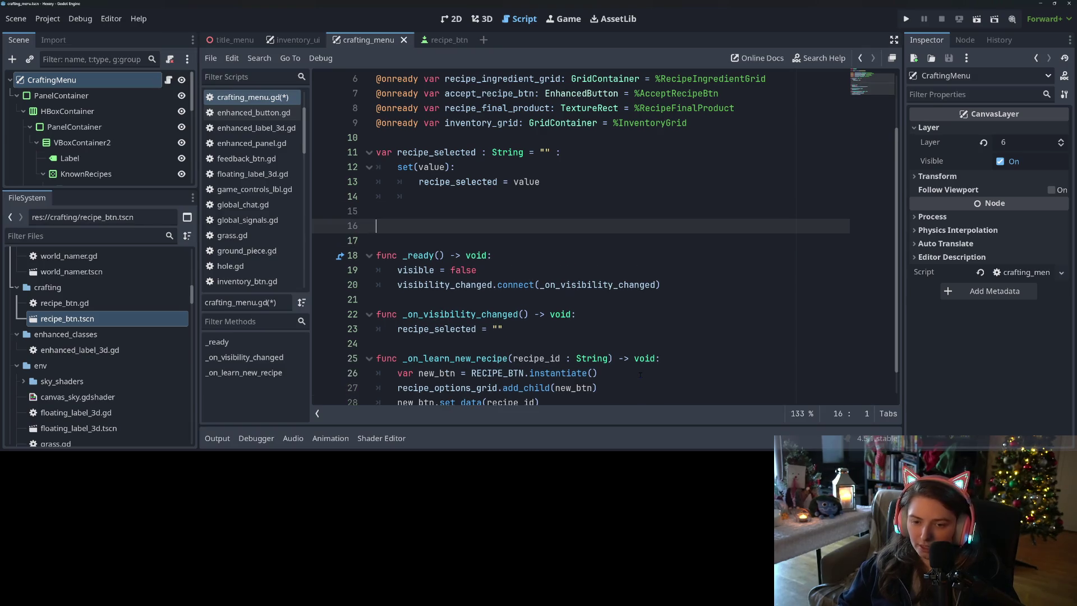
text(v)
key(Up)
key(BackSpace)
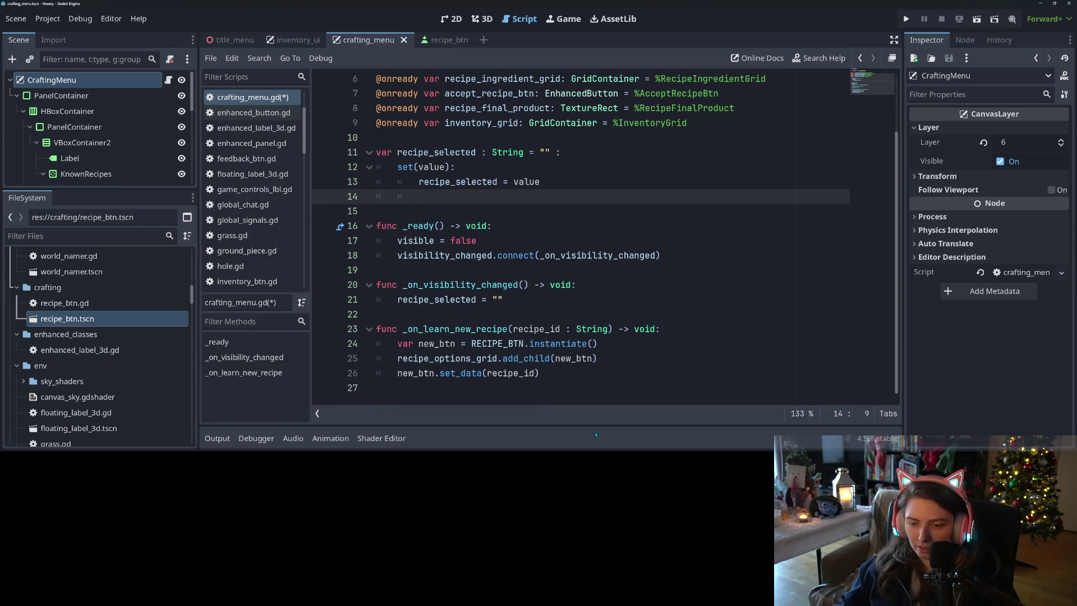
click(605, 392)
key(Return)
text(func)
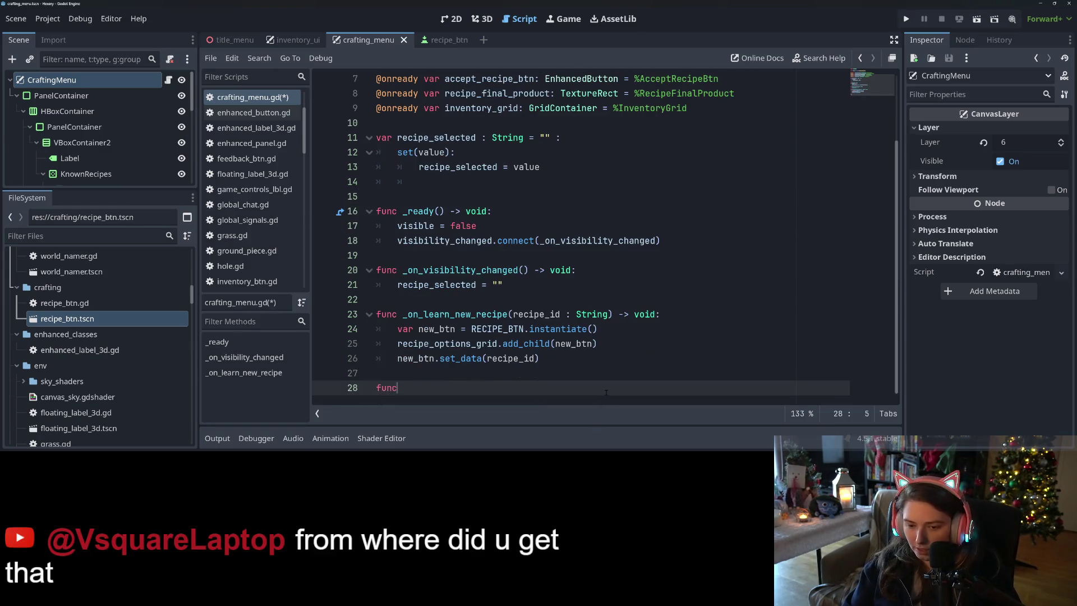
text( _update)
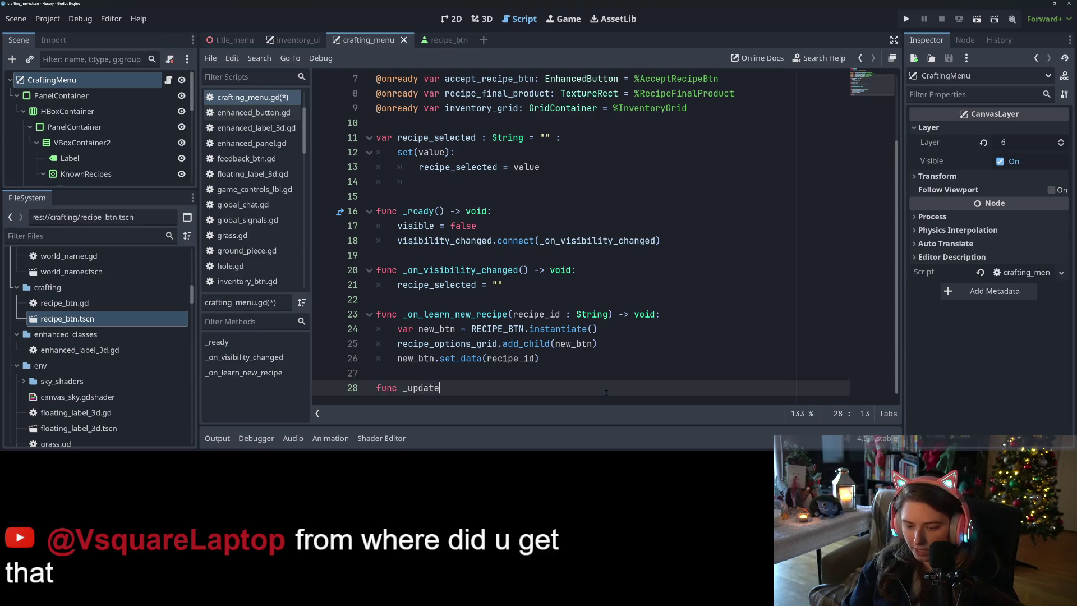
text(_recipe)
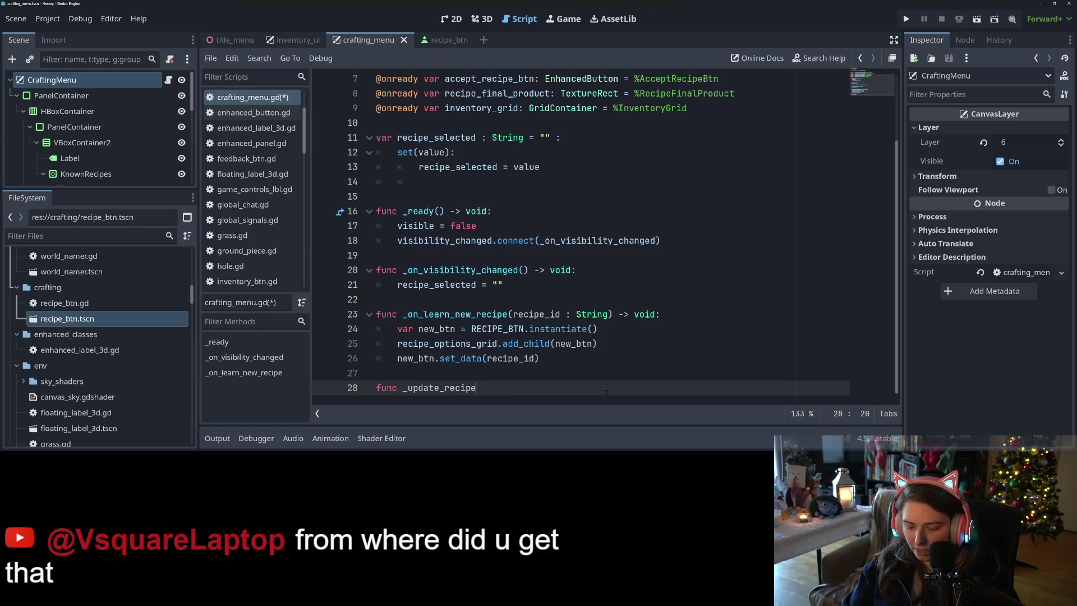
text(_ingriedit)
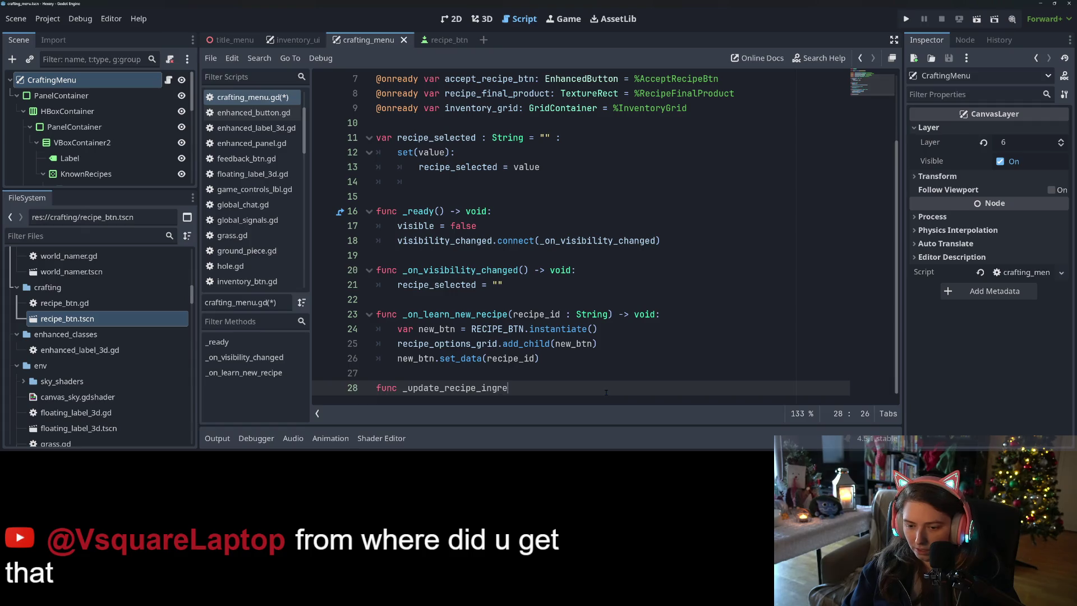
key(BackSpace)
text(nt)
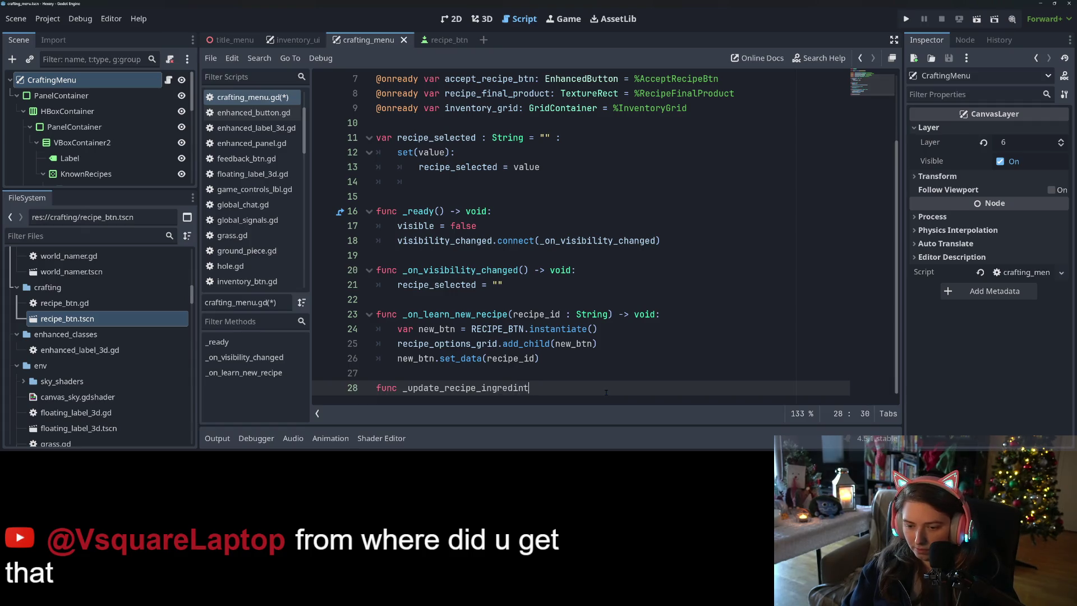
key(BackSpace)
key(BackSpace)
key(BackSpace)
text(die)
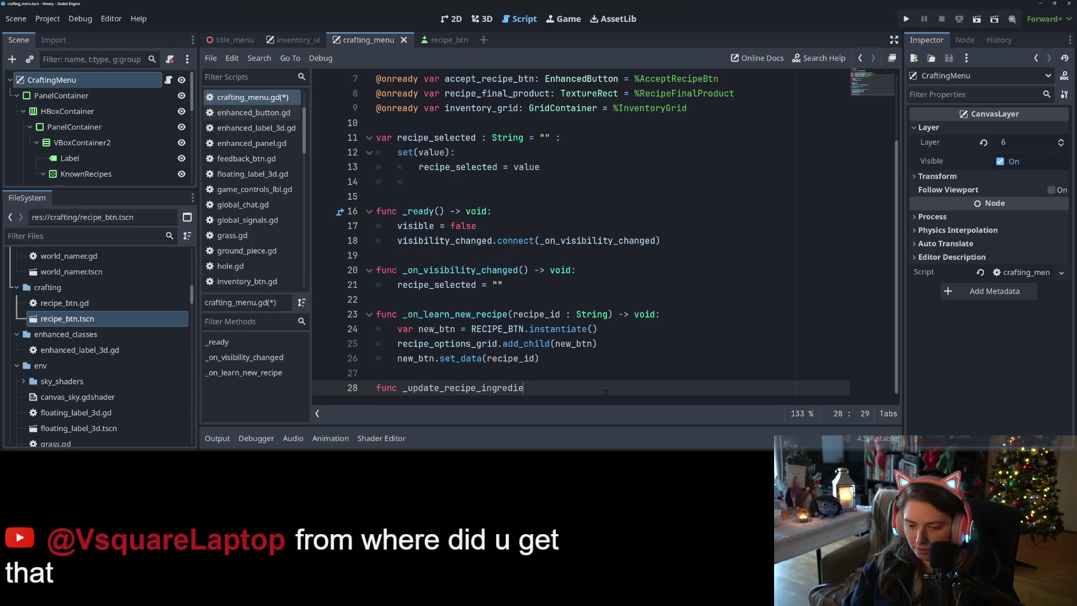
text(nts() -)
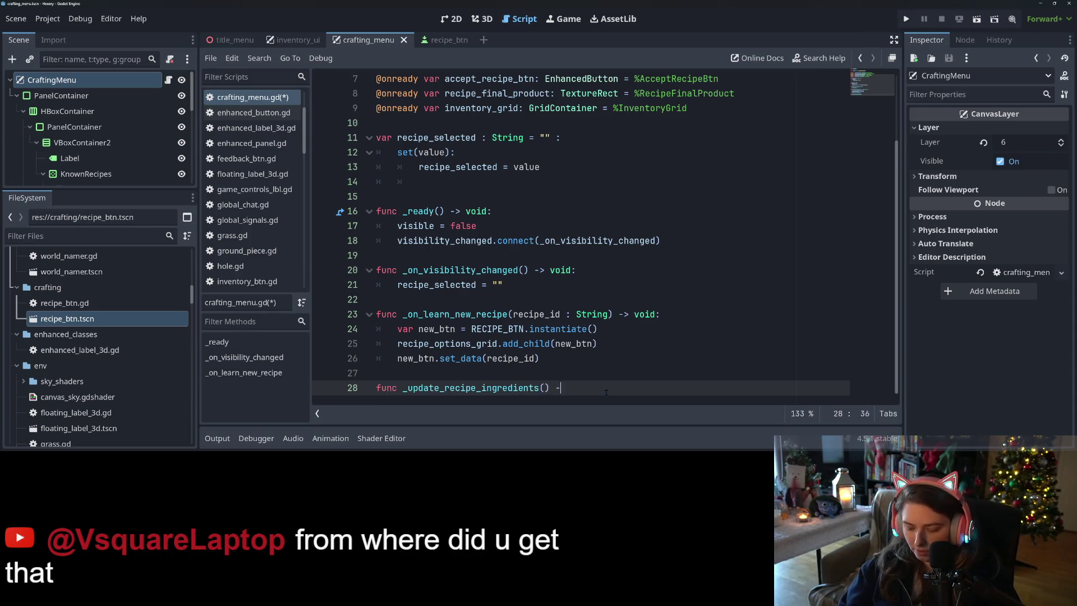
text(> void:)
key(Return)
text(pass)
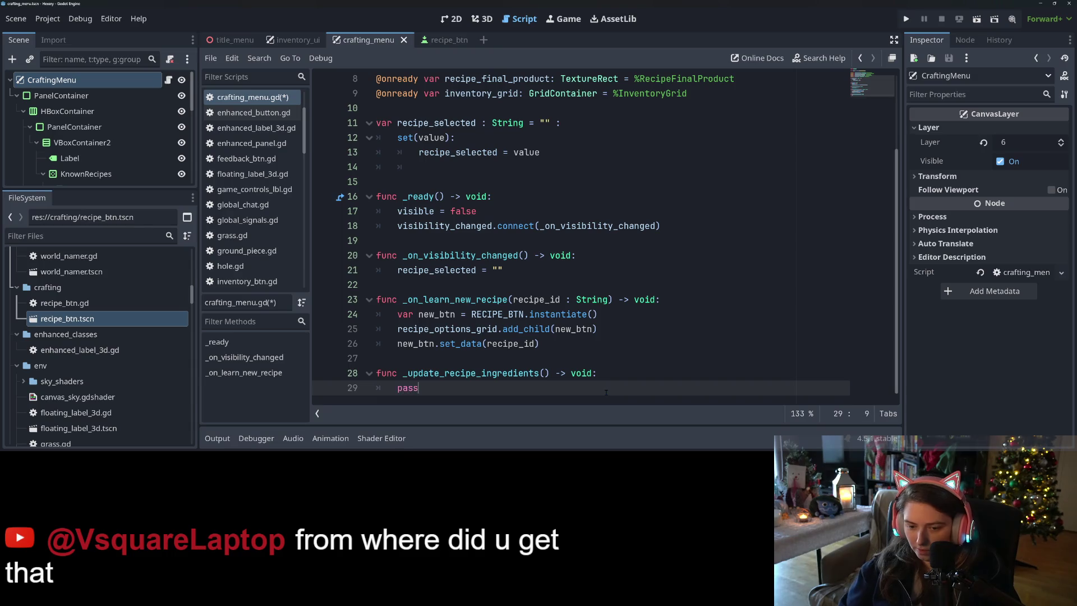
Step: Copy the function name and paste an _update_recipe_ingredients() call into the setter
click(497, 372)
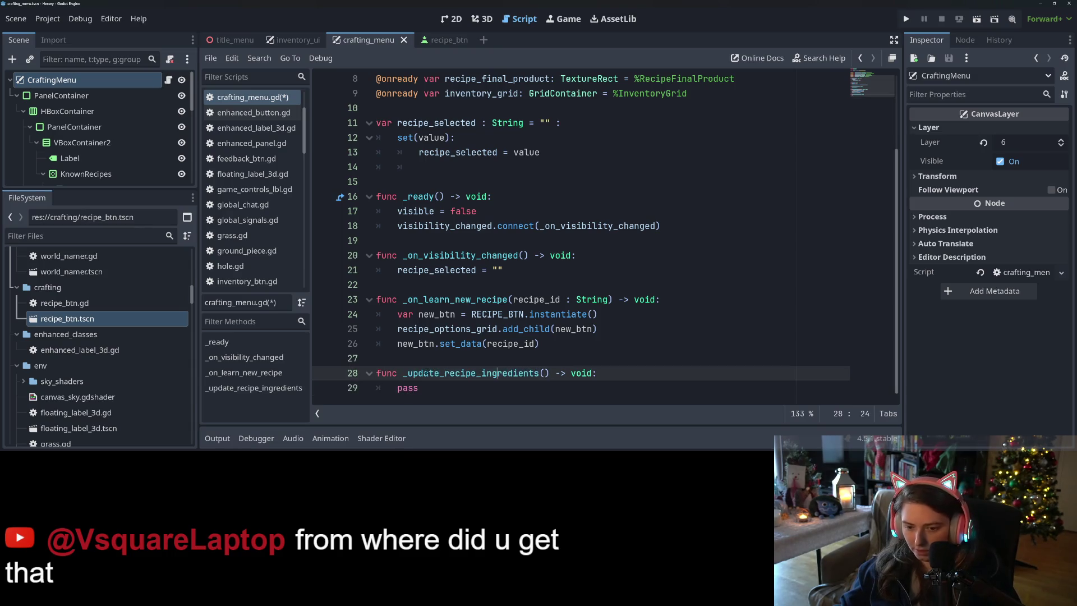
drag(400, 373, 549, 373)
key(ctrl+c)
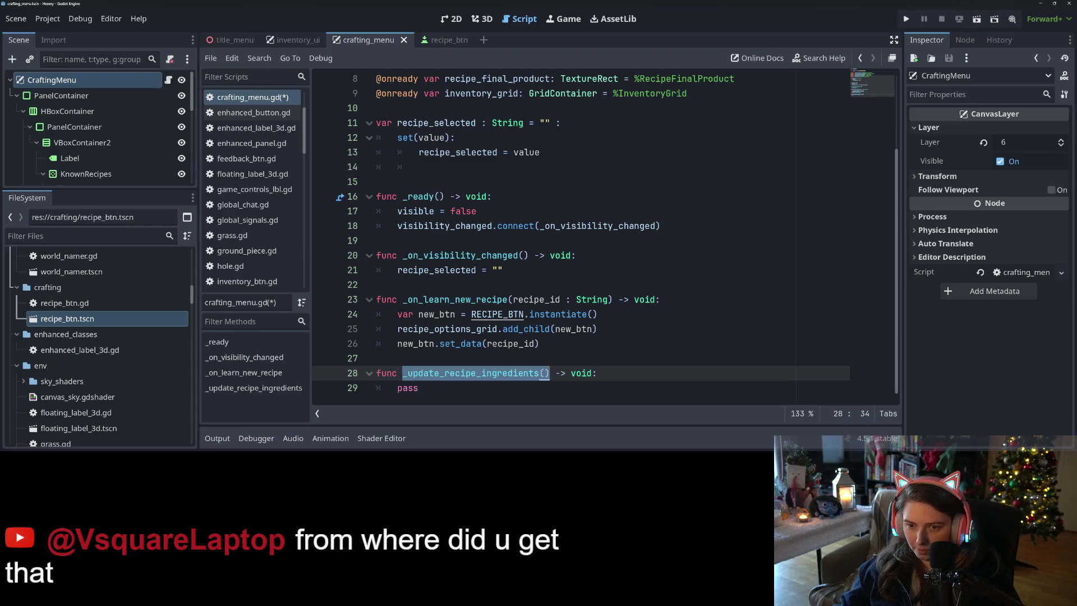
click(456, 166)
key(ctrl+v)
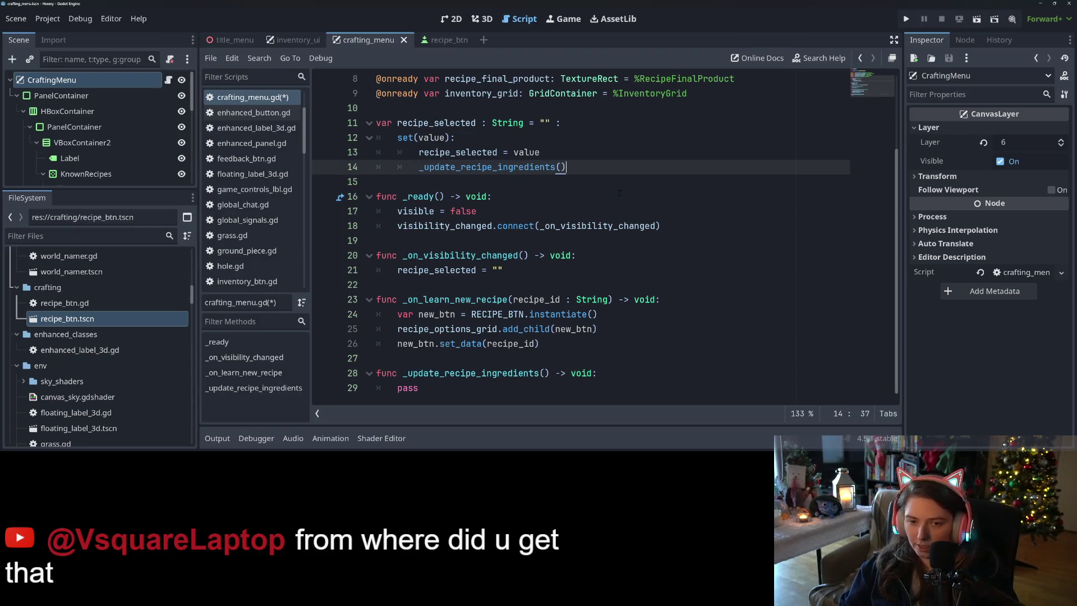
key(Return)
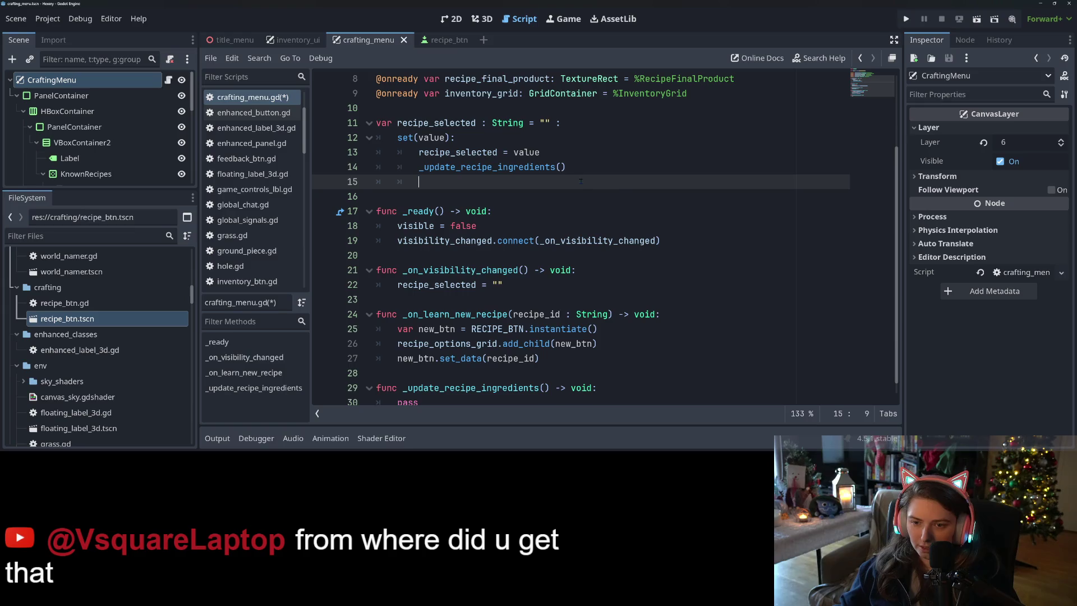
scroll(588, 234, down, 1)
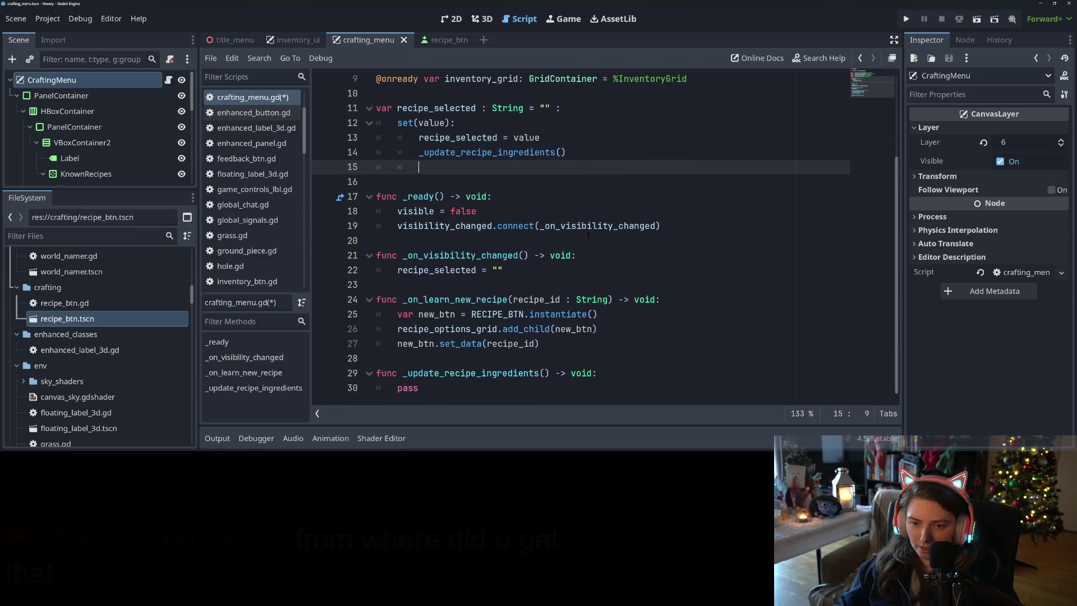
click(522, 363)
key(Return)
key(Return)
Step: Write a func _update_recipe_final_product() -> void: stub containing pass
key(Up)
text(fu)
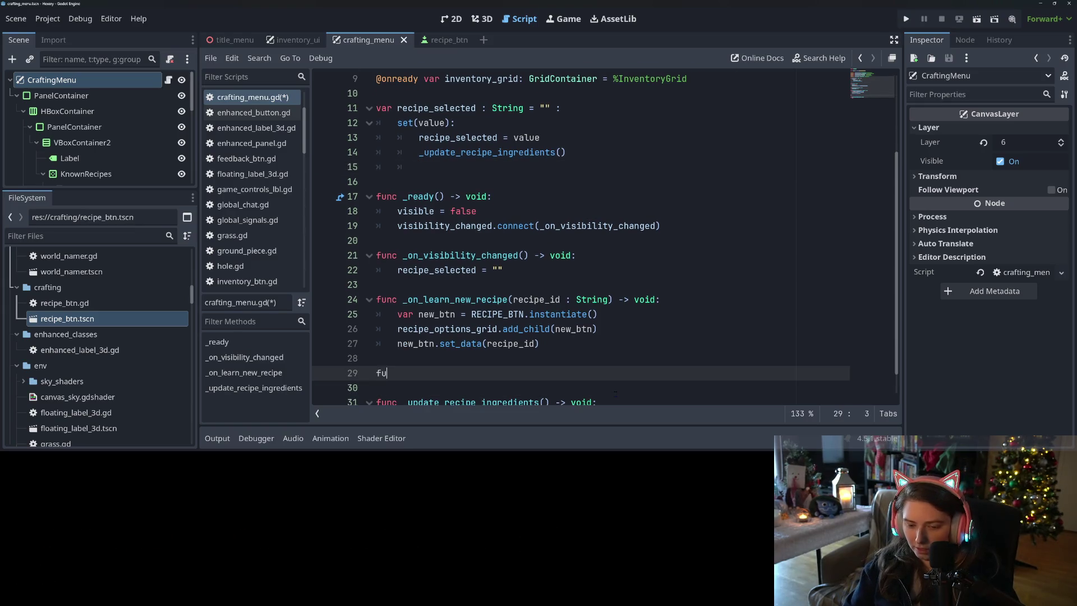
text(nc _)
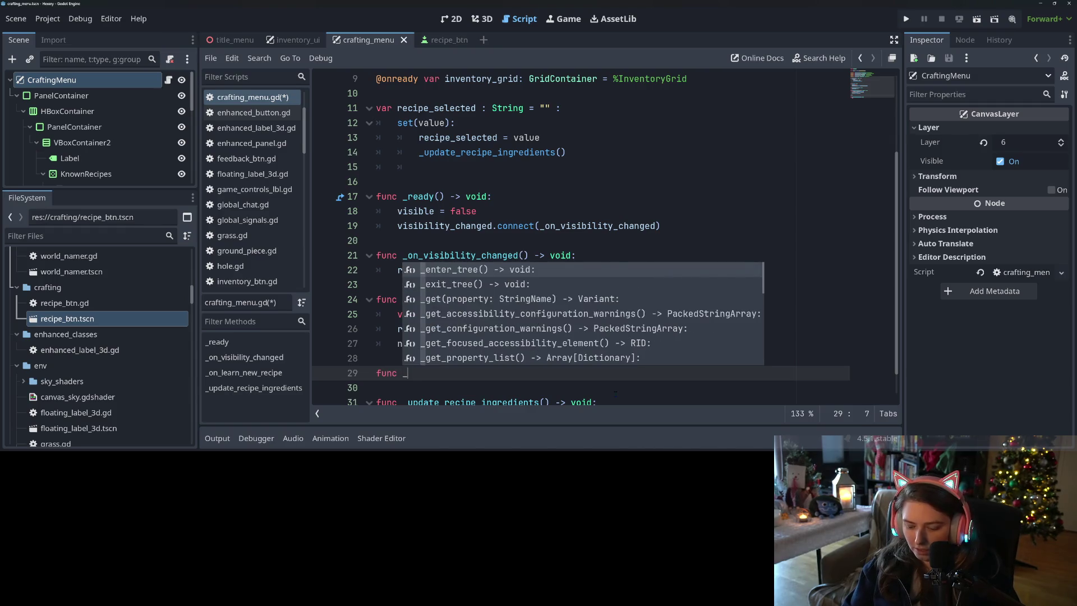
text(update_recipe)
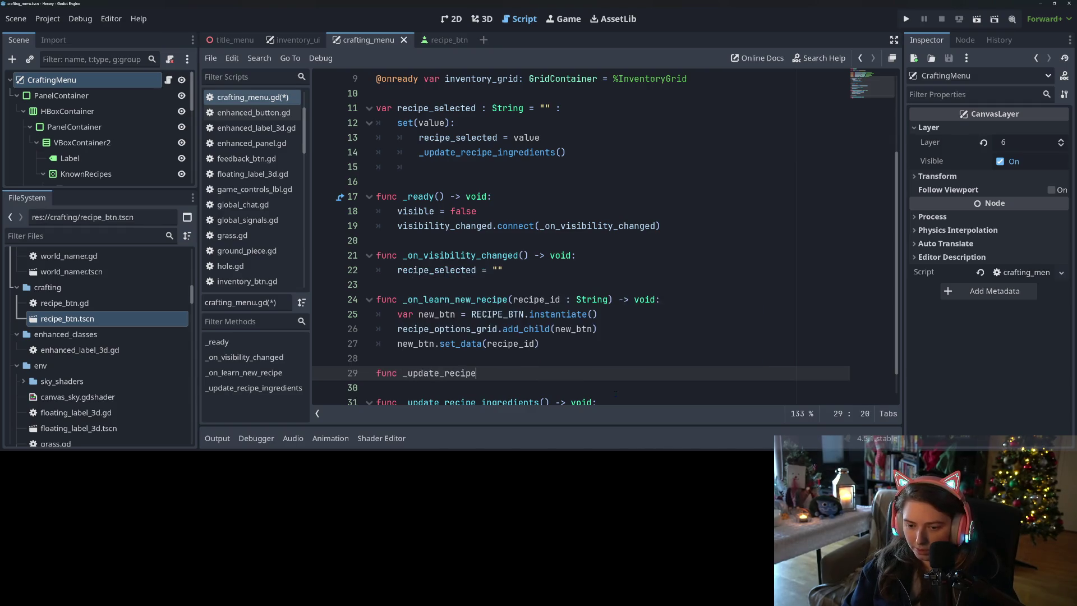
text(_)
scroll(615, 394, up, 2)
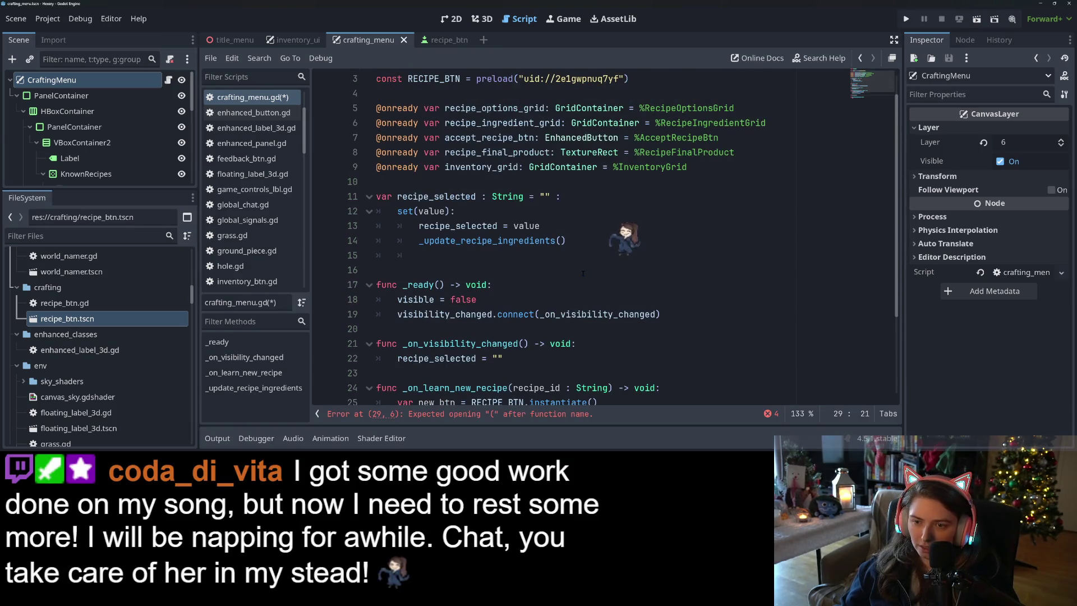
scroll(582, 273, down, 3)
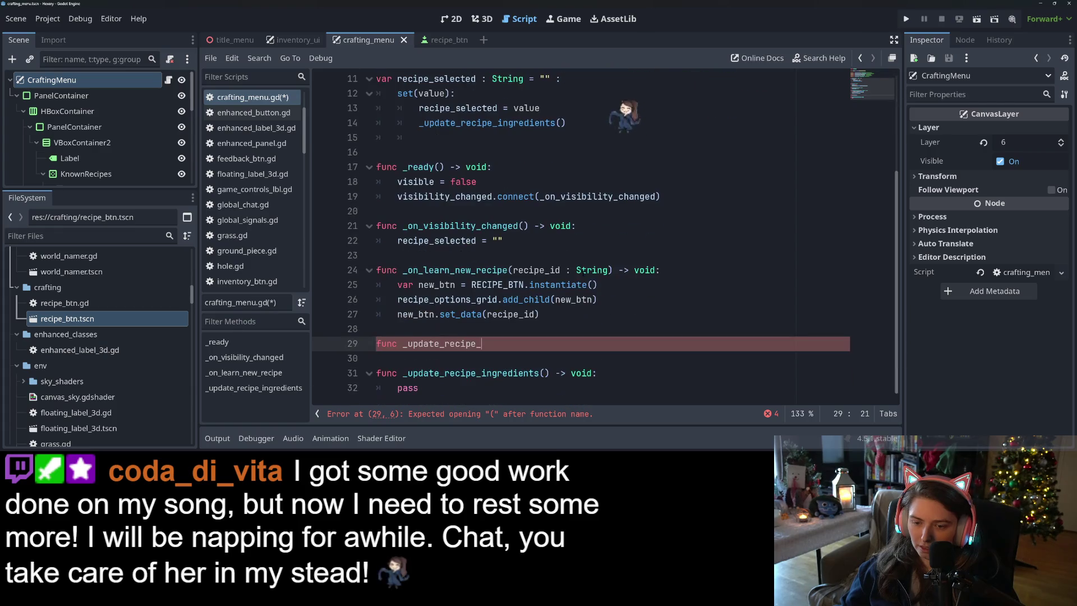
text(final_pr)
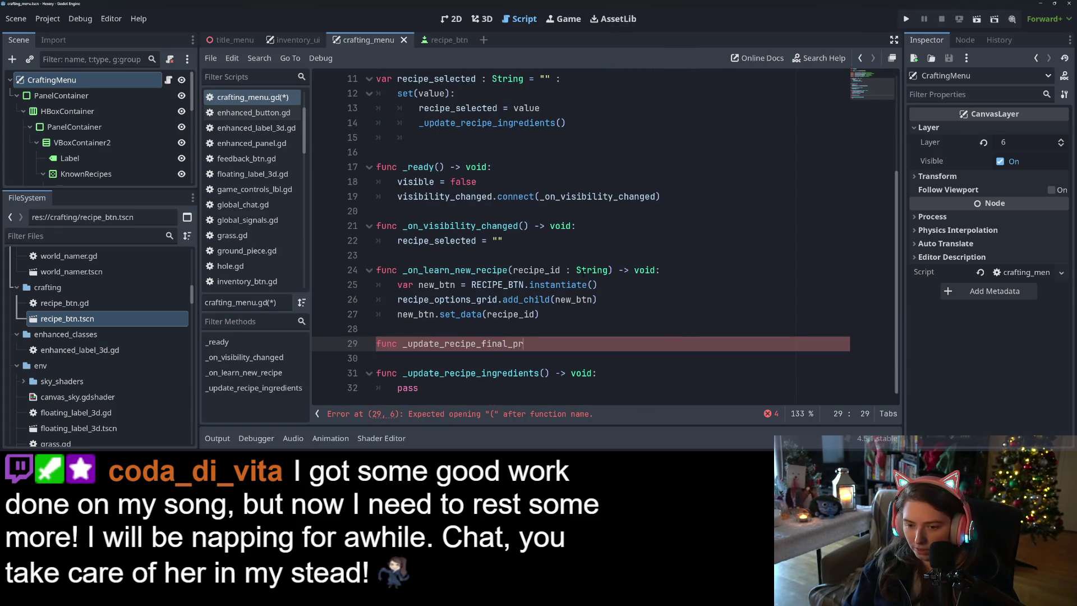
text(oduct() -)
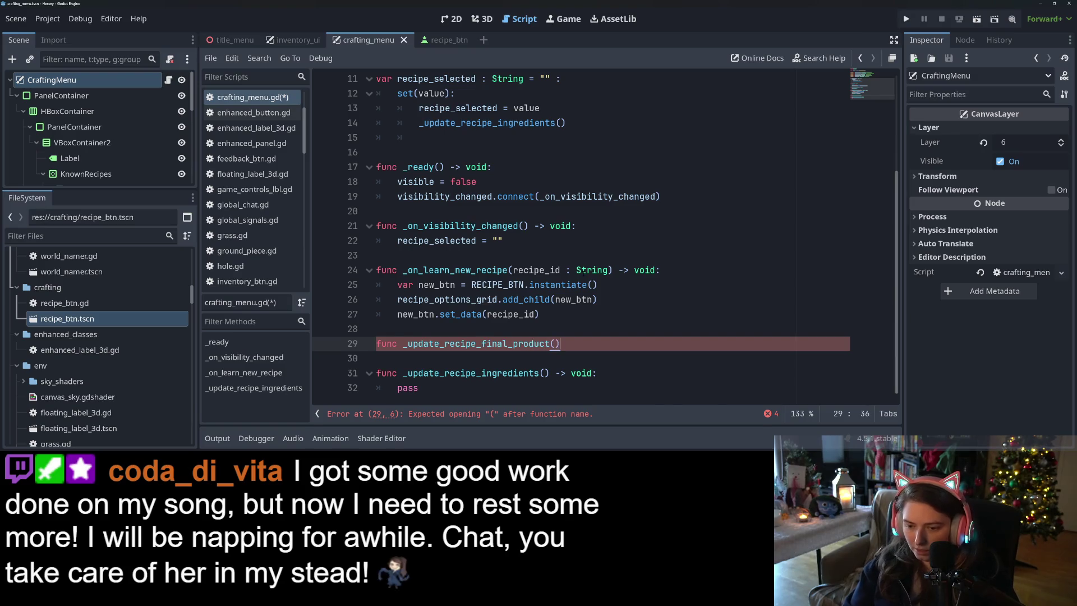
text(> void:)
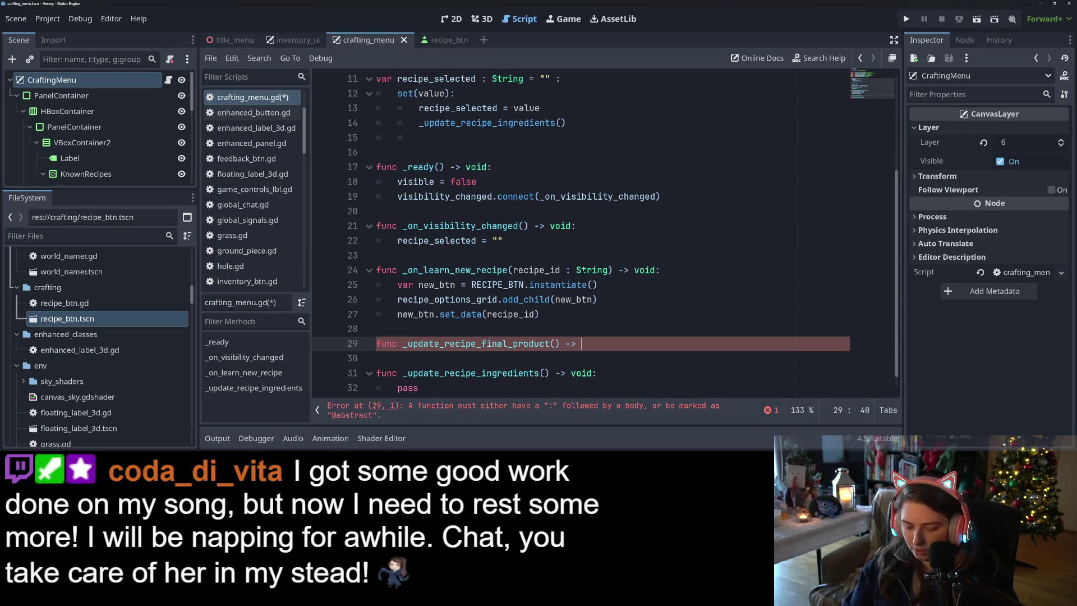
key(Return)
text(pass)
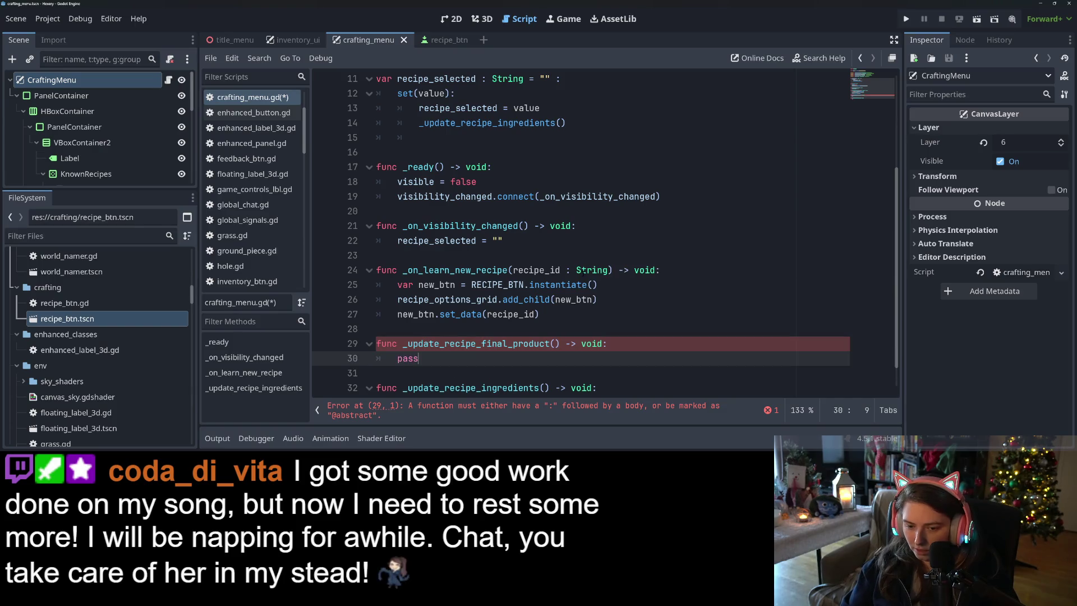
Step: Paste an _update_recipe_final_product() call below the ingredients call in the setter and save
drag(402, 343, 559, 343)
scroll(552, 343, up, 3)
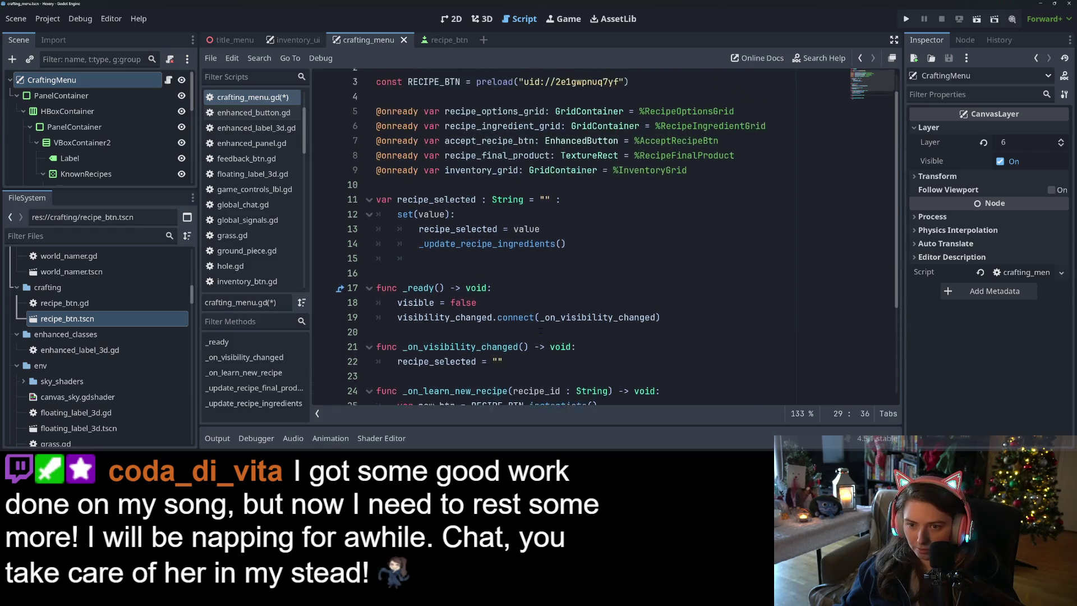
click(579, 256)
key(Return)
text(_update_recipe_final_product())
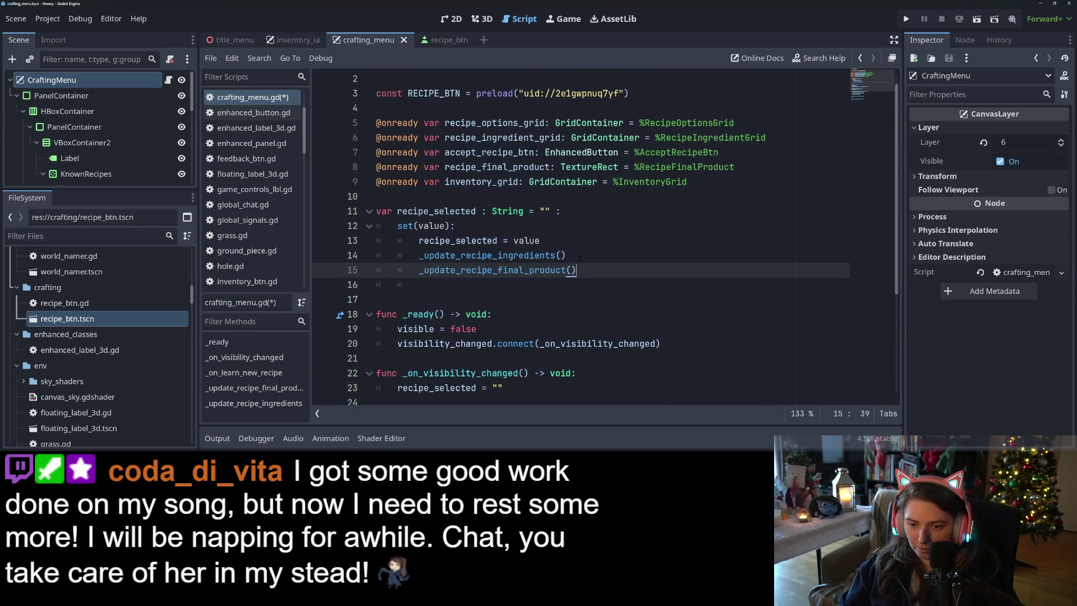
key(Return)
key(ctrl+s)
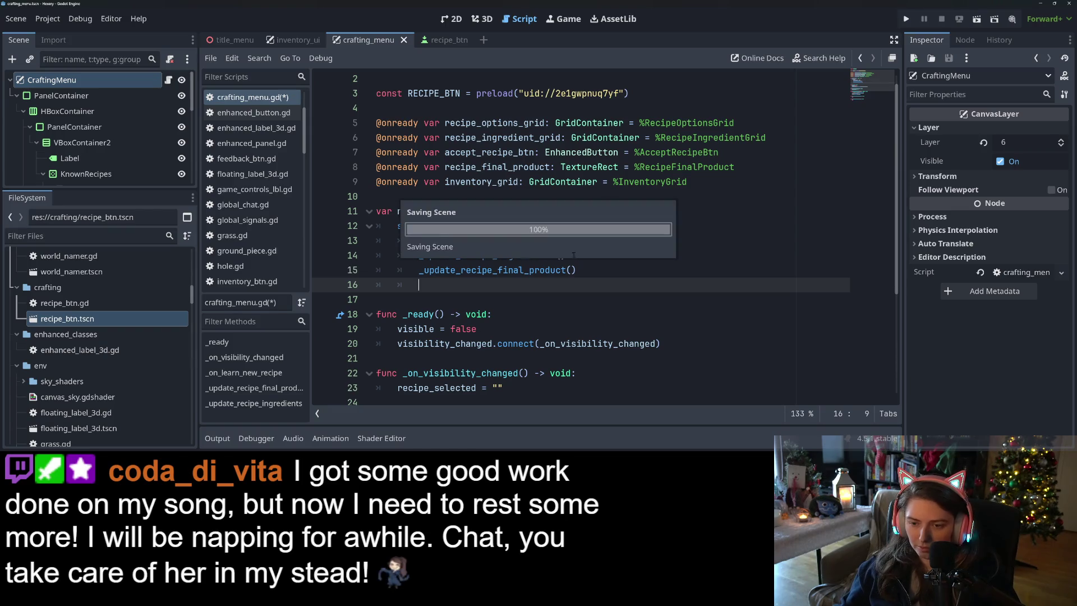
Step: Begin an 'if rec' line under the value assignment in the setter
click(575, 241)
key(Return)
text(if reci)
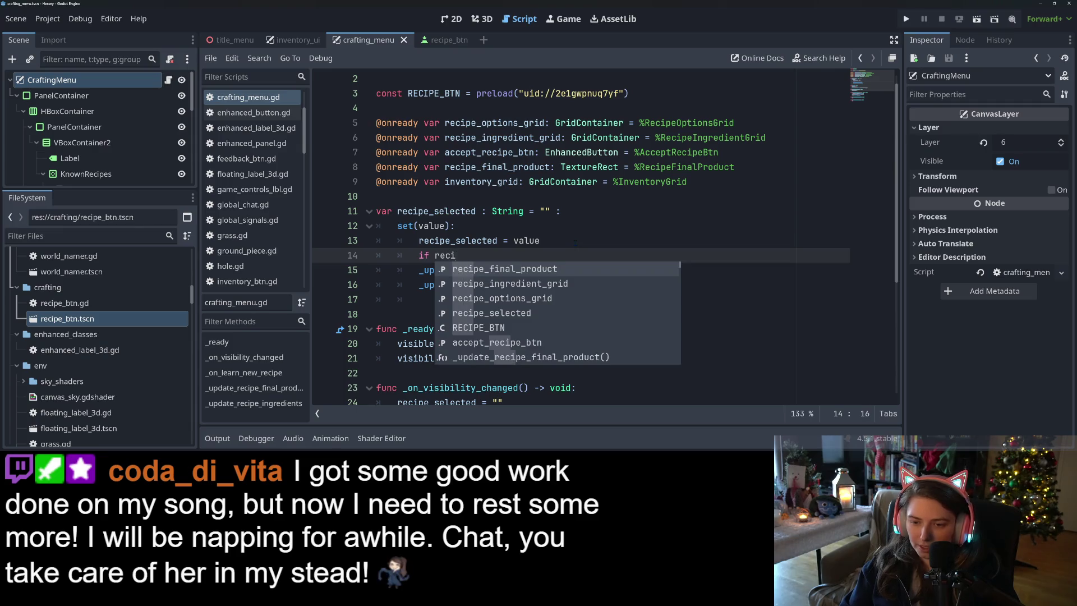
Step: Replace the if line with accept_recipe_btn.disabled = recipe_selected == "" in the setter
key(BackSpace)
key(BackSpace)
key(BackSpace)
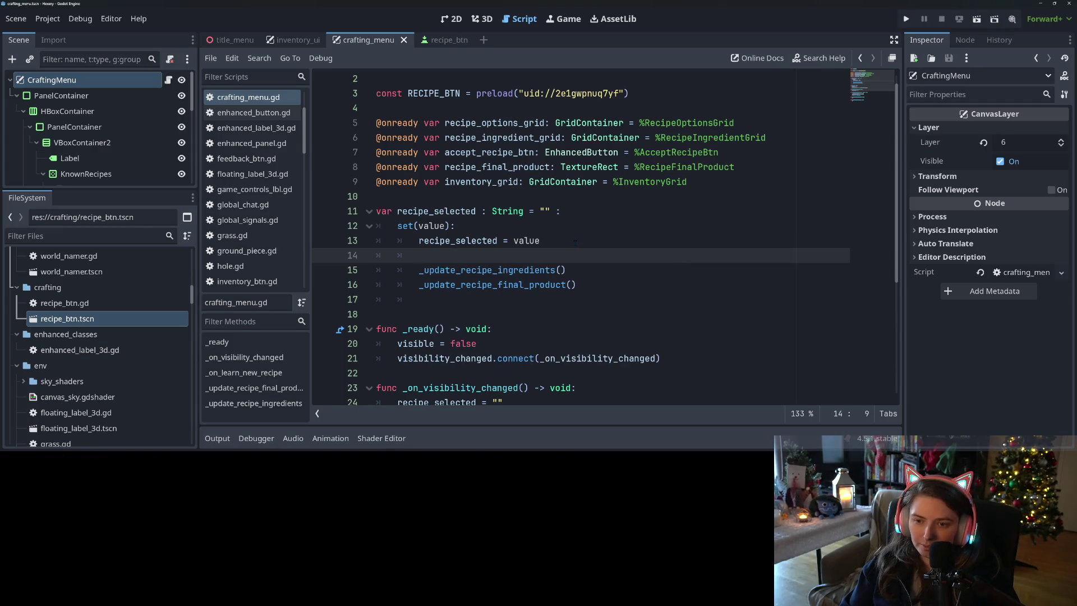
text(accept_recipe_btn.)
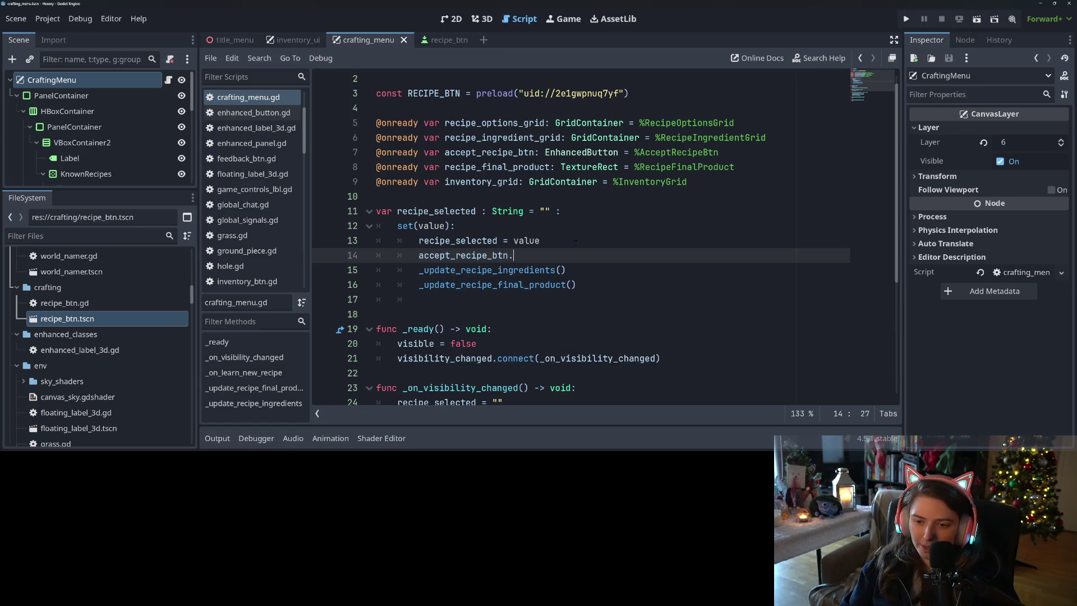
text(dis)
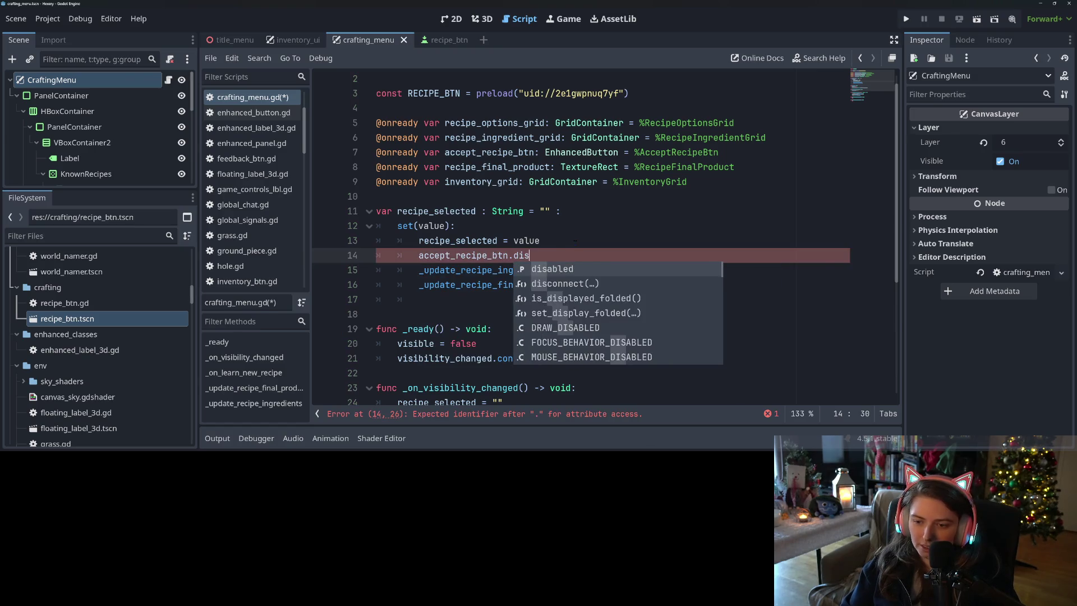
text(abled = recip)
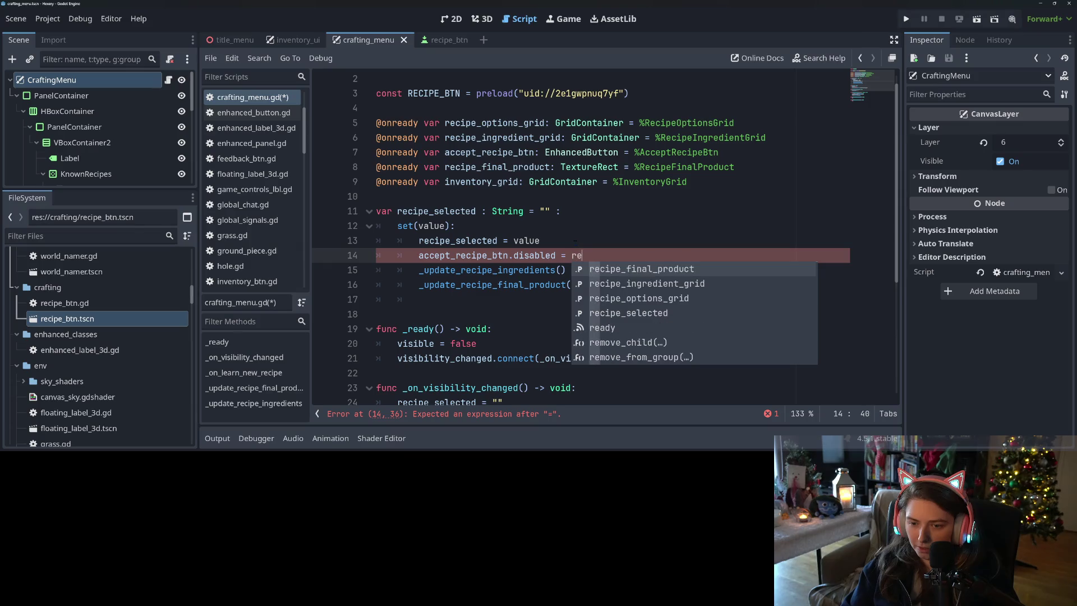
key(Down)
key(Down)
key(Down)
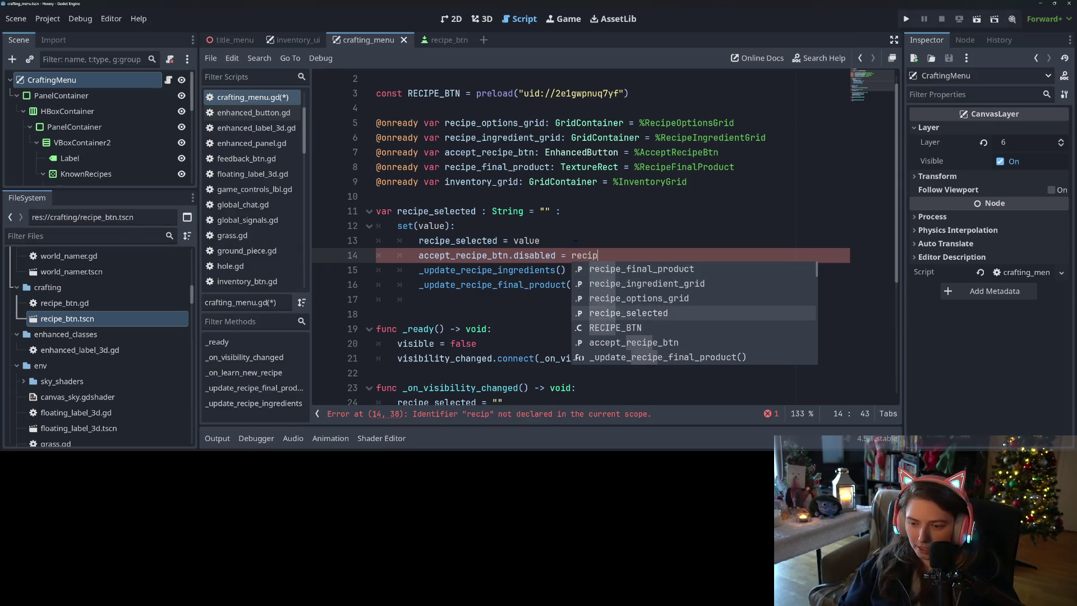
key(Return)
text(== "")
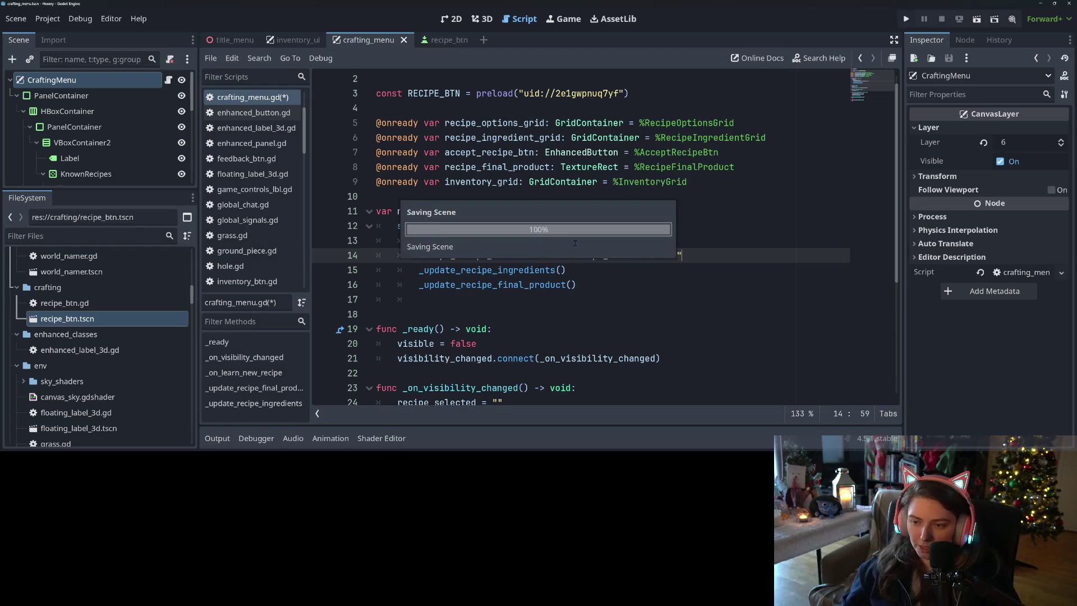
click(534, 284)
double_click(505, 270)
scroll(510, 284, down, 5)
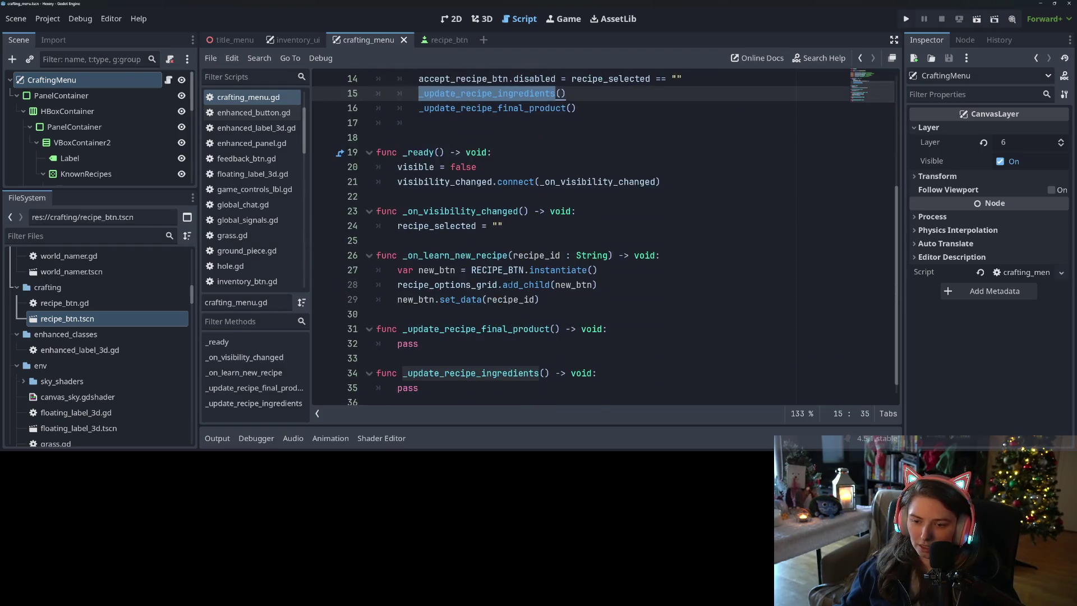
double_click(407, 372)
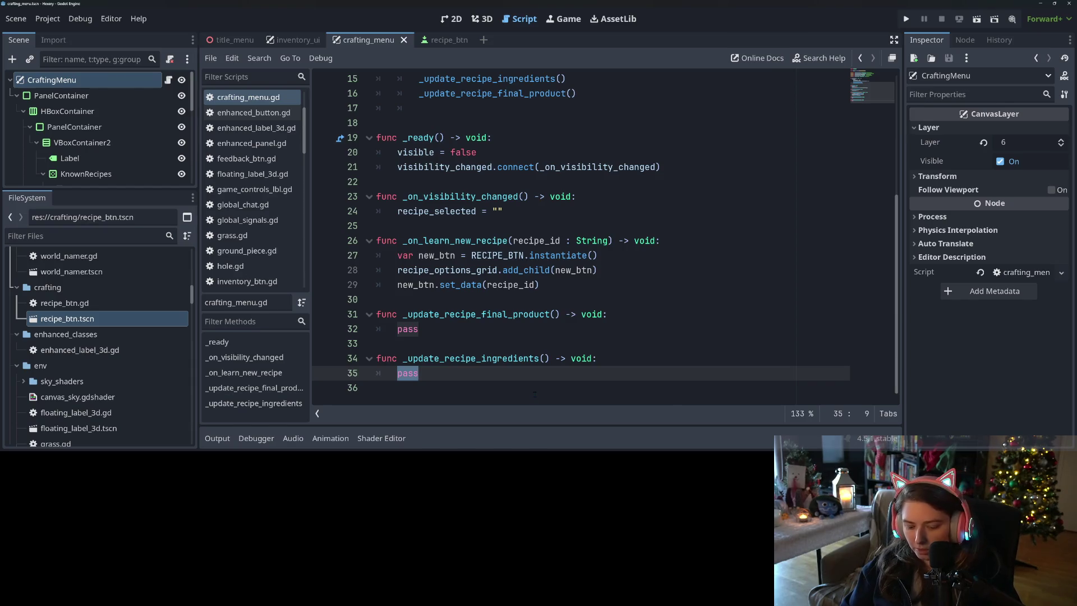
Step: Replace pass with Utility.remove_all_children(recipe_ingredient_grid)
text(Utility.)
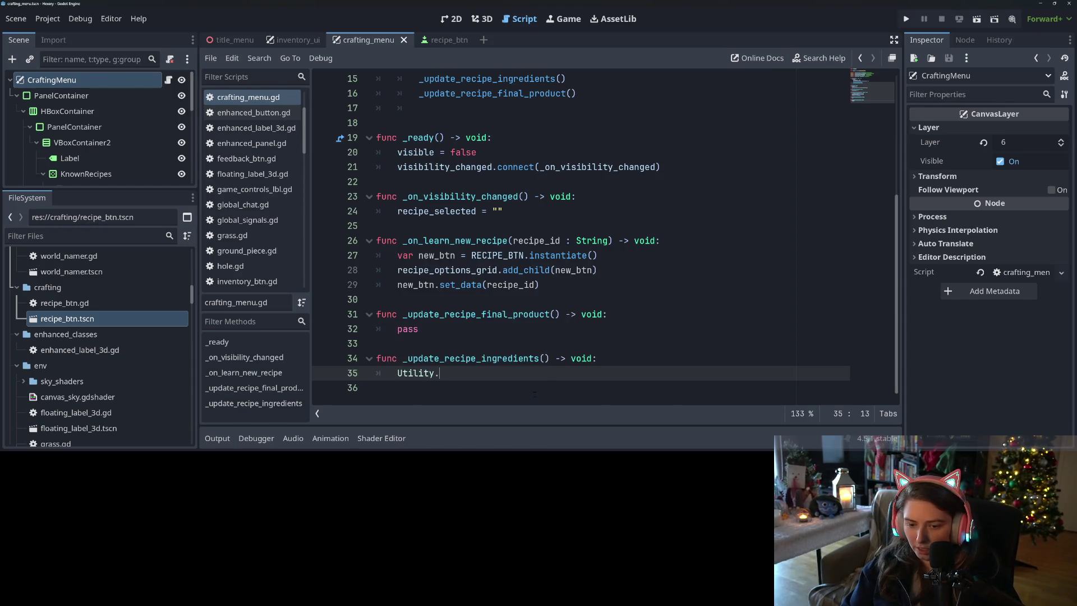
text(re)
key(Return)
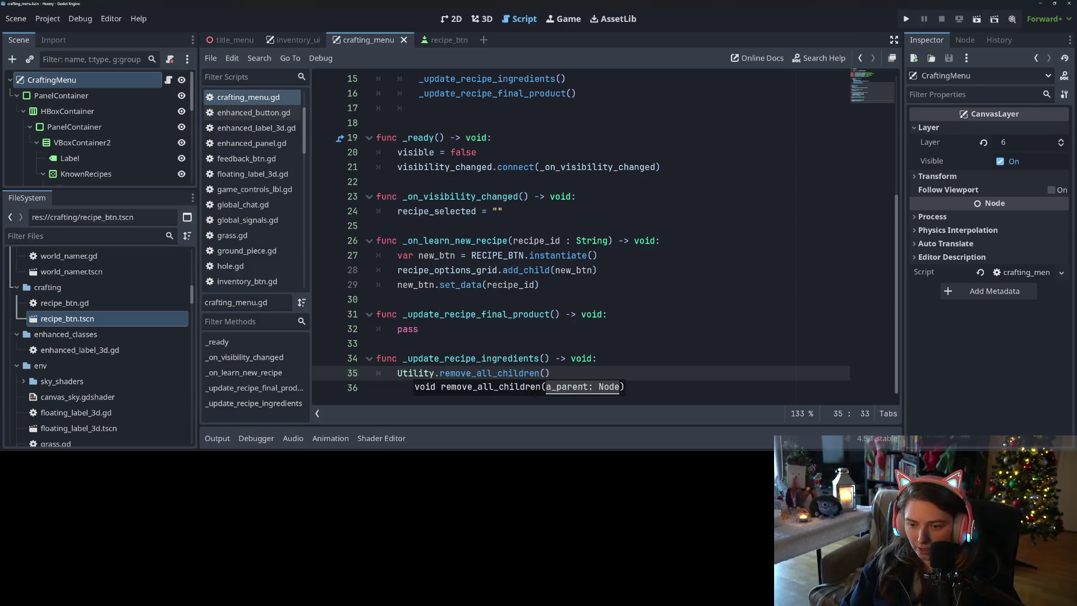
text(rec)
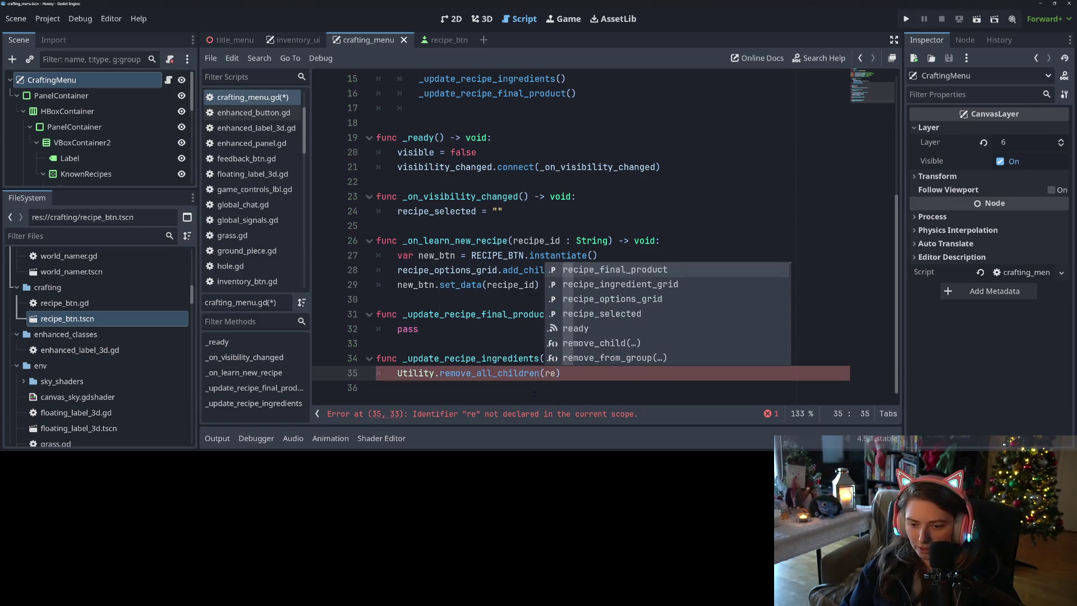
key(Down)
key(Return)
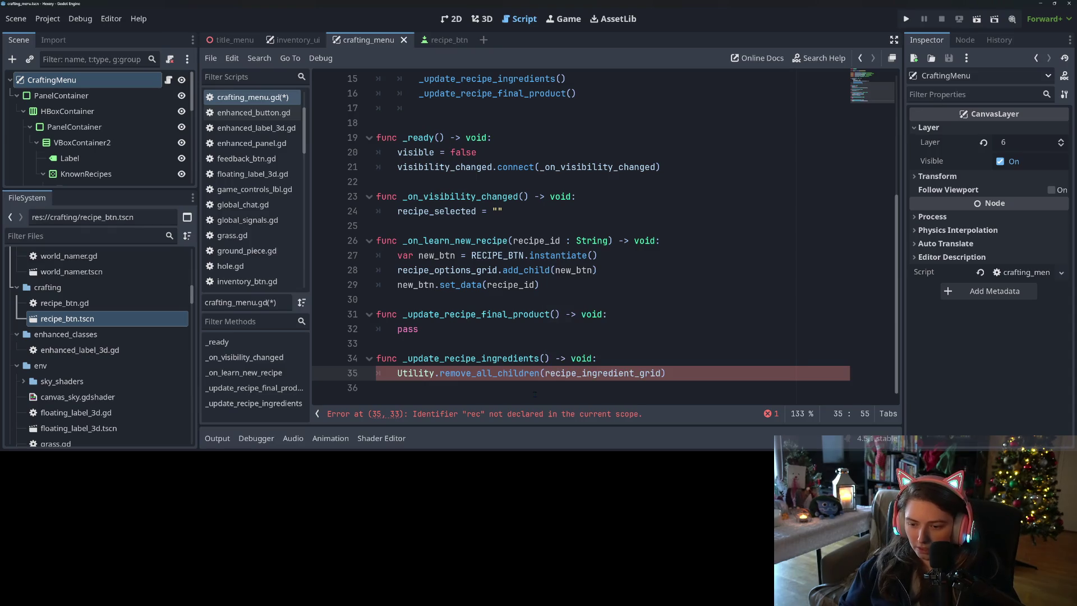
key(End)
key(Return)
Step: Add if recipe_selected == "": return, then a populate-grid-with-icons comment, and save
text(if )
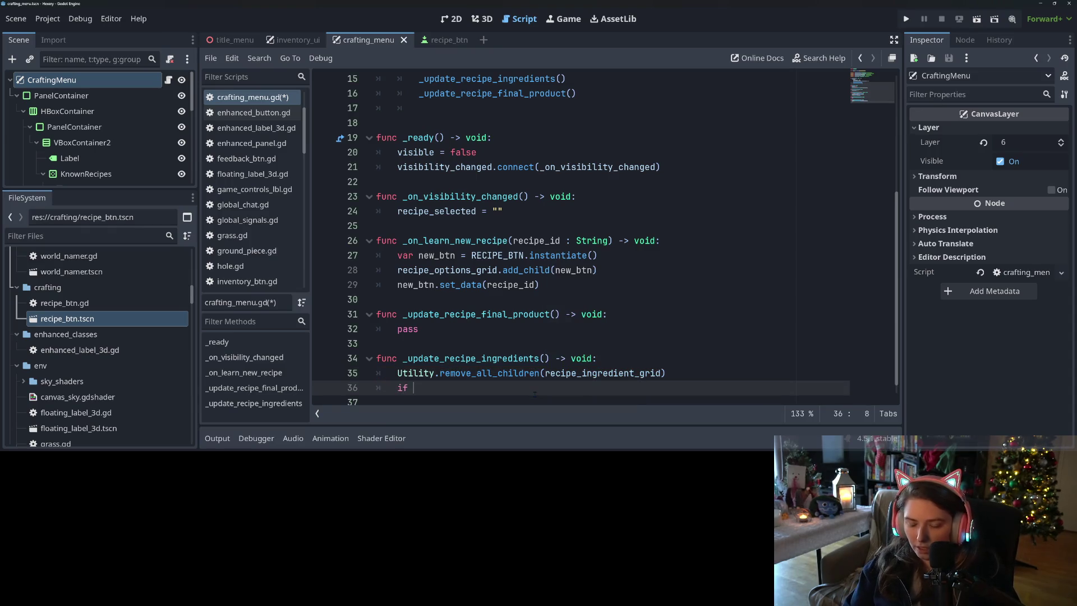
text(reci)
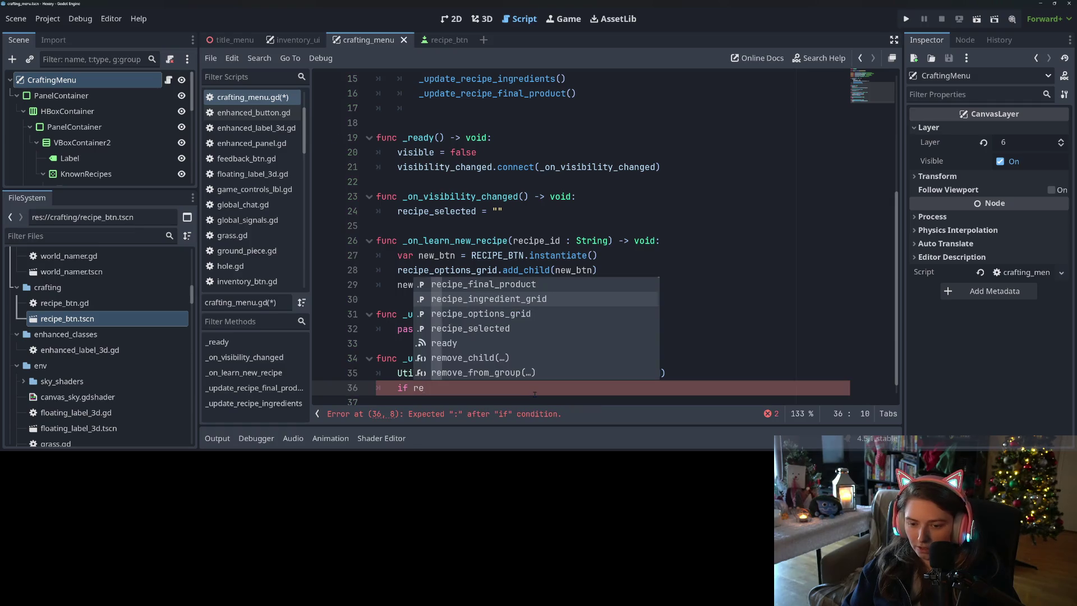
key(Down)
key(Return)
text(==)
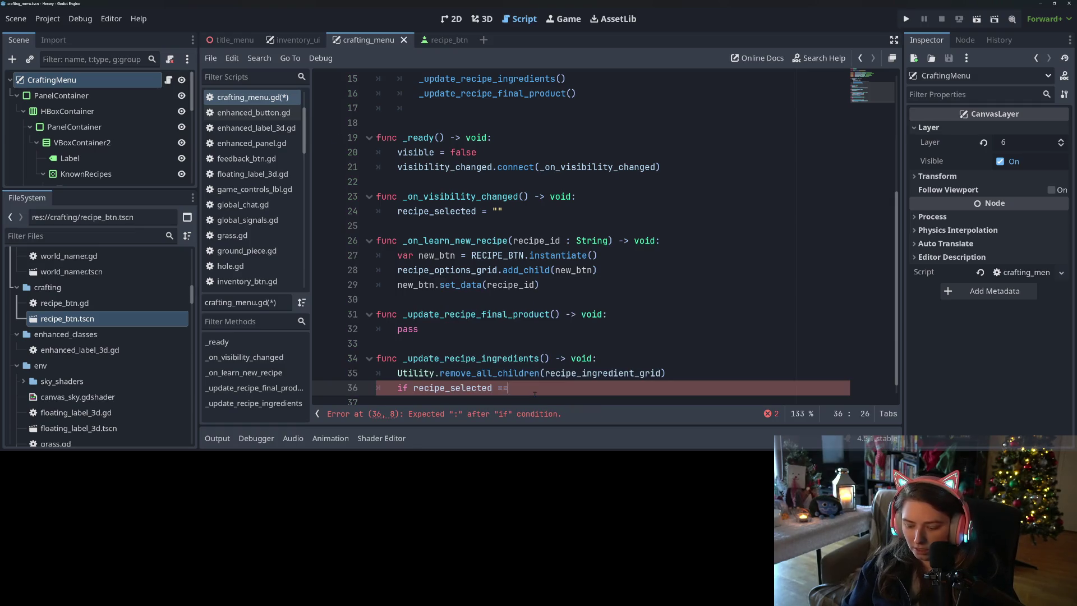
text( "":)
key(Return)
text(return)
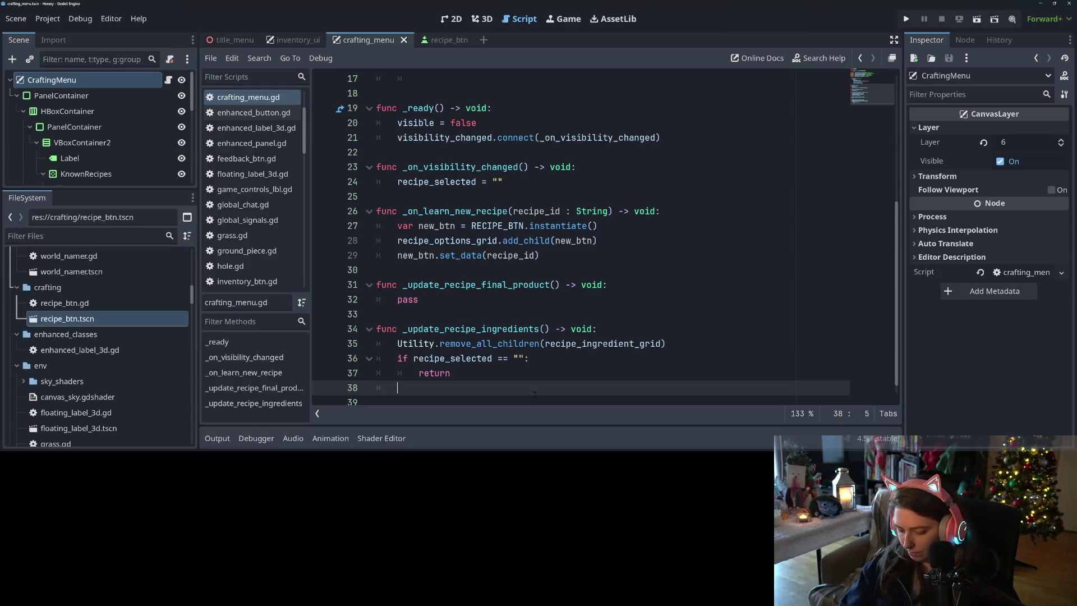
key(Return)
key(ctrl+s)
text(#)
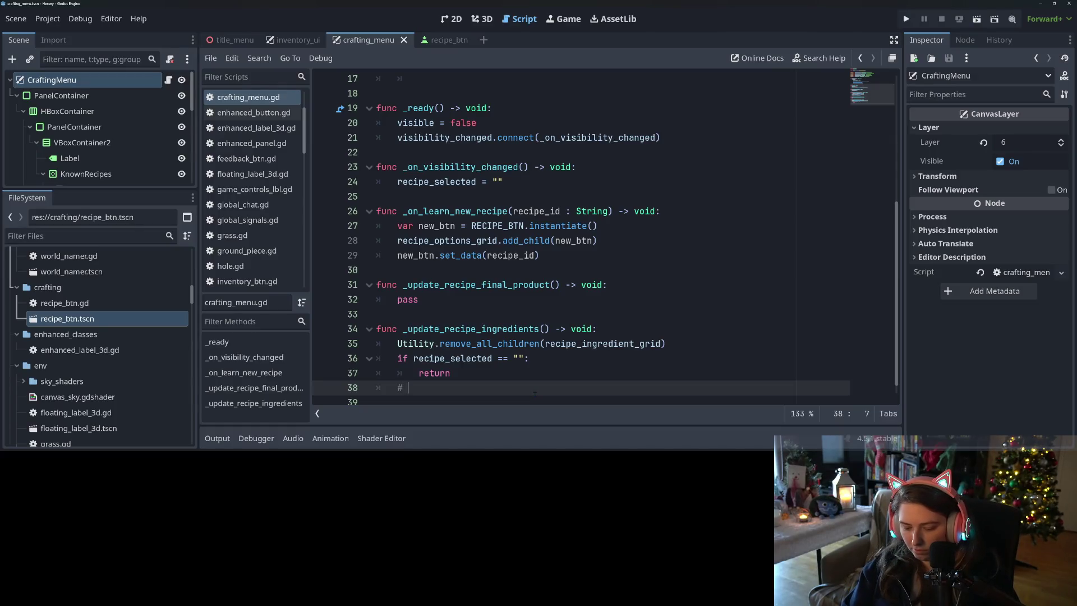
text(populateg)
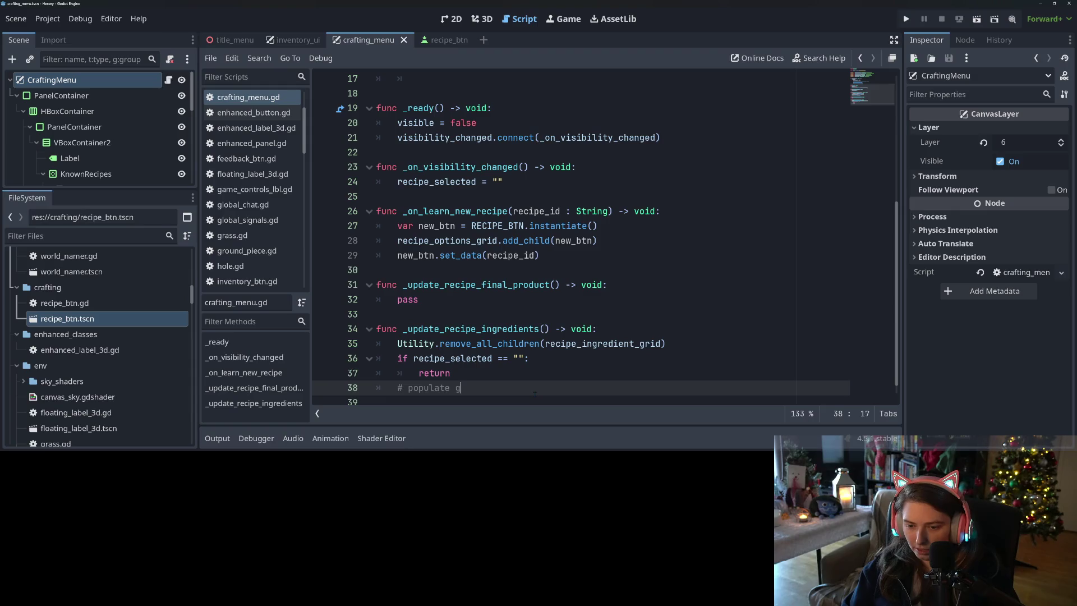
text(rid with i)
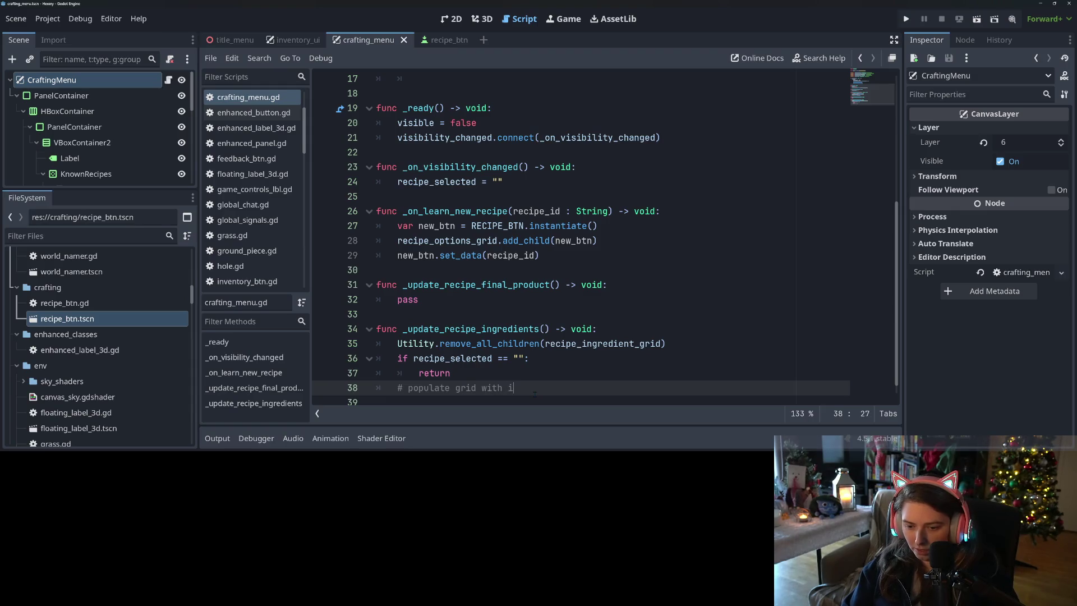
text(ngri)
text(dient i)
text(cons)
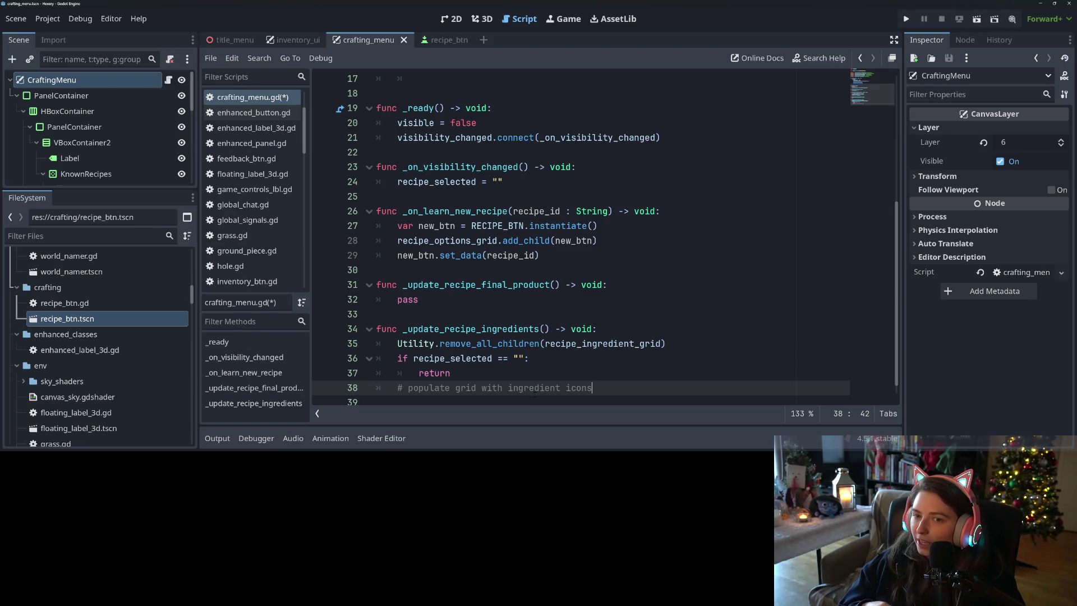
key(ctrl+s)
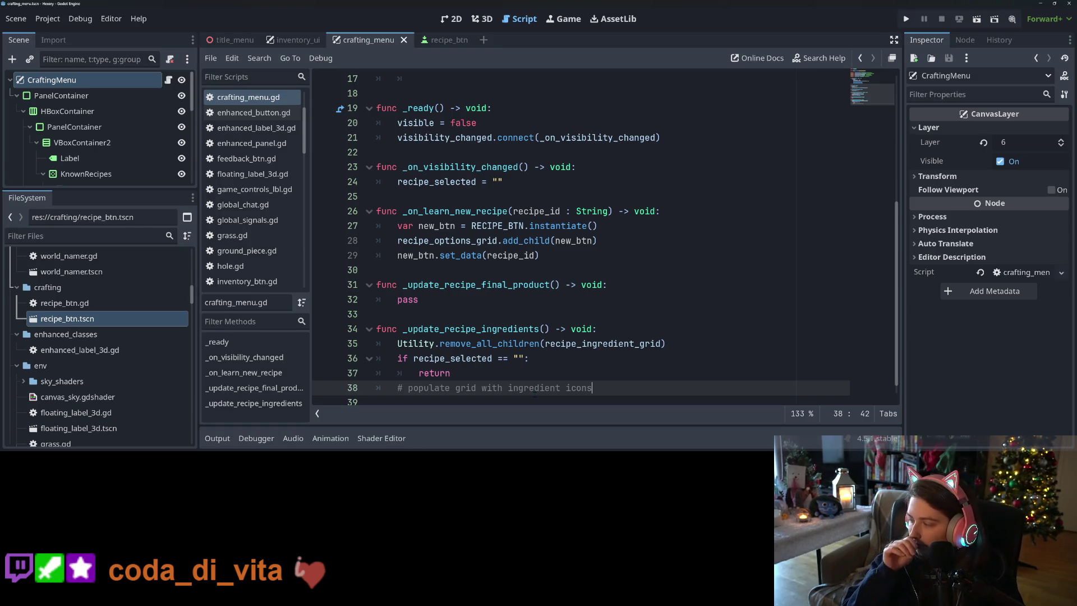
Step: Add a blank line below the populate-icons comment and save crafting_menu.gd
scroll(517, 366, down, 1)
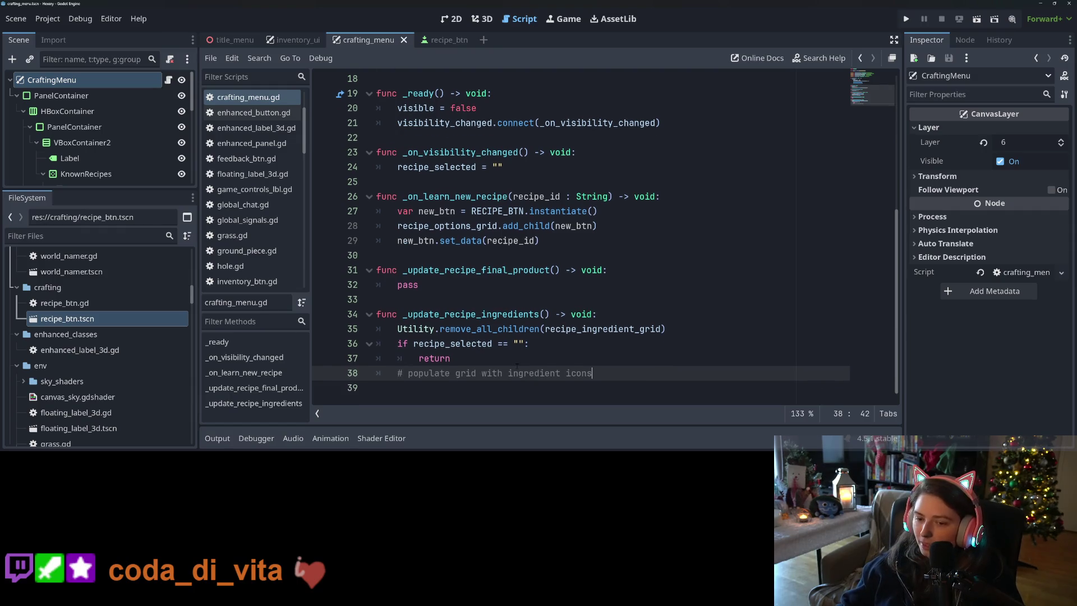
key(Return)
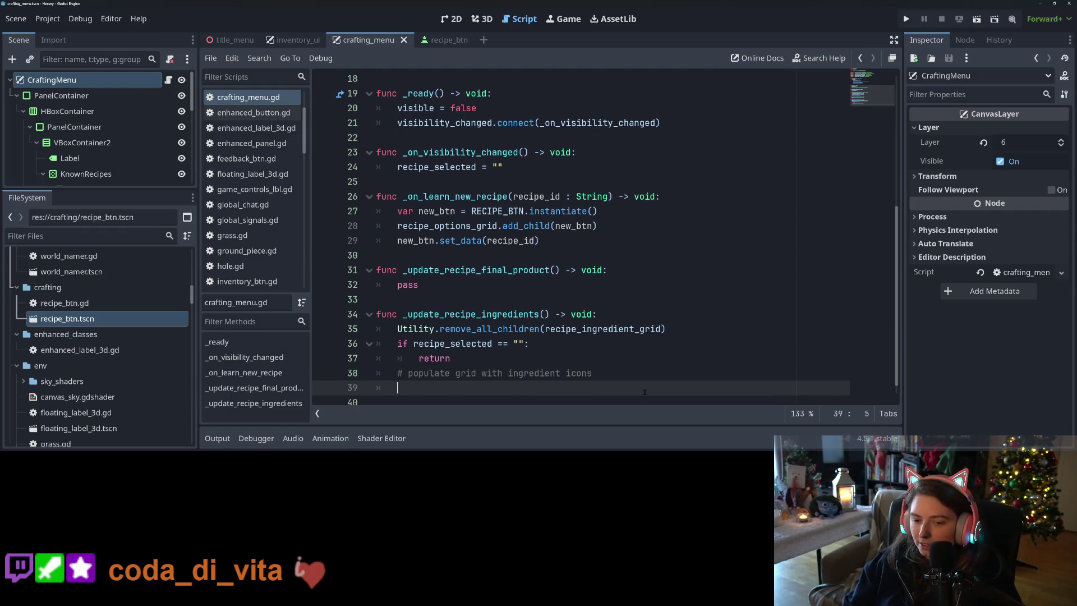
scroll(644, 392, down, 1)
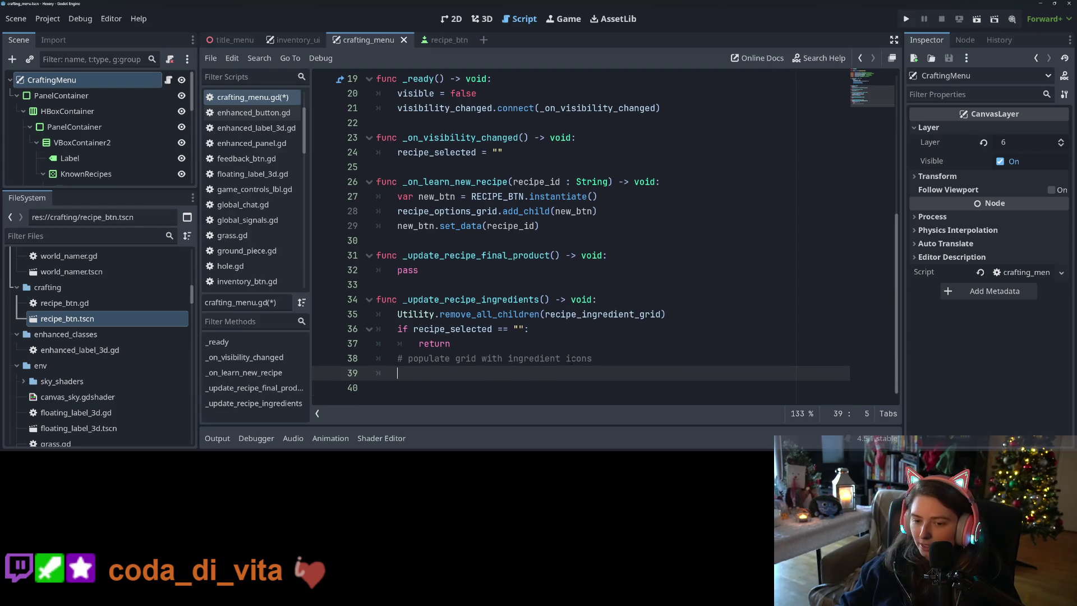
key(ctrl+s)
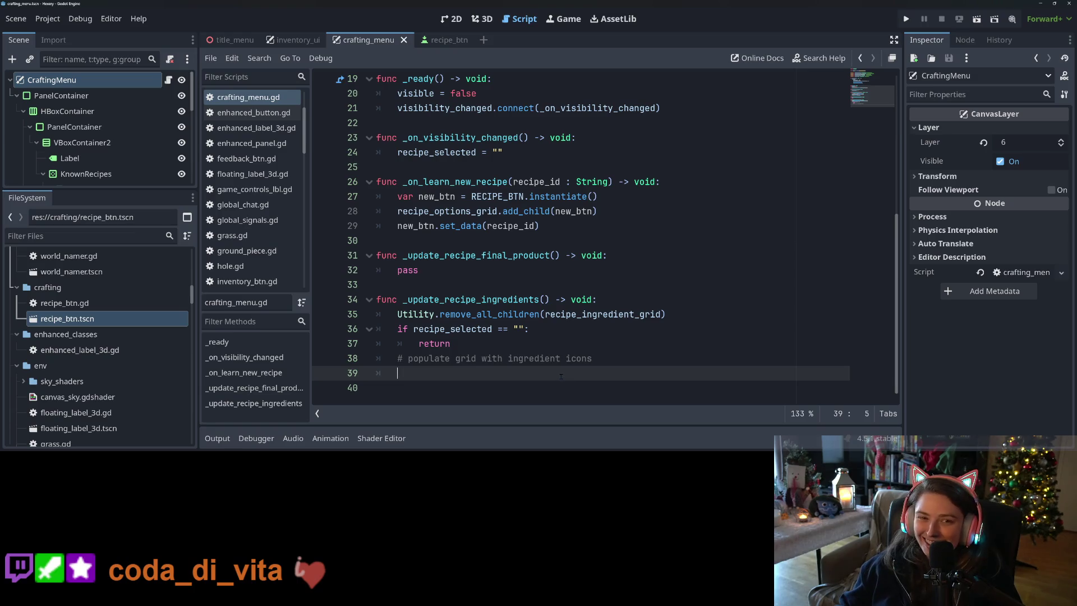
Step: Replace the pass placeholder with an 'if recipe_selected == "":' condition
click(502, 280)
double_click(502, 274)
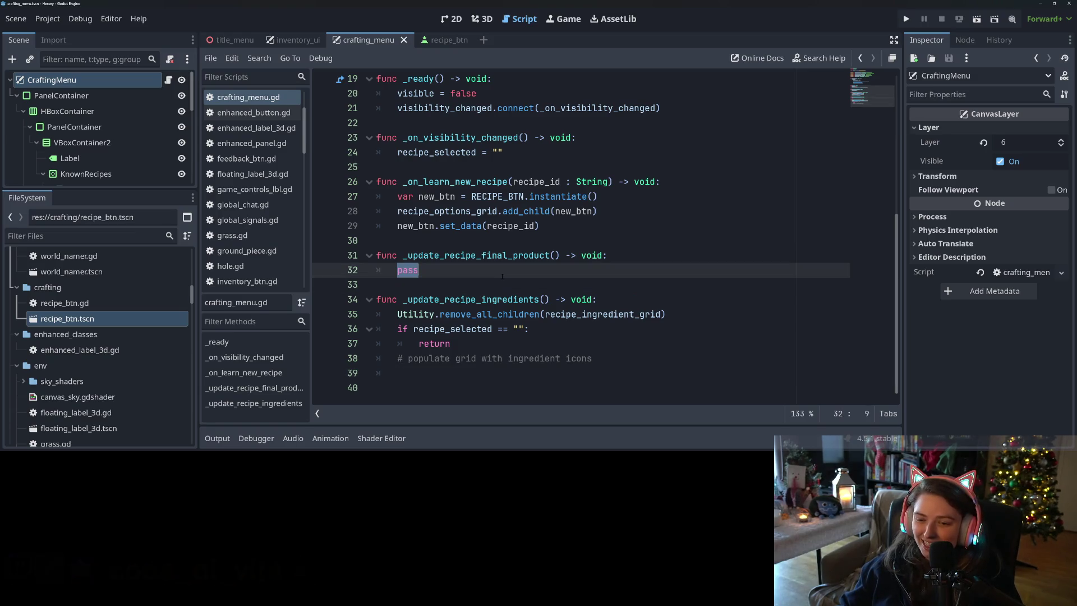
click(631, 270)
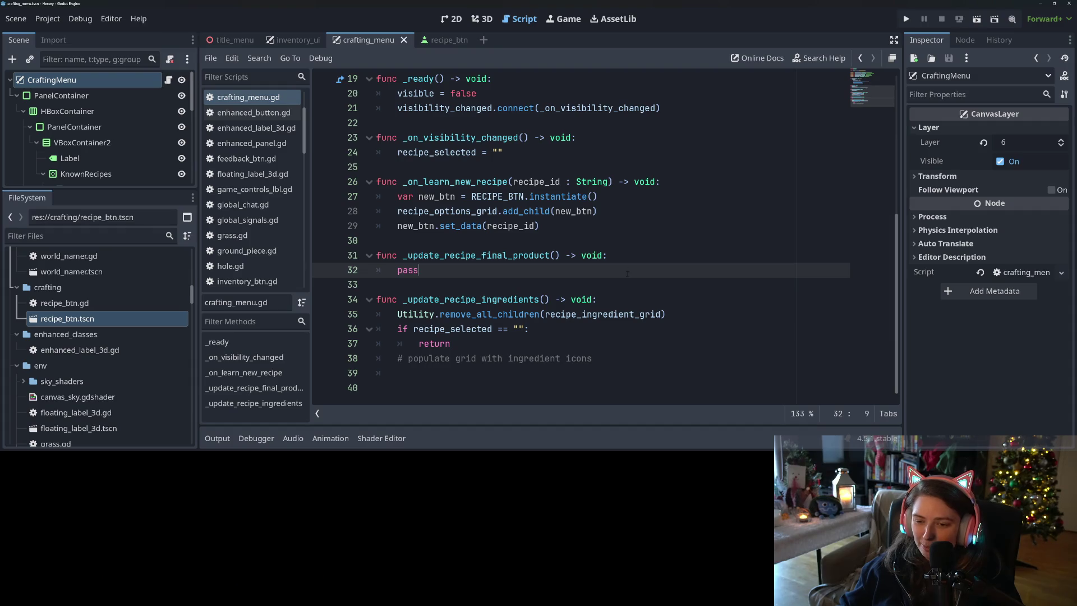
scroll(562, 371, up, 2)
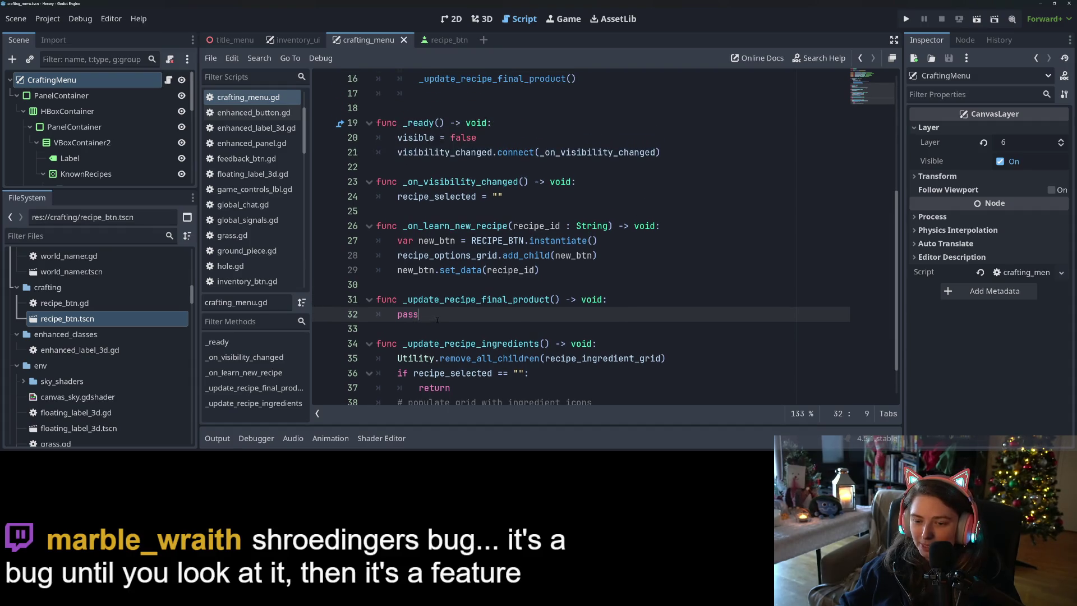
scroll(413, 279, down, 2)
double_click(409, 272)
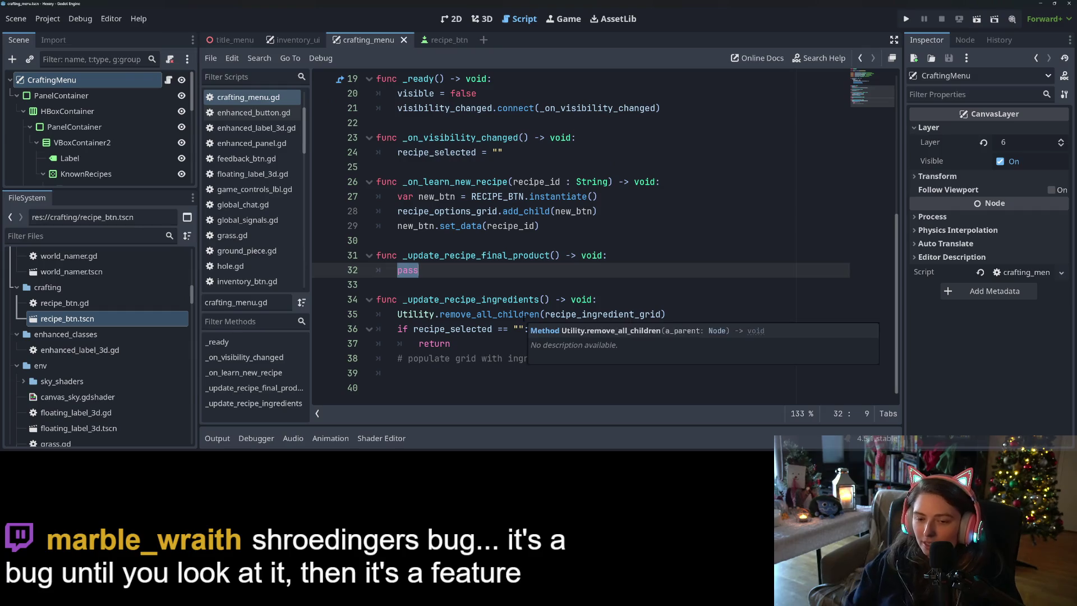
text(if re)
key(Down)
key(Down)
key(Down)
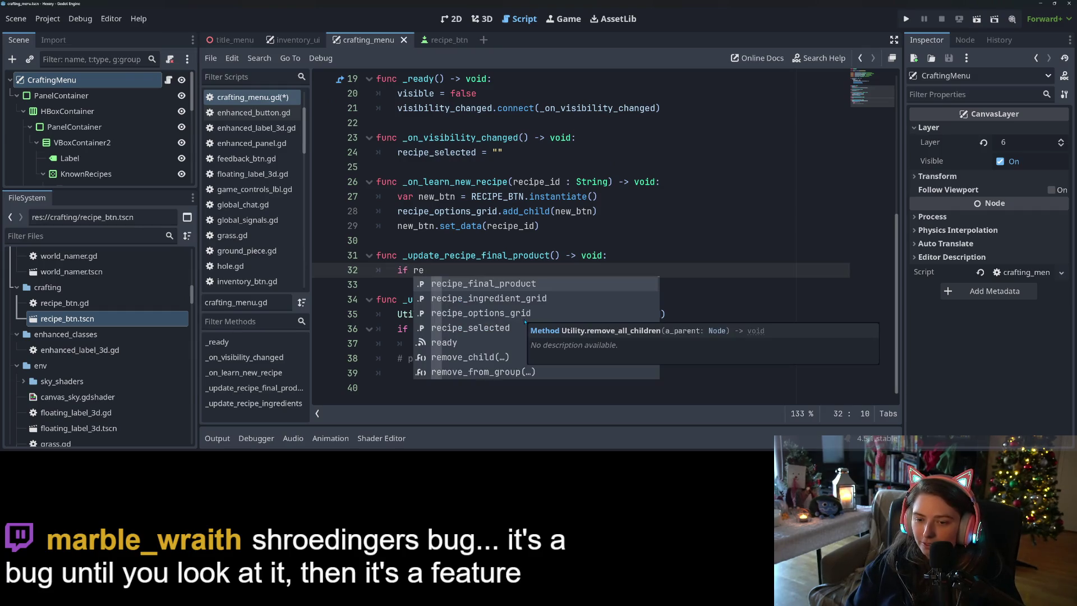
key(Return)
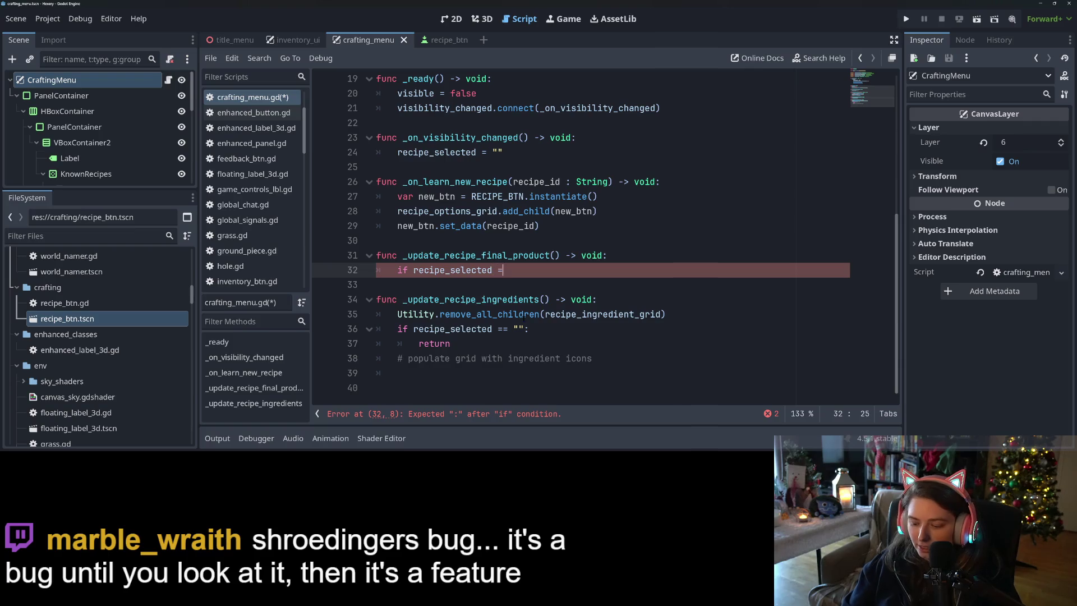
text(== "":)
key(Return)
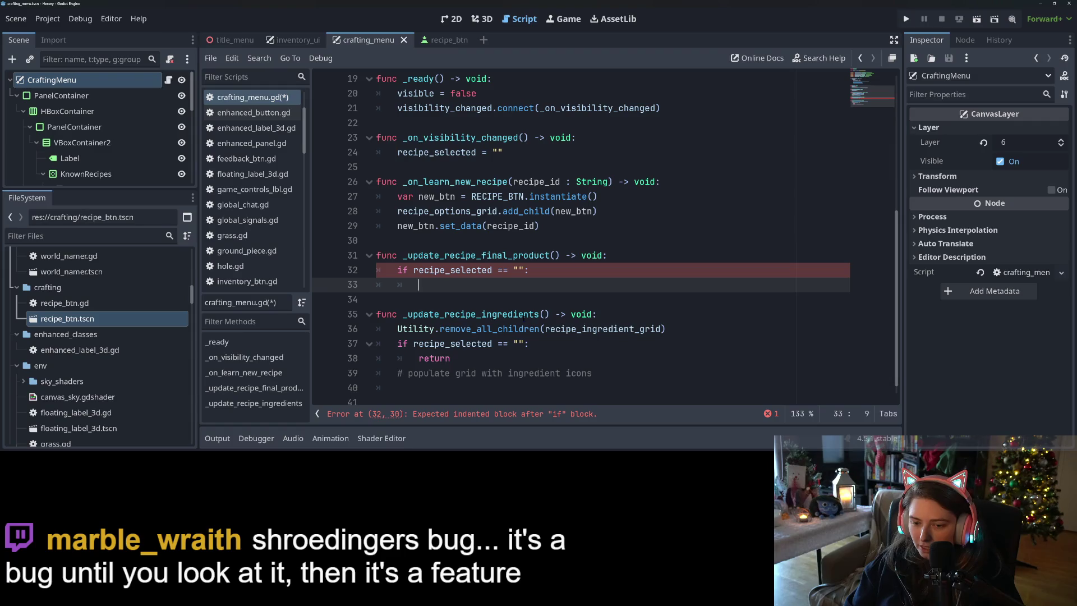
Step: Inside the if, set recipe_final_product.texture to null and save
text(re)
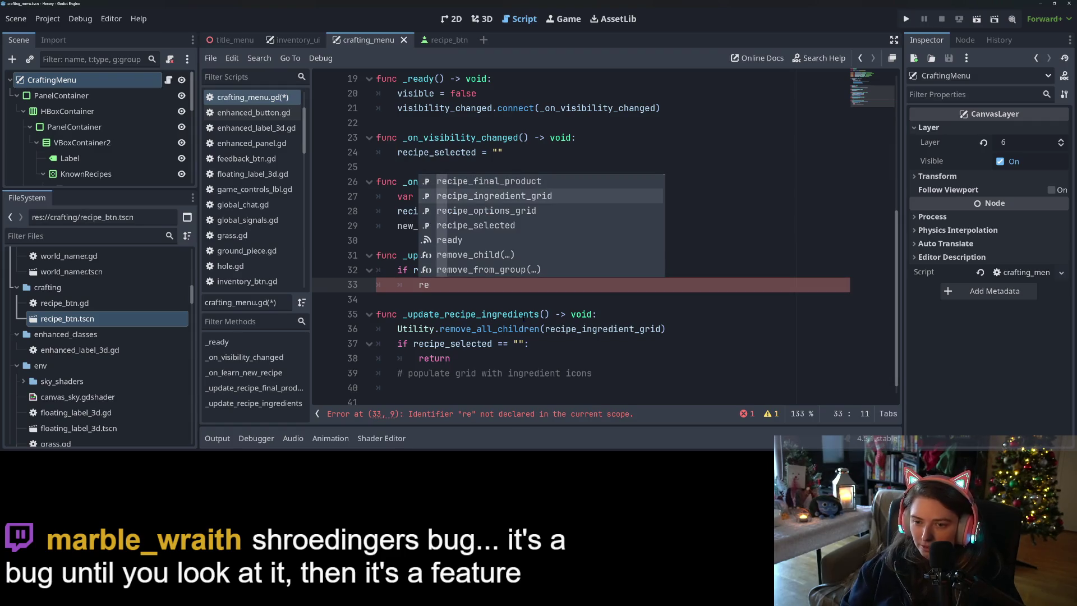
key(Return)
text(.)
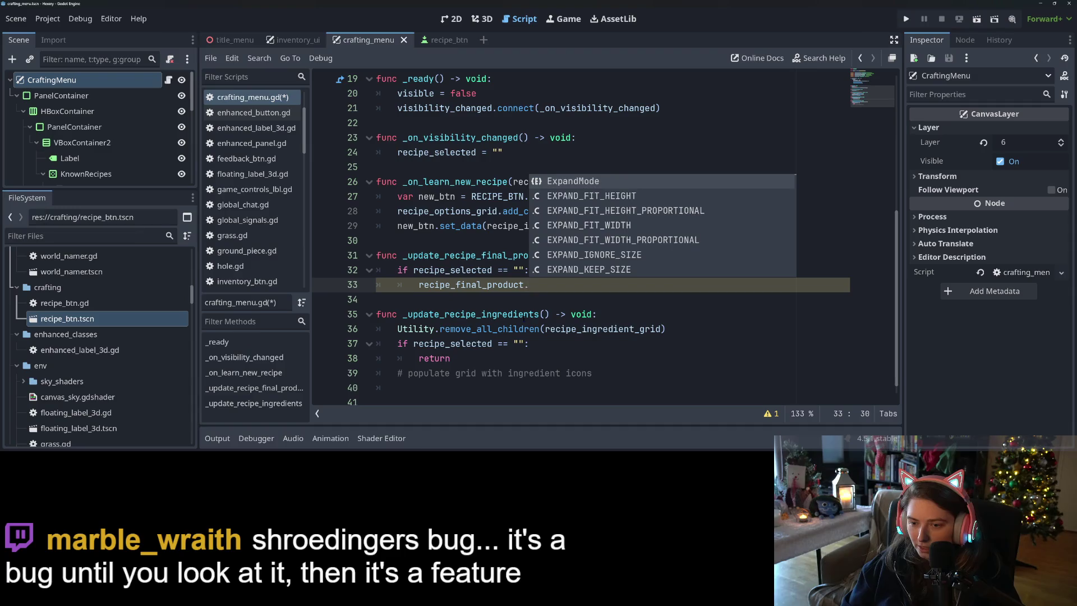
text(texture = )
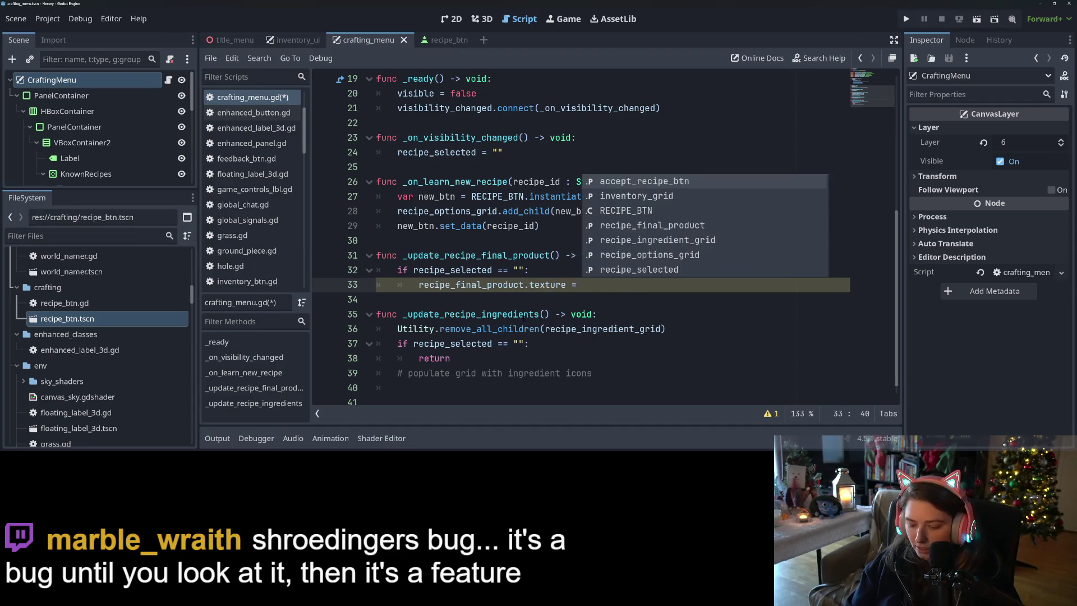
text(null)
key(ctrl+s)
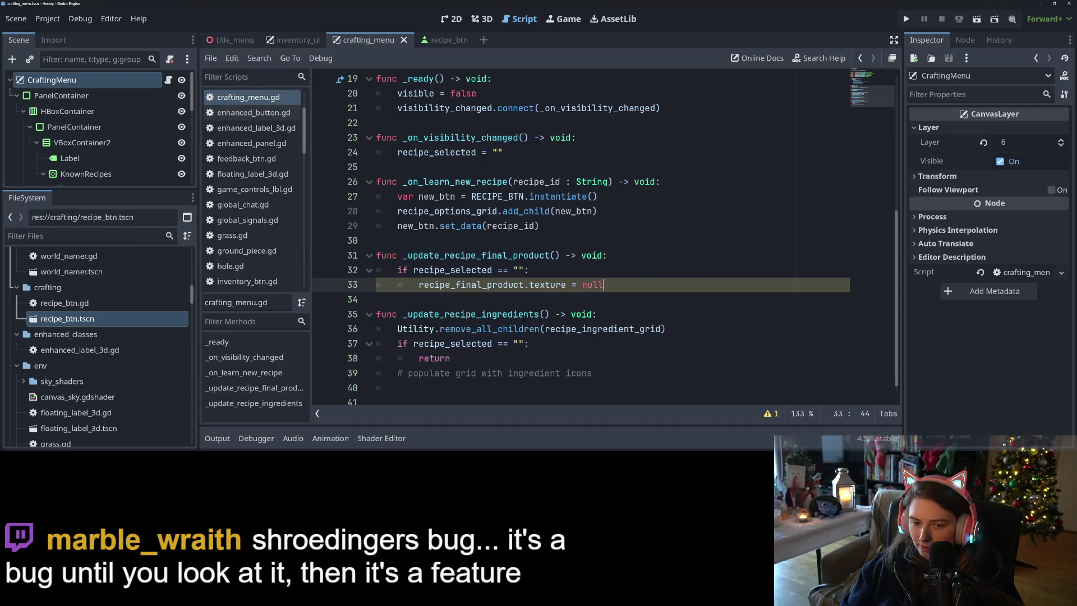
Step: Add an else branch containing pass and save the script
key(Return)
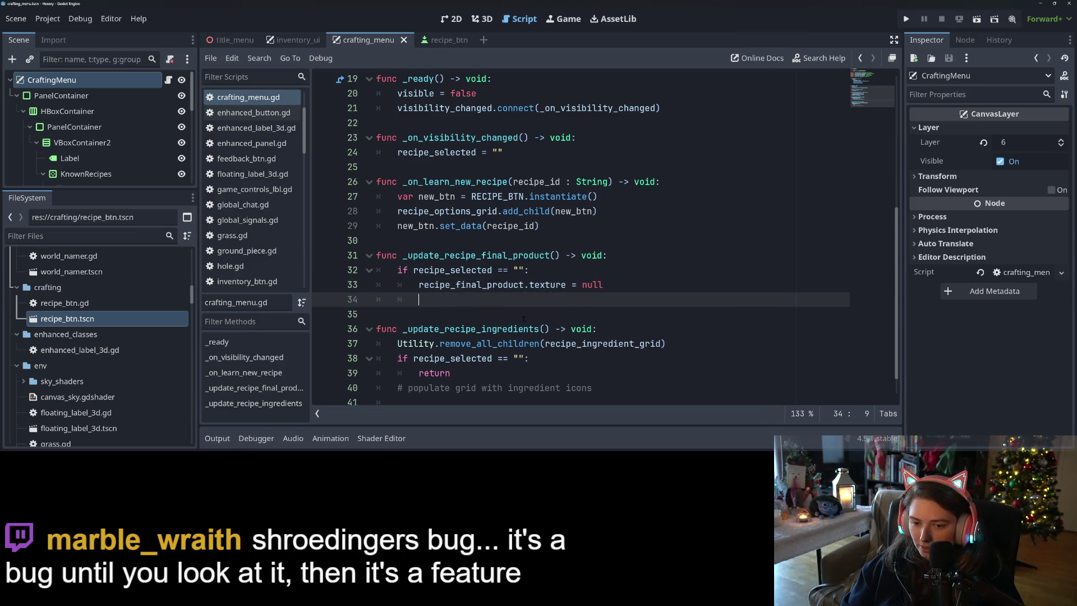
text(else:)
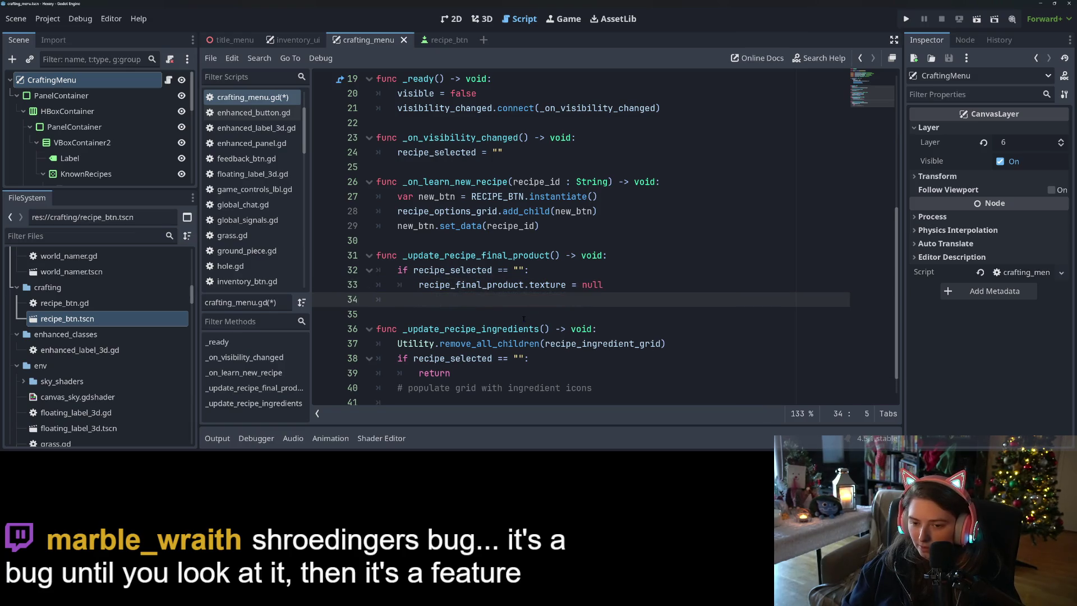
key(Return)
text(pass)
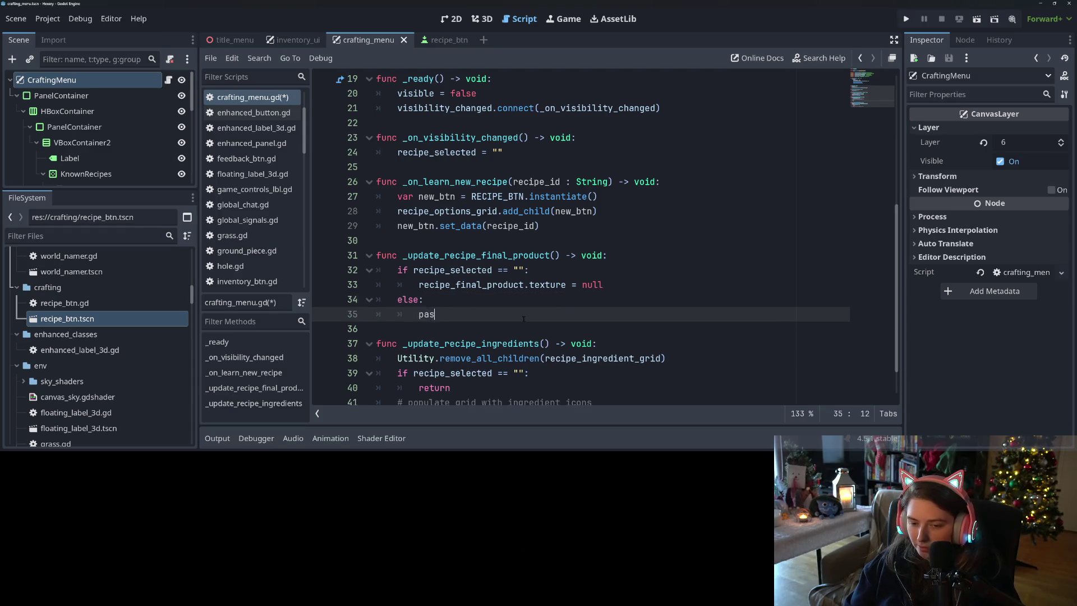
key(ctrl+s)
scroll(523, 319, down, 1)
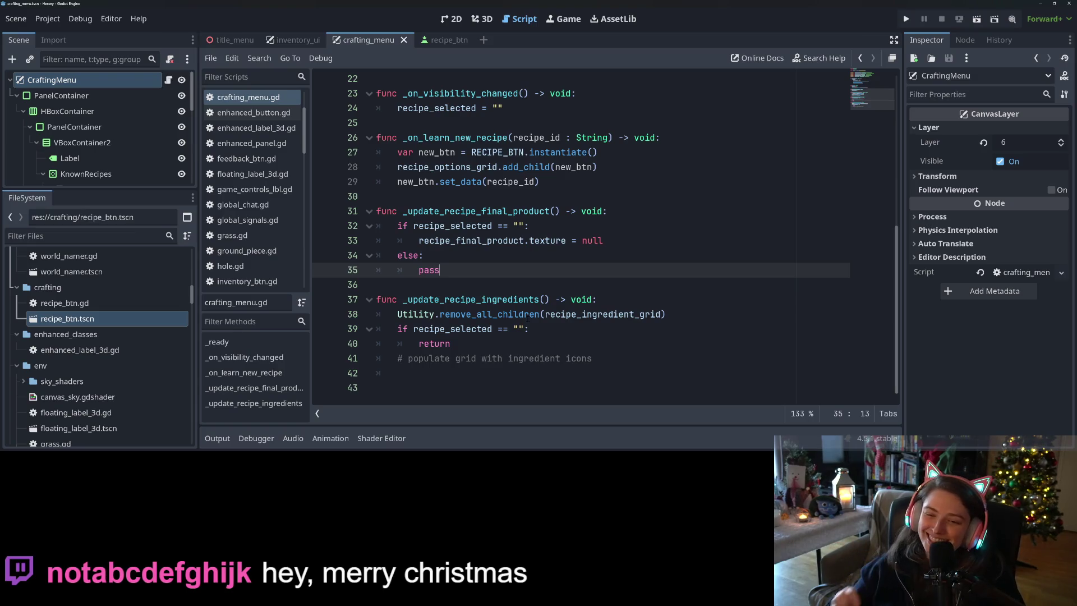
Step: Delete the stray blank line at the end of the recipe_selected setter
click(565, 342)
key(Down)
key(Down)
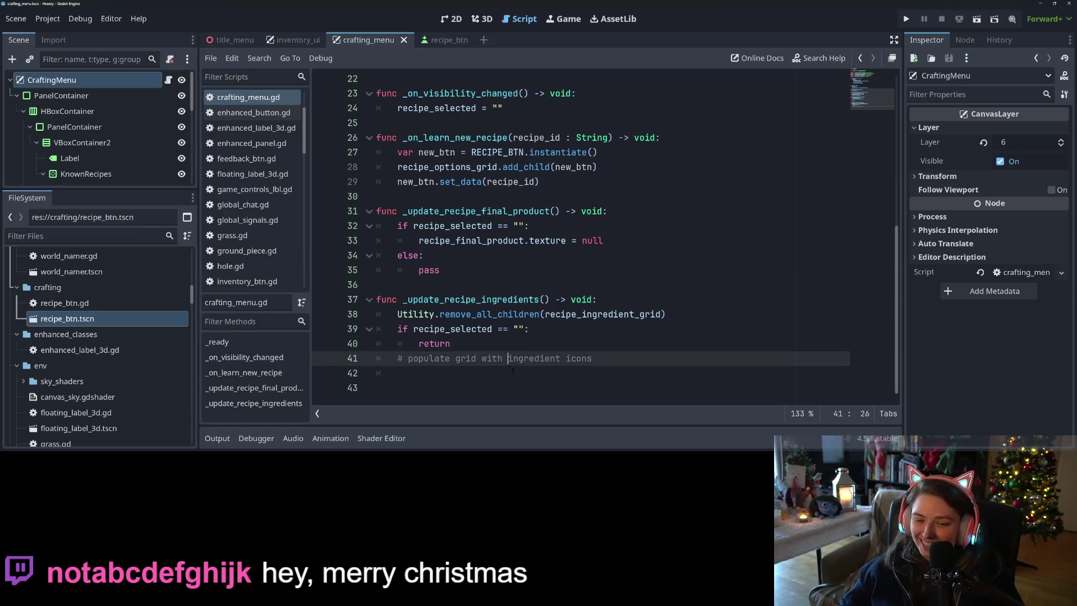
scroll(566, 342, up, 3)
scroll(517, 358, up, 3)
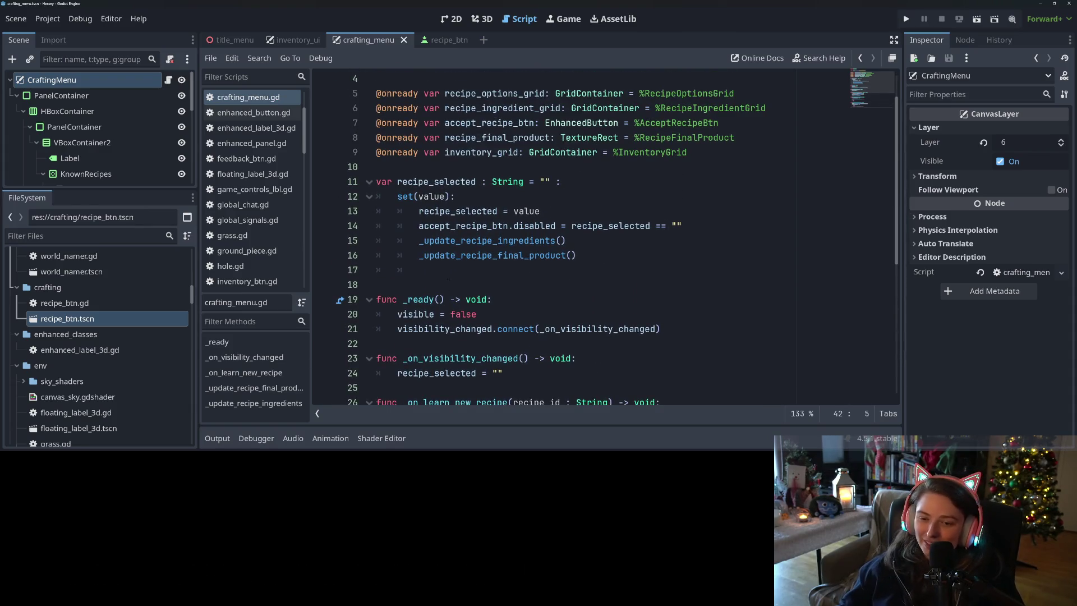
mouse_move(419, 269)
mouse_down()
mouse_move(376, 255)
mouse_move(335, 270)
mouse_up()
key(BackSpace)
key(BackSpace)
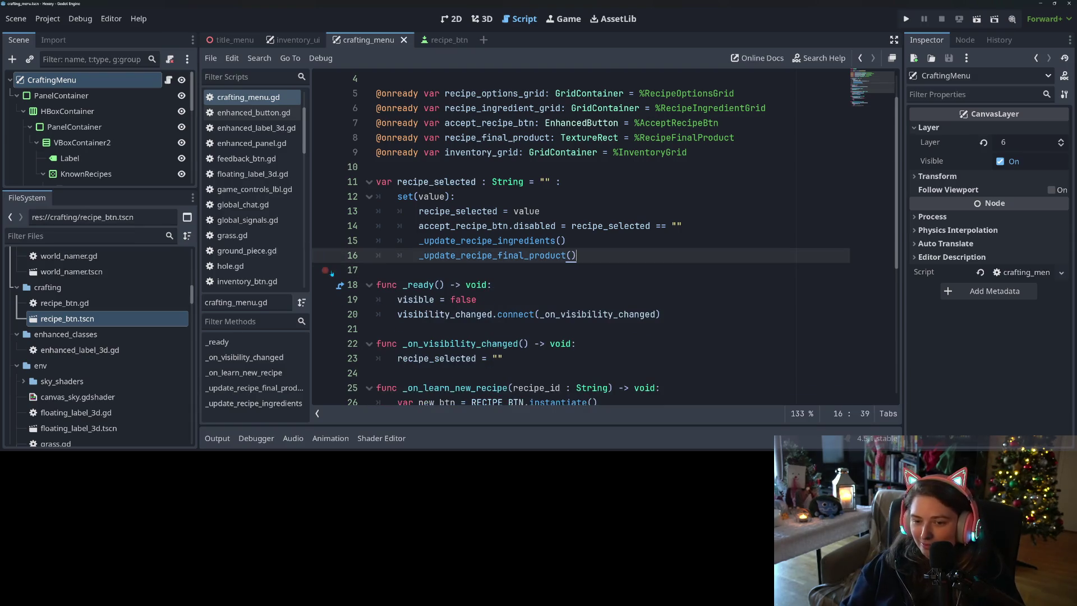
Step: Review the setter's recipe_selected, accept_recipe_btn.disabled and _update_recipe_ingredients references
double_click(604, 231)
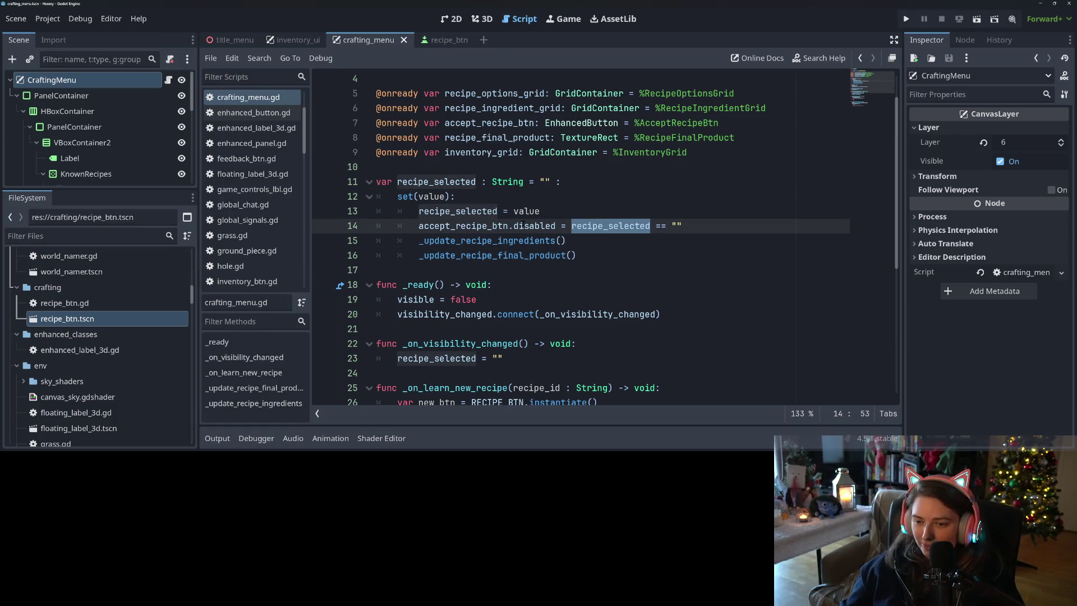
double_click(466, 225)
double_click(536, 226)
double_click(478, 226)
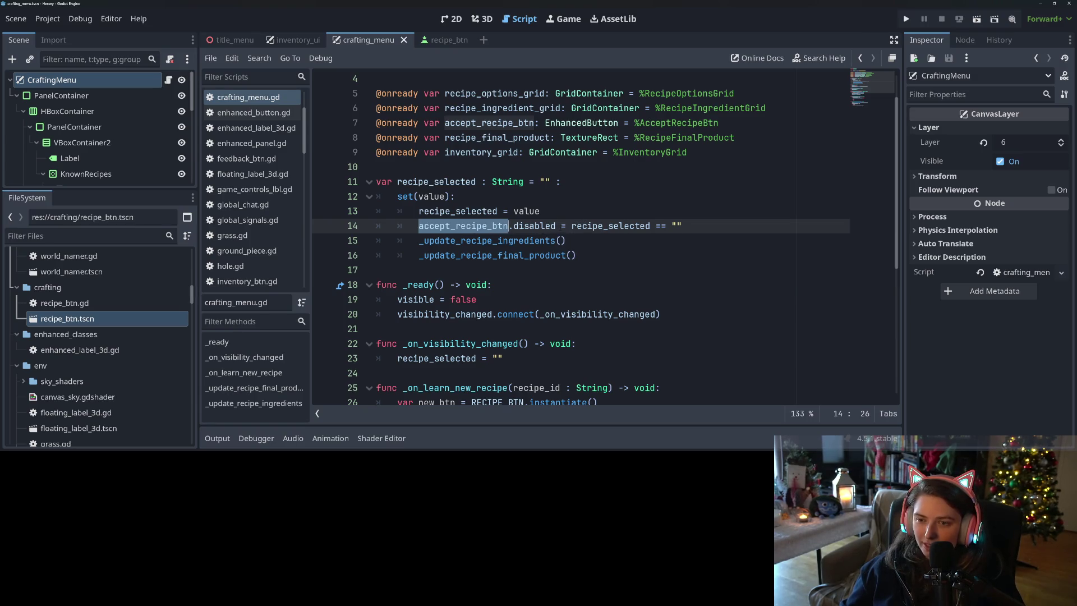
drag(571, 226, 682, 225)
click(690, 225)
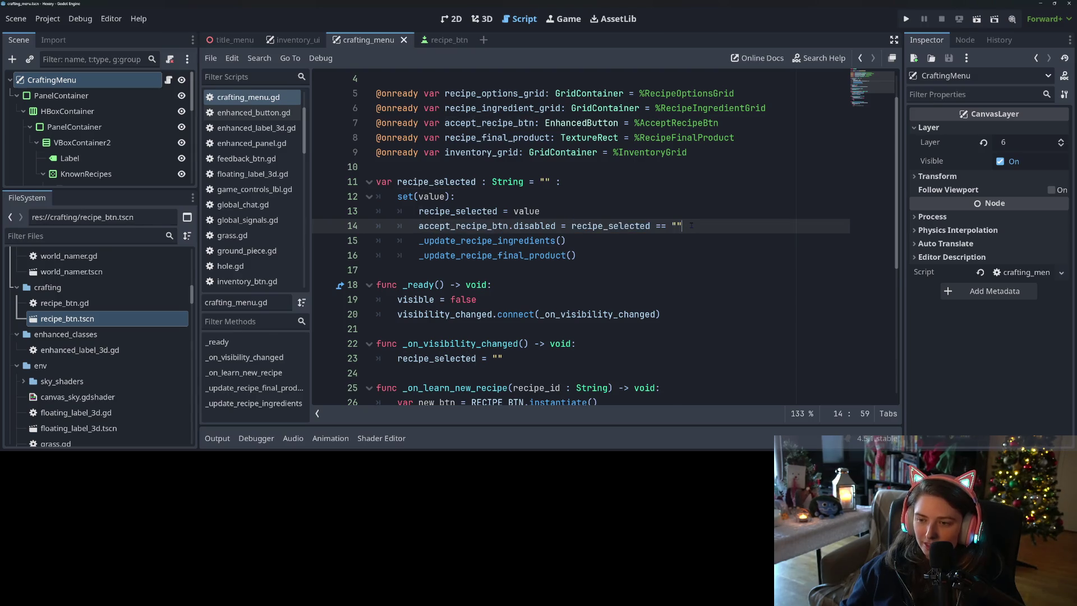
click(695, 238)
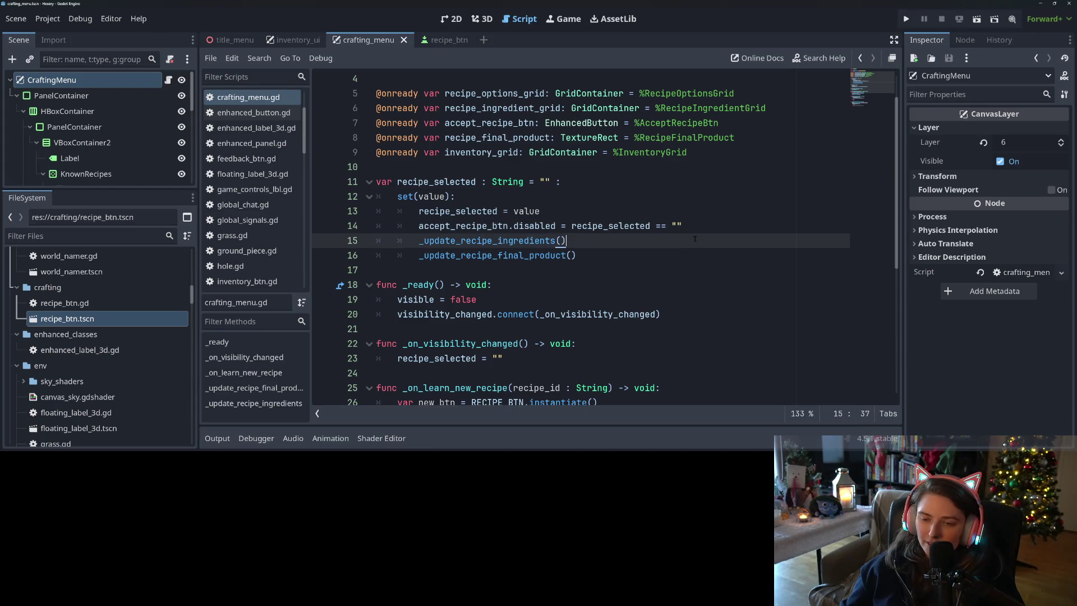
key(shift+Home)
click(630, 239)
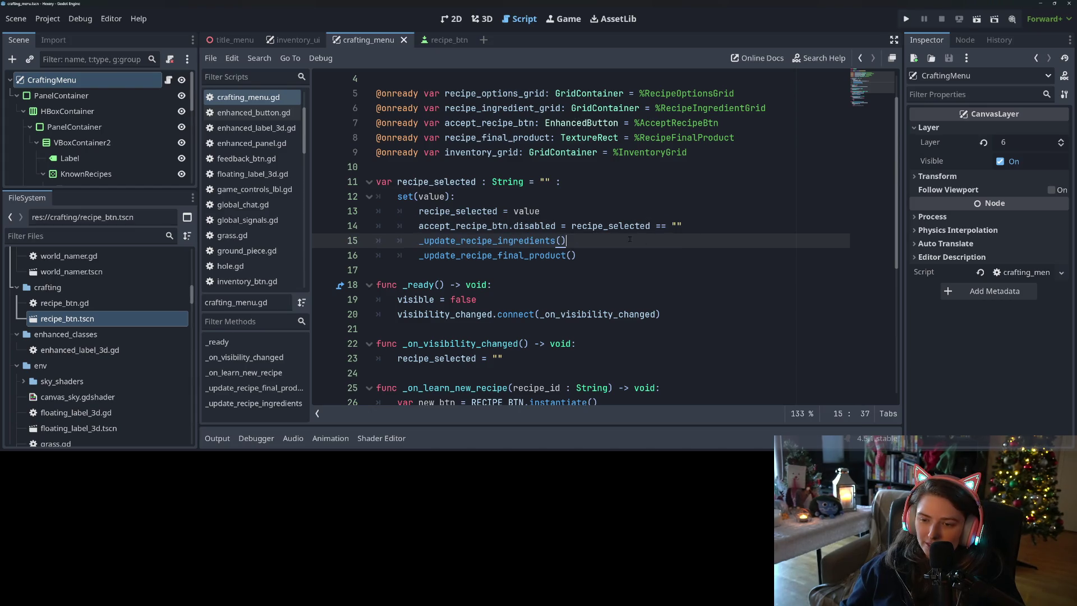
double_click(544, 240)
scroll(553, 252, down, 5)
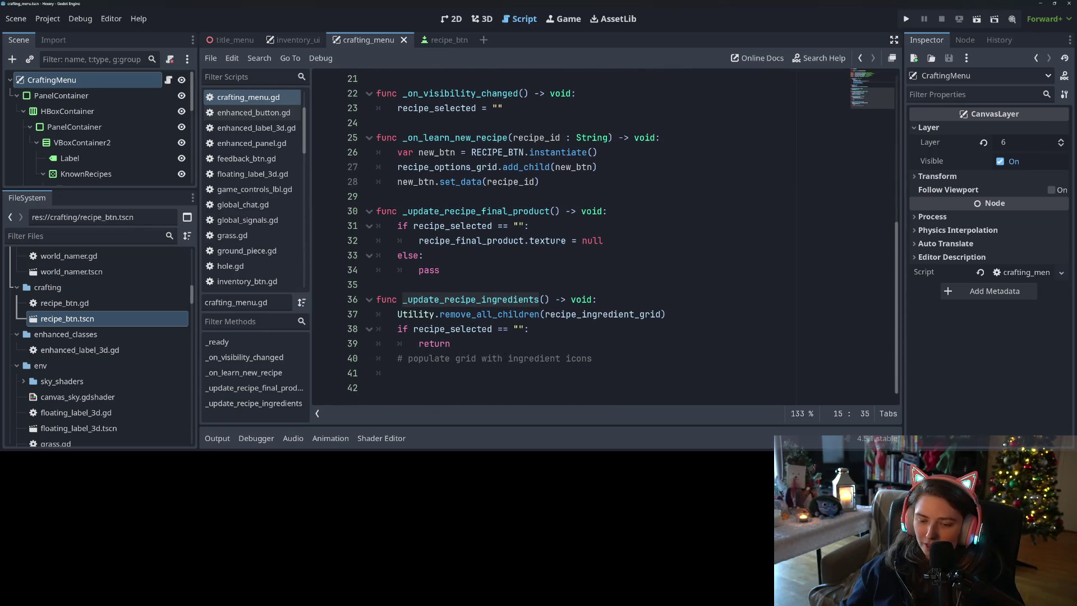
click(473, 272)
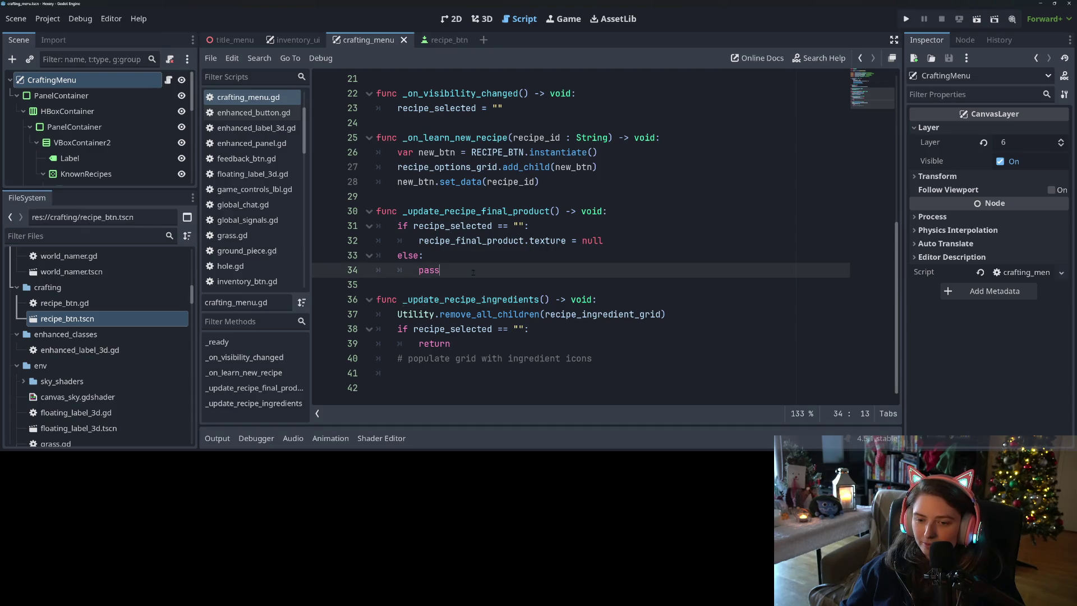
Step: Insert the comment '# set as icon of final product' above pass in the else branch
key(Home)
key(Return)
key(Up)
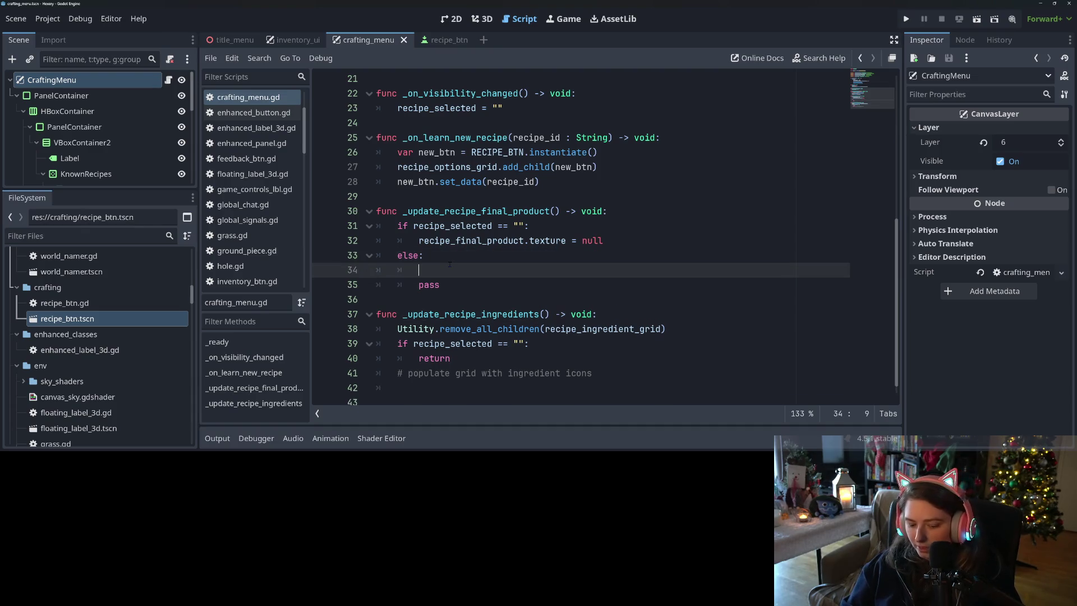
text(#)
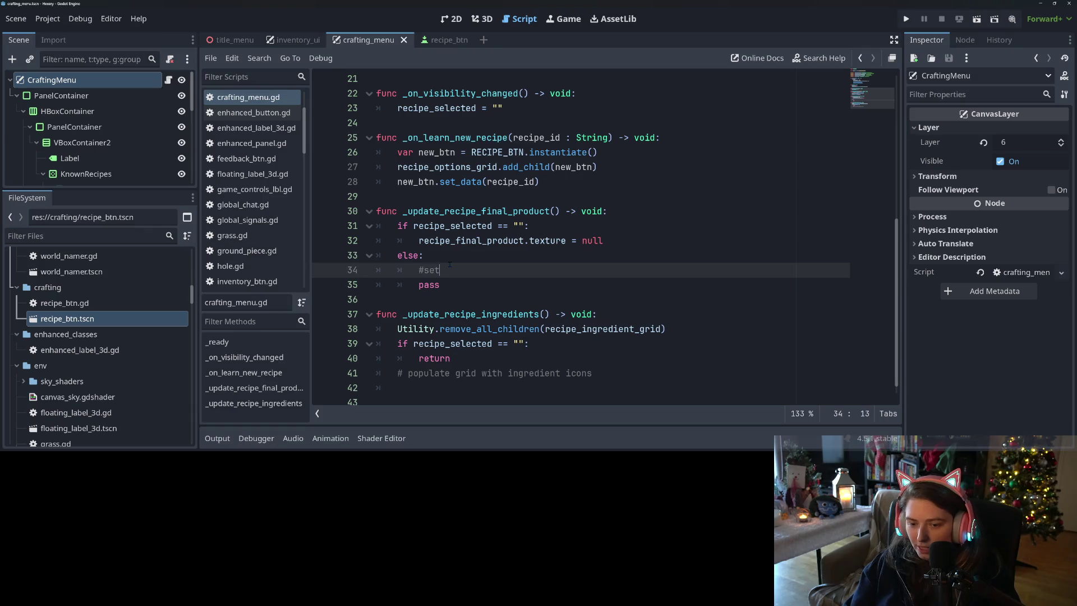
text( set as ic)
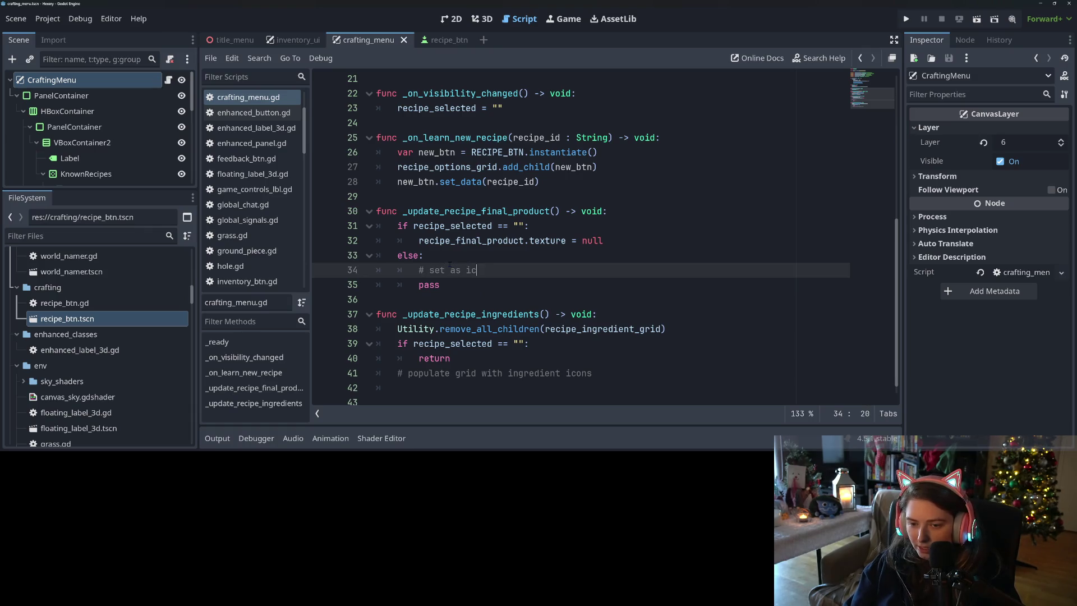
text(on of )
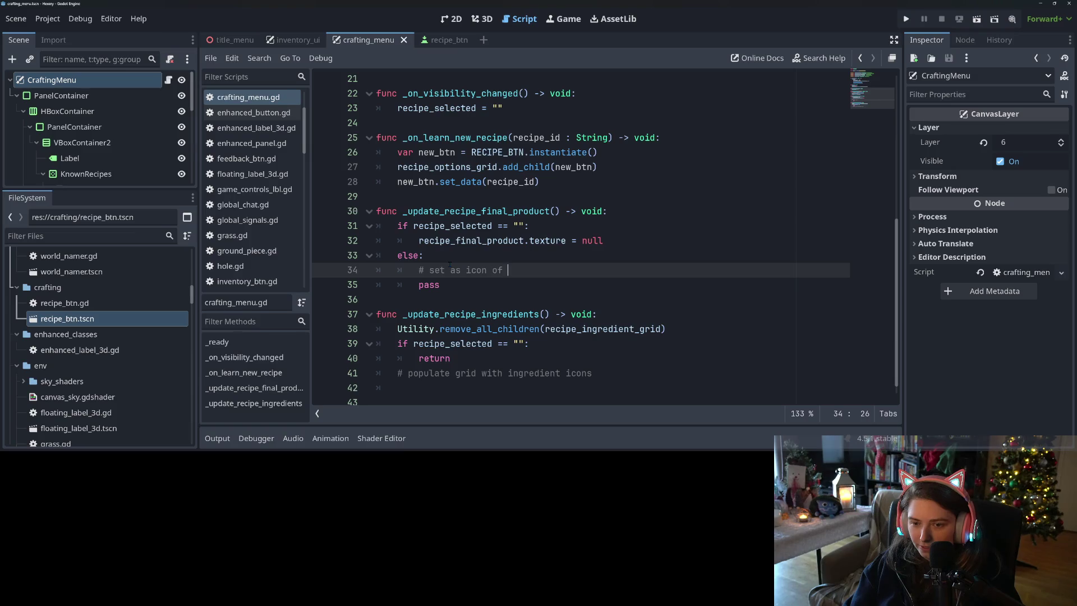
text(final produc)
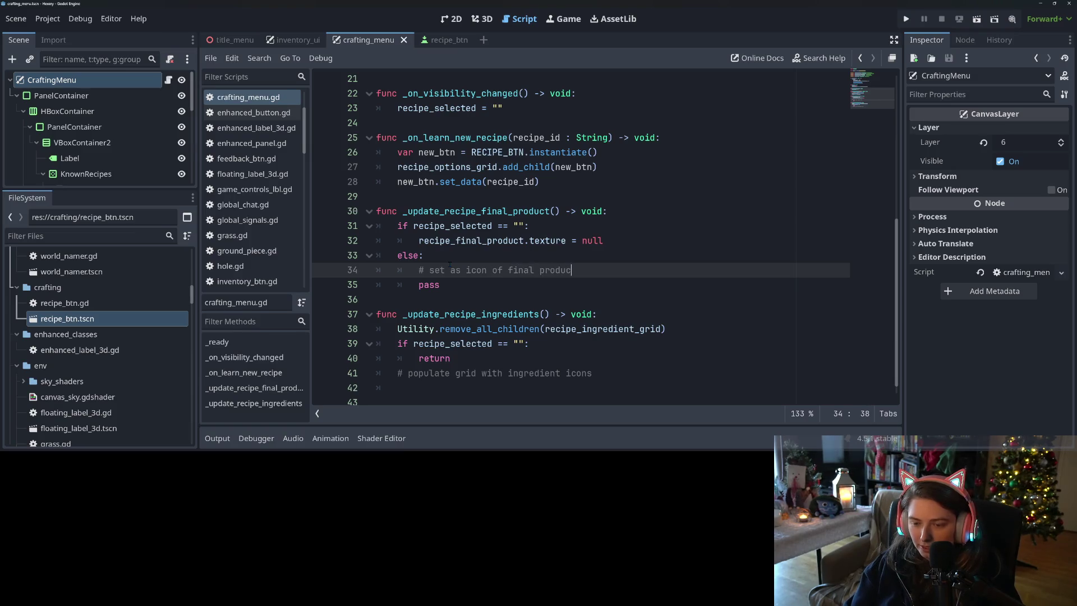
text(t)
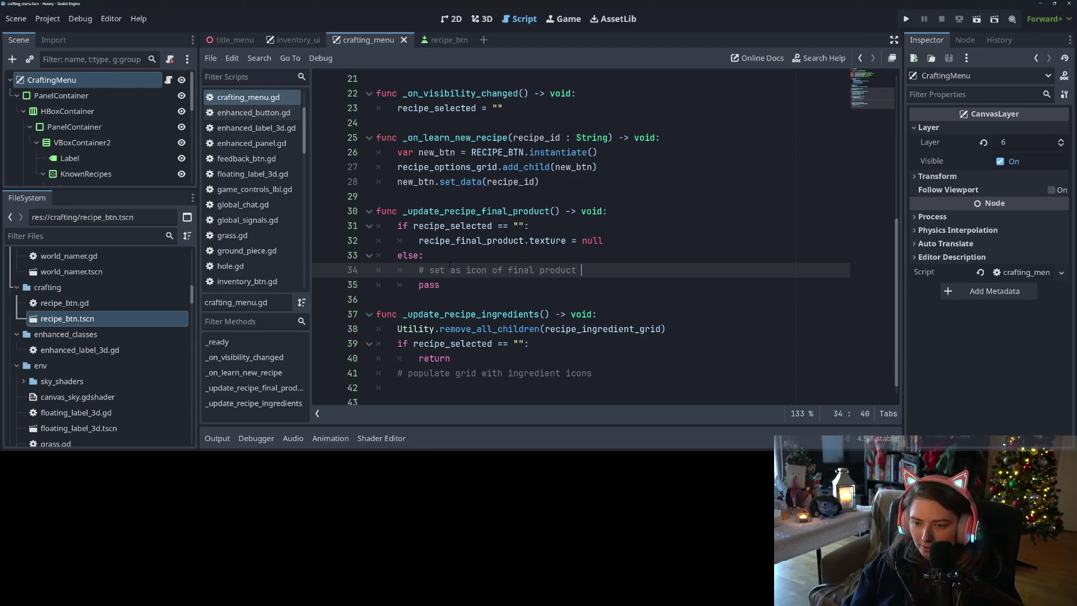
click(451, 268)
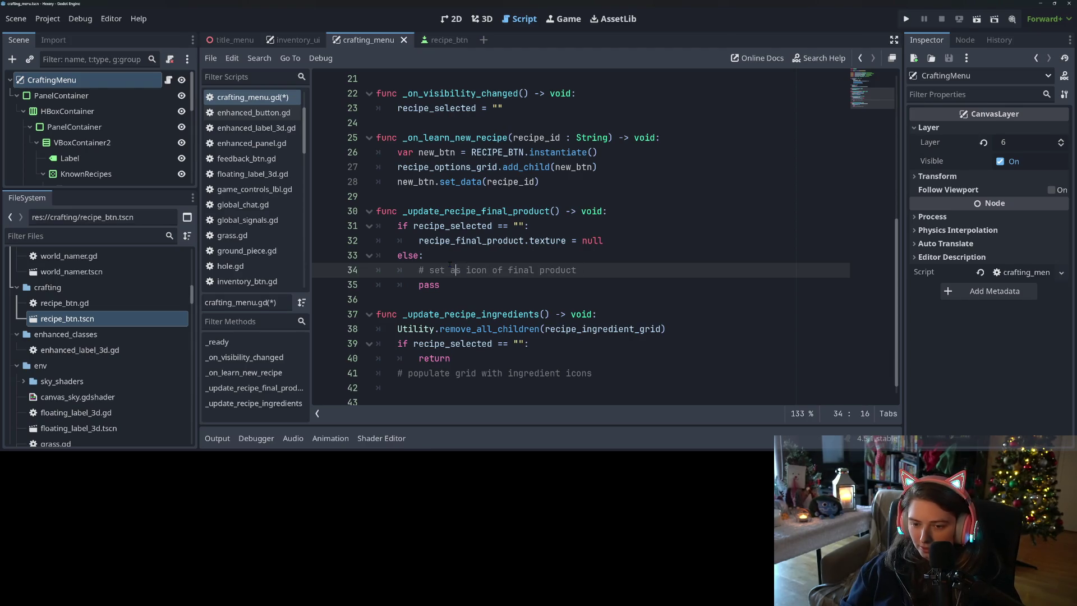
key(Right)
Step: Complete the comment as '# set as inventory icon of final product' and save
text(inventory)
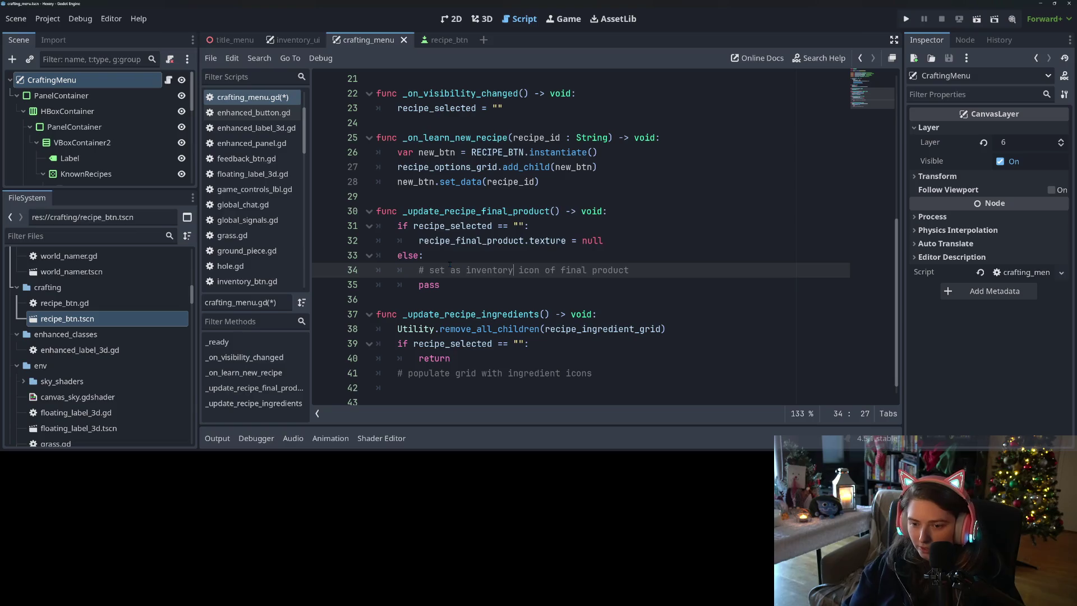
key(ctrl+s)
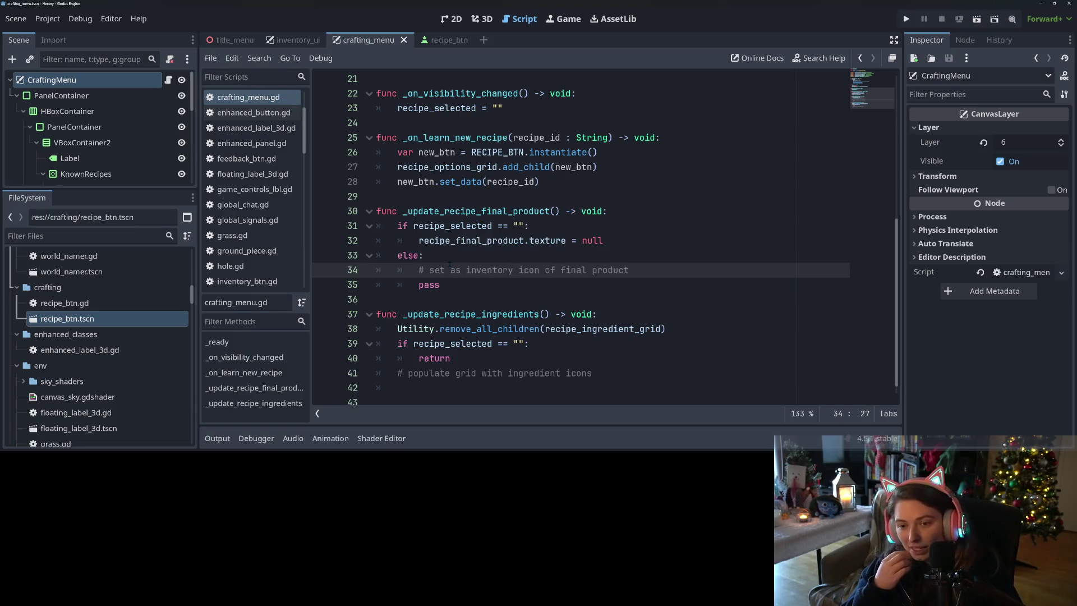
click(504, 292)
click(528, 363)
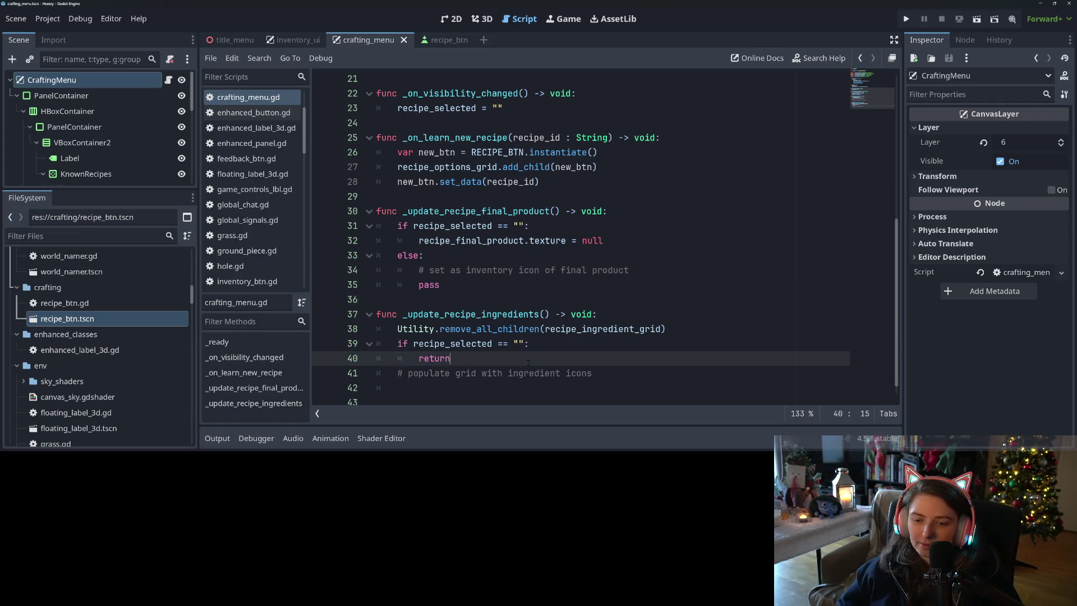
click(655, 369)
scroll(653, 368, down, 1)
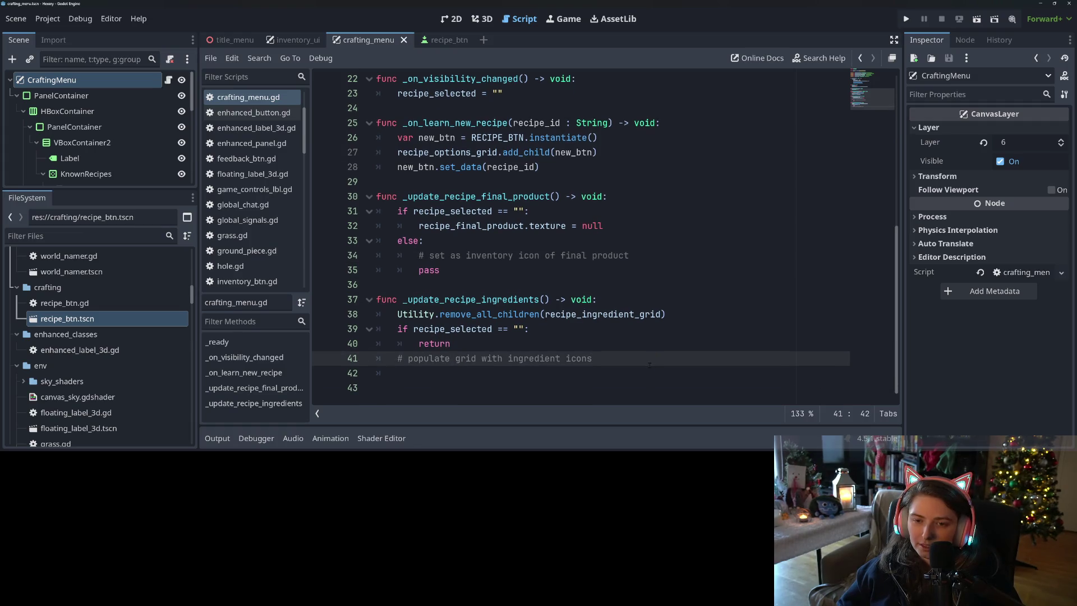
scroll(649, 365, up, 5)
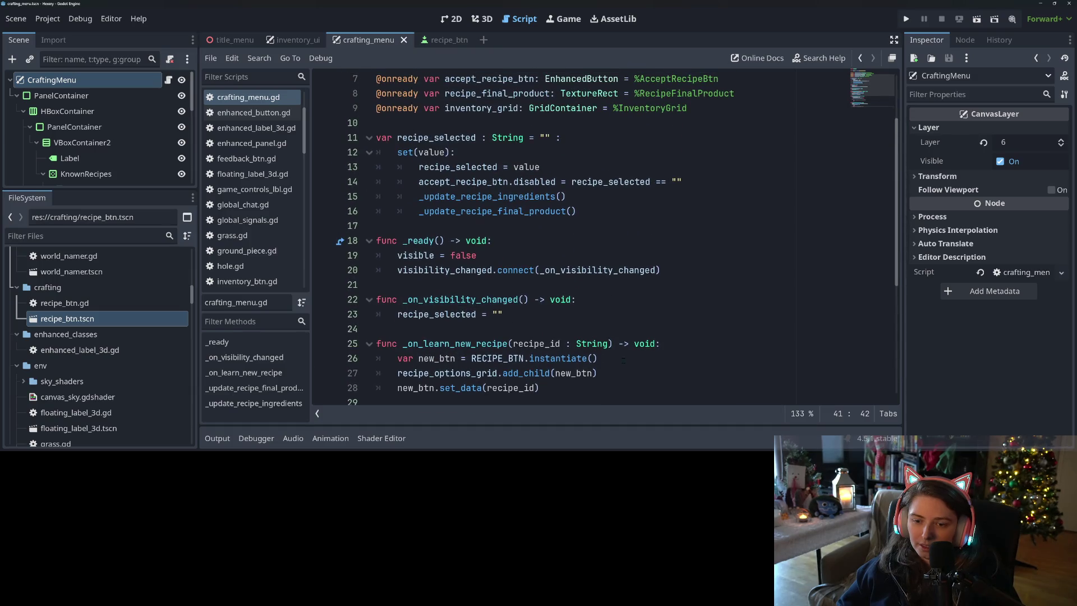
scroll(623, 359, up, 2)
click(630, 270)
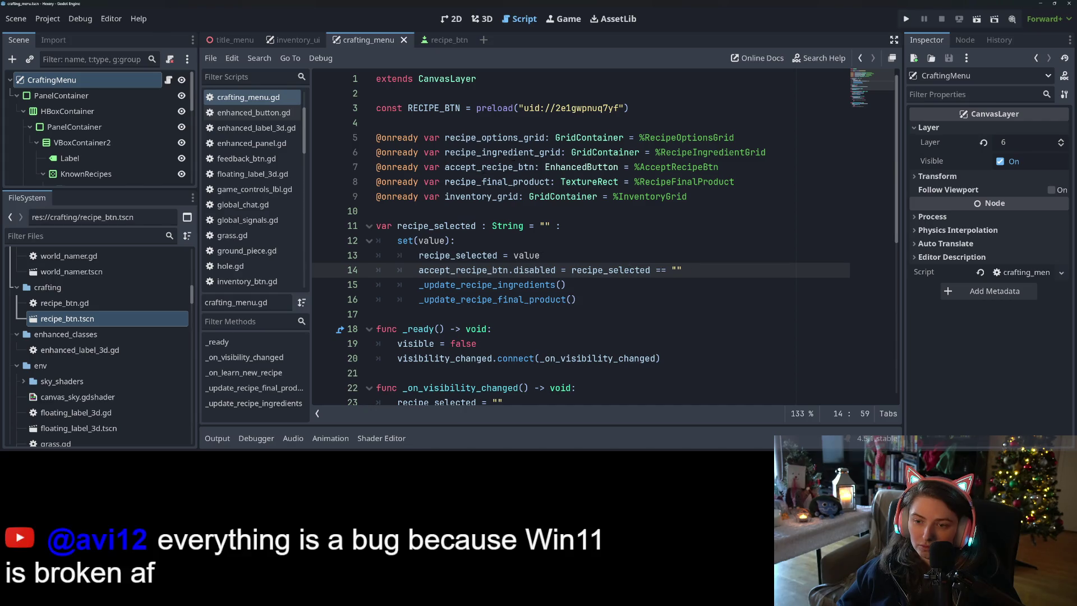
double_click(488, 167)
double_click(514, 153)
scroll(490, 253, down, 7)
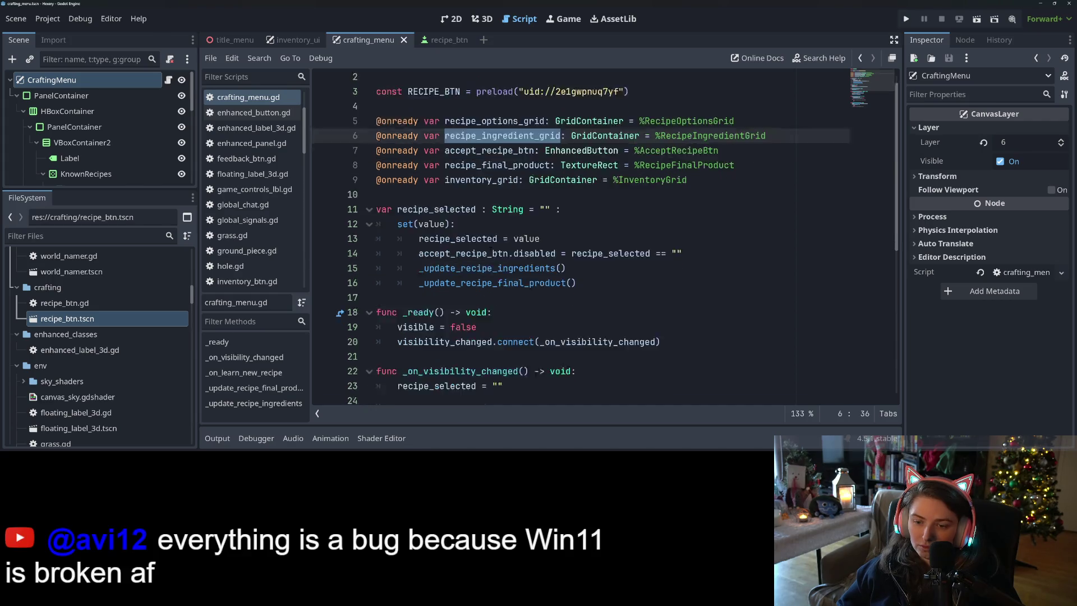
scroll(490, 253, up, 7)
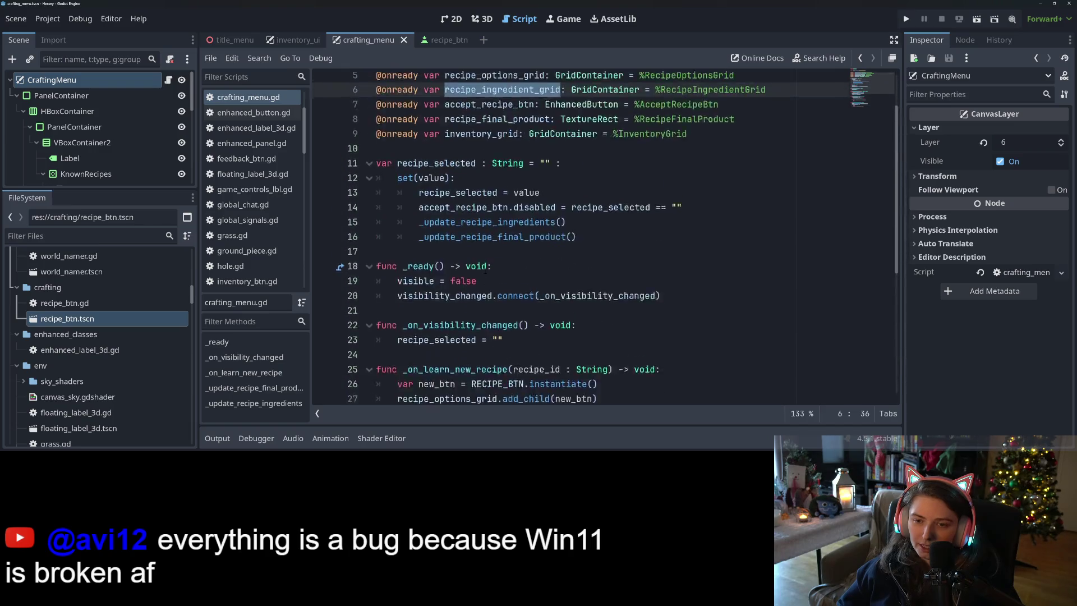
double_click(489, 137)
double_click(489, 197)
key(ctrl+c)
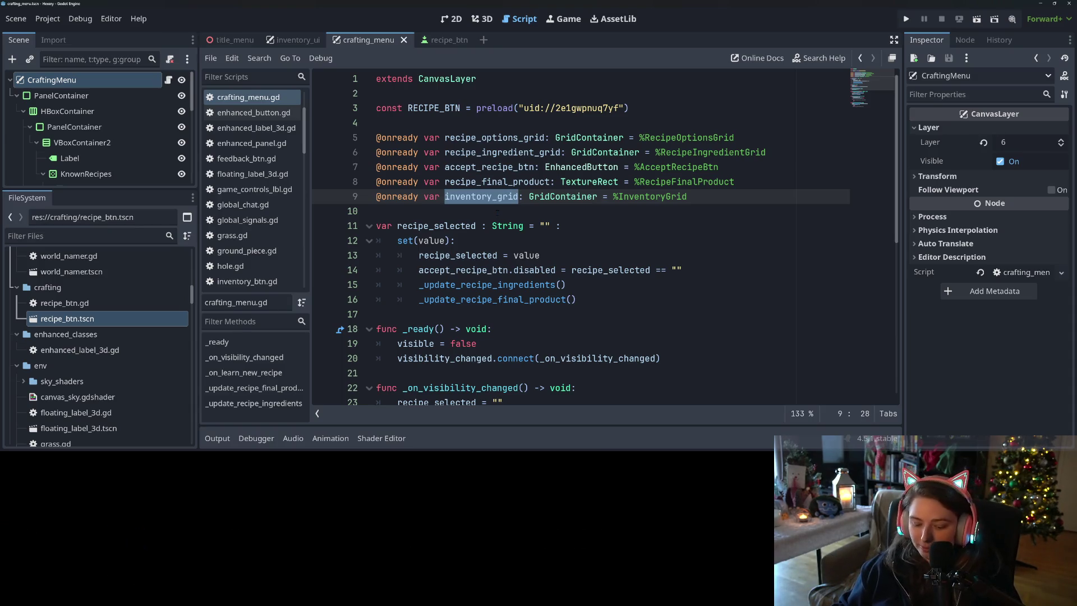
key(ctrl+s)
scroll(508, 218, down, 3)
scroll(508, 219, up, 2)
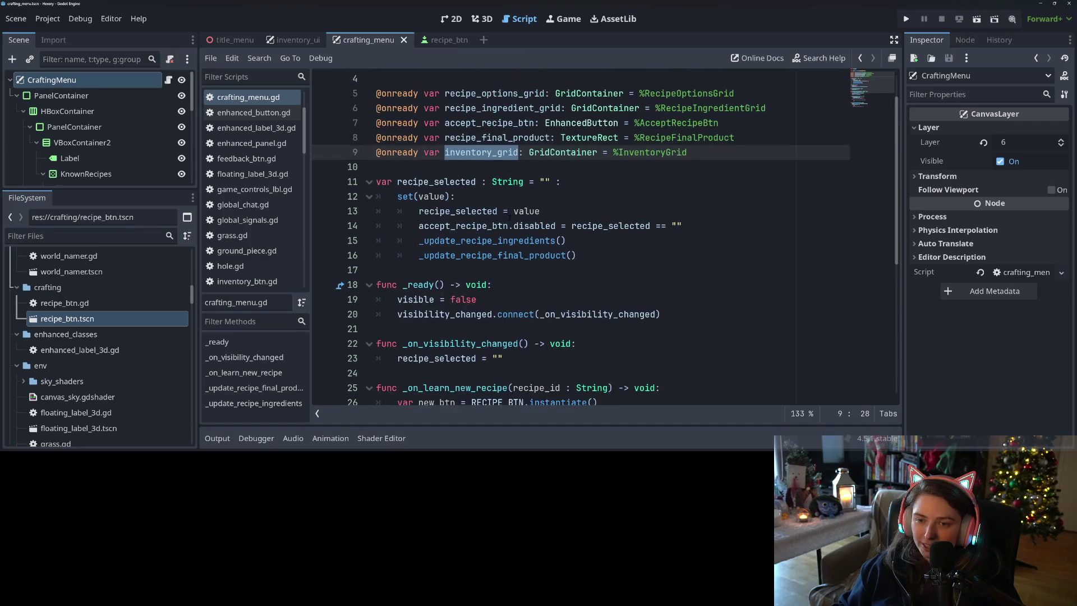
scroll(509, 218, down, 3)
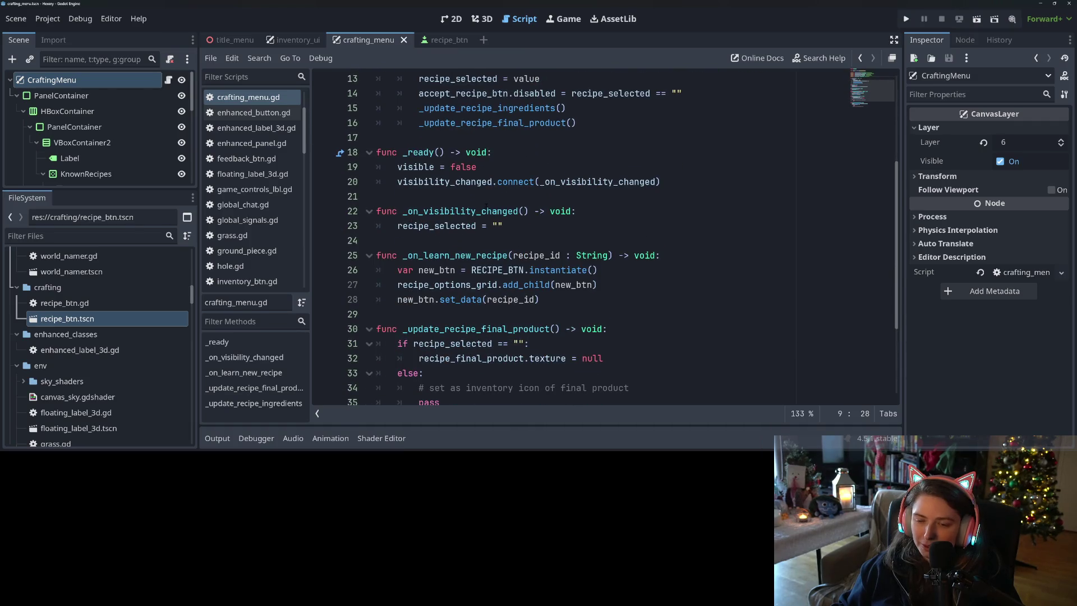
scroll(534, 222, up, 3)
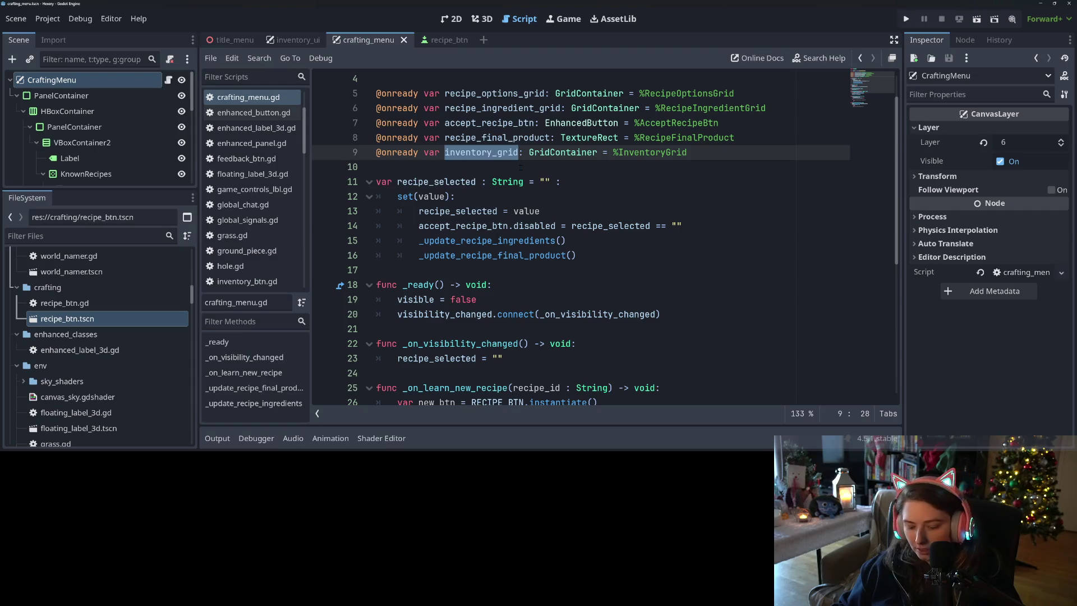
click(620, 337)
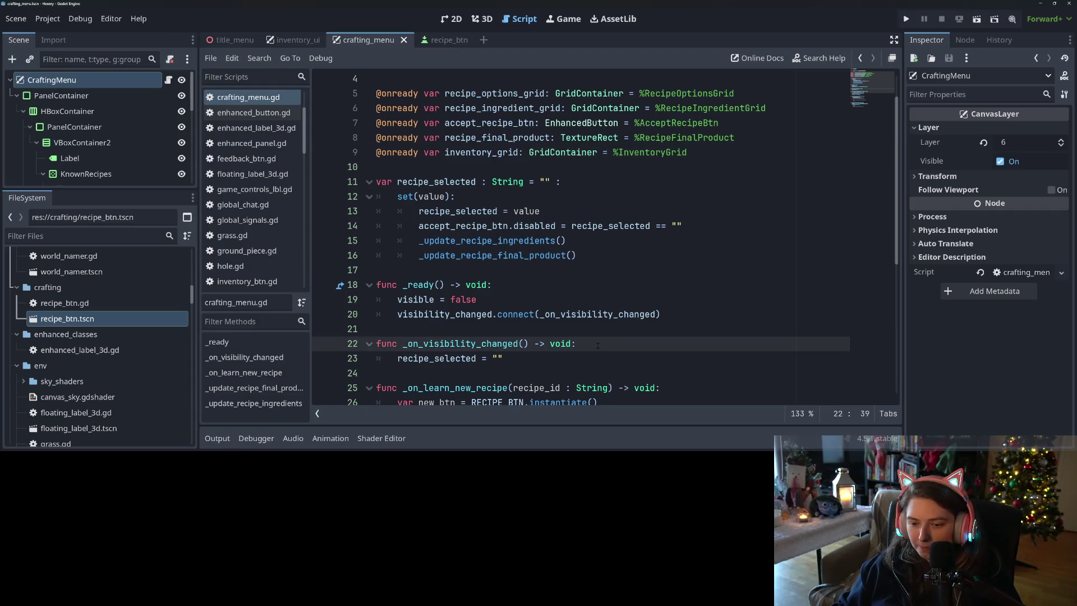
key(Return)
key(ctrl+v)
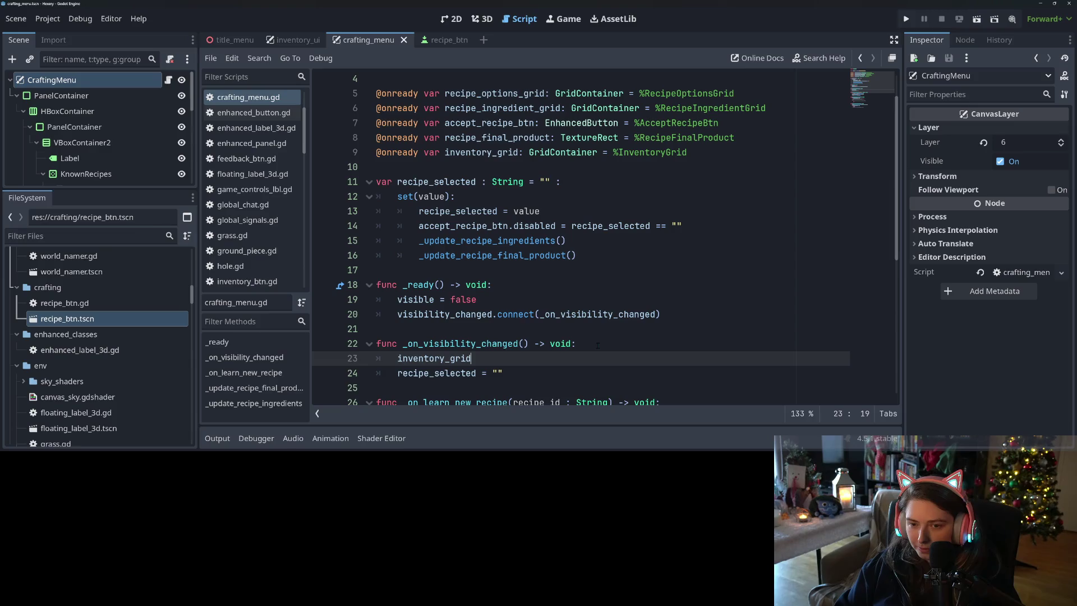
key(ctrl+s)
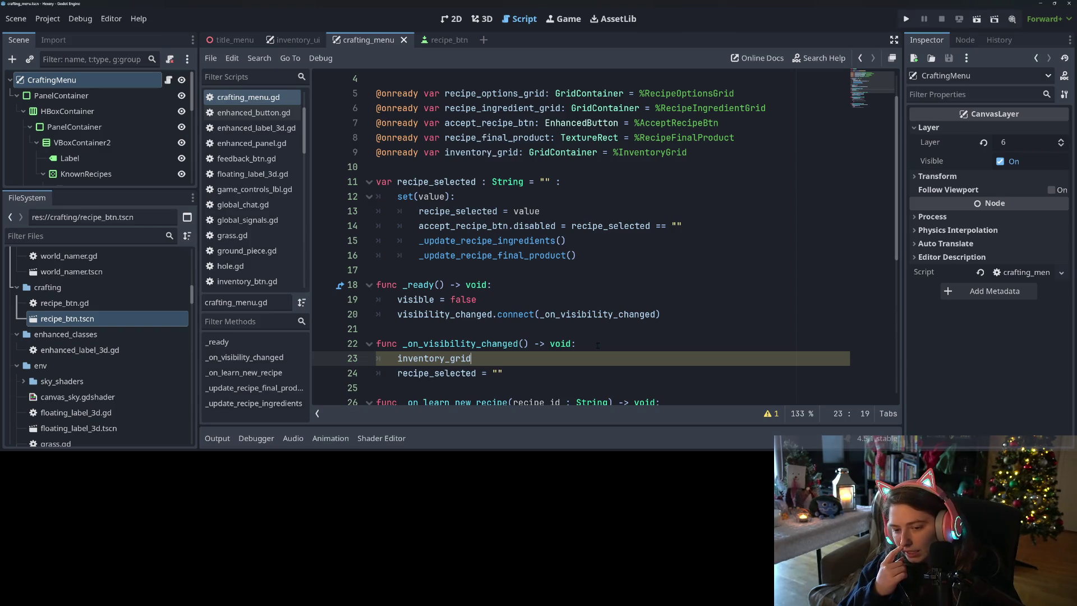
key(BackSpace)
key(BackSpace)
key(BackSpace)
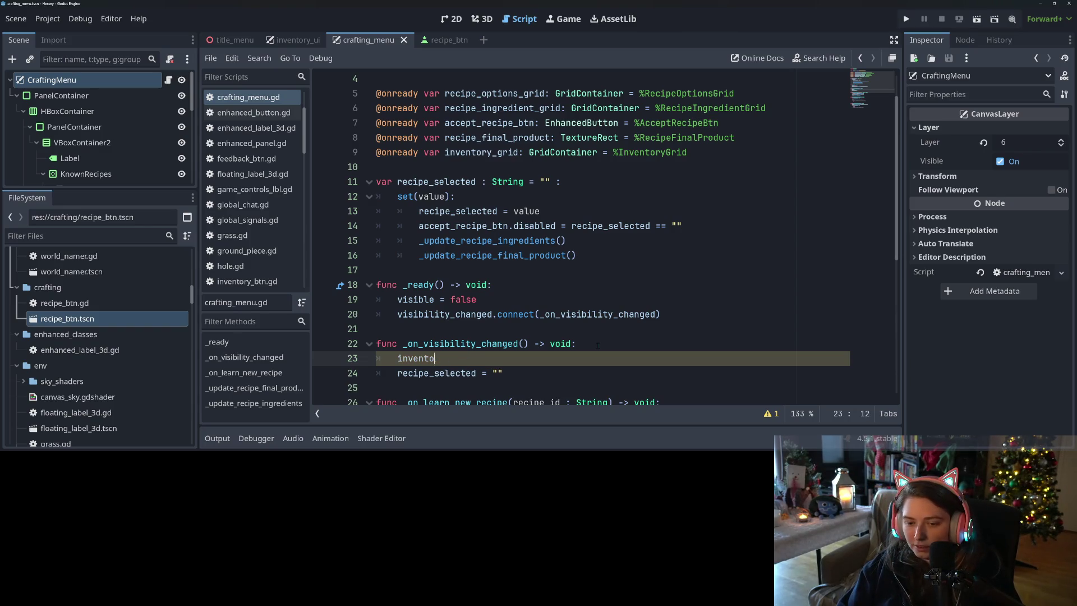
key(BackSpace)
key(BackSpace)
key(BackSpace)
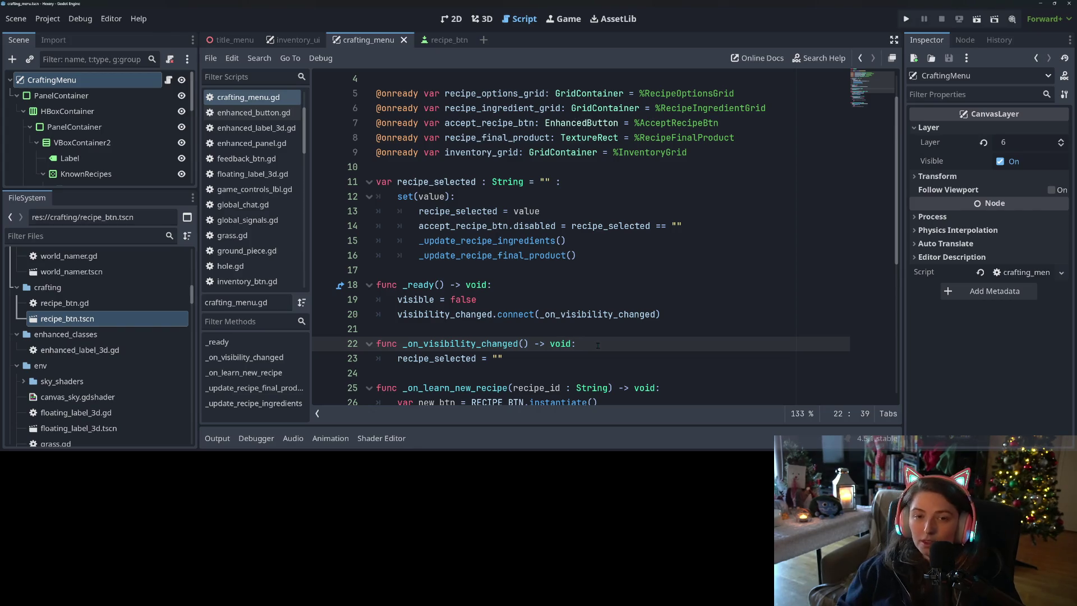
click(283, 41)
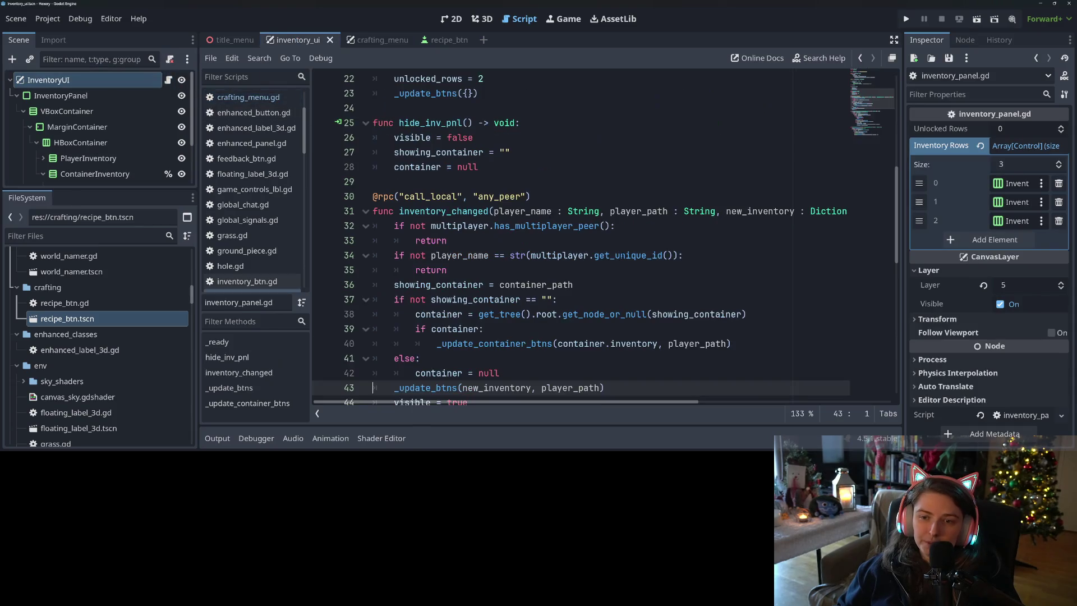
Step: Read through inventory_panel.gd and its inventory_changed function, then return to the crafting_menu scene
scroll(597, 294, up, 6)
scroll(597, 294, up, 1)
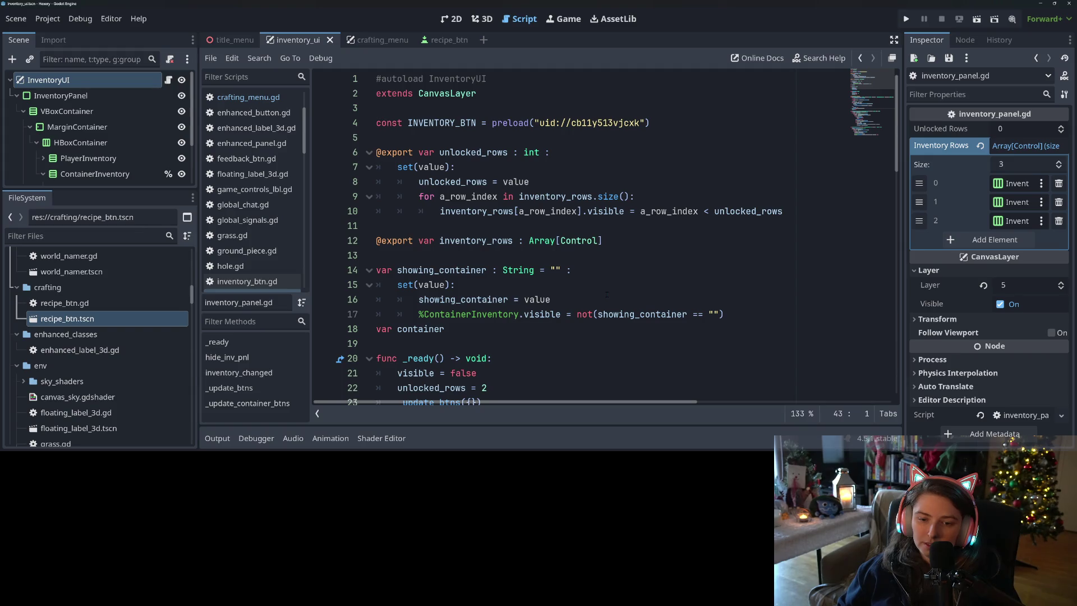
scroll(607, 294, down, 4)
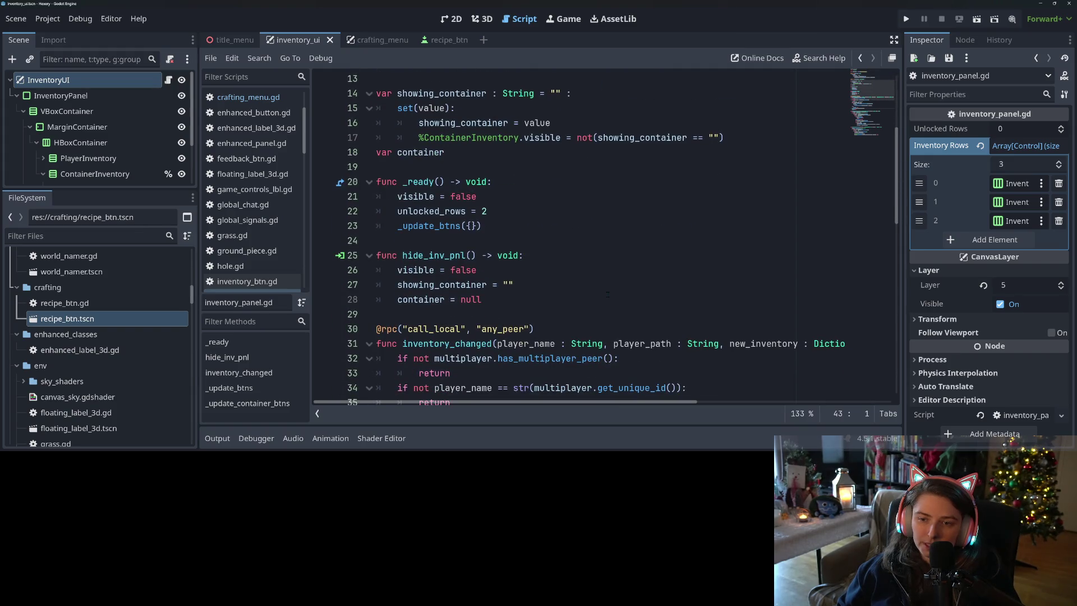
scroll(607, 294, down, 5)
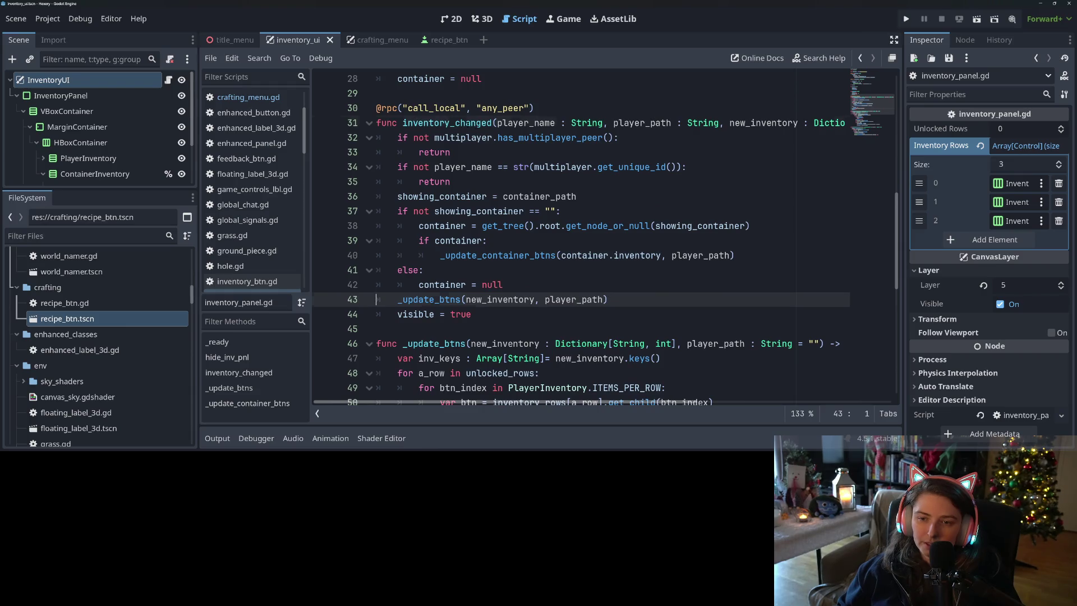
double_click(447, 122)
scroll(581, 263, up, 6)
scroll(581, 263, up, 3)
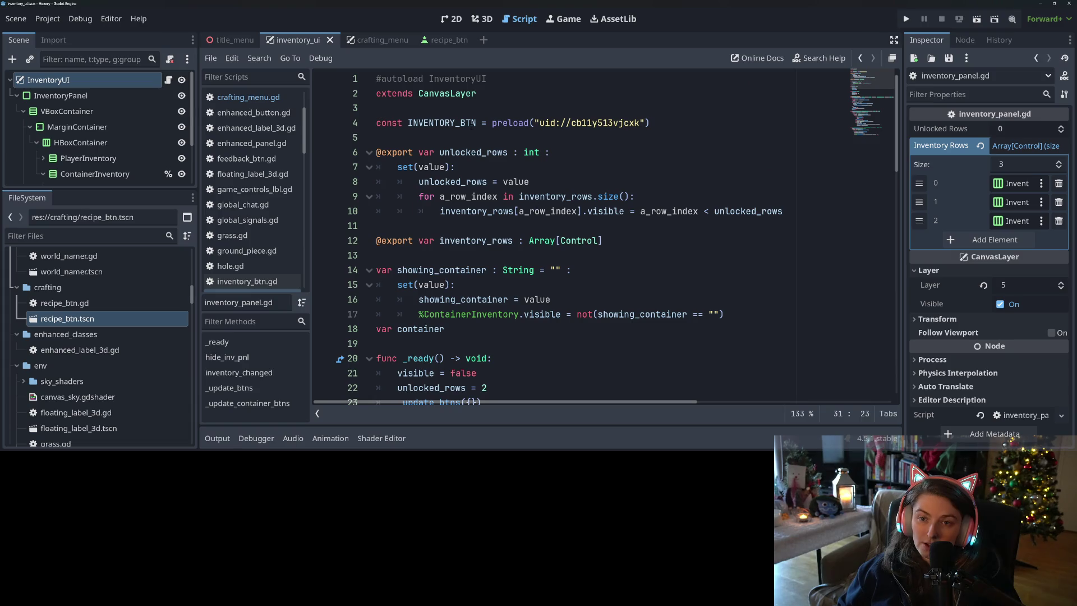
key(ctrl+Tab)
click(513, 270)
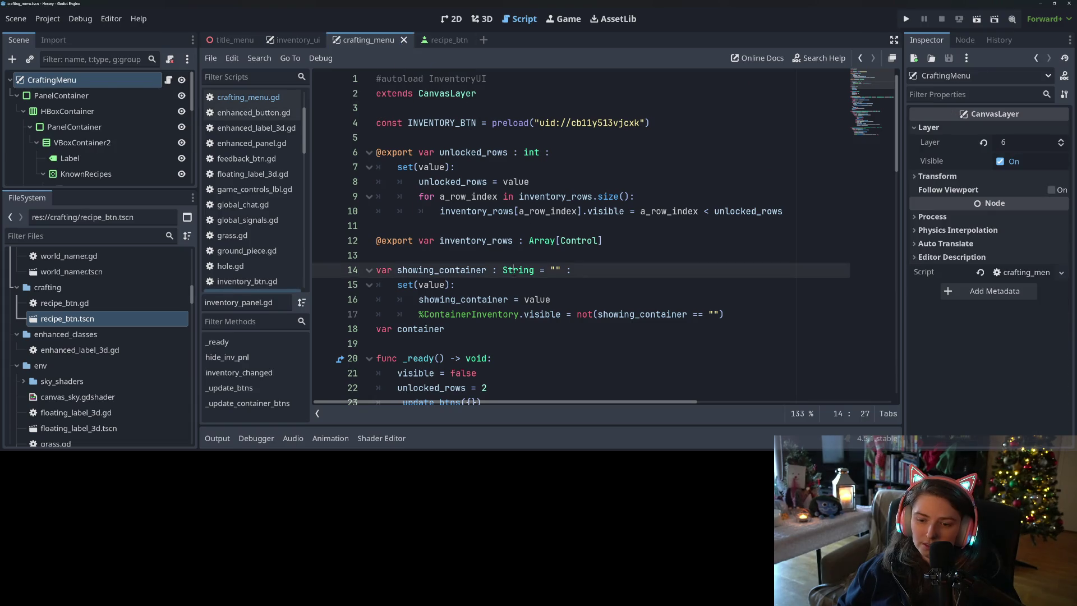
Step: Inspect inventory_panel.gd's hide_inv_pnl, container reset and rpc annotation lines
scroll(515, 256, down, 7)
scroll(516, 264, up, 2)
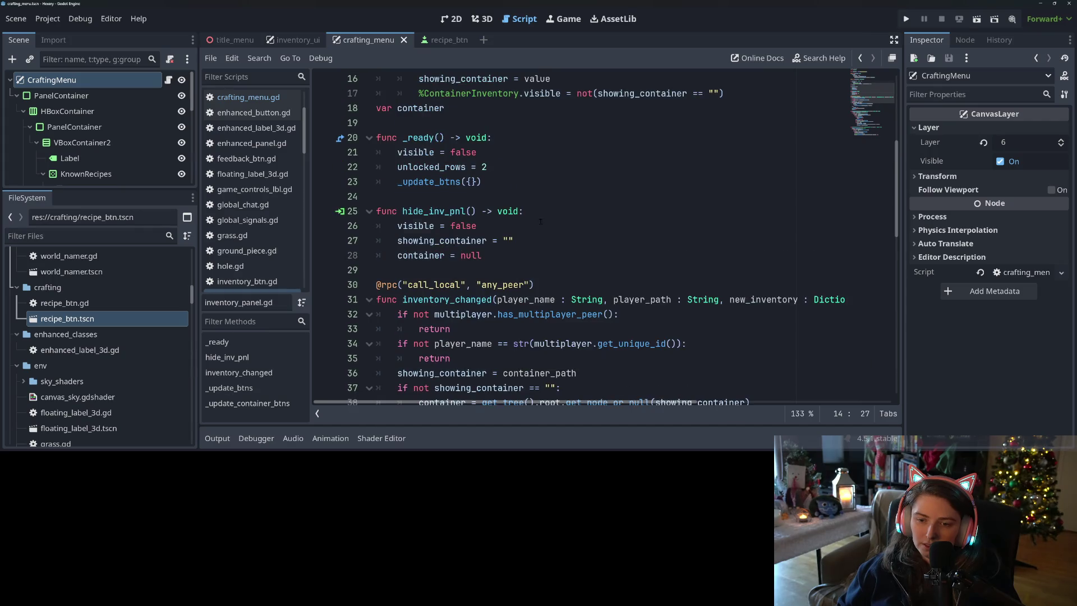
click(512, 211)
scroll(512, 211, down, 2)
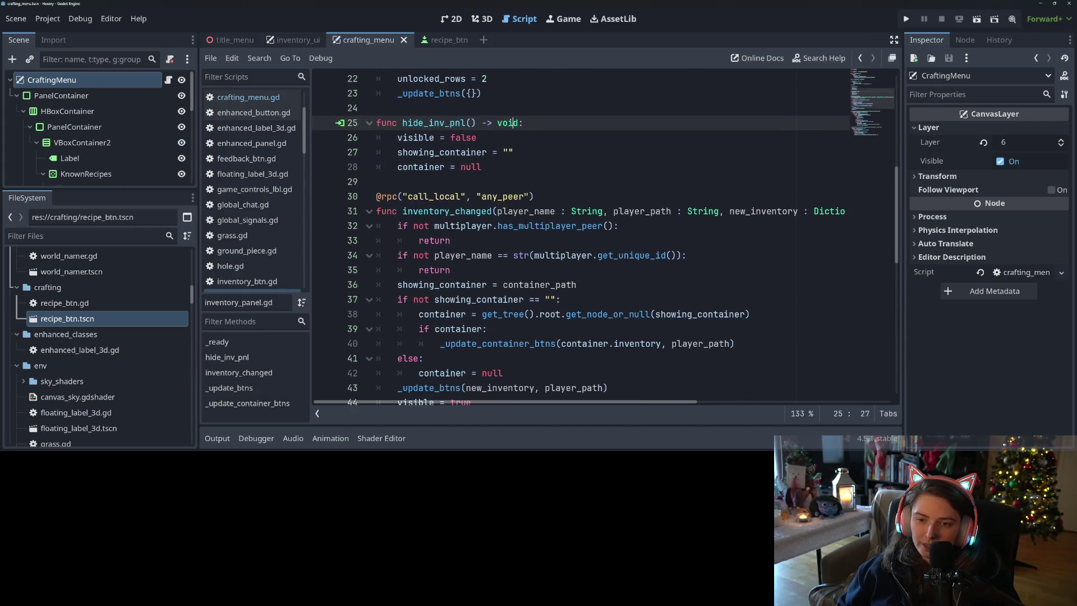
click(471, 166)
click(505, 195)
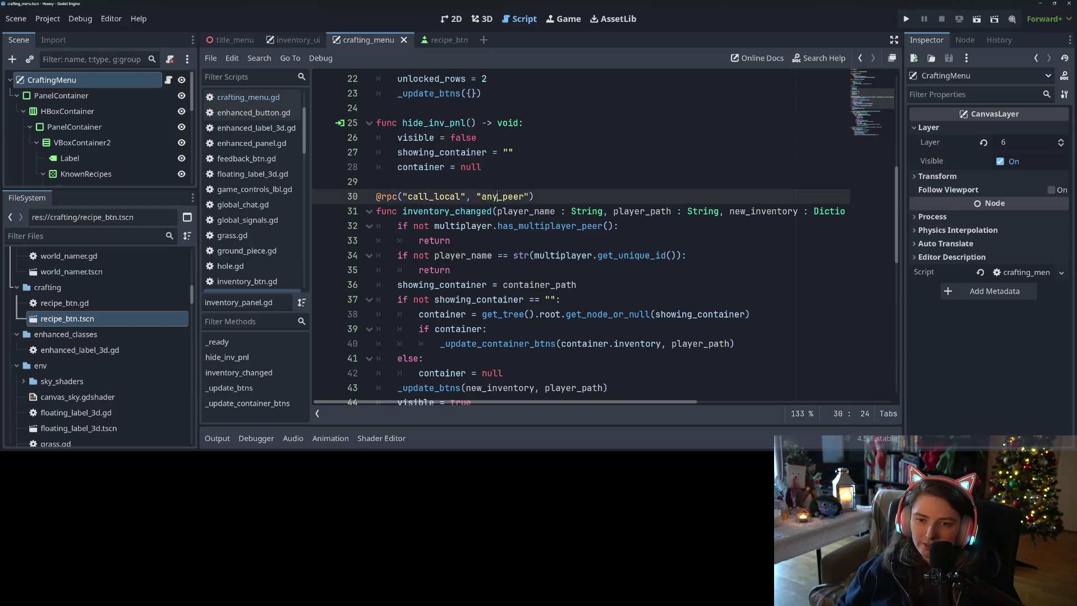
Step: Switch to crafting_menu.gd and review its code, ending on the blank line after _ready
click(268, 98)
scroll(529, 239, down, 3)
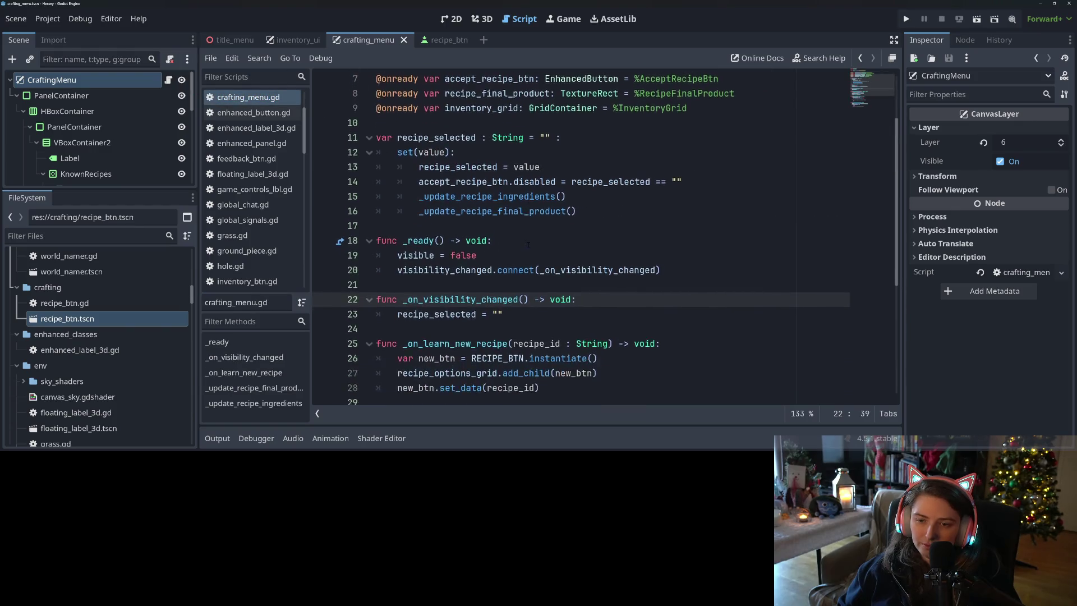
click(487, 225)
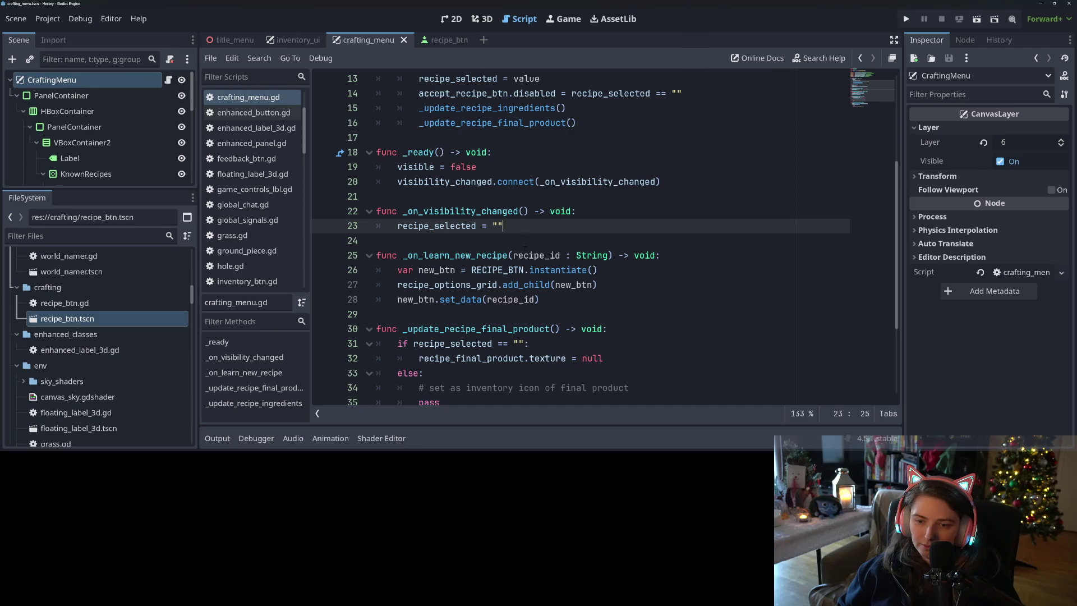
scroll(525, 247, down, 3)
scroll(539, 289, up, 5)
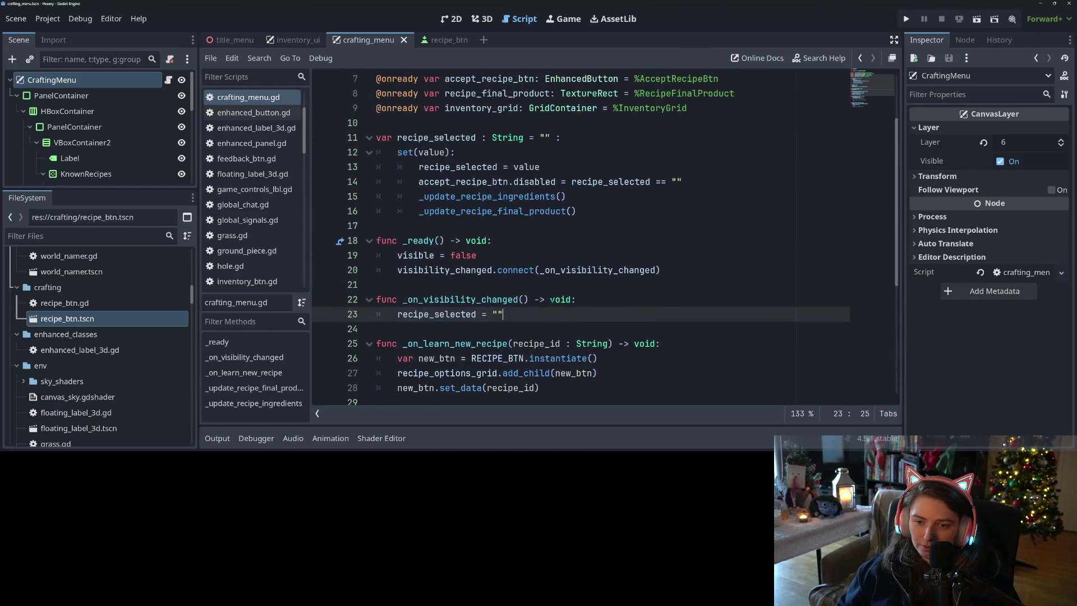
click(539, 288)
click(526, 299)
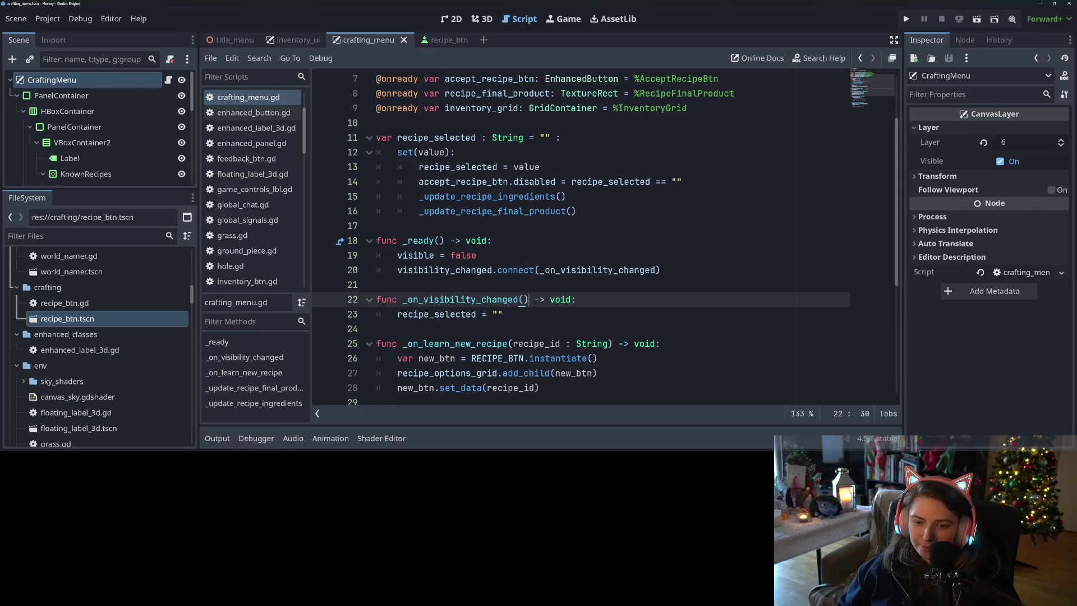
double_click(483, 107)
scroll(532, 237, down, 5)
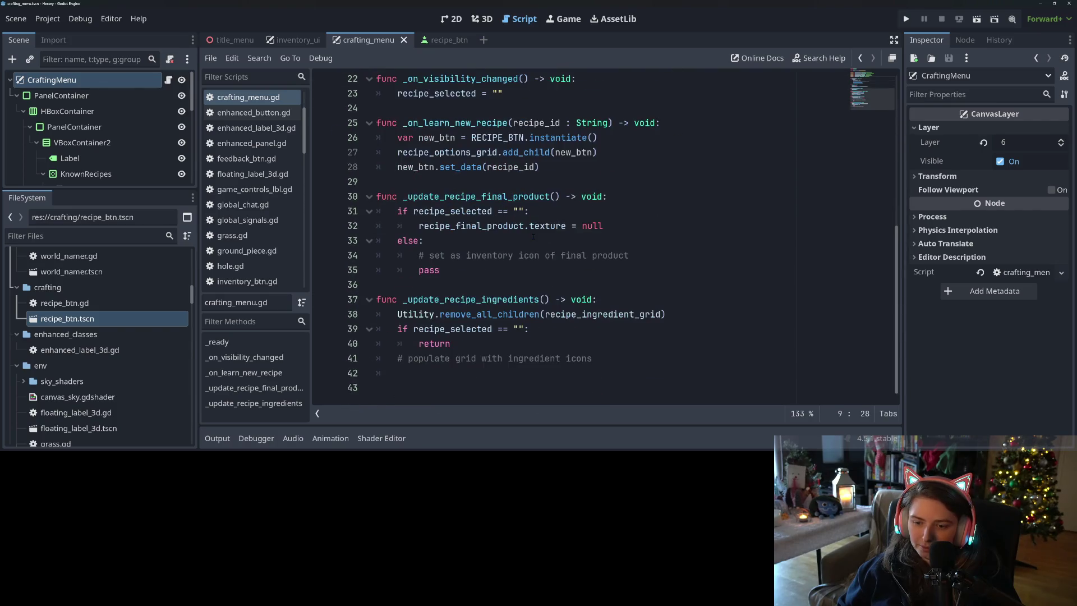
scroll(532, 236, up, 6)
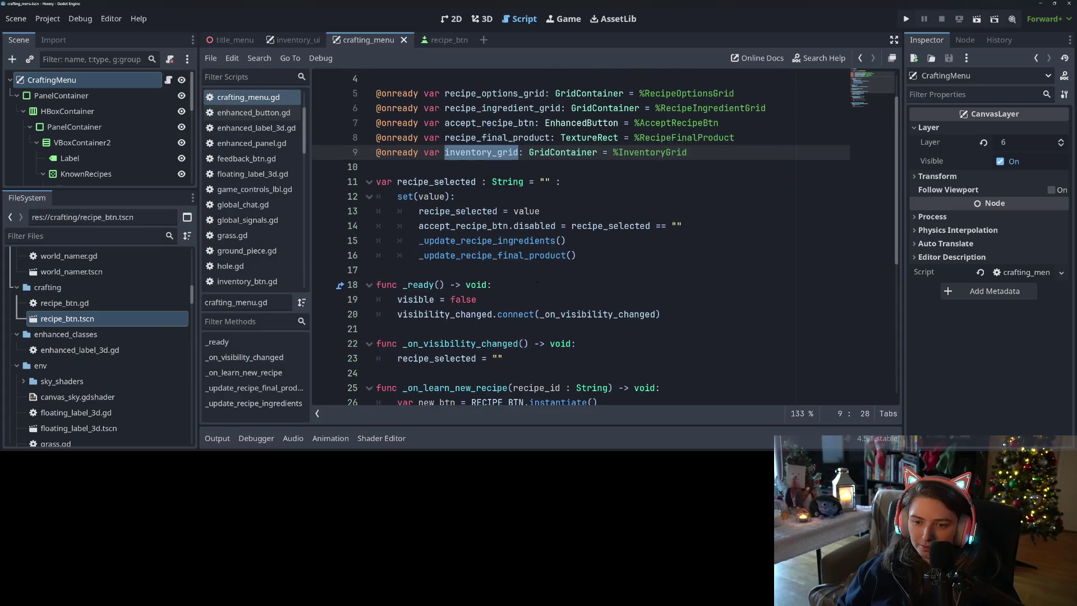
click(460, 343)
key(Up)
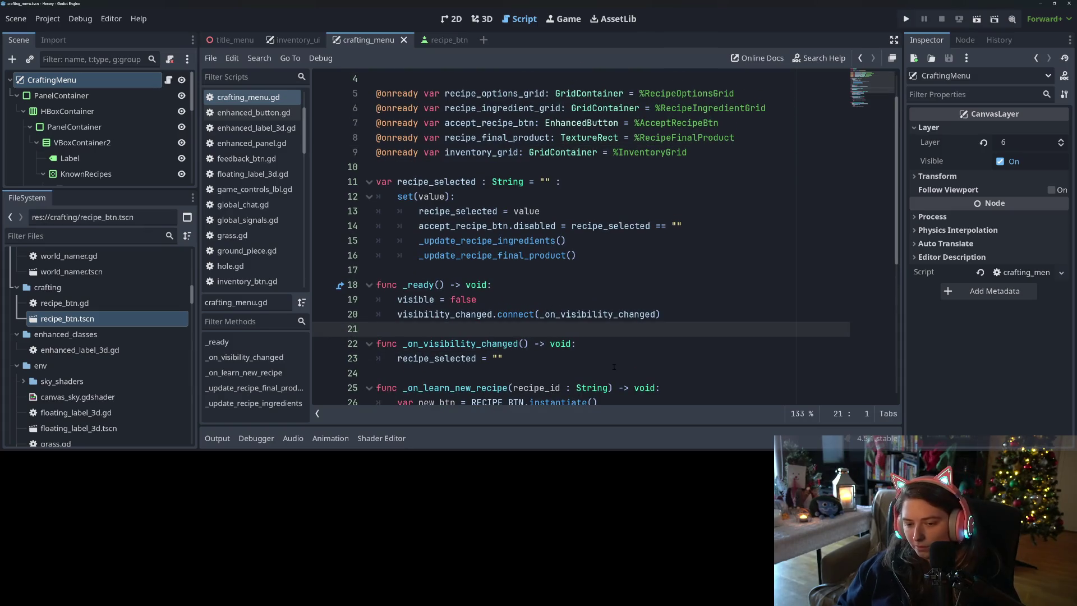
Step: Add a line after _ready and begin declaring 'func set_inventory_and_open('
key(Return)
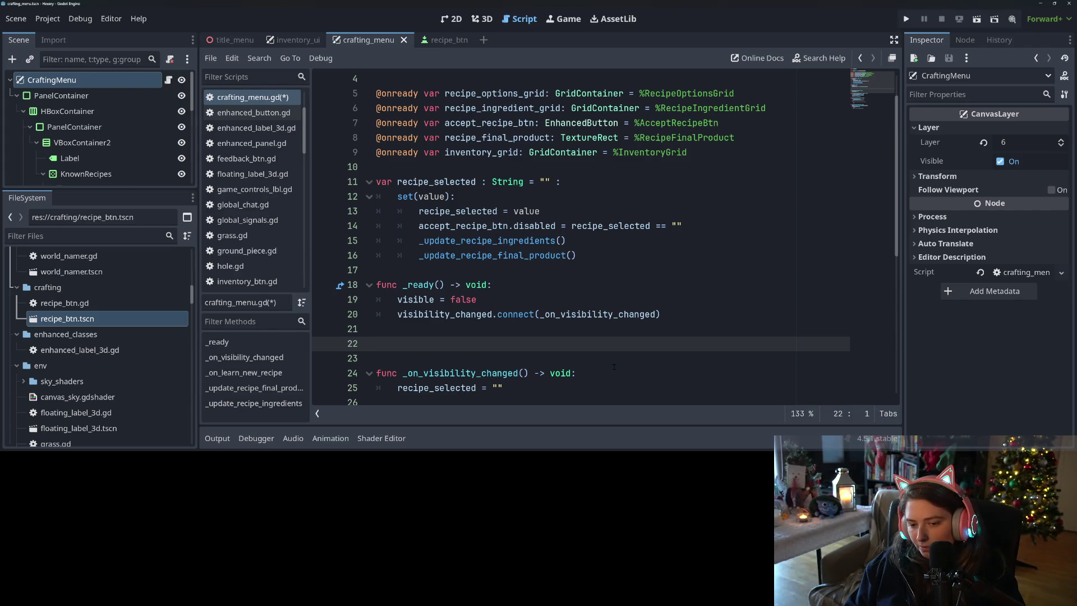
scroll(549, 335, down, 3)
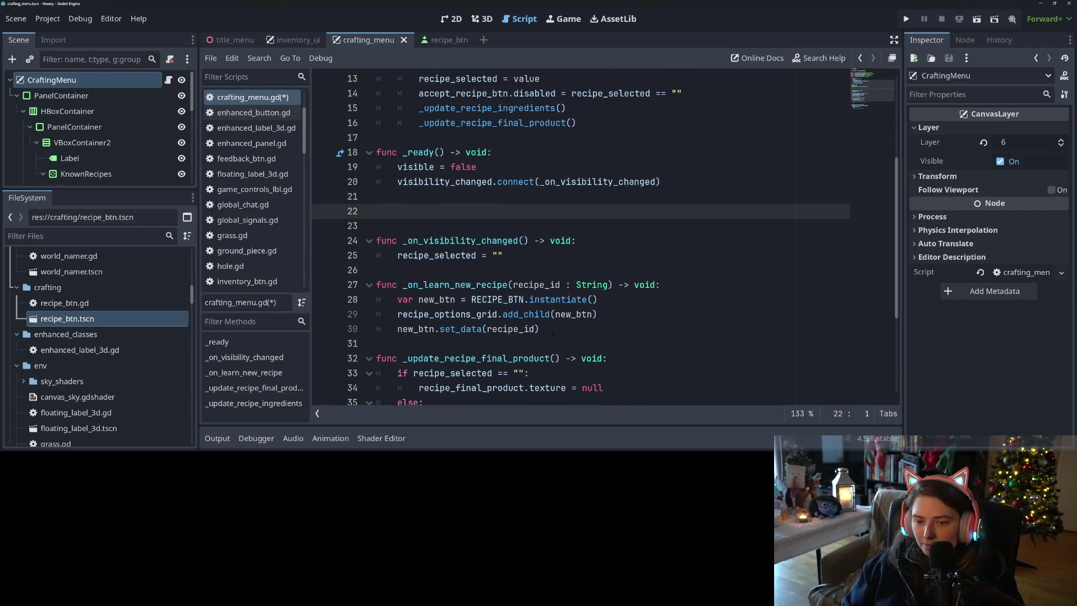
text(func )
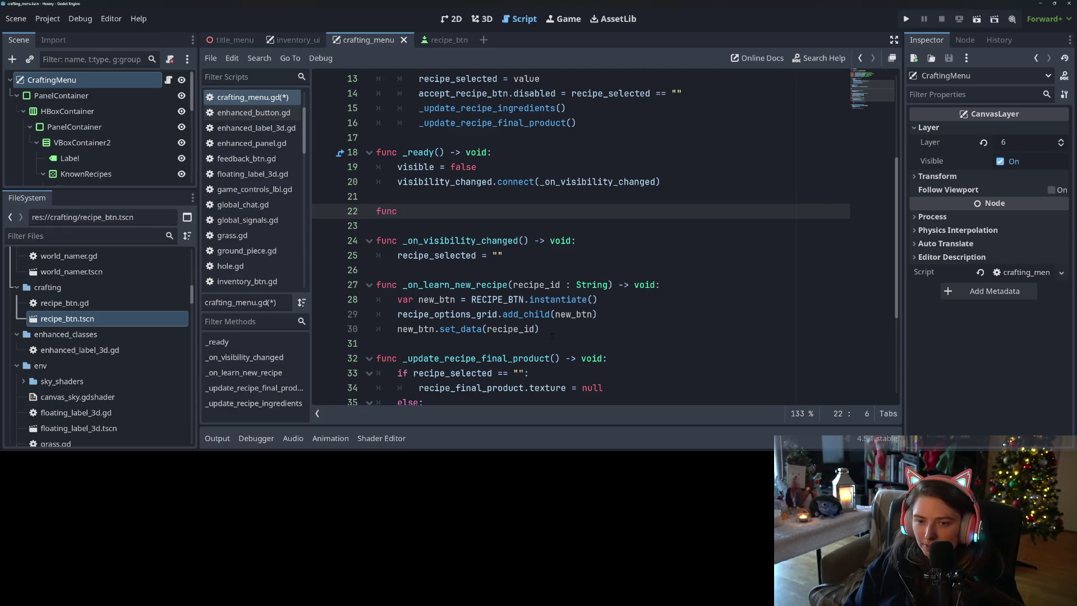
text(set)
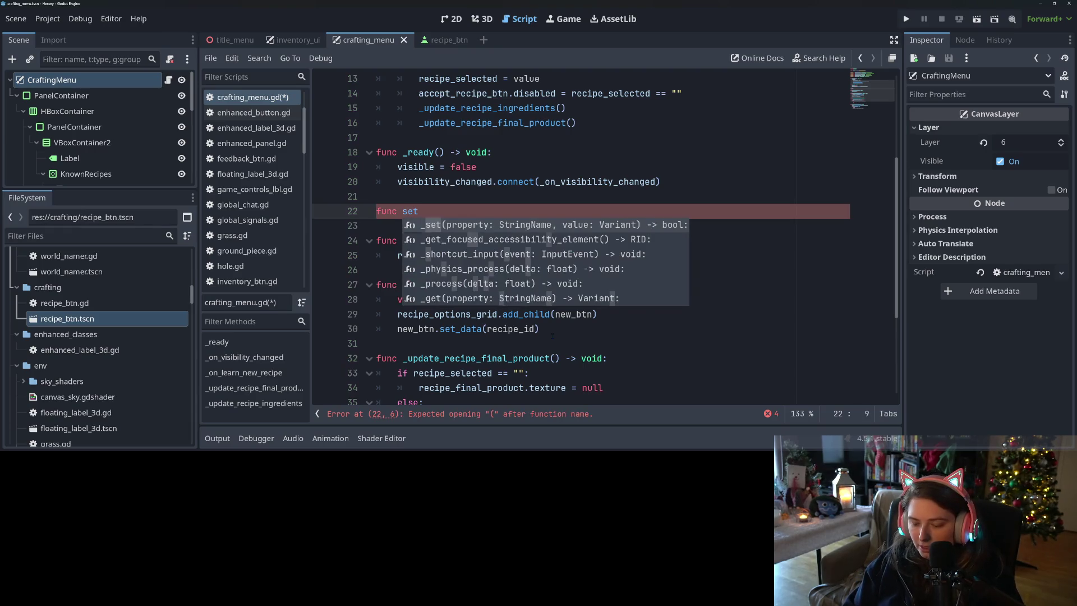
text(_inventory)
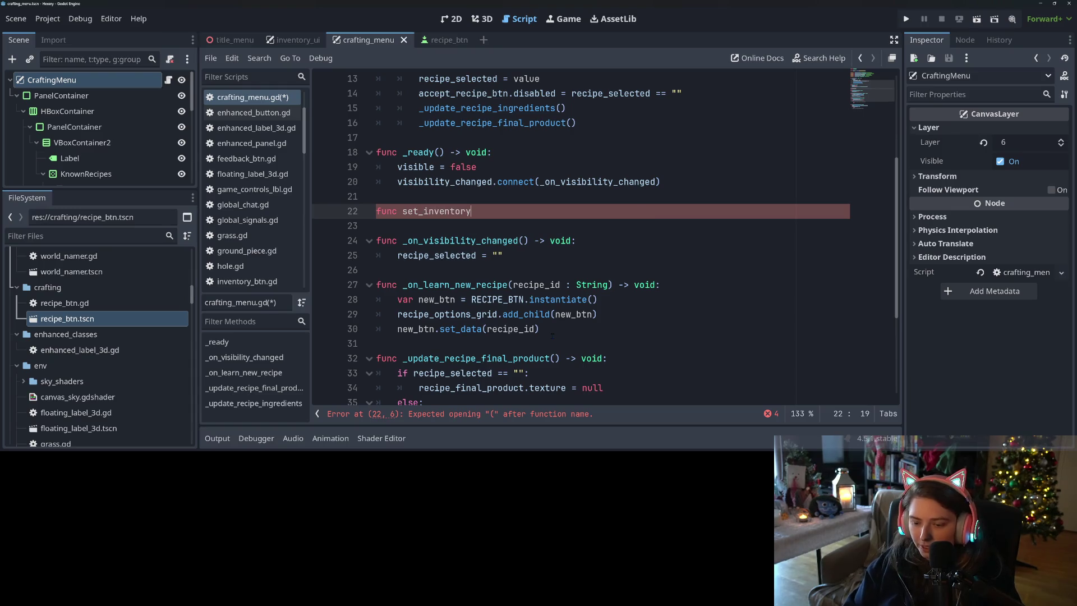
text(_and_open(an_inventory : Dictionay) -> void:)
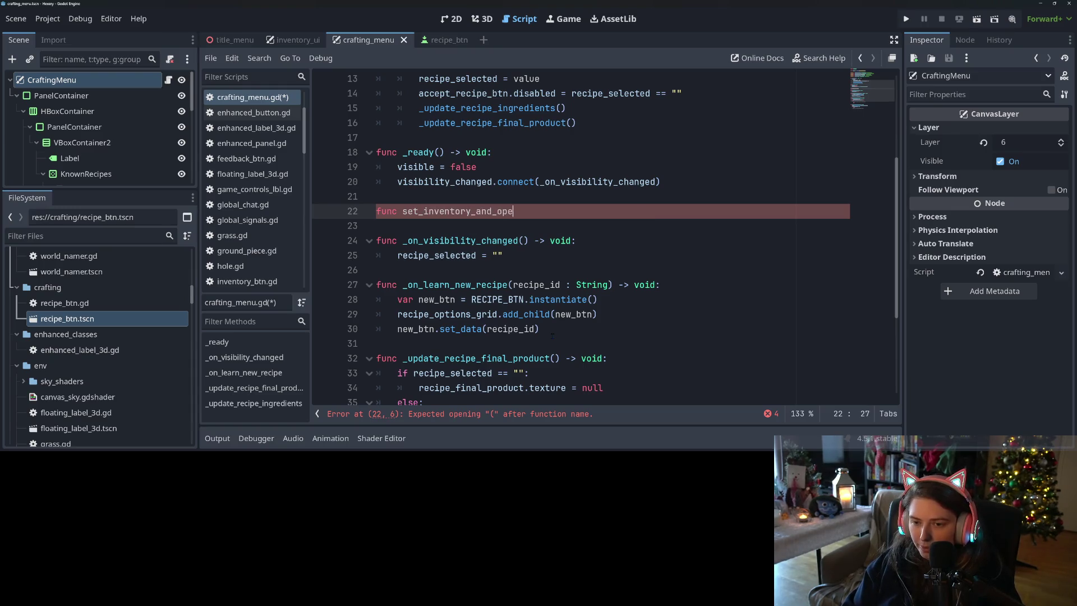
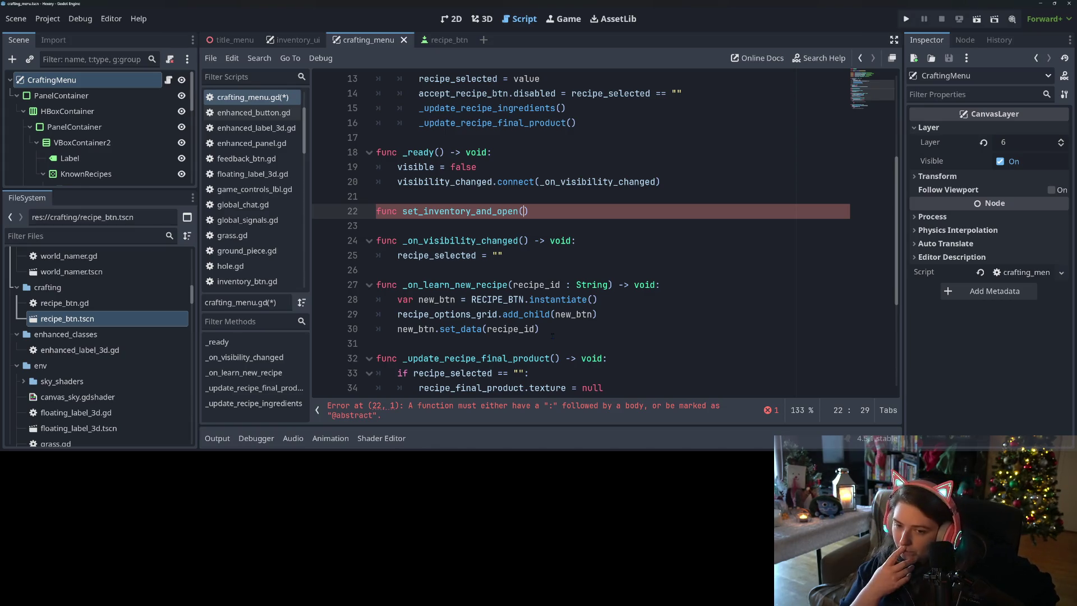
Step: Finish the set_inventory_and_open(an_inventory : Dictionary) -> void signature with a pass body and save
text(an_i)
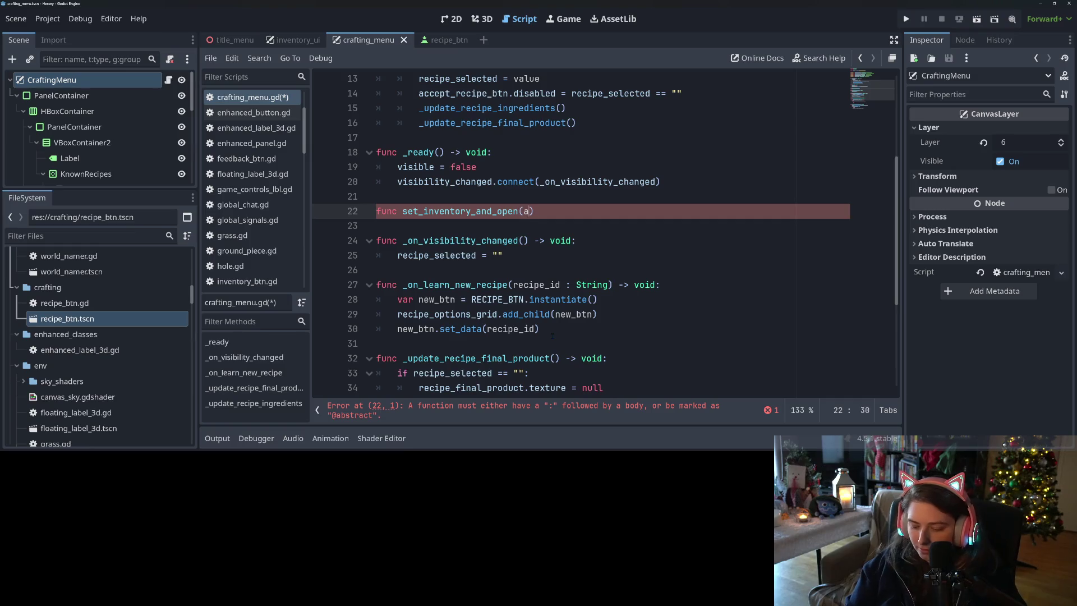
text(nventory)
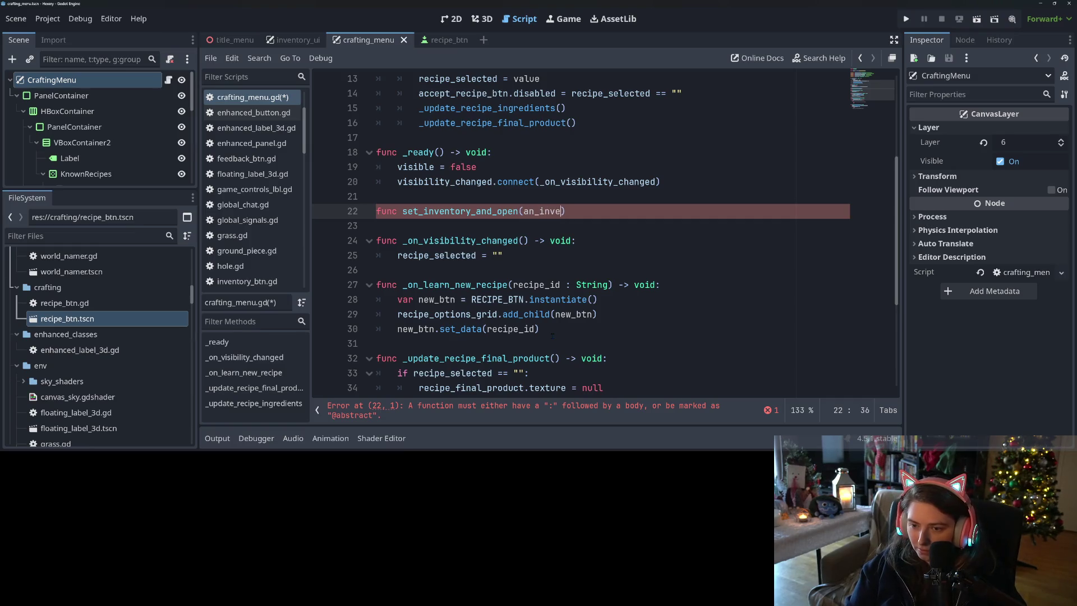
text( : Dic)
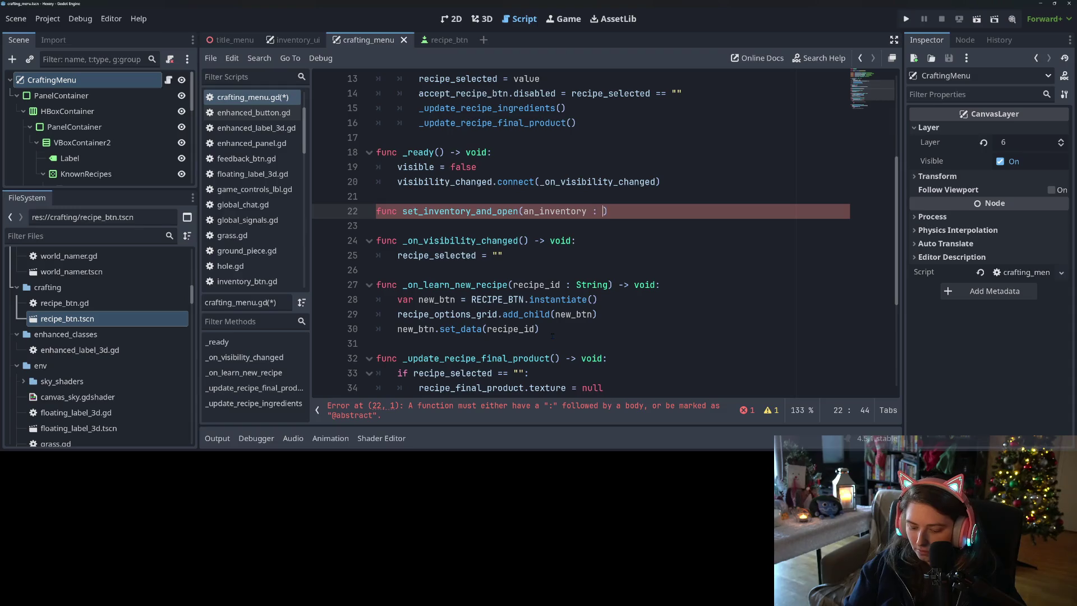
text(tionay) )
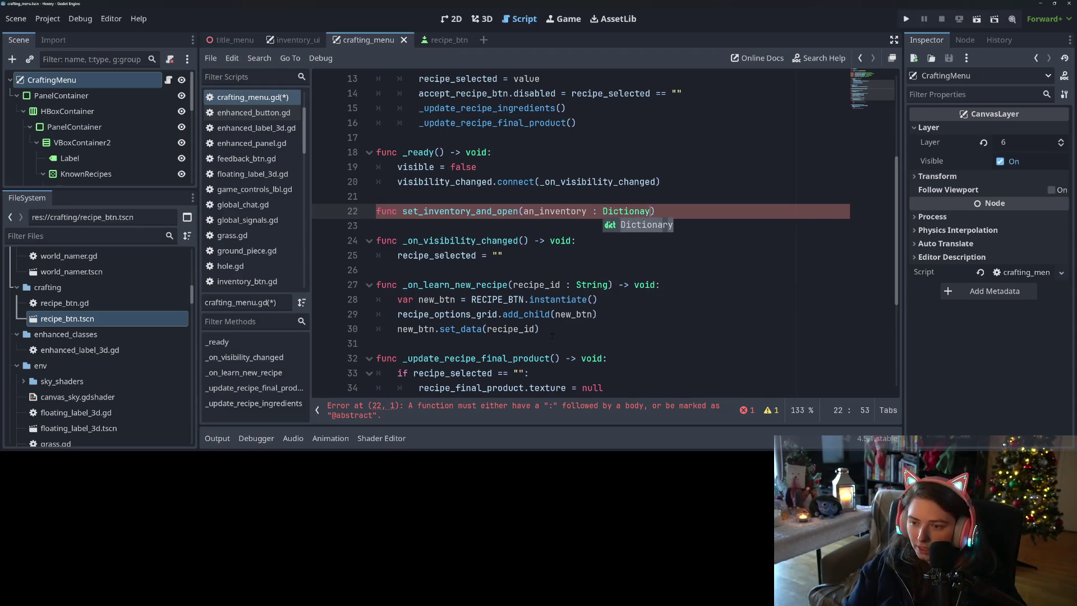
text(-> void:)
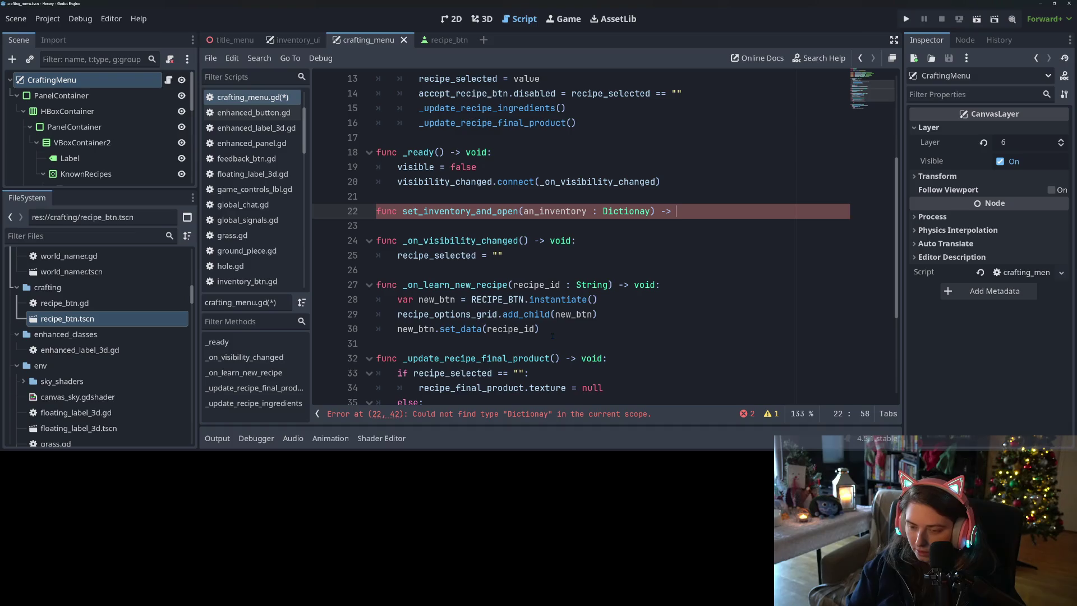
key(Return)
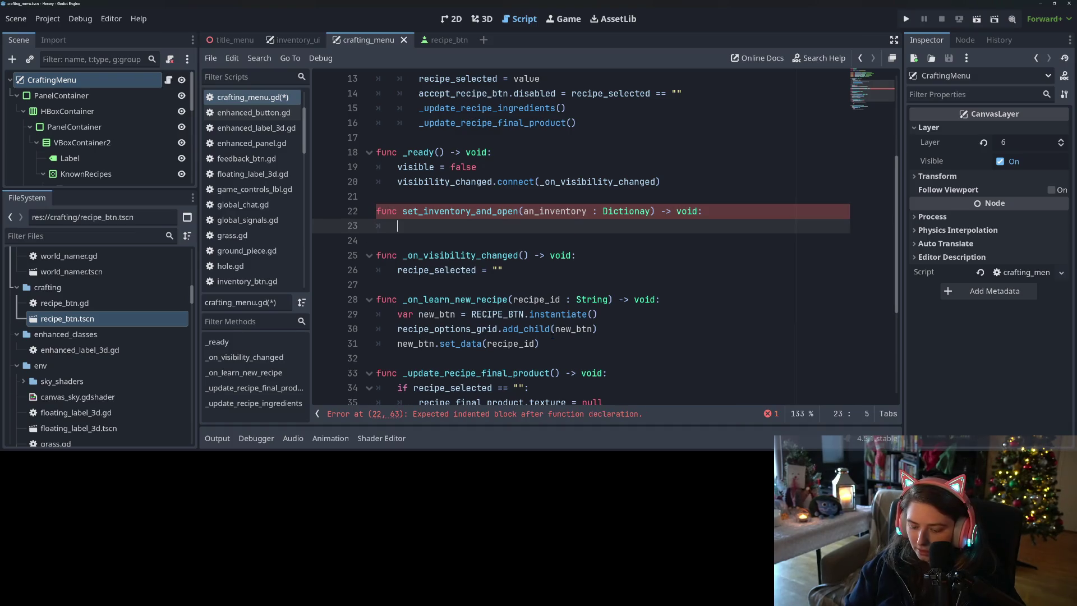
text(pass)
key(ctrl+s)
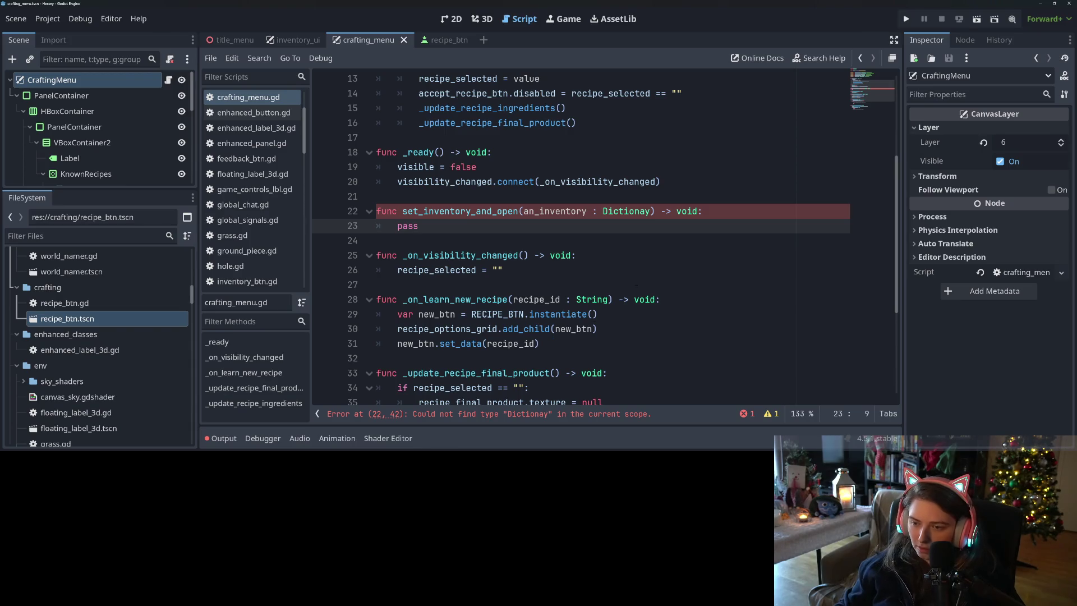
Step: Fix the Dictionary typo and add recipe_selected = "" as the first body line
click(643, 214)
text(r)
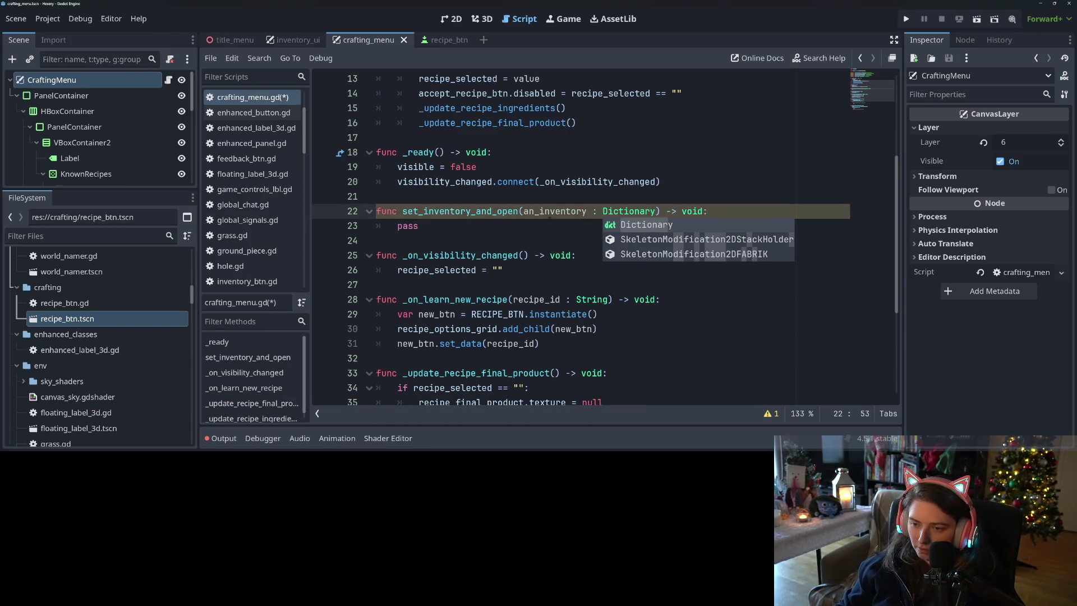
click(545, 227)
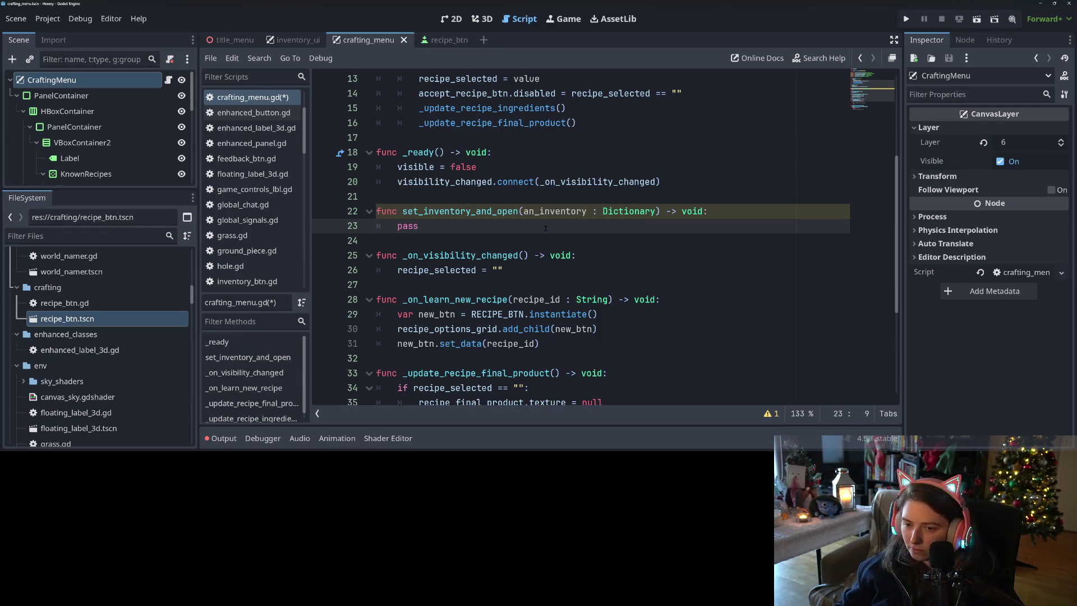
key(BackSpace)
key(BackSpace)
key(BackSpace)
text(re)
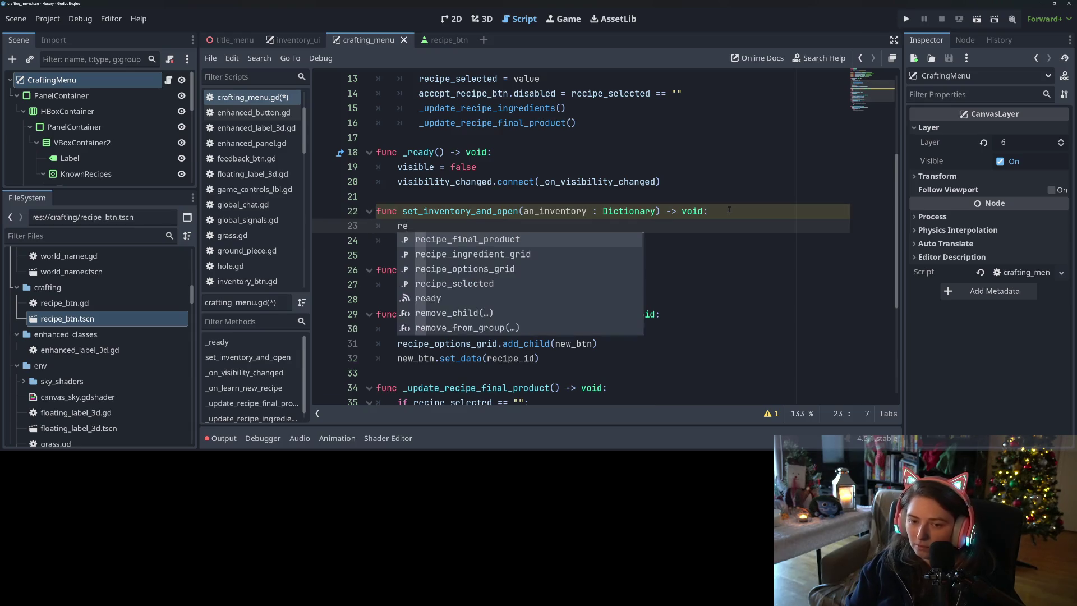
text(cipe_sle)
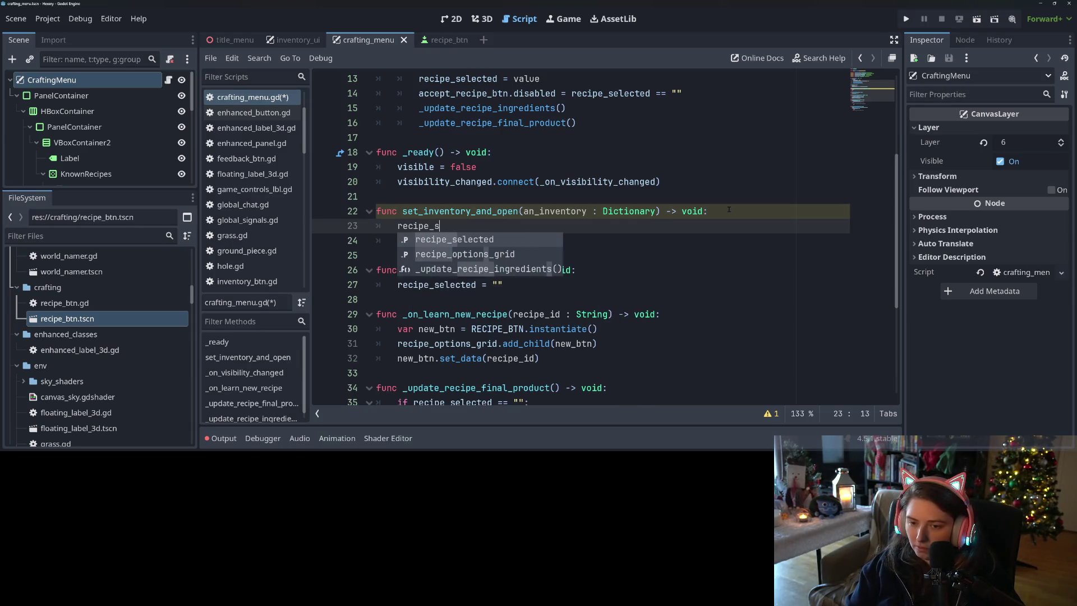
key(Return)
text("")
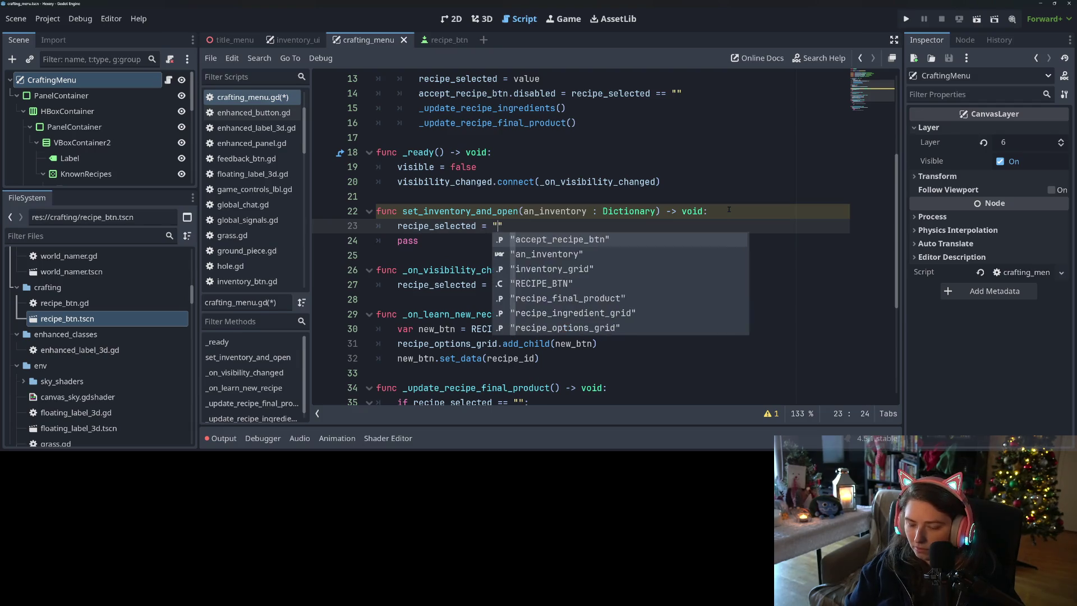
Step: Delete the _on_visibility_changed function and its visibility_changed connection in _ready, then save
mouse_move(525, 290)
mouse_down()
mouse_move(375, 269)
mouse_move(375, 255)
mouse_up()
key(BackSpace)
mouse_move(660, 181)
mouse_down()
mouse_move(381, 167)
mouse_move(336, 182)
mouse_up()
key(BackSpace)
key(BackSpace)
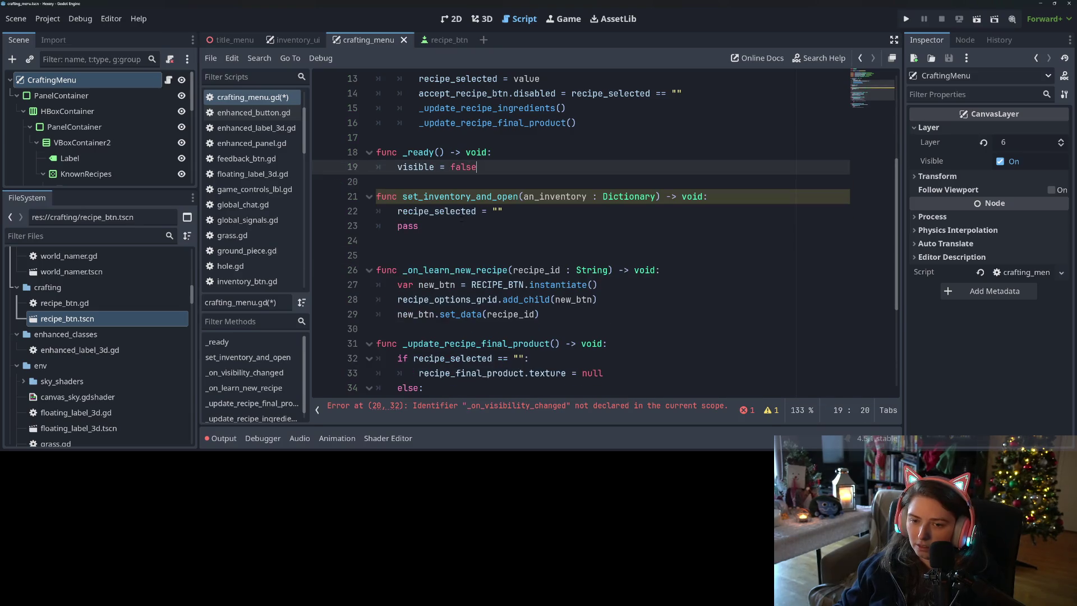
key(Down)
key(Down)
key(Down)
key(Up)
key(ctrl+s)
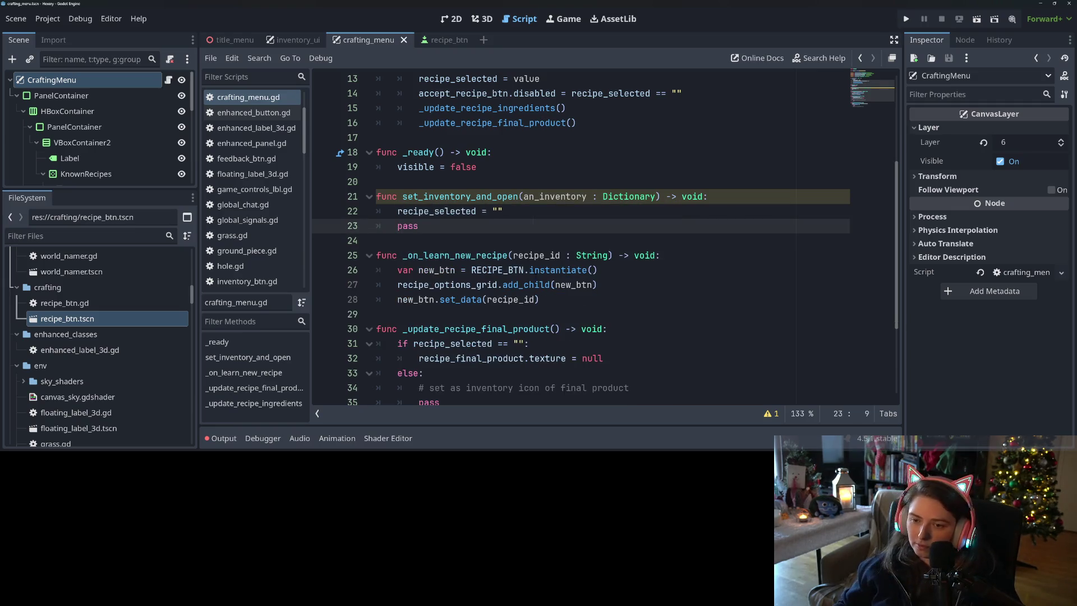
click(448, 240)
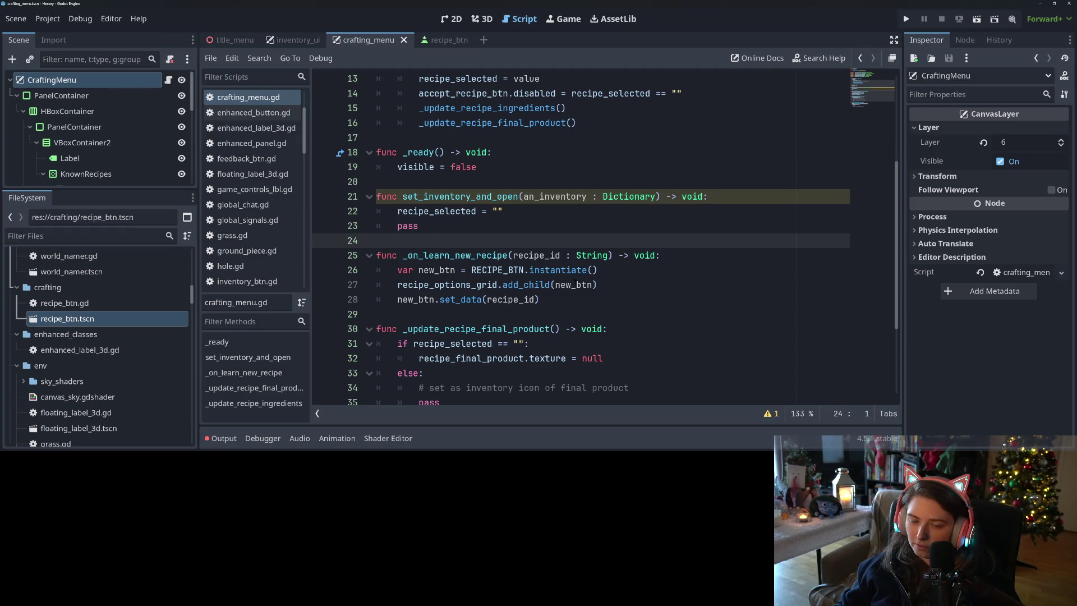
key(Return)
key(Return)
Step: Declare func populate_inventory_display(an_inventory : Dictionary) -> void
text(func )
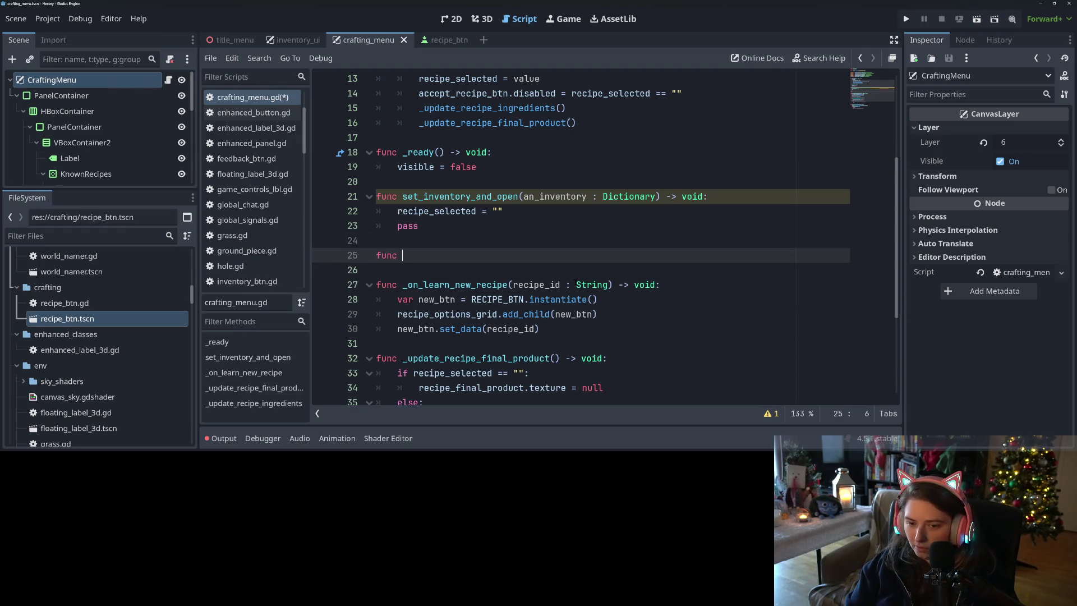
text(_populate)
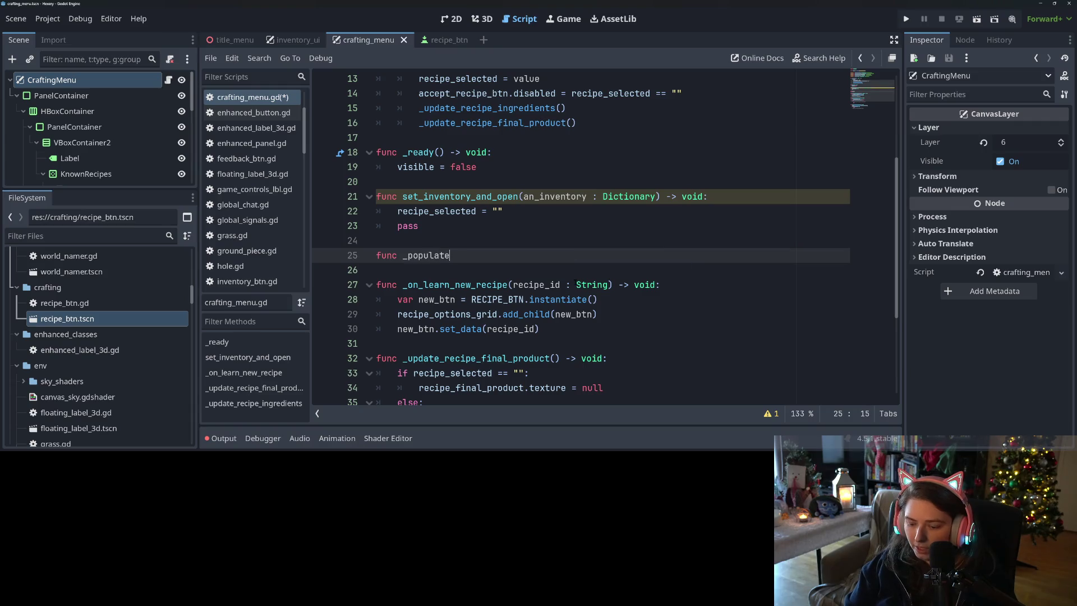
text(_invent)
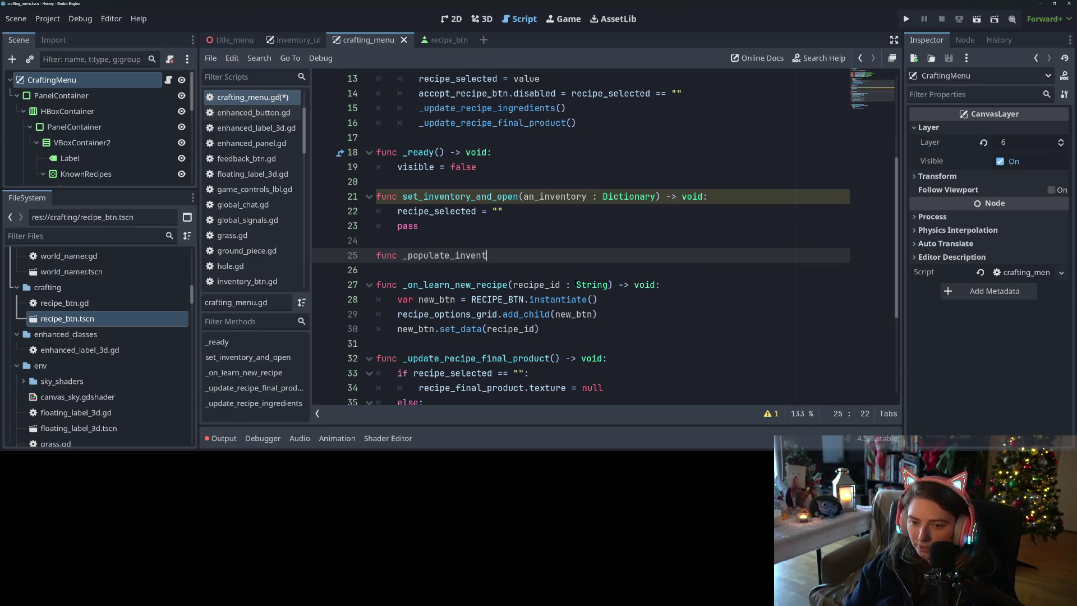
text(ory)
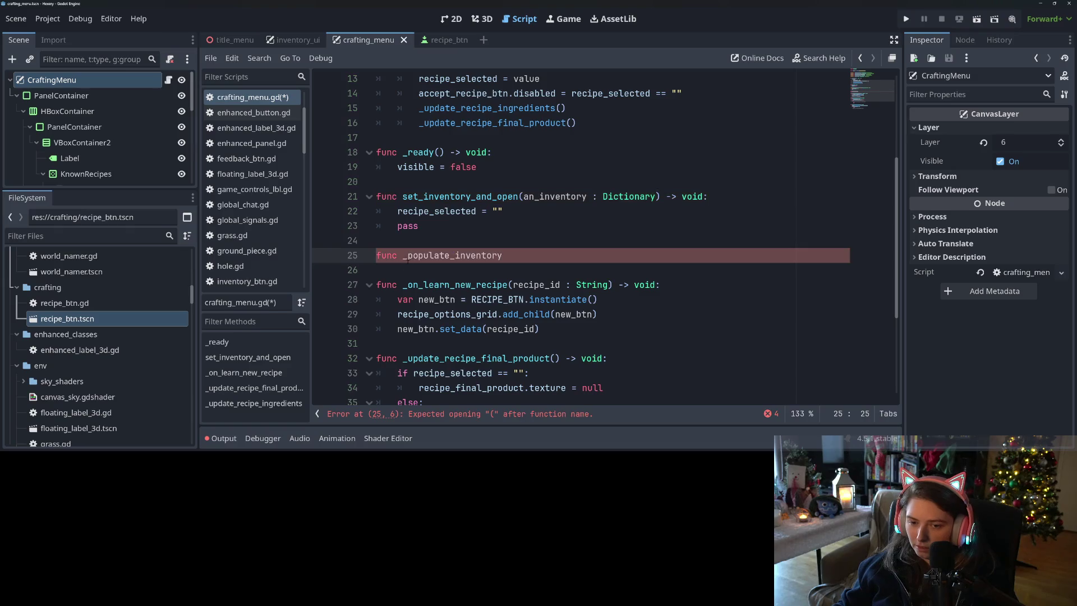
click(413, 256)
key(BackSpace)
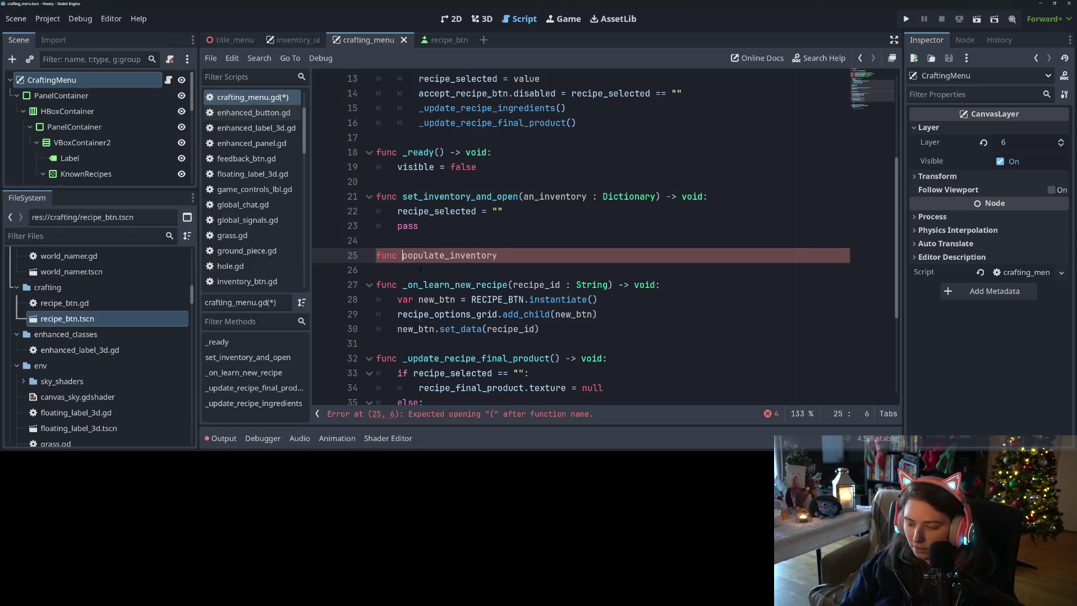
key(End)
text(_)
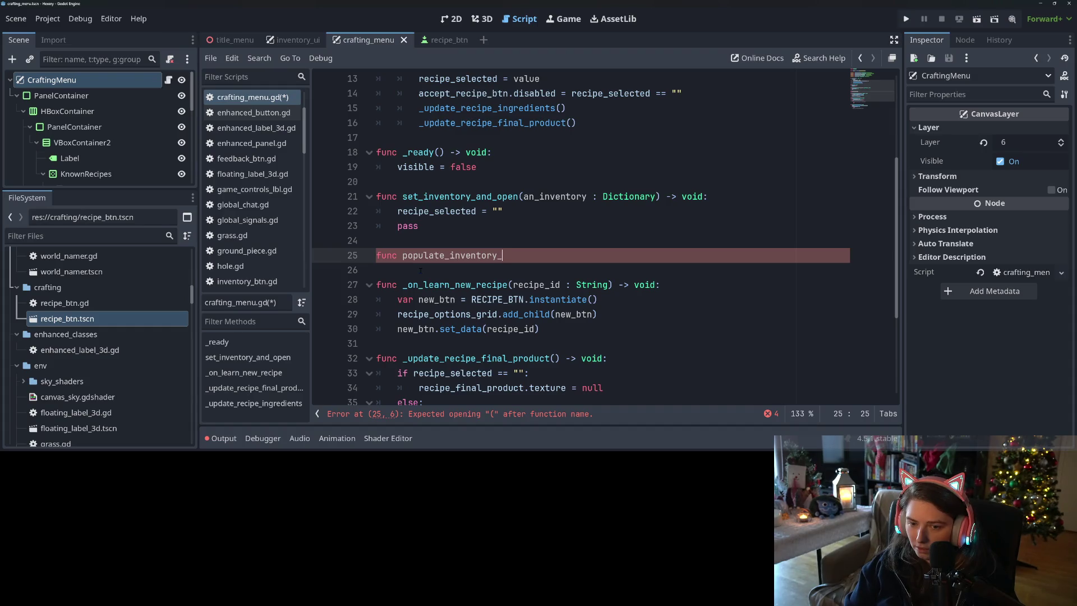
text(list)
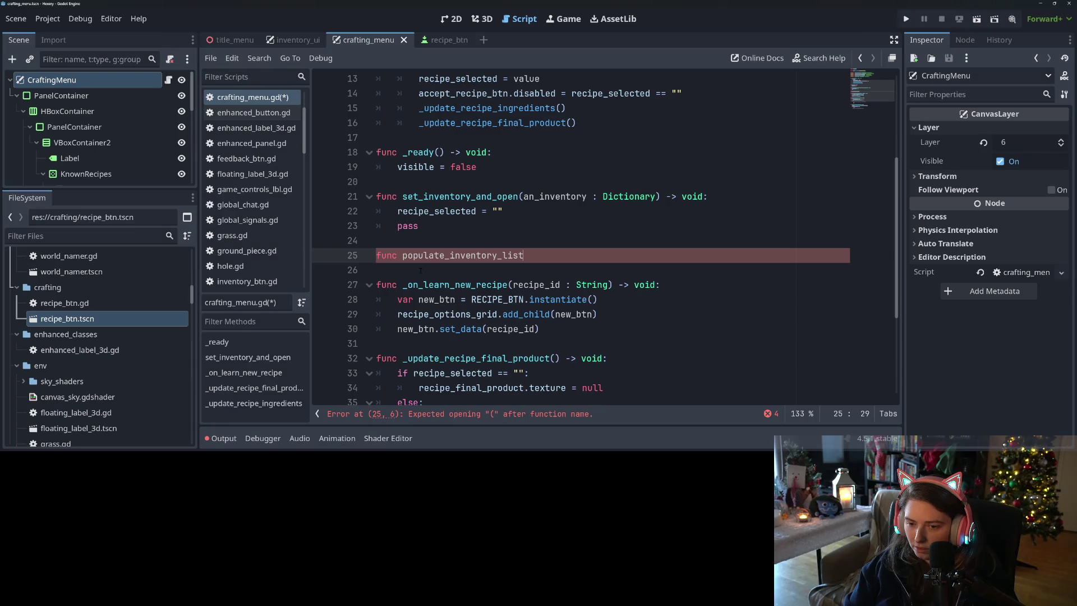
key(BackSpace)
key(BackSpace)
key(BackSpace)
text(d)
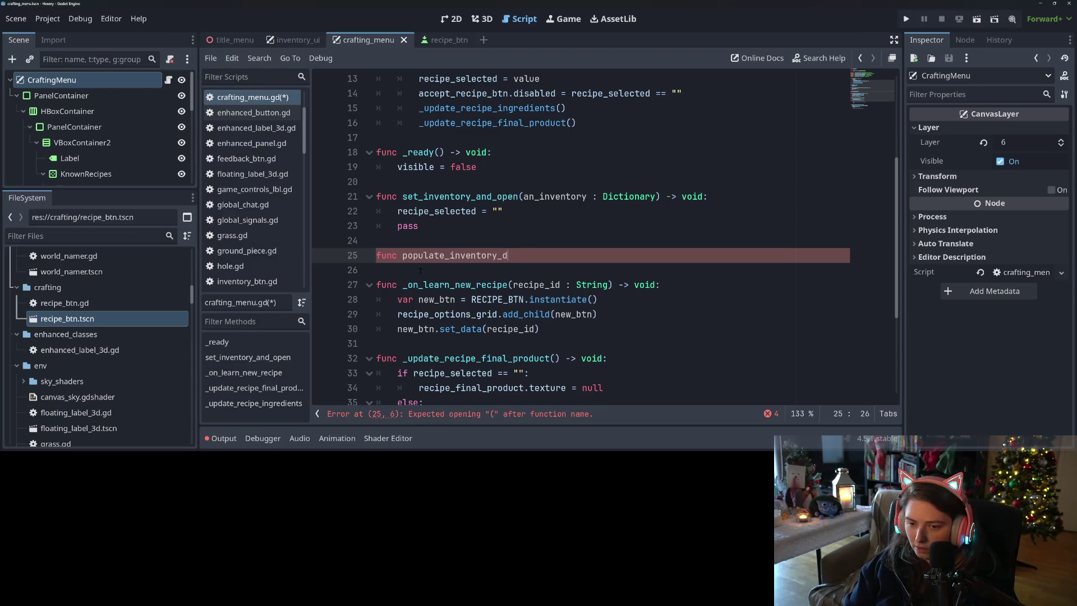
text(isplay)
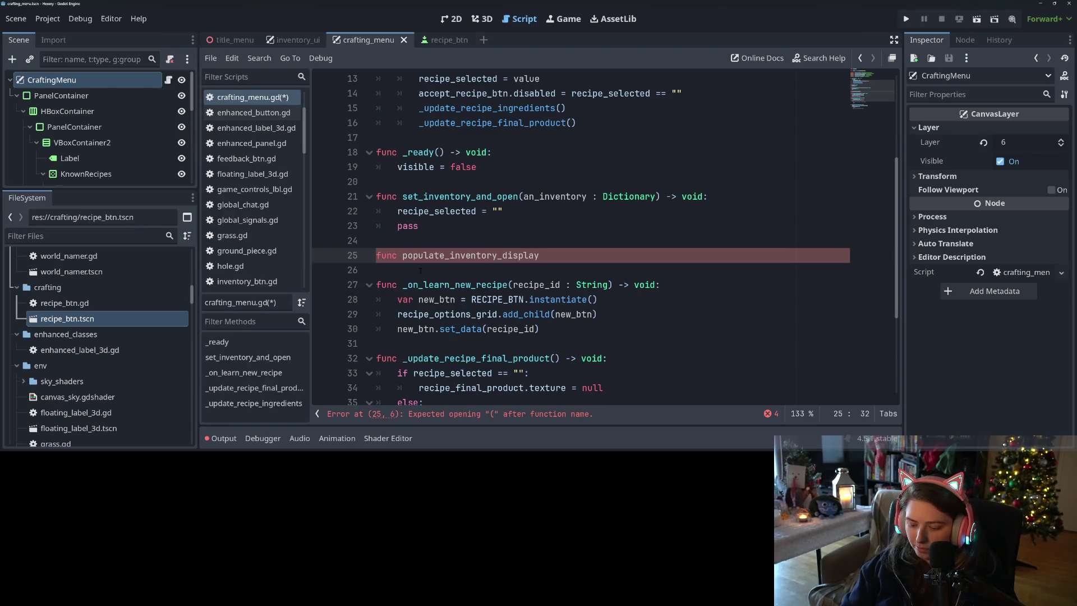
text((an_)
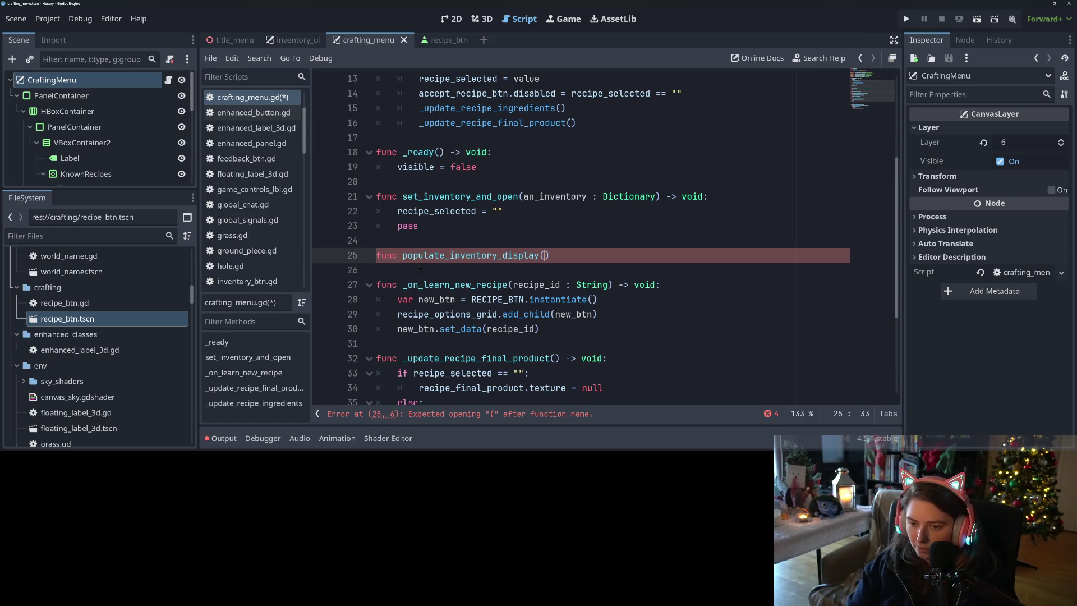
text(inventory )
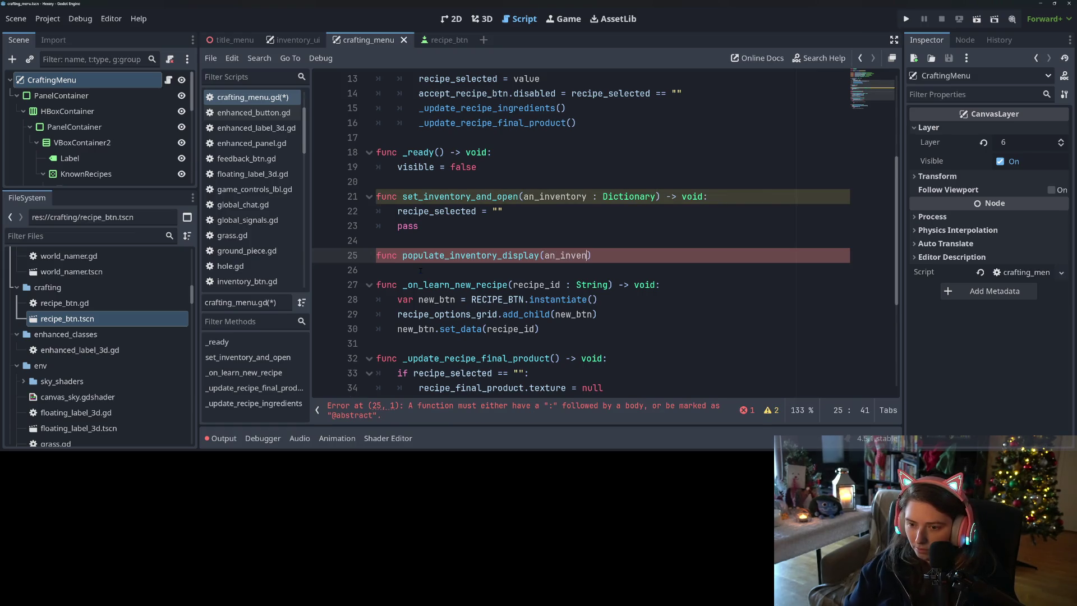
text(: Dictio)
key(Return)
text() -?)
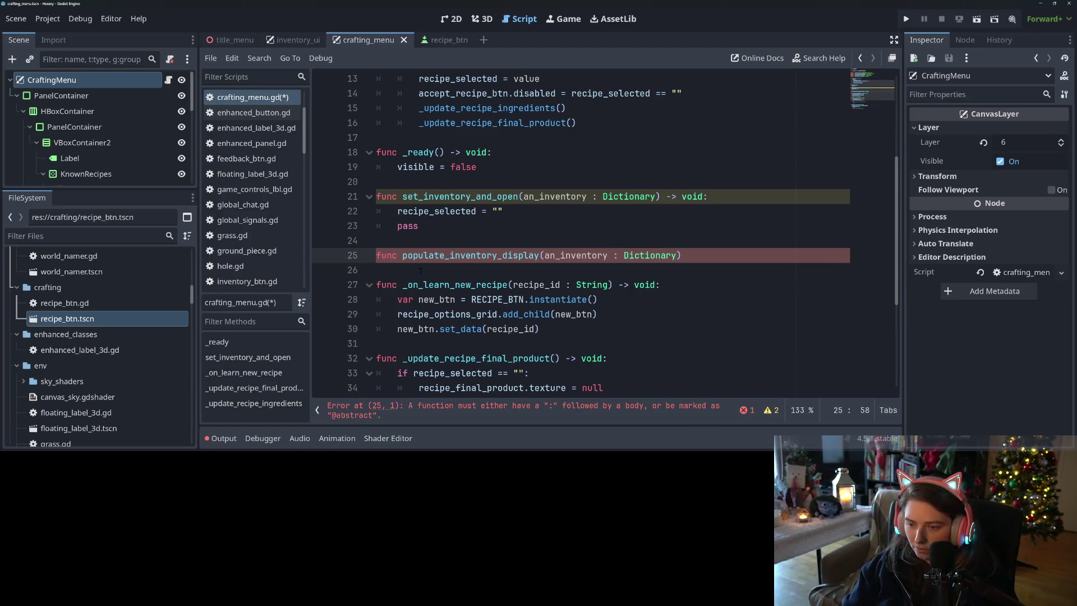
key(BackSpace)
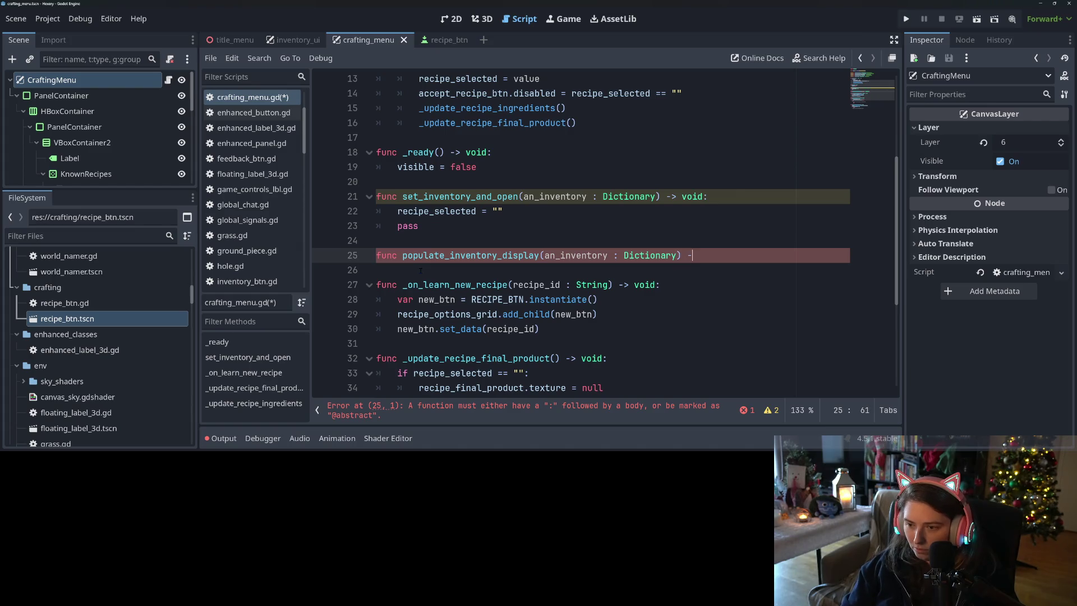
text(> void:)
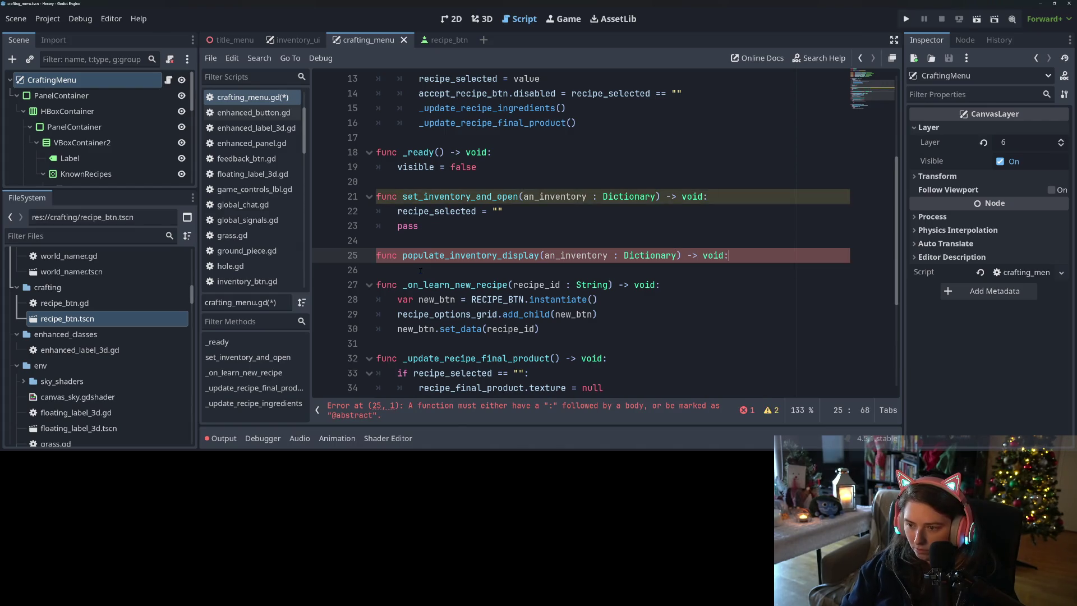
key(Return)
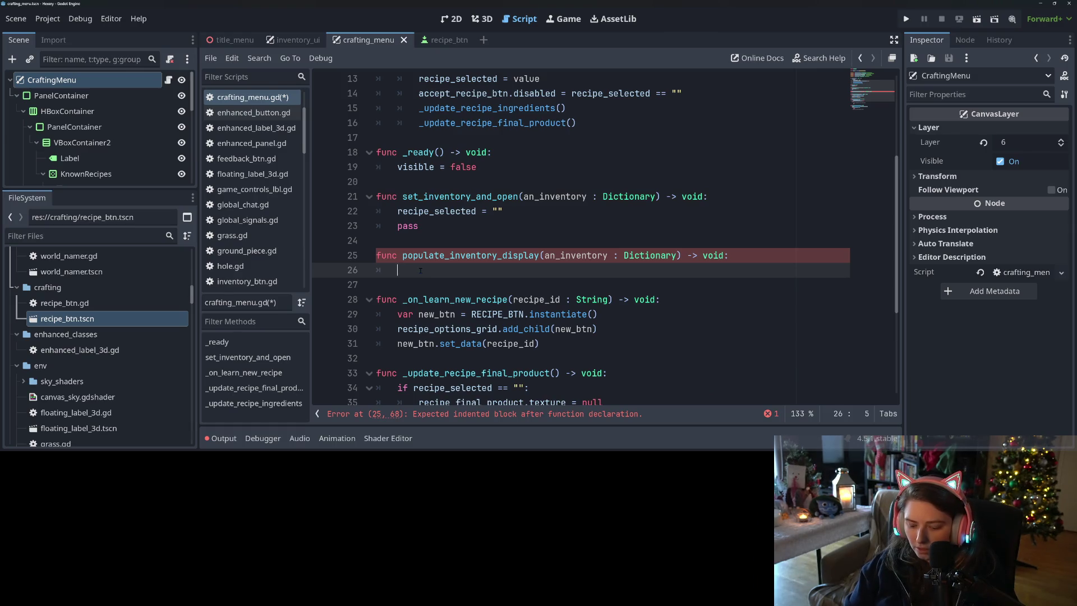
Step: Clear the grid with Utility.remove_all_children(inventory_grid)
text(Utility.re)
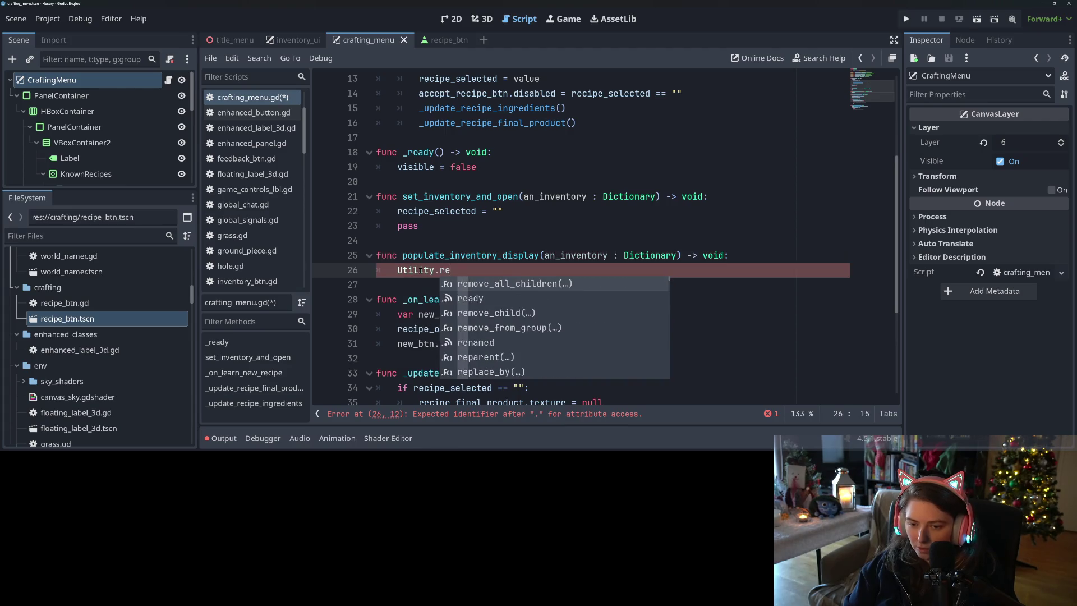
key(Return)
text(n(inv)
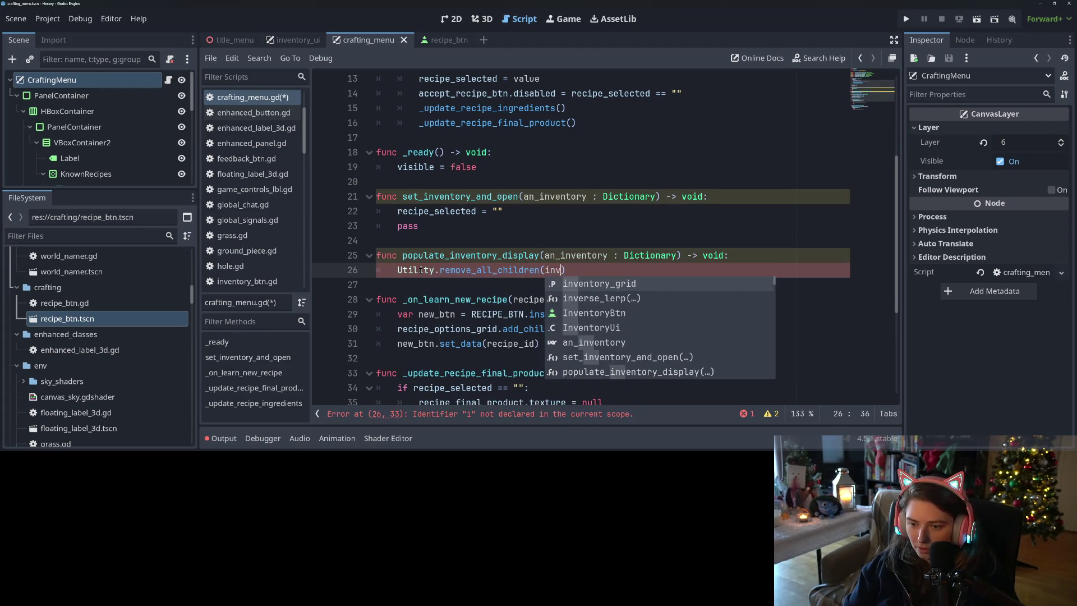
key(Return)
text())
key(Return)
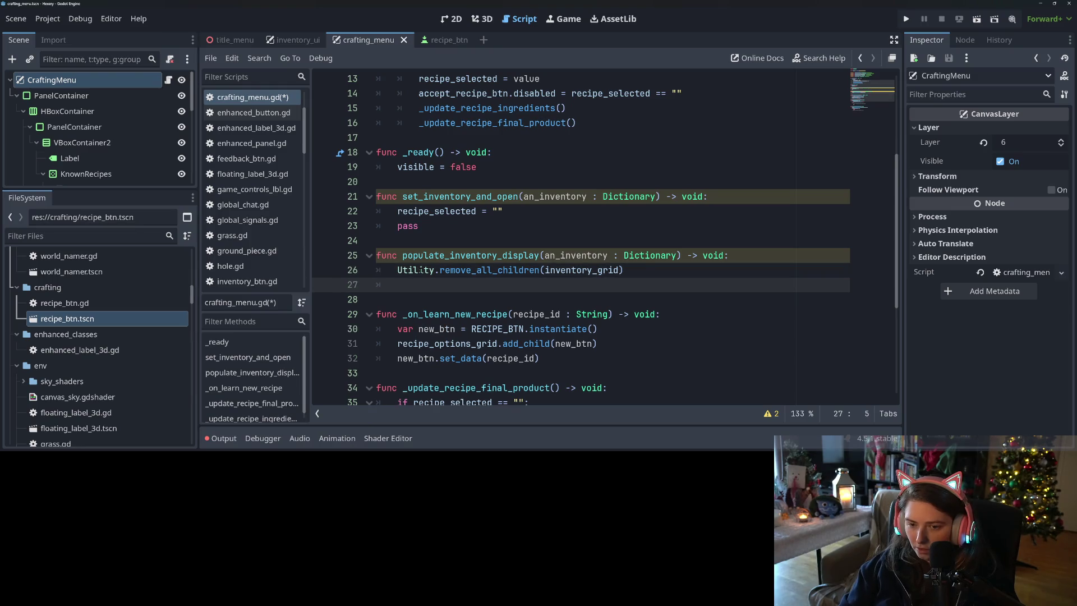
Step: Add a loop: for a_key in an_inventory.keys()
text(for a)
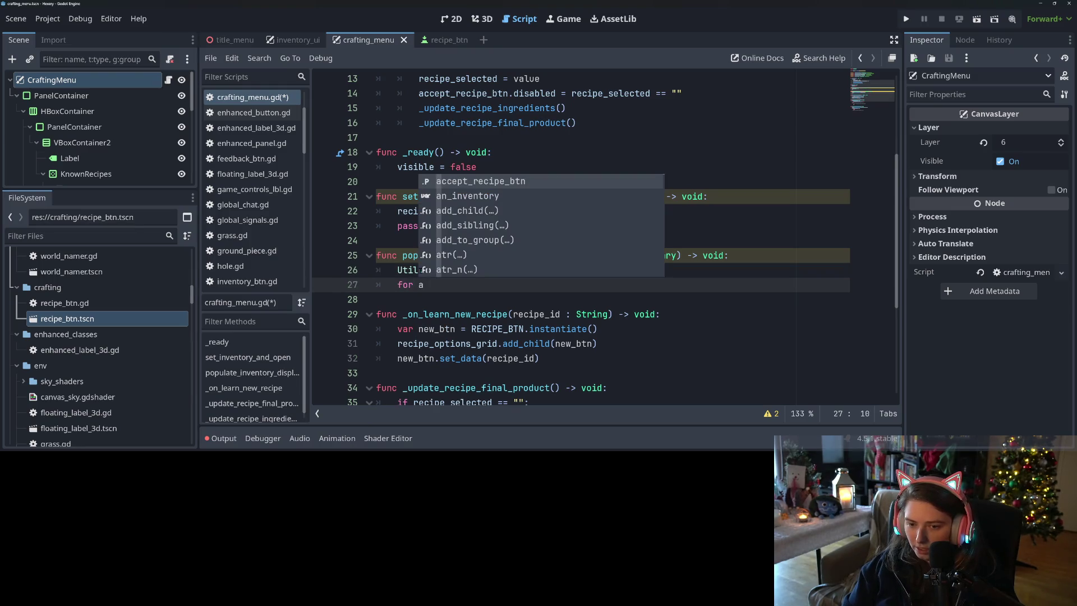
text(_key in inv)
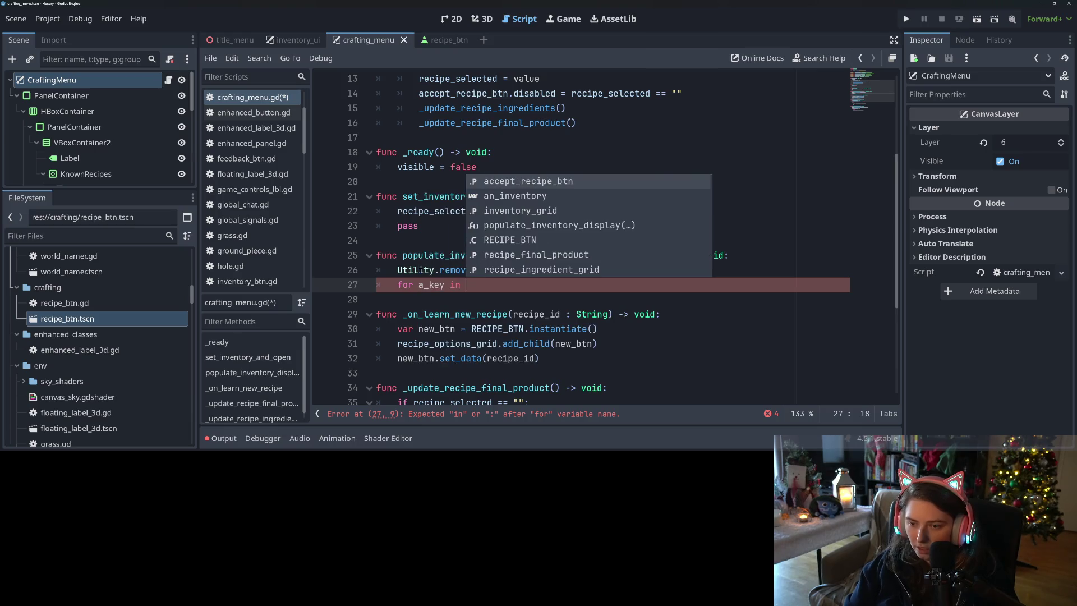
key(Return)
key(BackSpace)
key(BackSpace)
key(BackSpace)
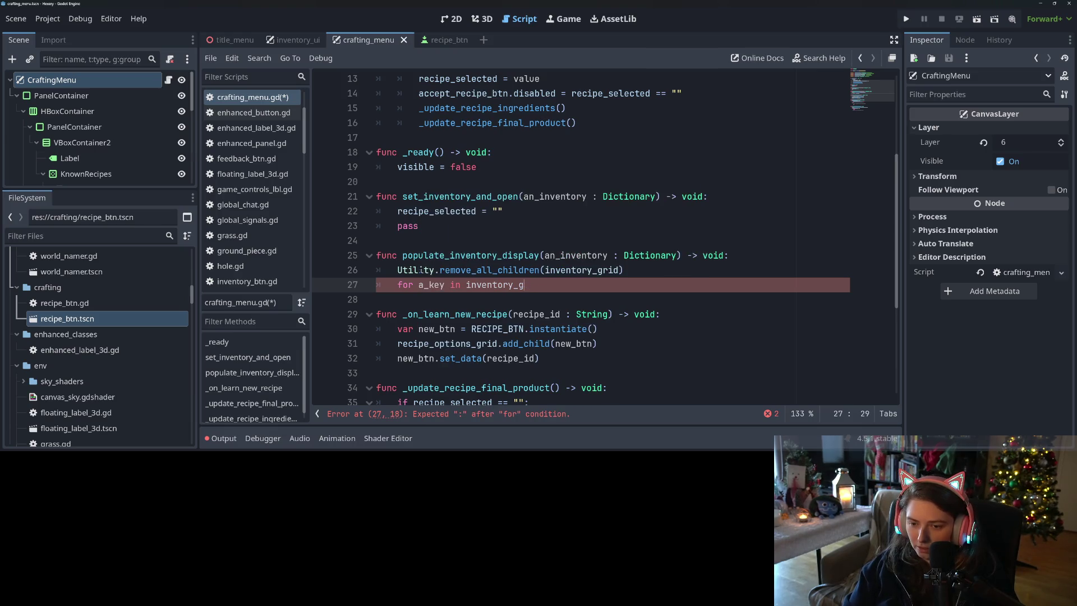
key(BackSpace)
key(BackSpace)
key(BackSpace)
text(an_i)
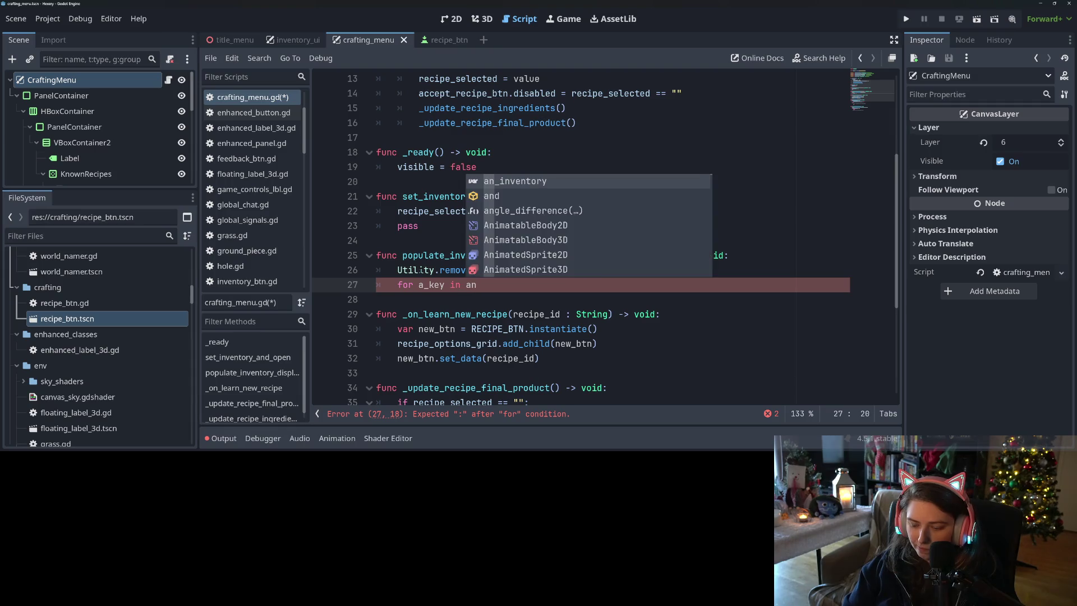
key(Return)
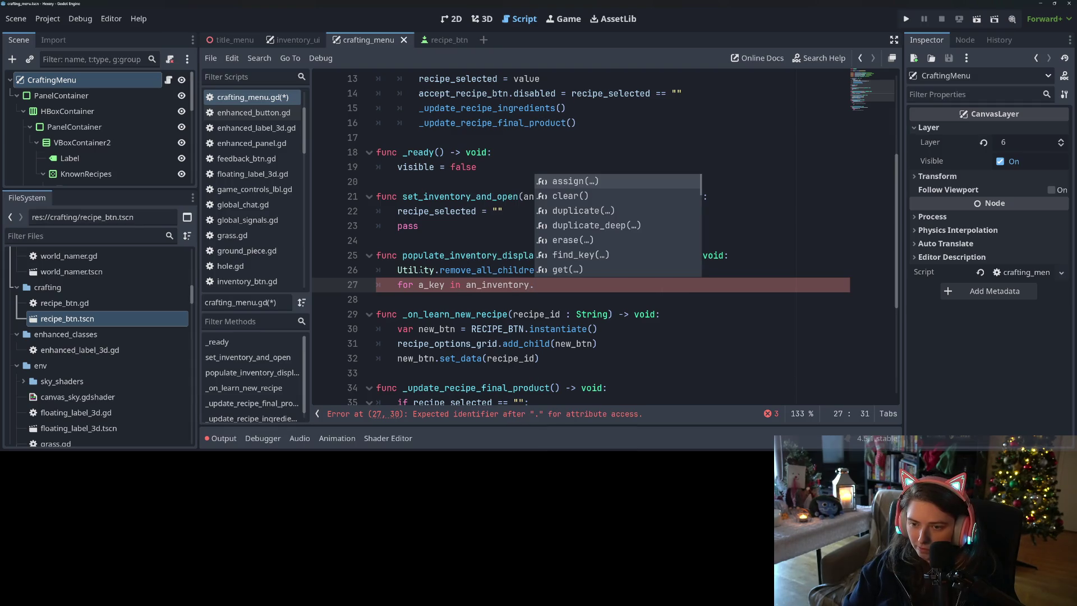
text(k)
key(Return)
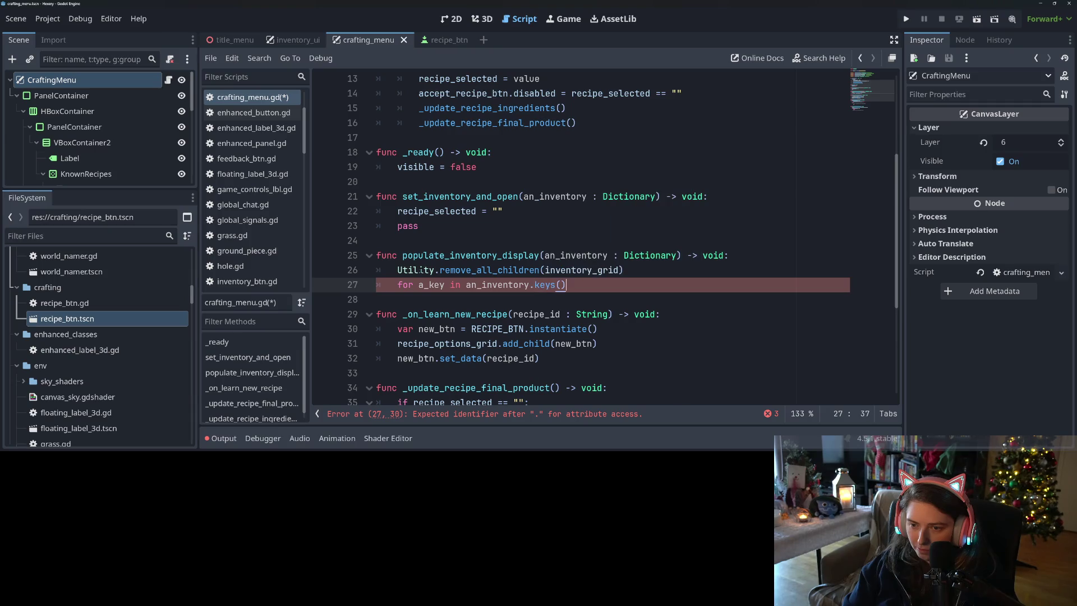
text(:)
key(Return)
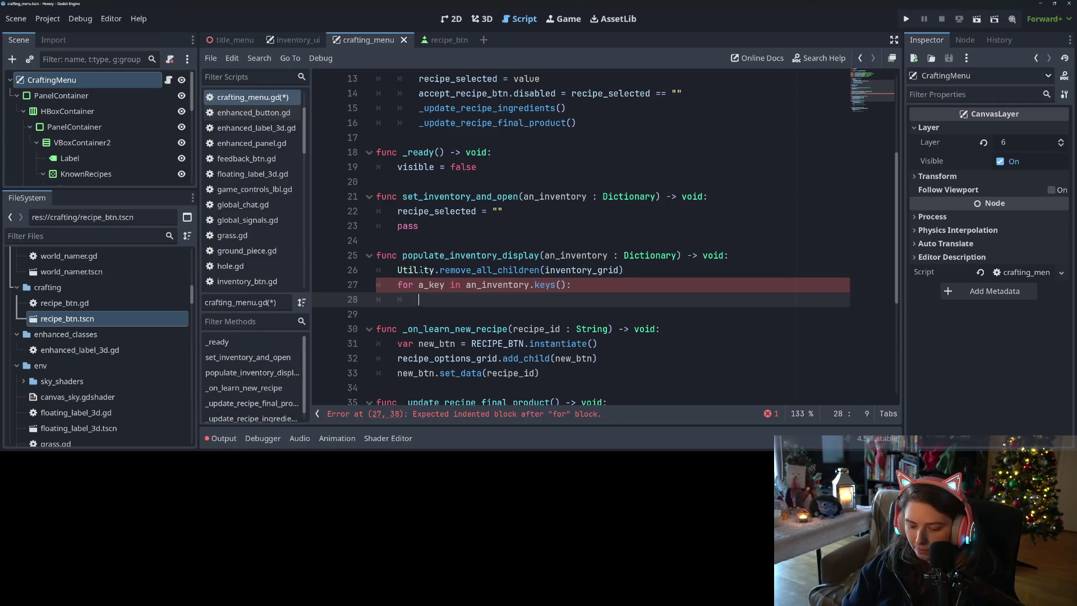
Step: Create var texture_rect = TextureRect.new() inside the loop
text(var l)
key(BackSpace)
text(texture)
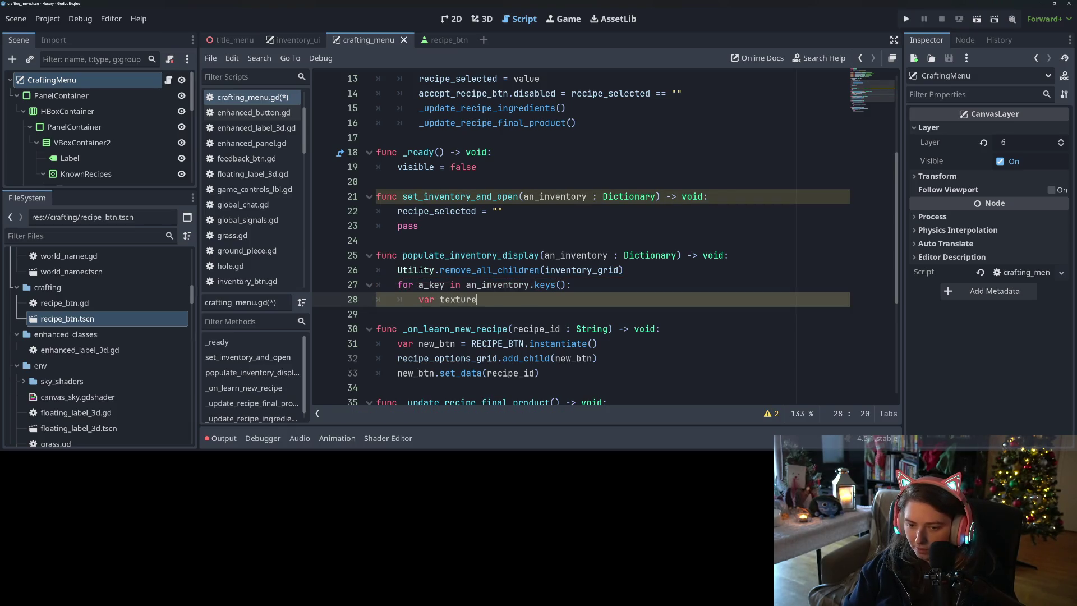
text(_rect = Textu)
text(r)
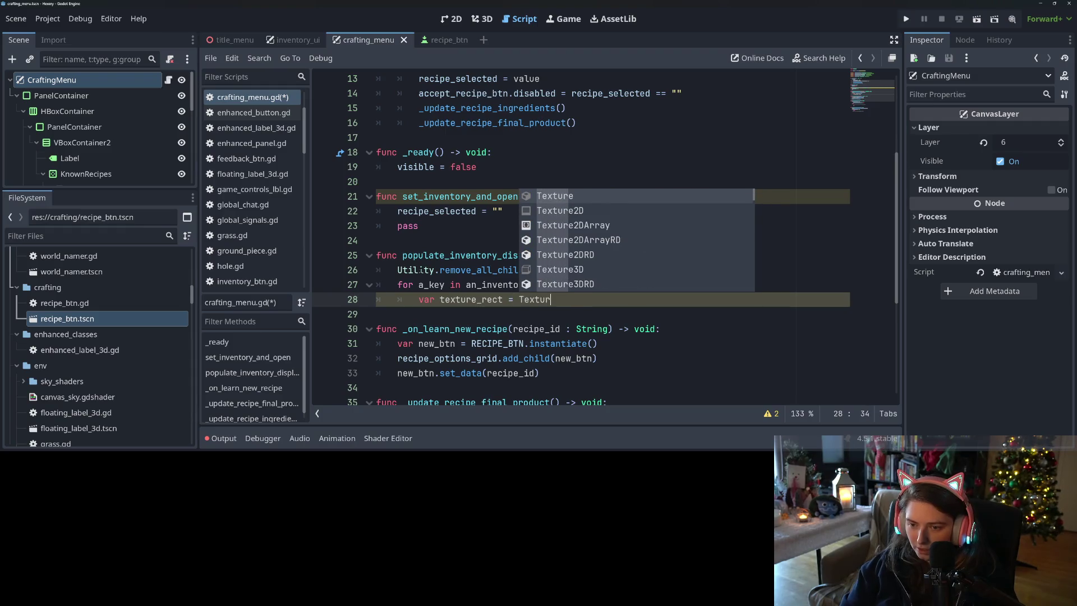
text(eRect.new)
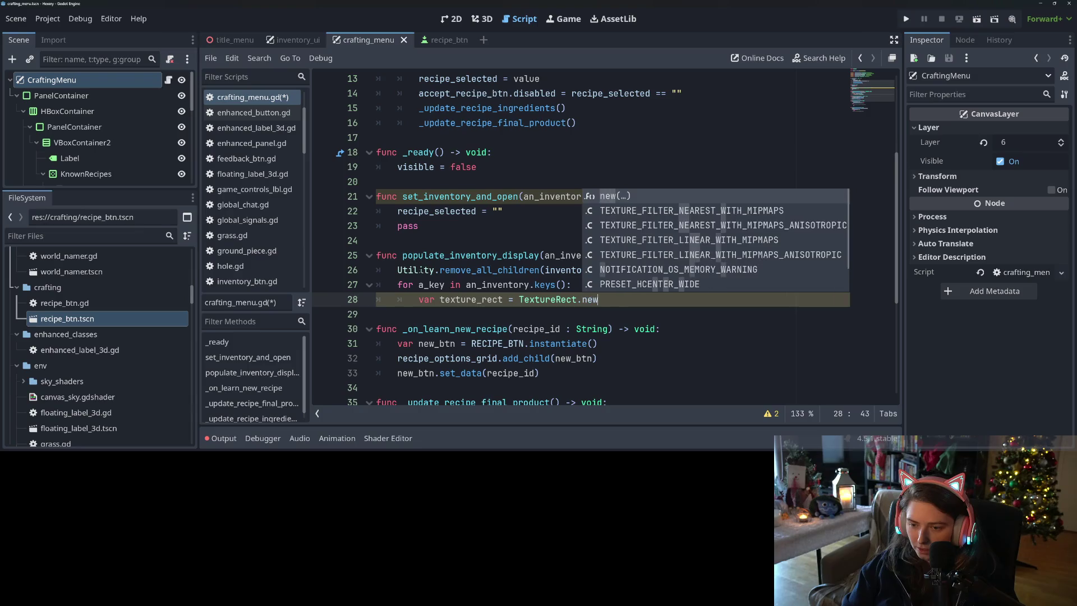
key(Return)
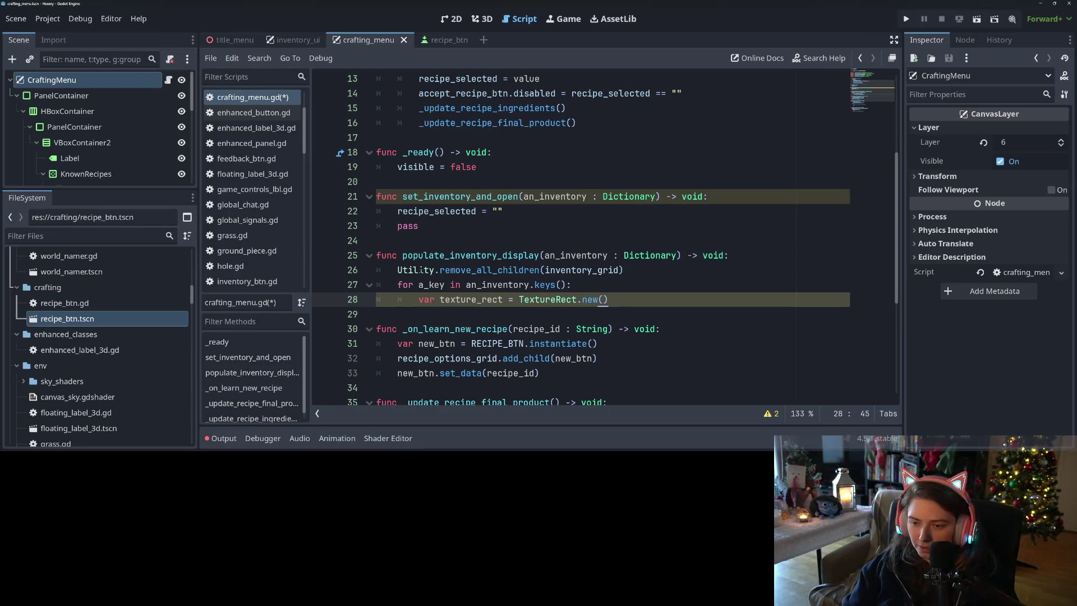
key(Return)
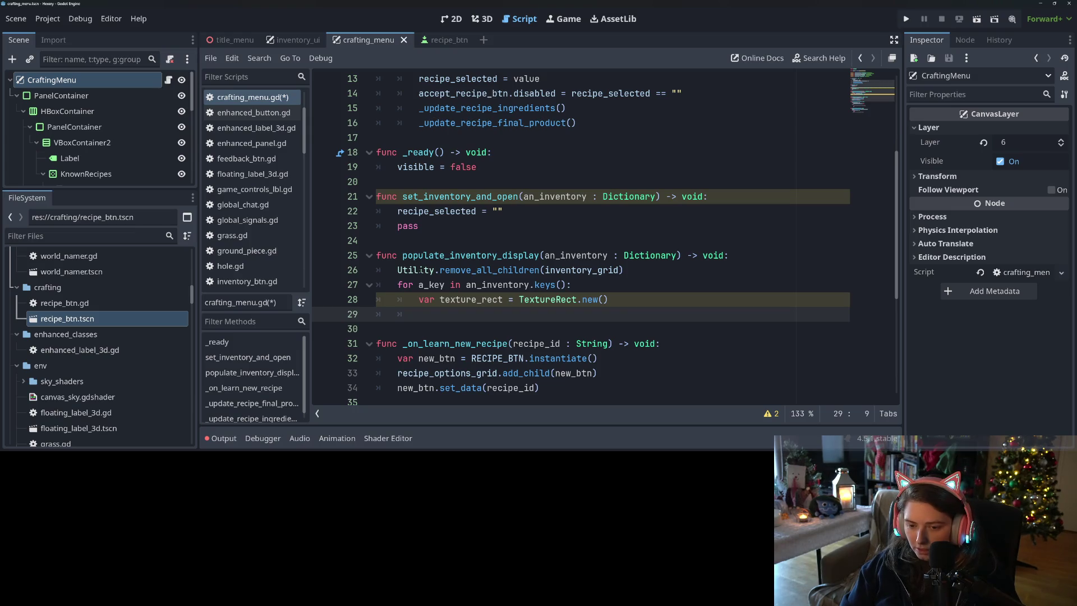
key(Return)
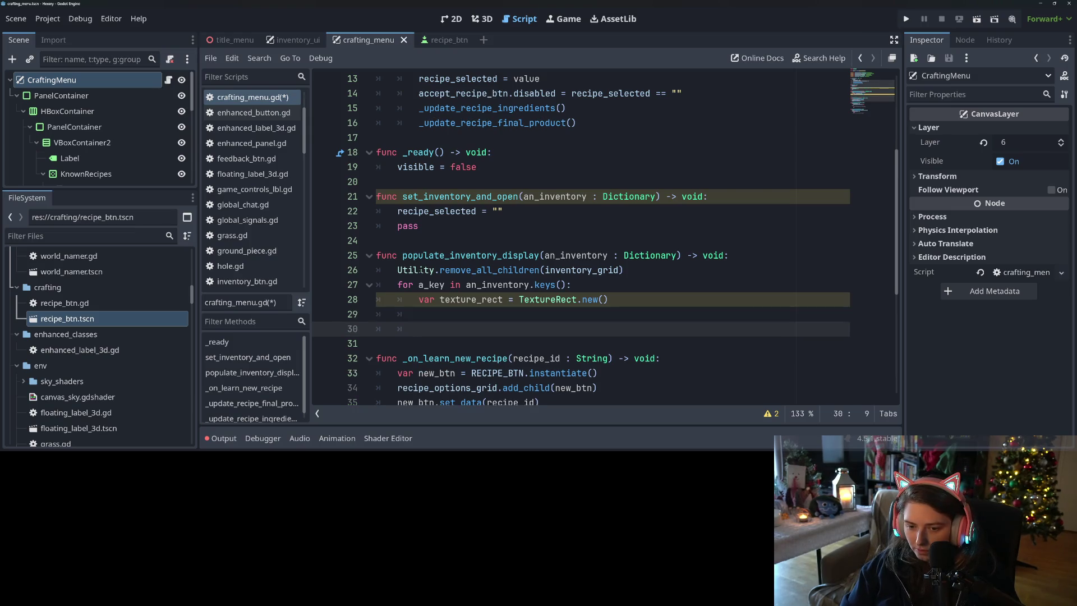
key(Up)
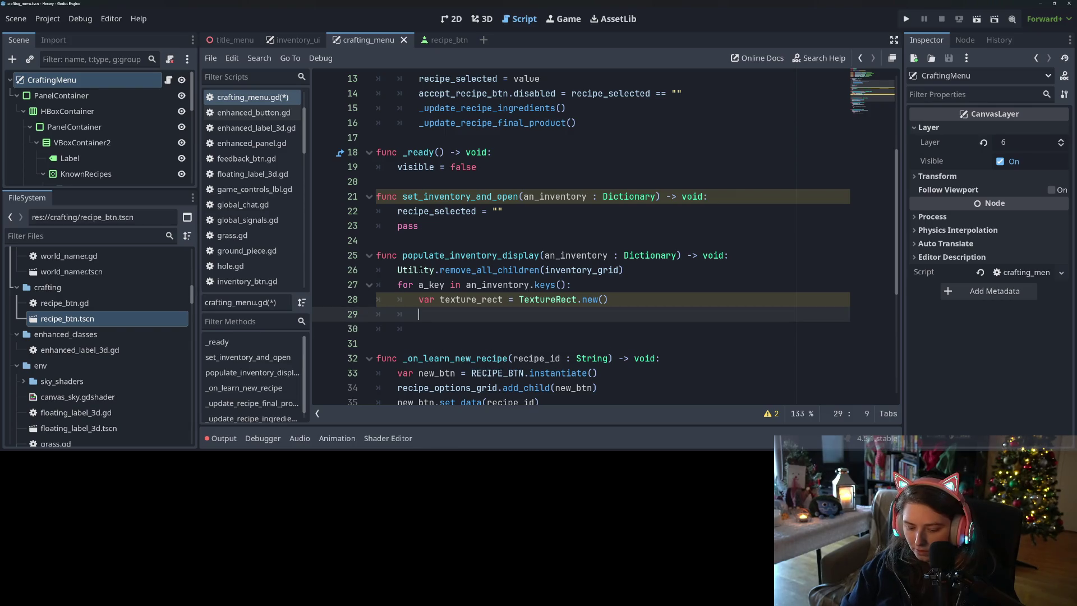
Step: Set texture_rect.texture to the ItemManager item's inventory_icon for a_key, and save
text(ItemMan)
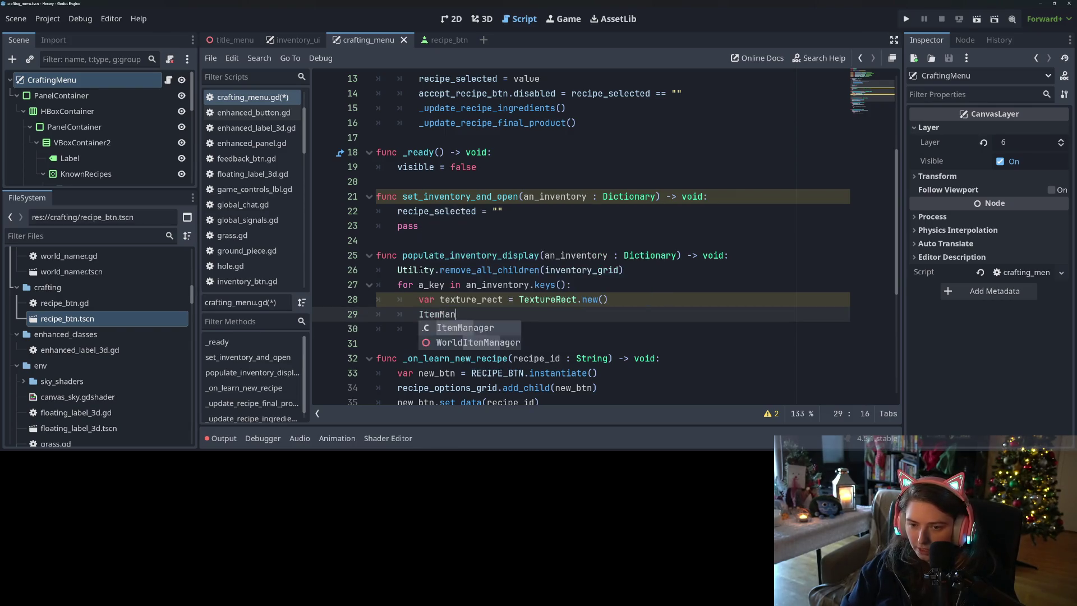
text(ager.get_item_from_key()
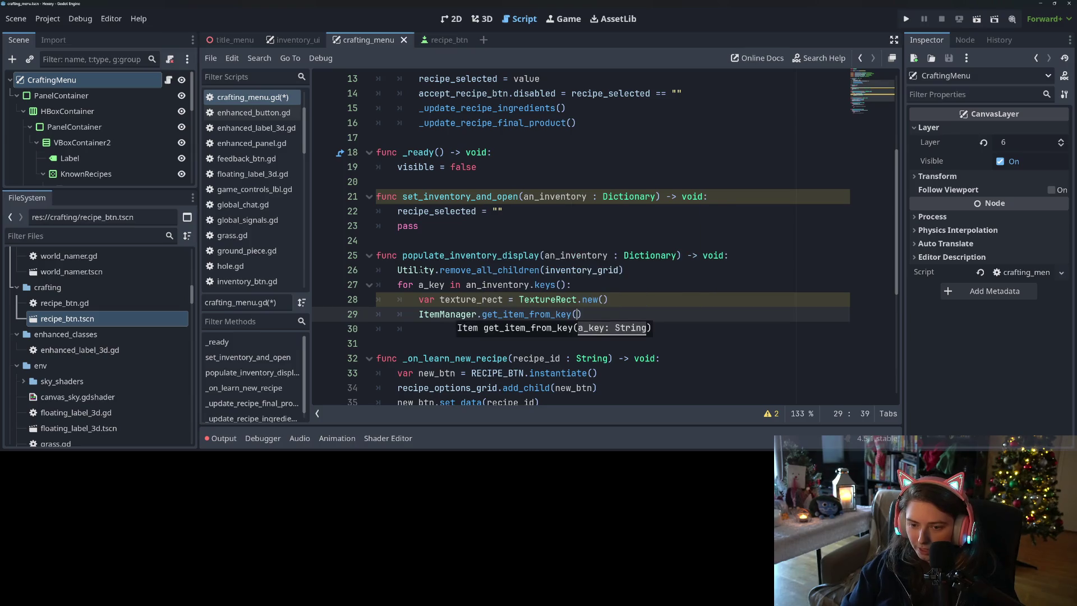
text(a)
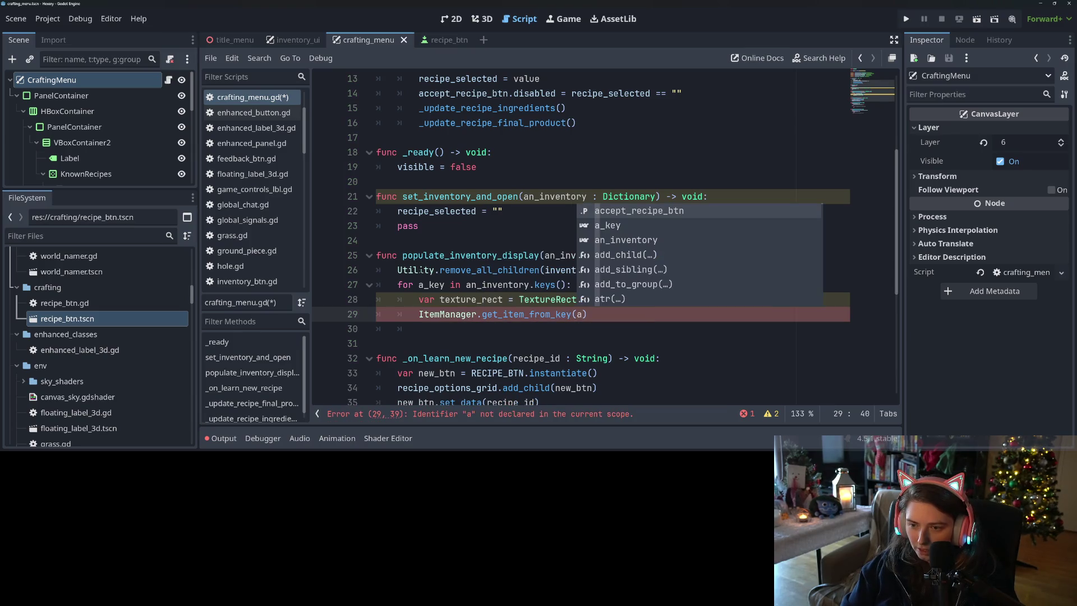
key(Down)
key(Return)
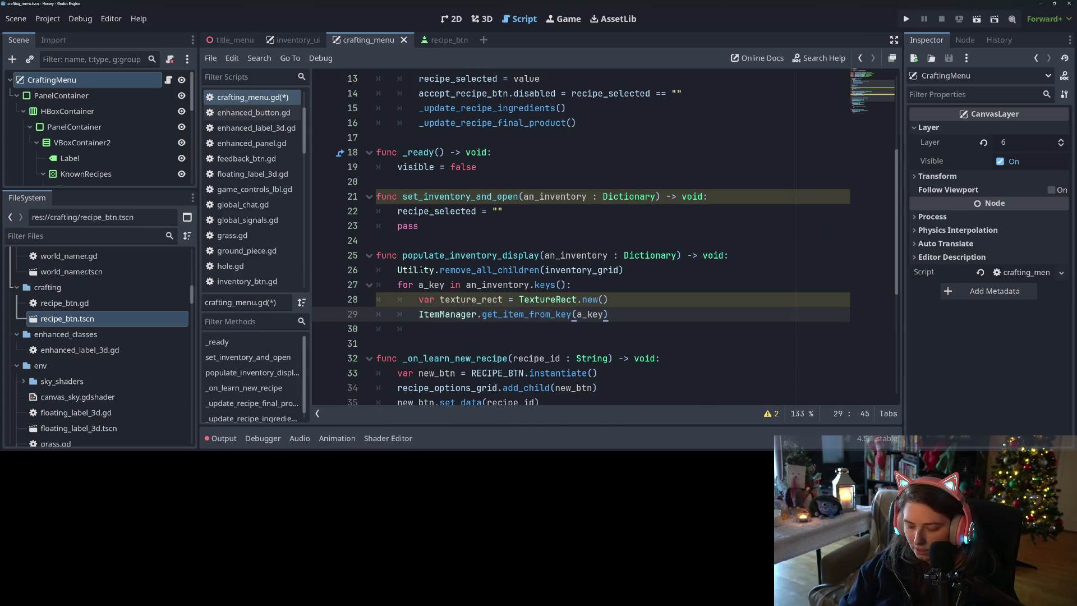
text(.inventory_icon)
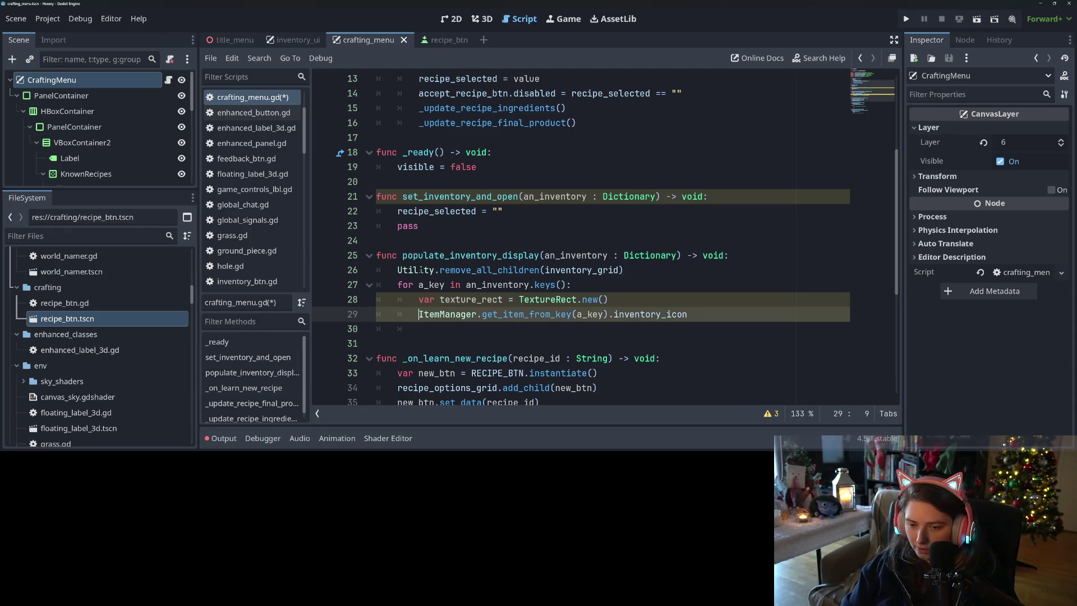
text(tex)
key(Tab)
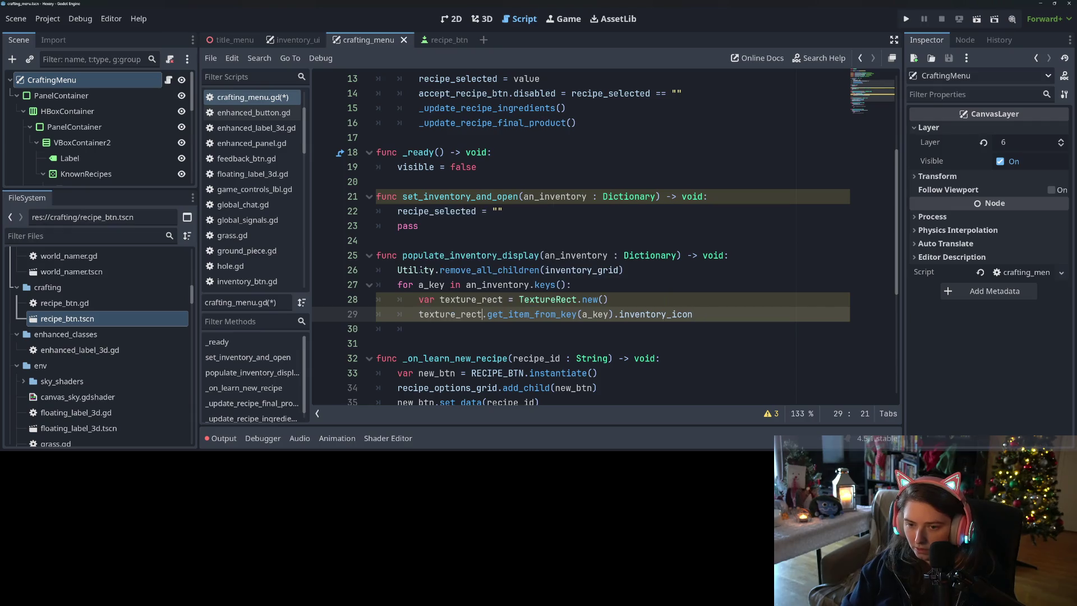
text(.)
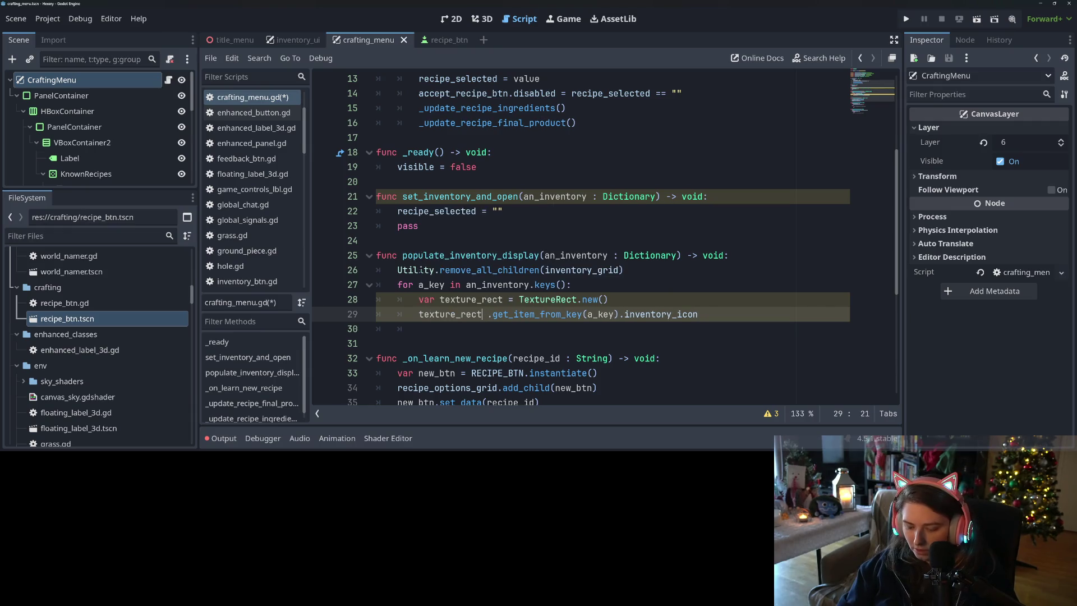
text(texture = )
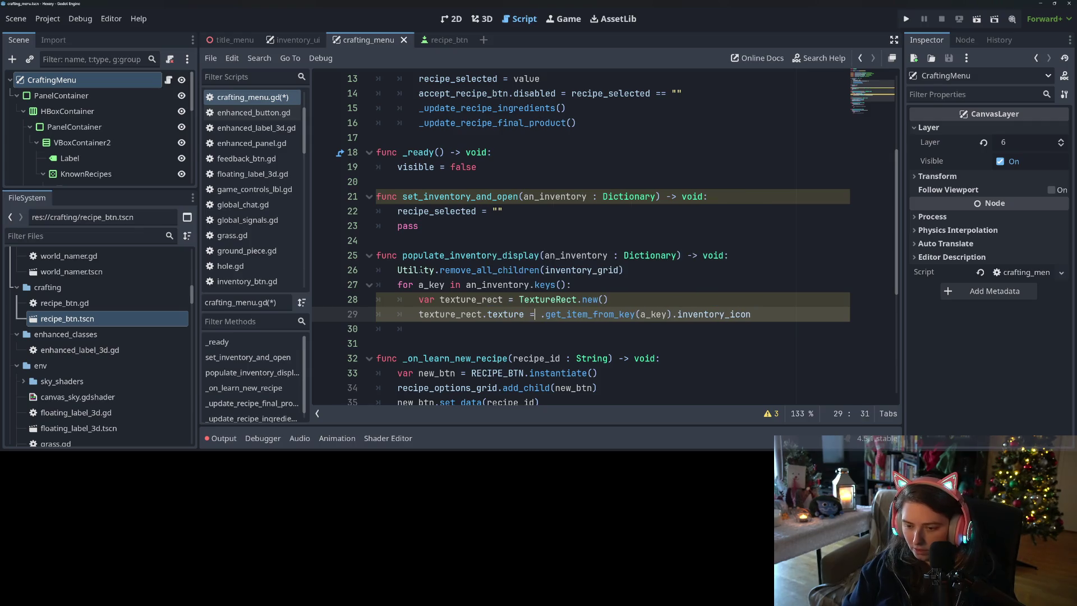
text(ItemMa)
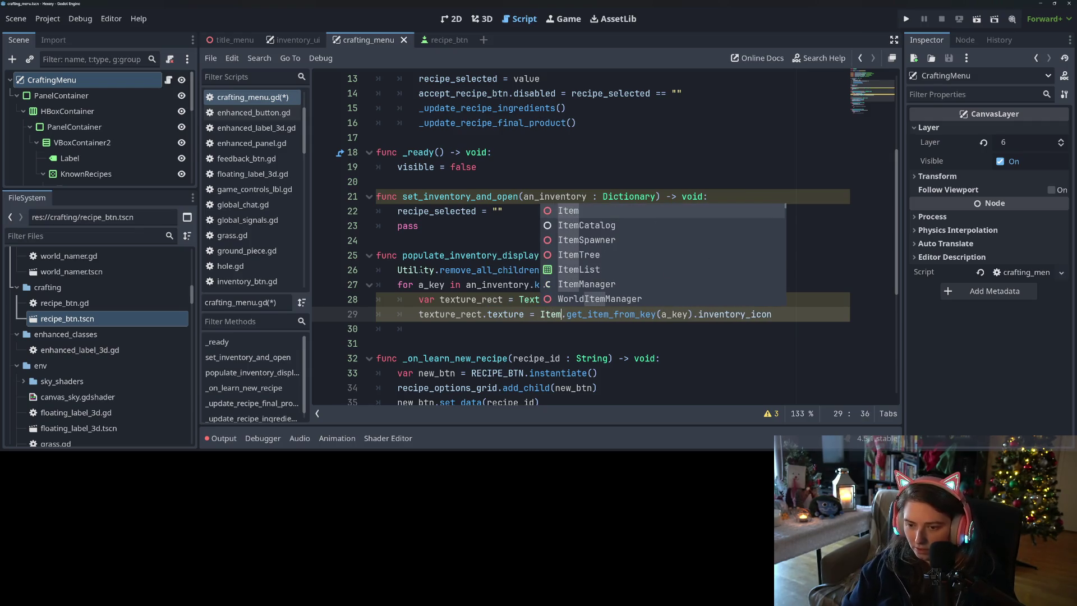
key(Return)
key(ctrl+s)
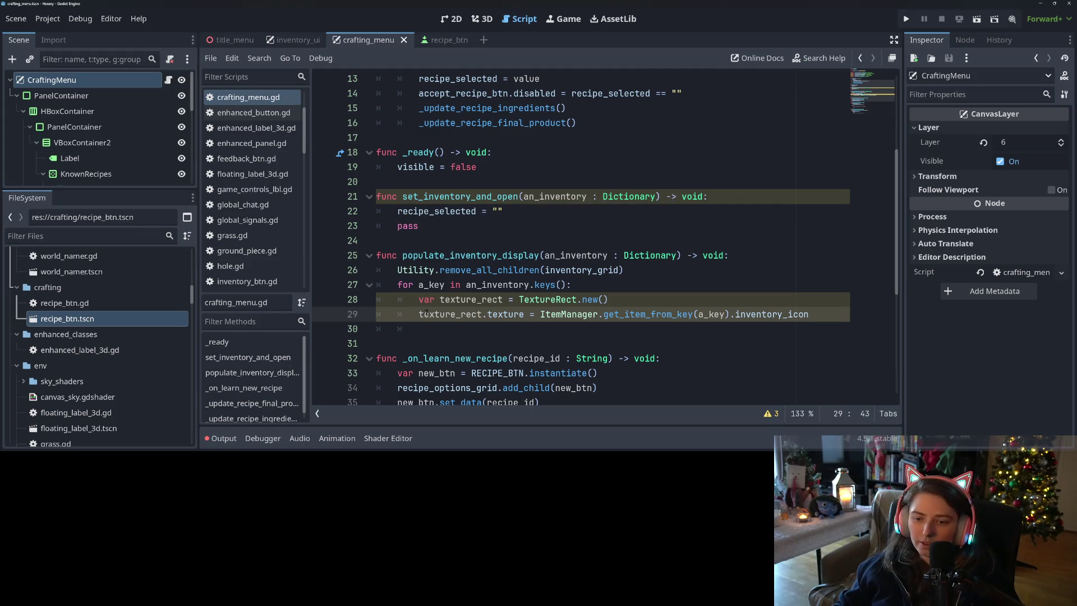
Step: Add texture_rect to the grid with inventory_grid.add_child(texture_rect) and save
click(457, 330)
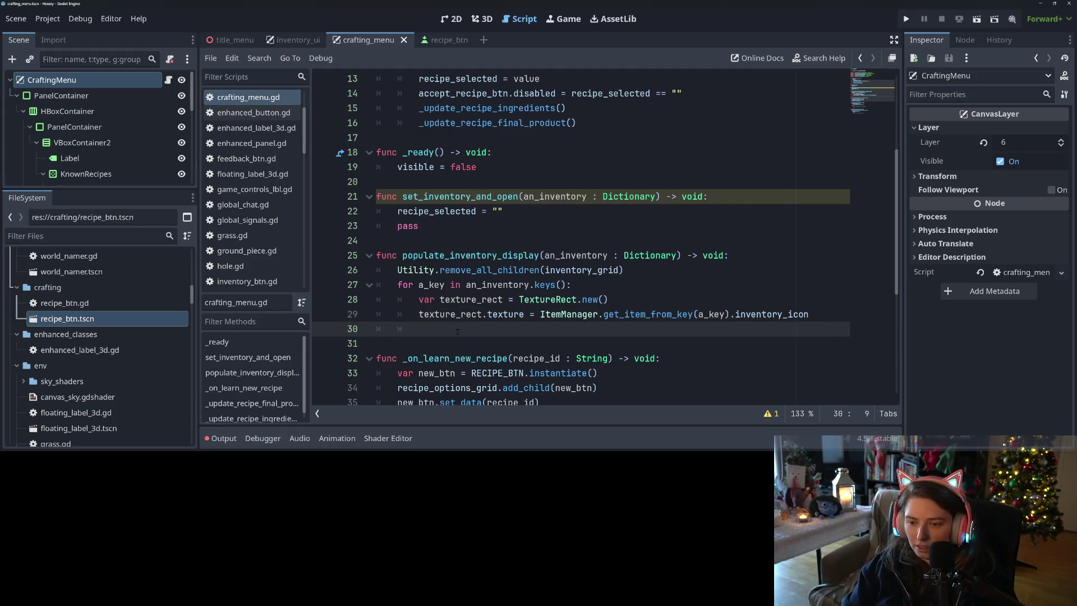
text(invento)
key(Return)
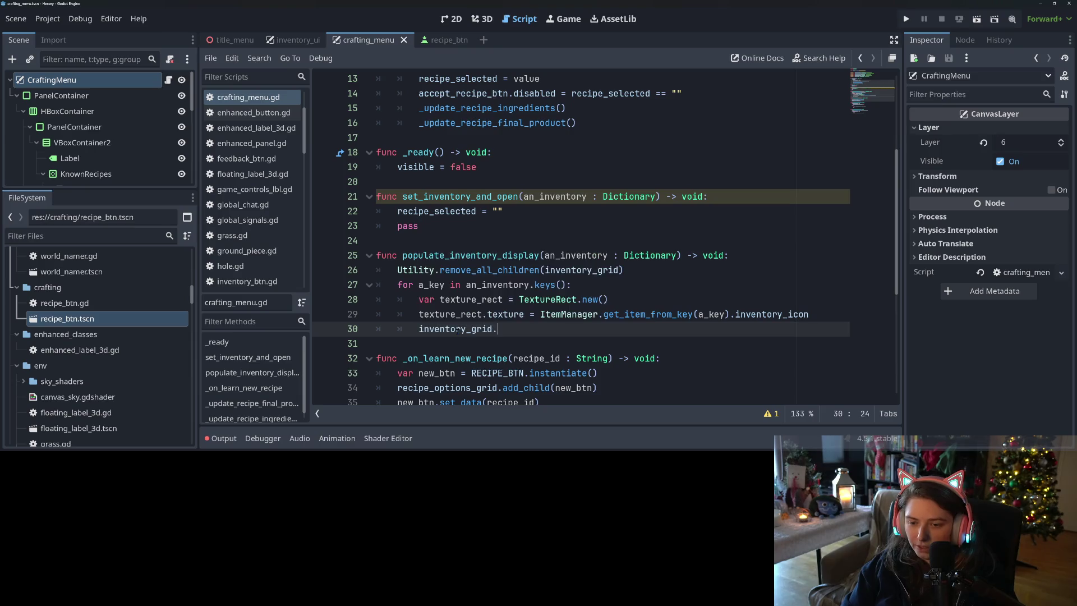
text(add_c)
key(Return)
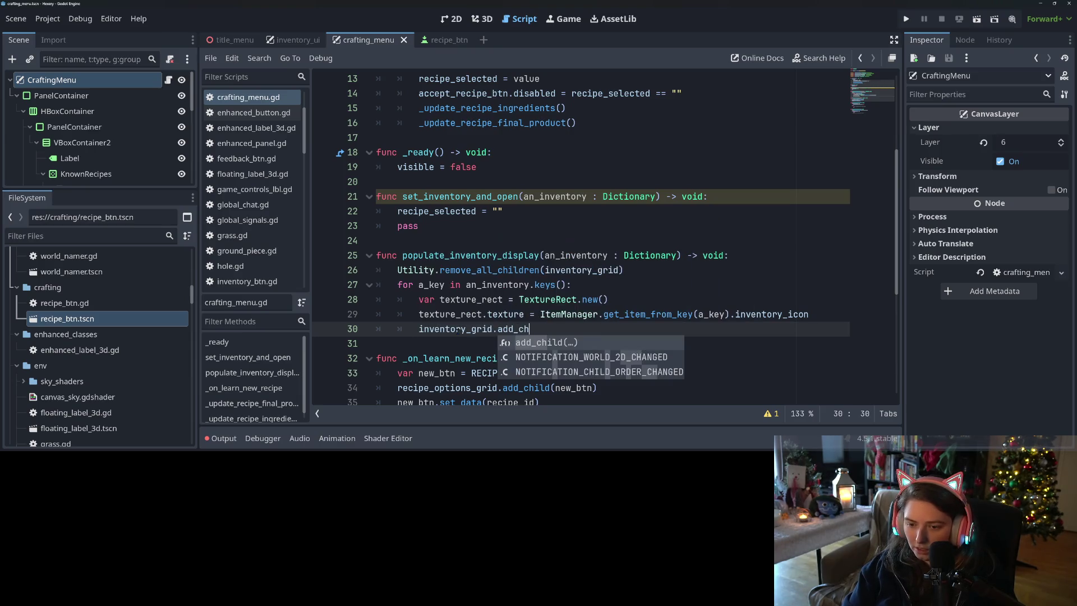
text(ild(tex)
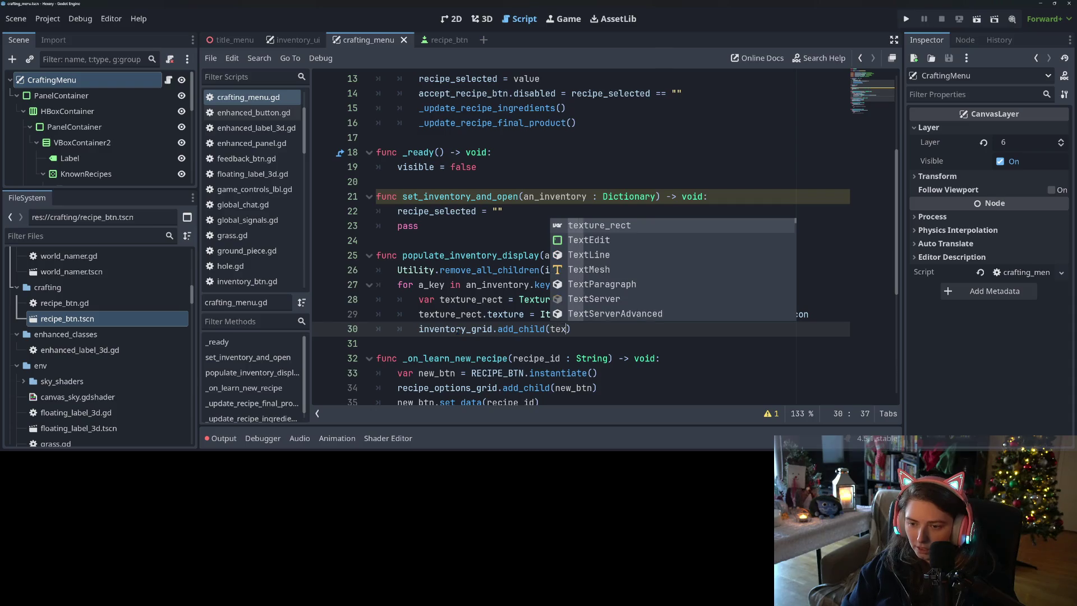
key(Return)
key(ctrl+s)
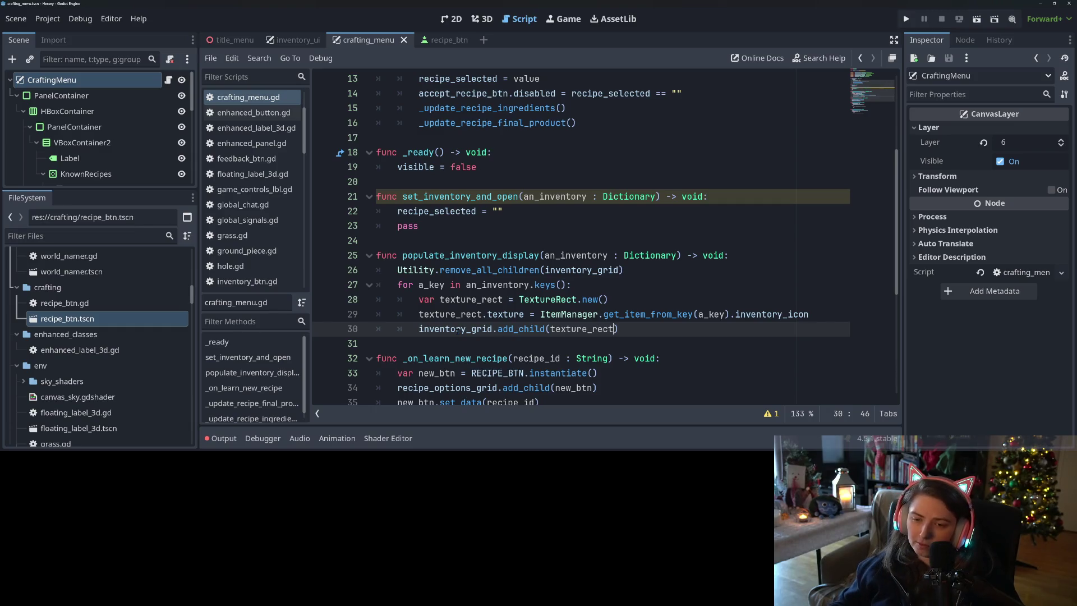
double_click(436, 256)
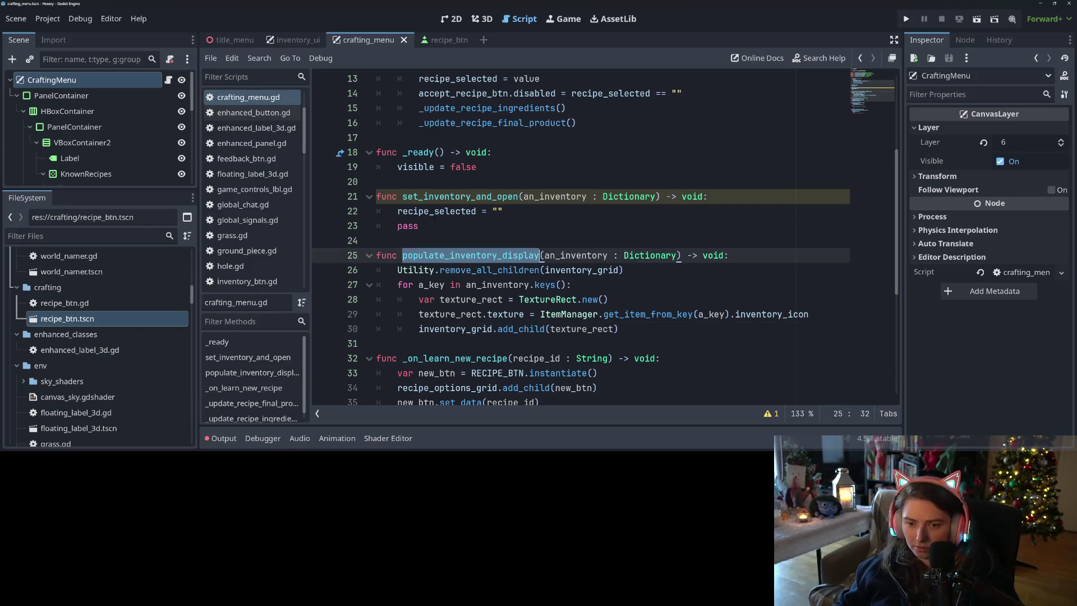
Step: Replace pass with populate_inventory_display(an_inventory), add visible = true, and save
key(ctrl+c)
double_click(407, 226)
key(ctrl+v)
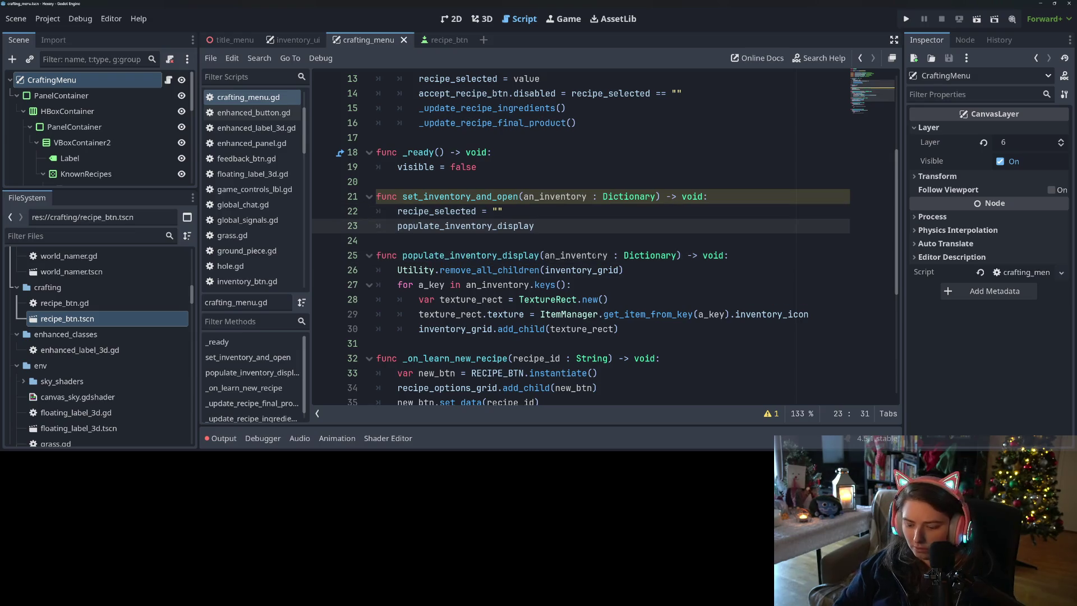
text((an_inventory)
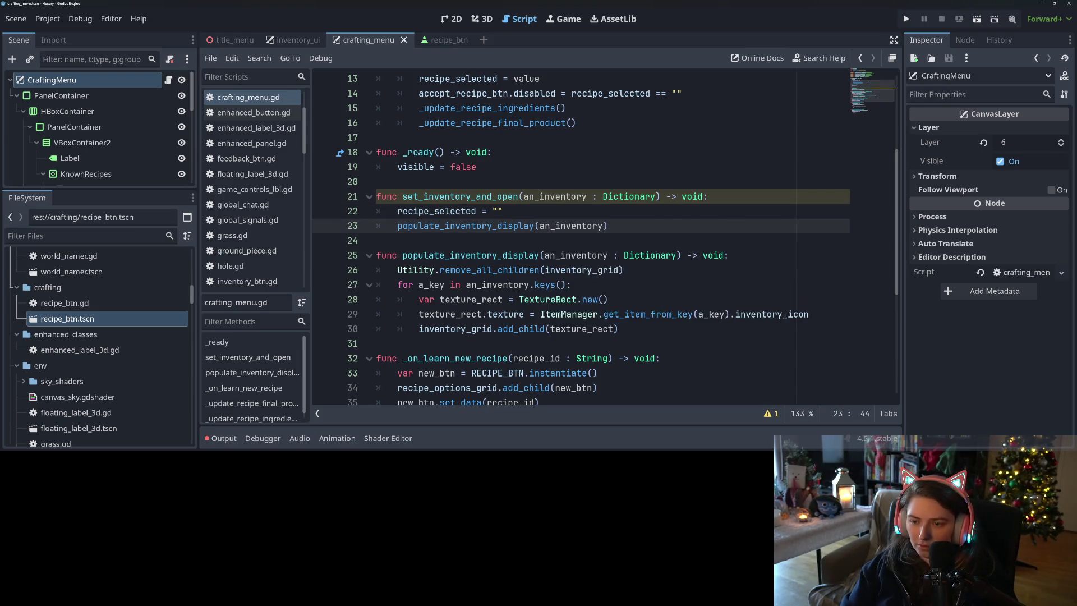
key(Return)
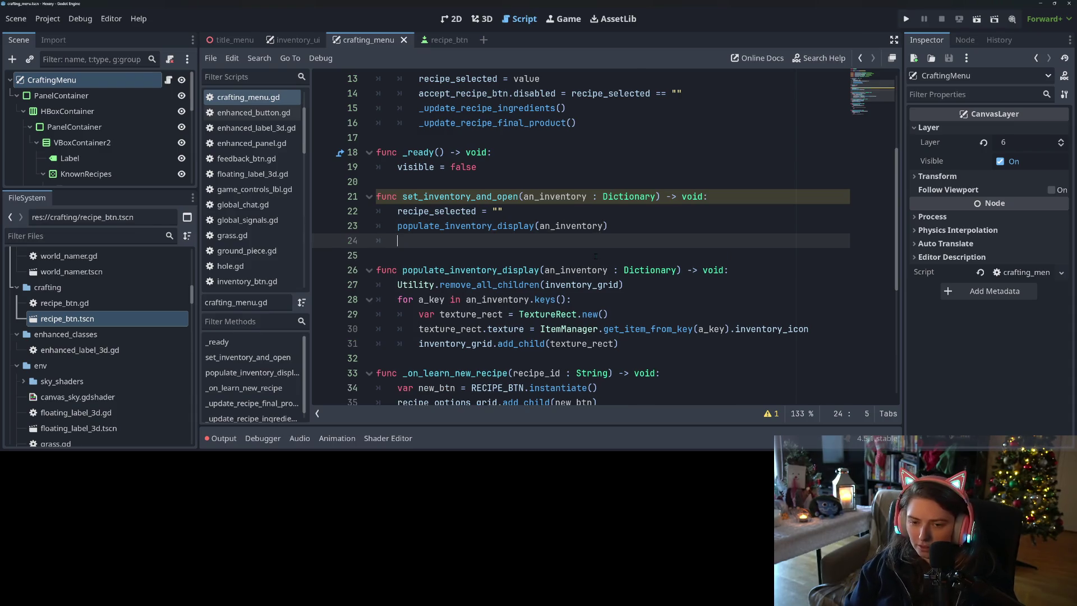
text(visible = )
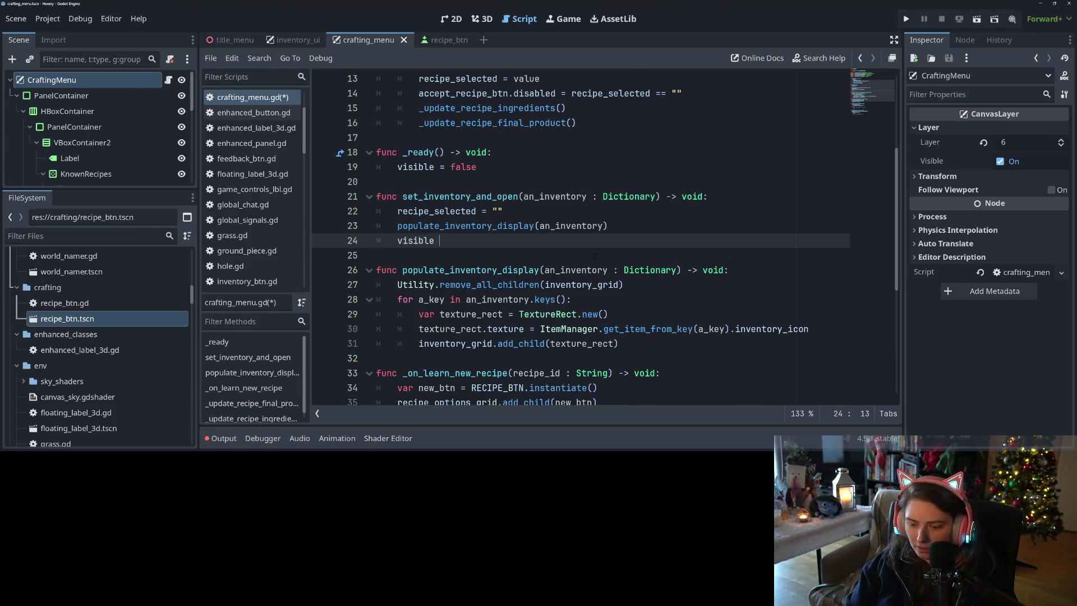
text(true)
key(ctrl+s)
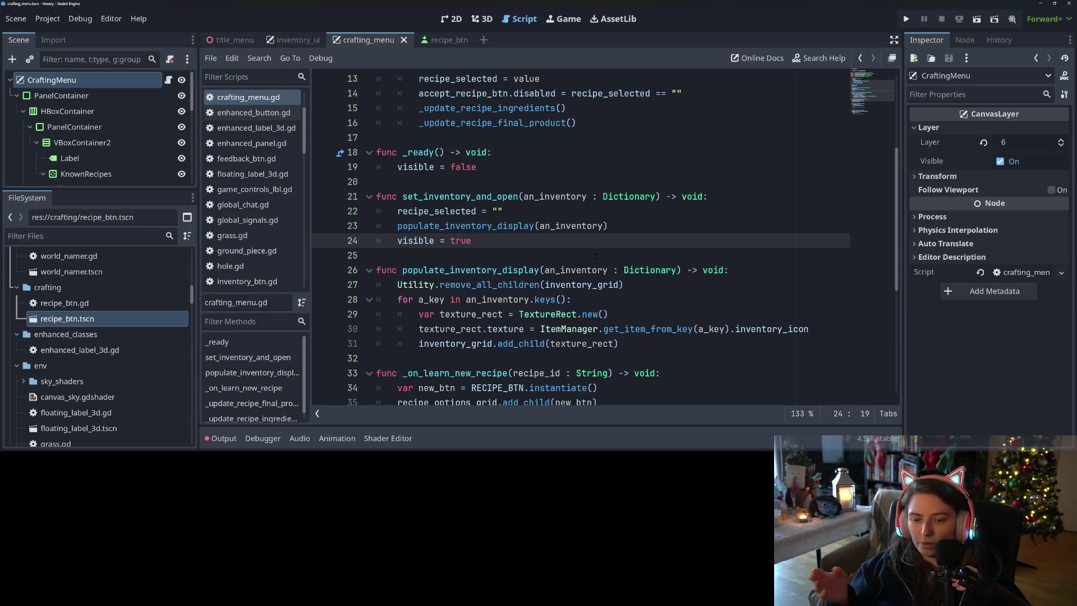
scroll(580, 236, down, 6)
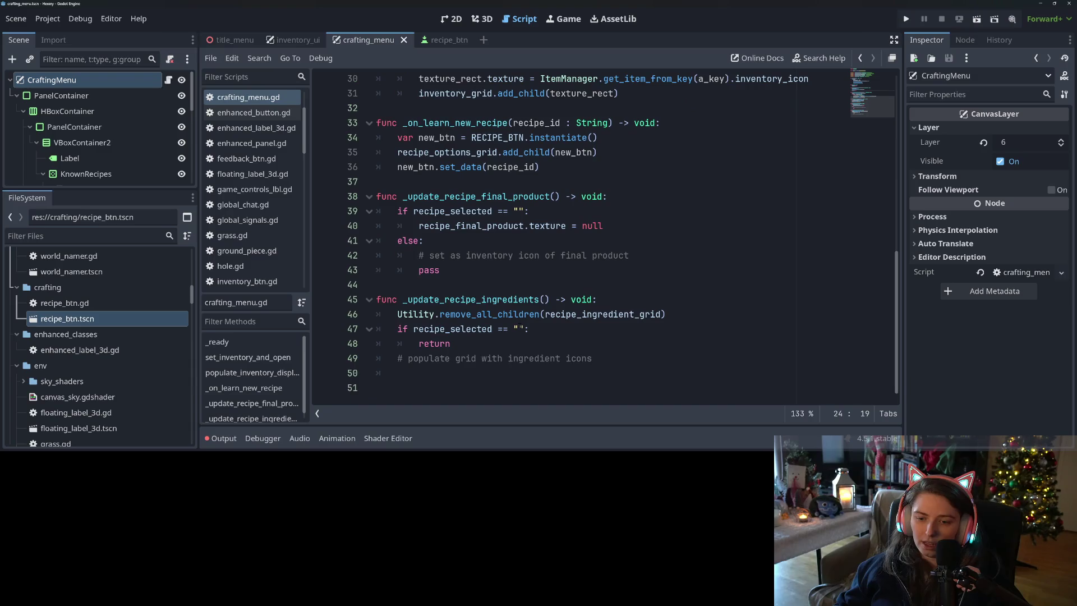
scroll(580, 235, up, 9)
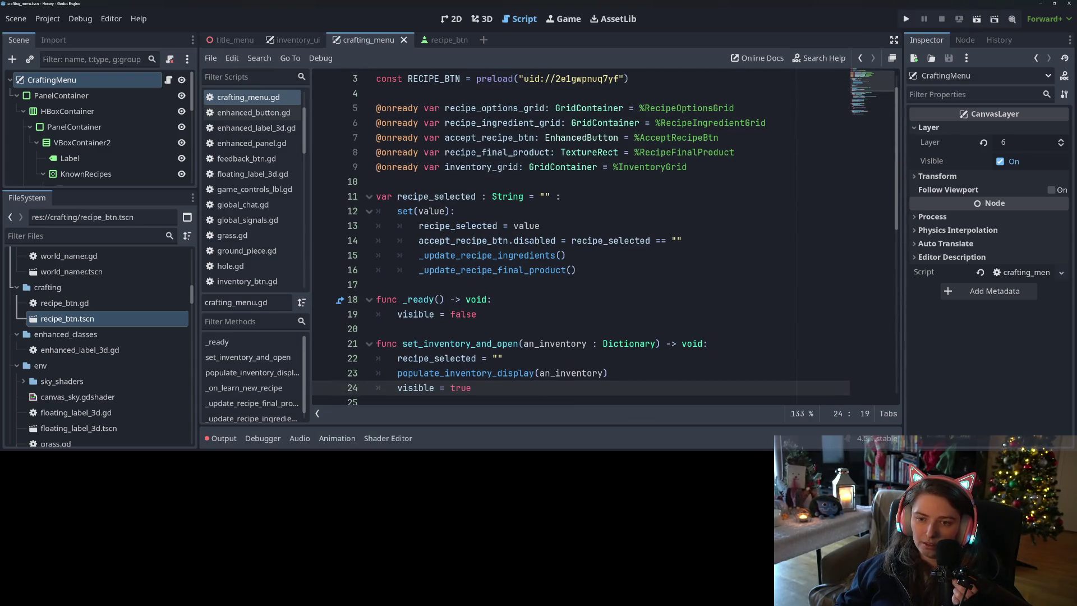
double_click(513, 138)
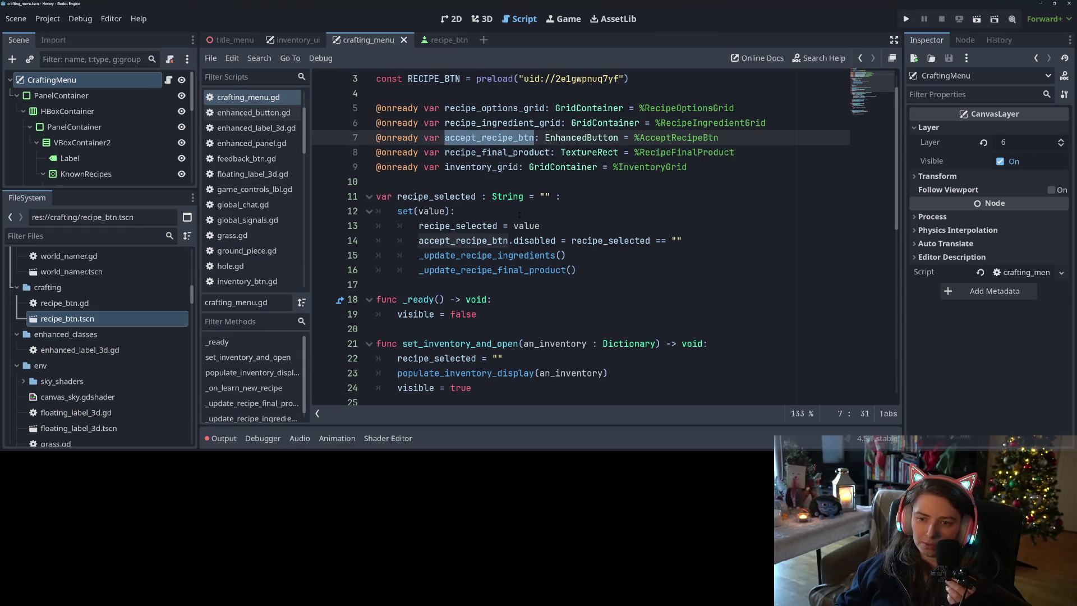
click(502, 282)
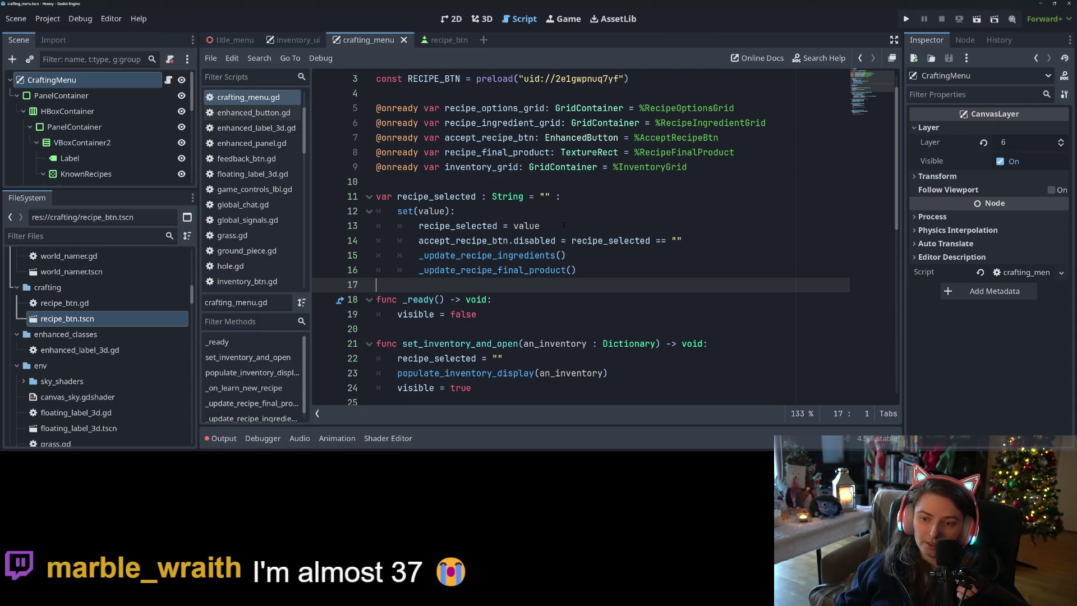
scroll(571, 256, down, 2)
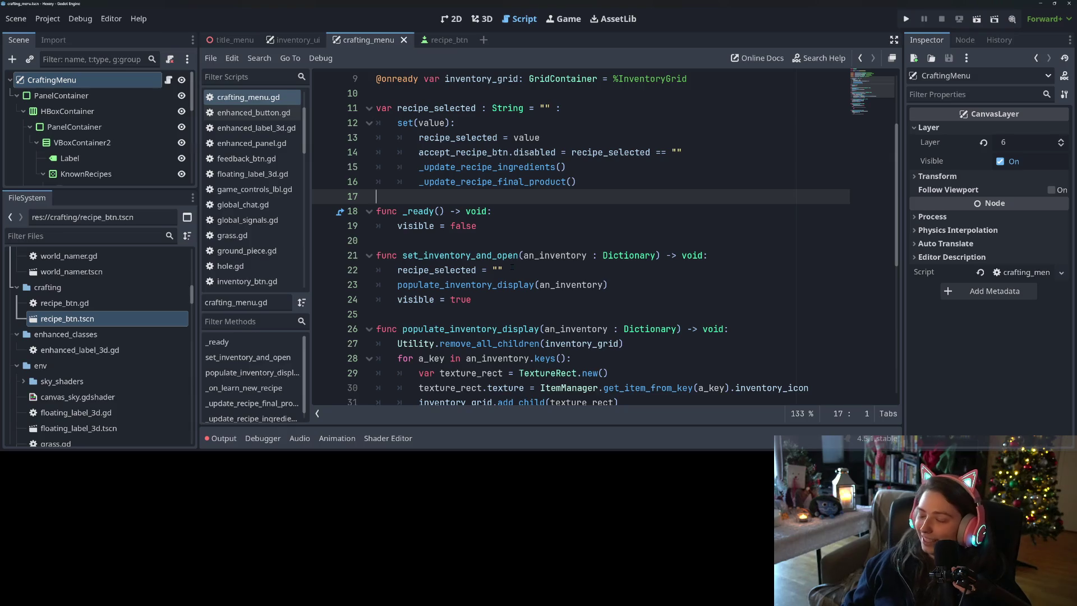
click(504, 211)
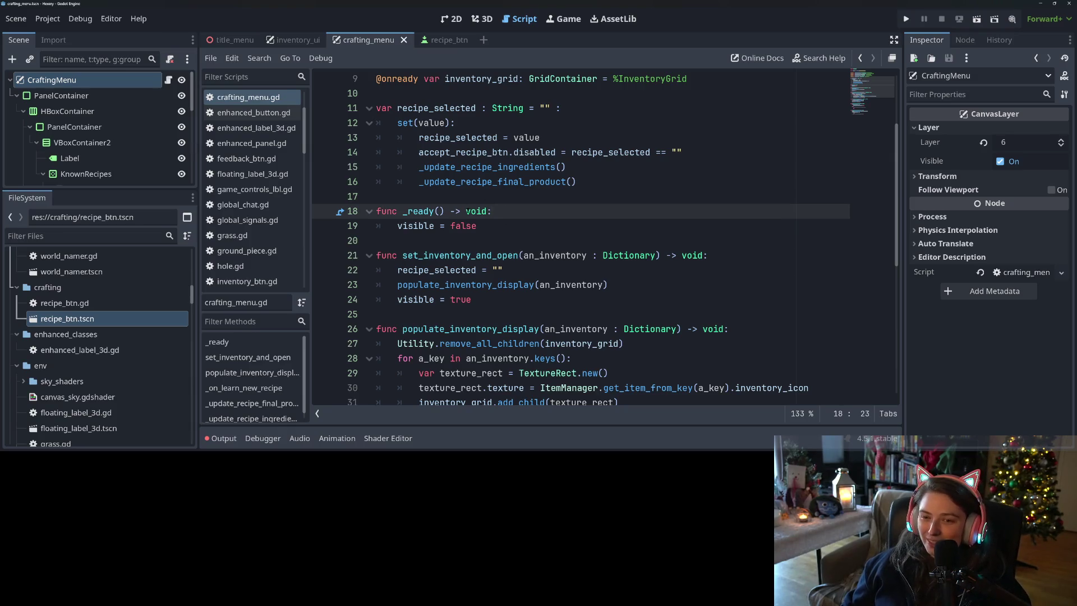
scroll(461, 250, up, 3)
scroll(461, 251, down, 2)
Step: Declare var inventory_manager_path : String = "" above _ready and save
key(Up)
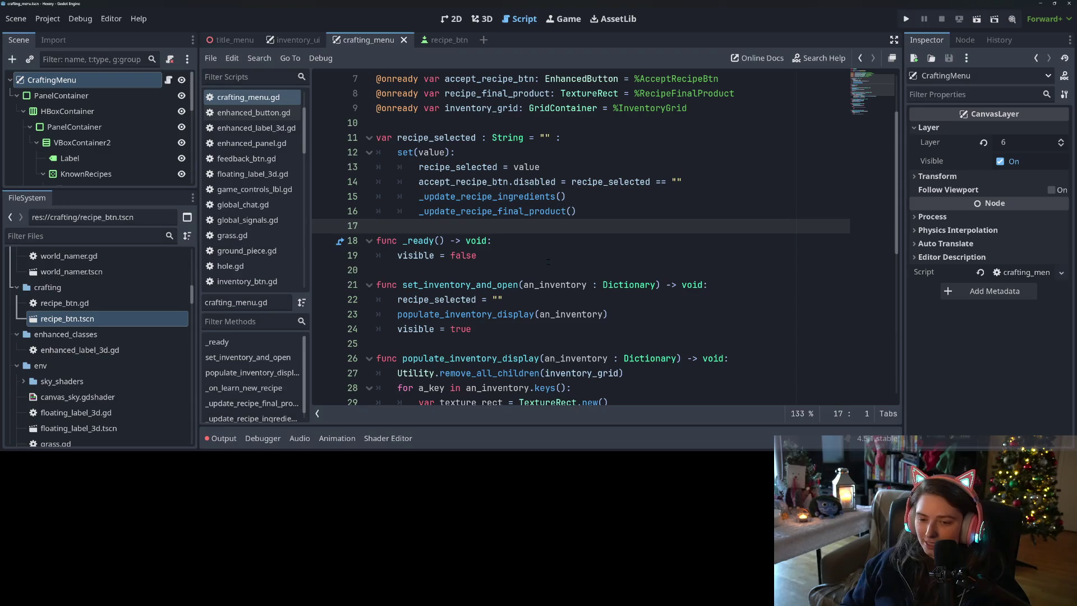
key(Return)
key(Return)
key(Up)
text(var inv)
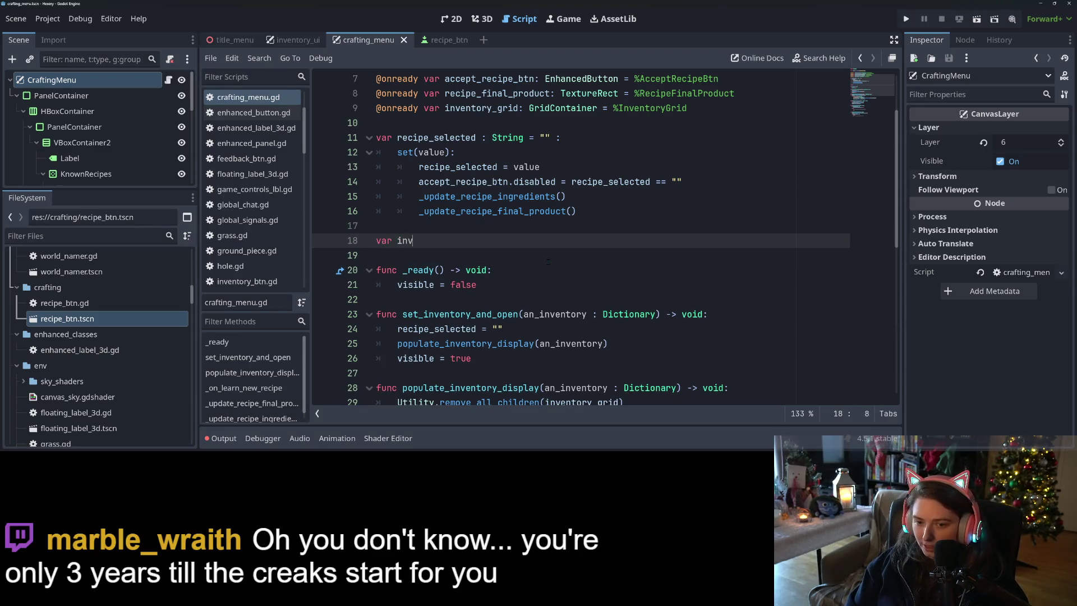
text(entory_)
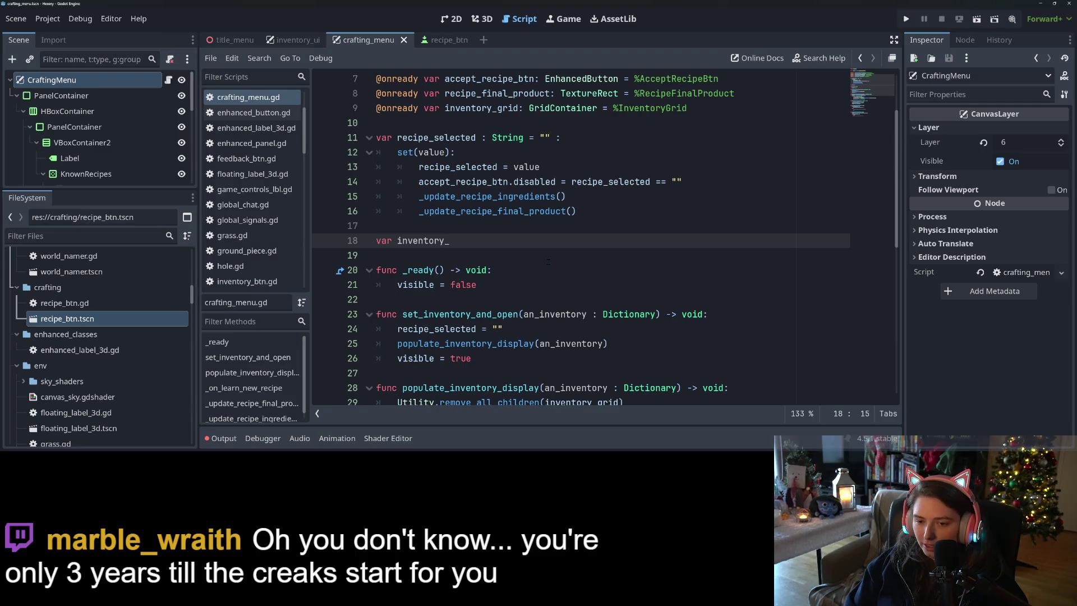
text(manager)
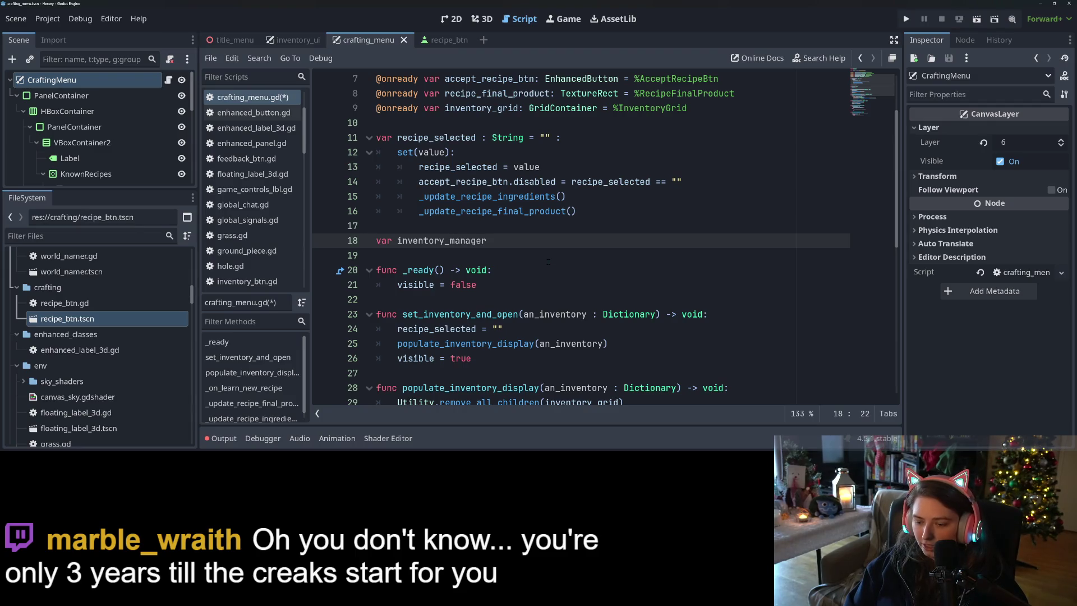
text(_pa)
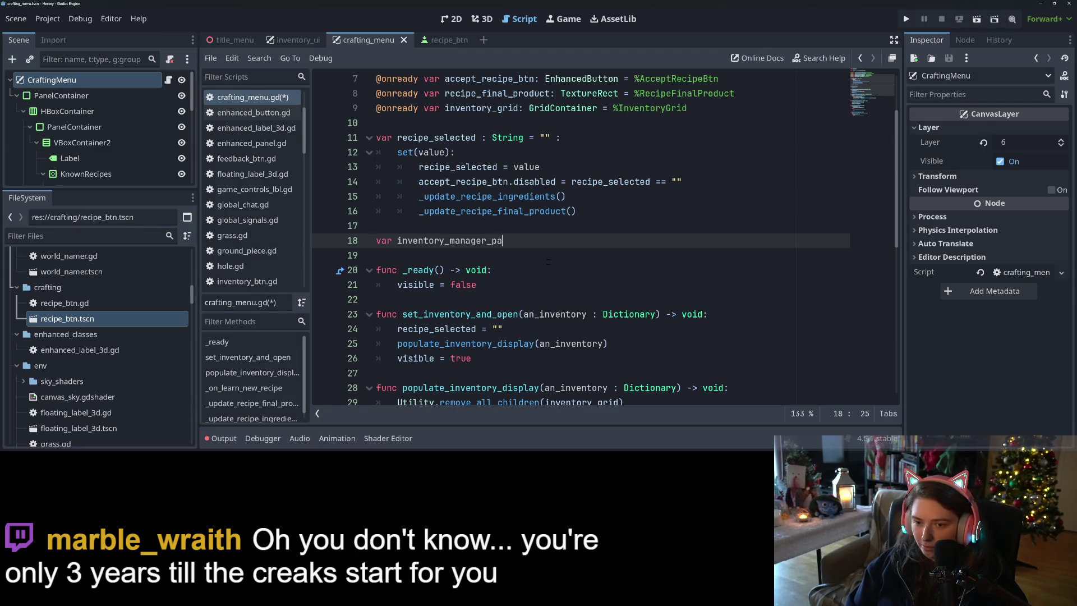
text(th : String)
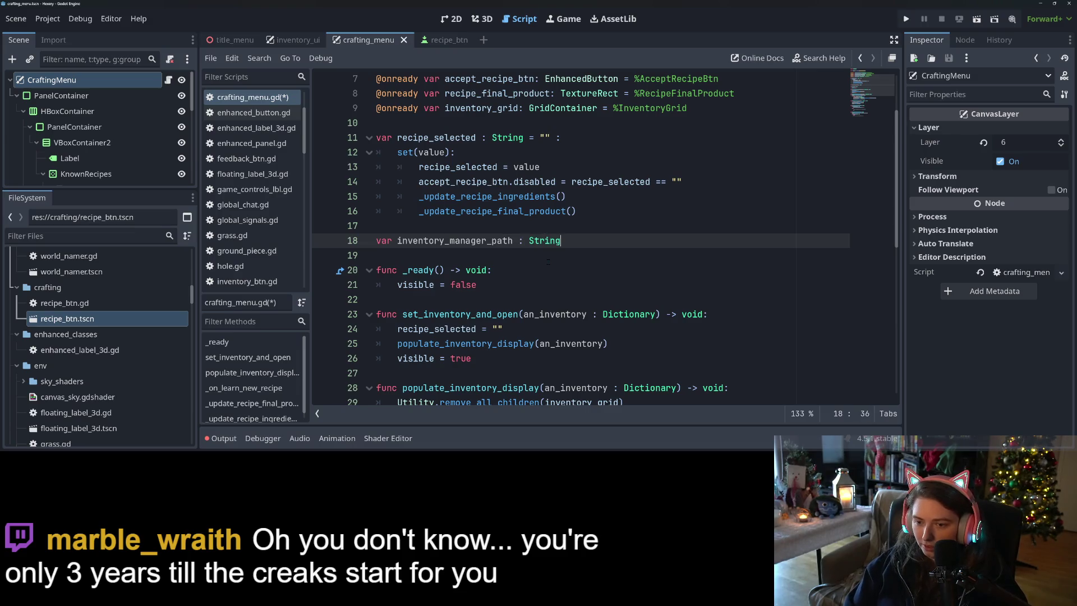
text( = "")
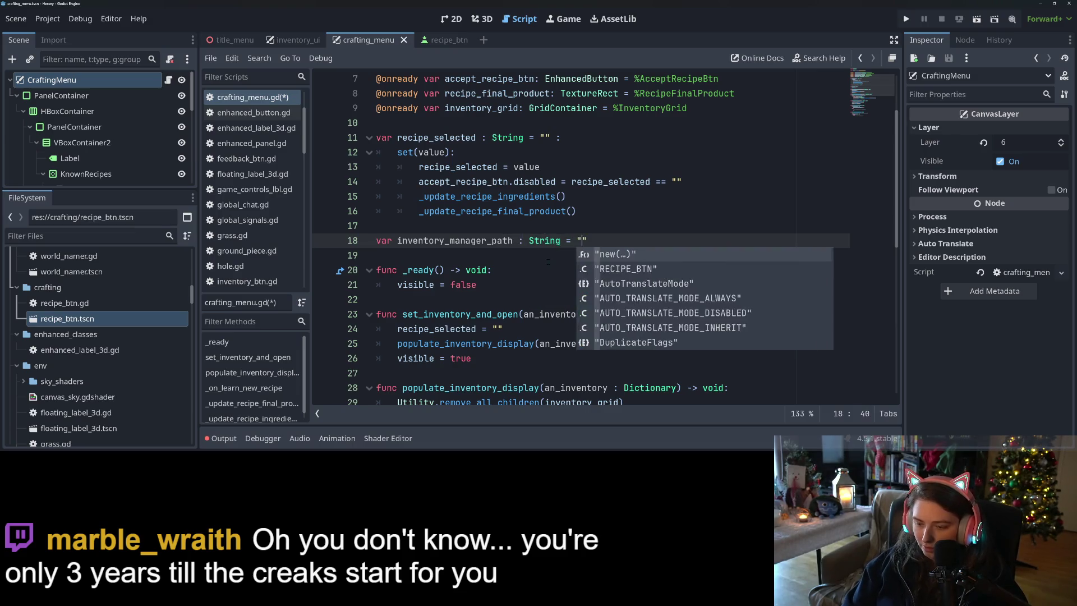
key(ctrl+s)
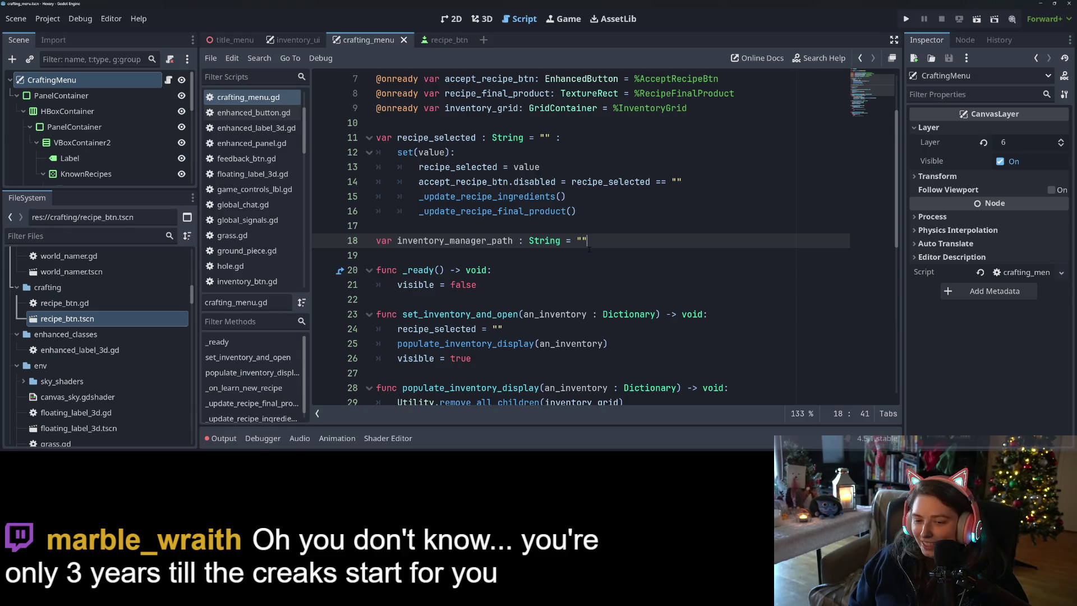
Step: Replace the an_inventory : Dictionary parameter with a_inventory_manager_path
double_click(511, 240)
click(549, 297)
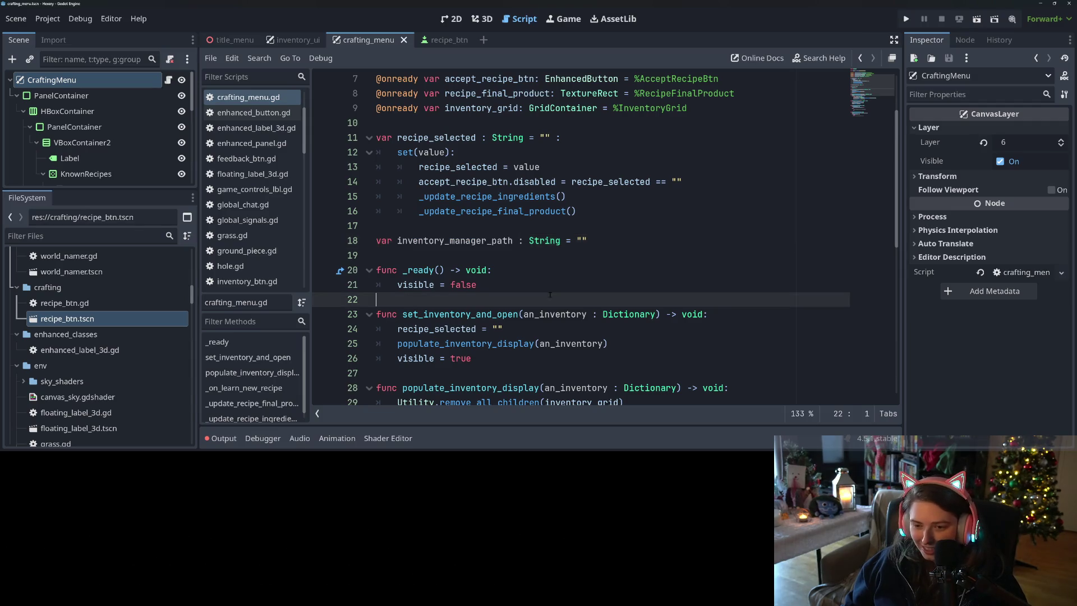
click(555, 314)
click(607, 315)
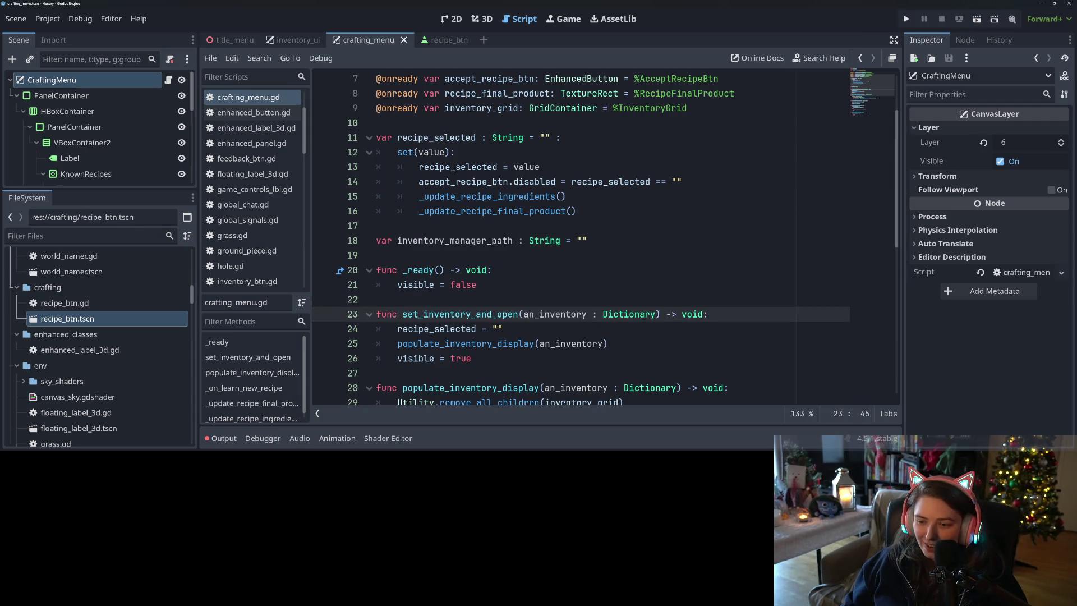
drag(654, 314, 523, 314)
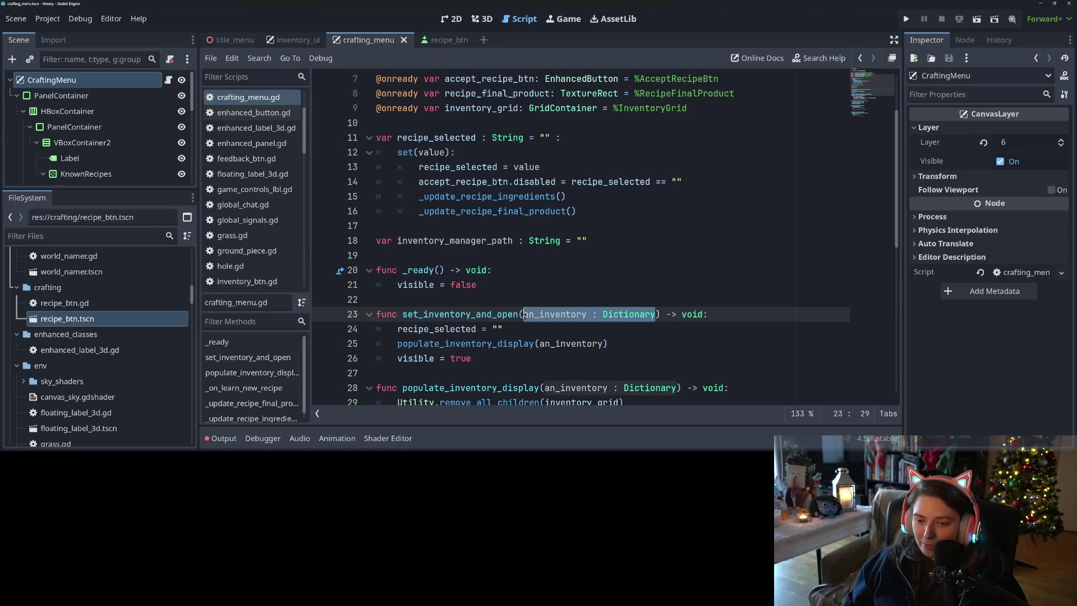
text(a_)
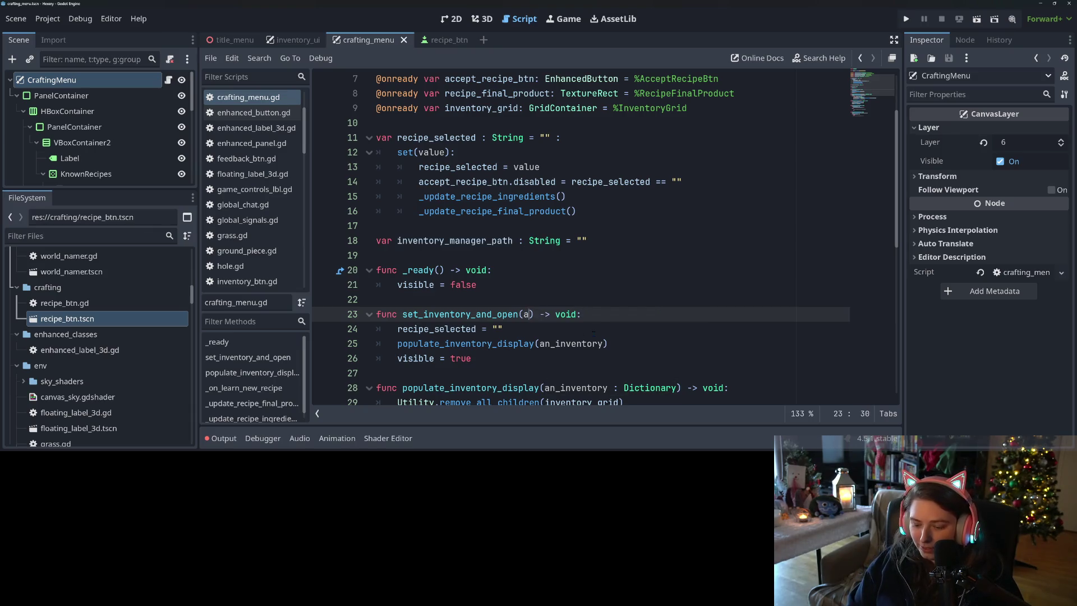
text(invent)
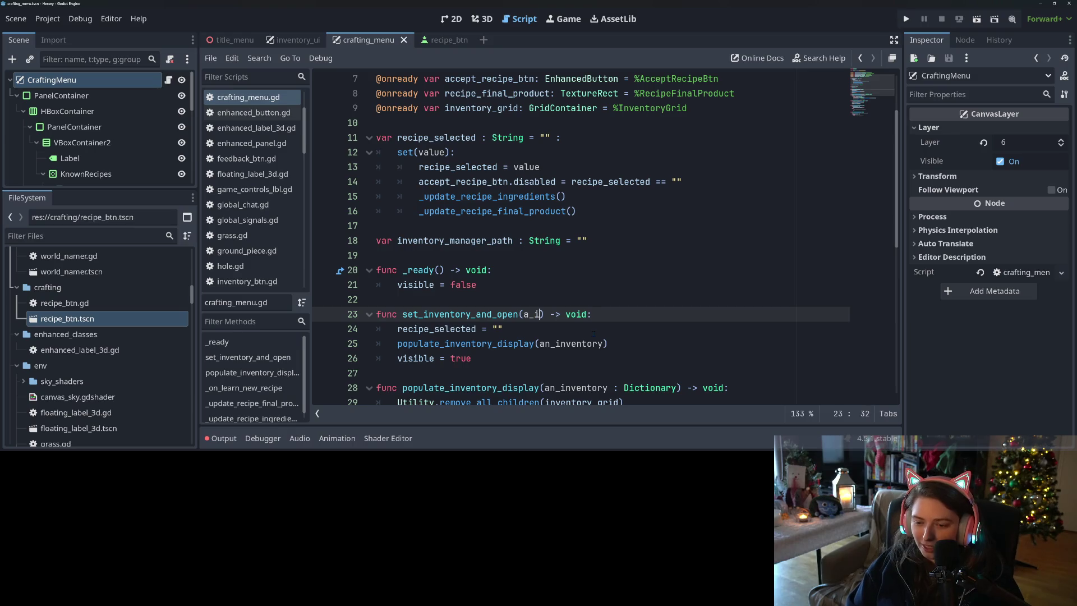
key(BackSpace)
key(BackSpace)
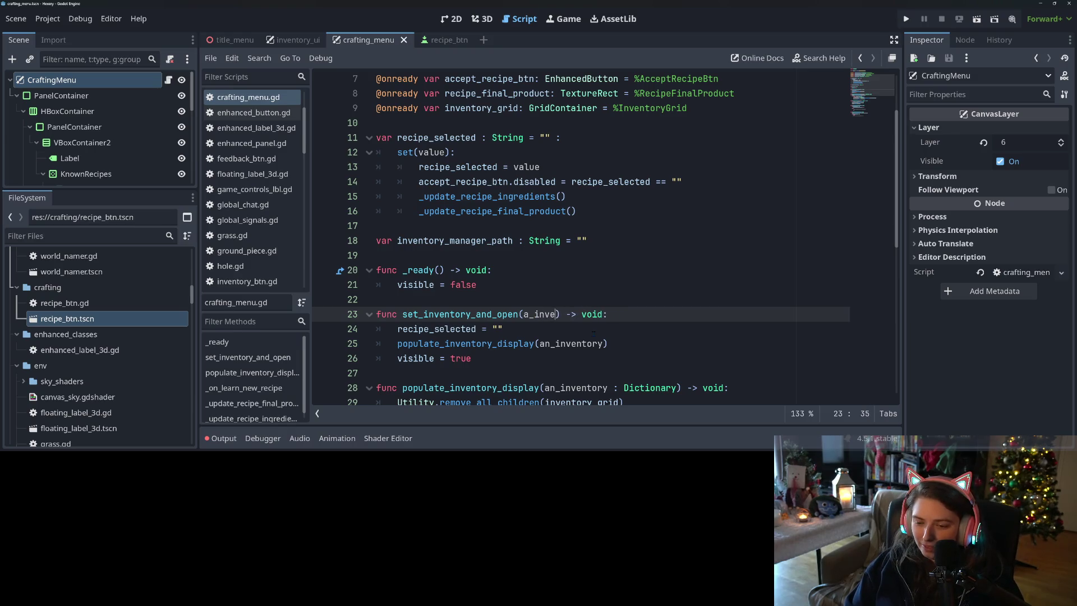
text(ntory)
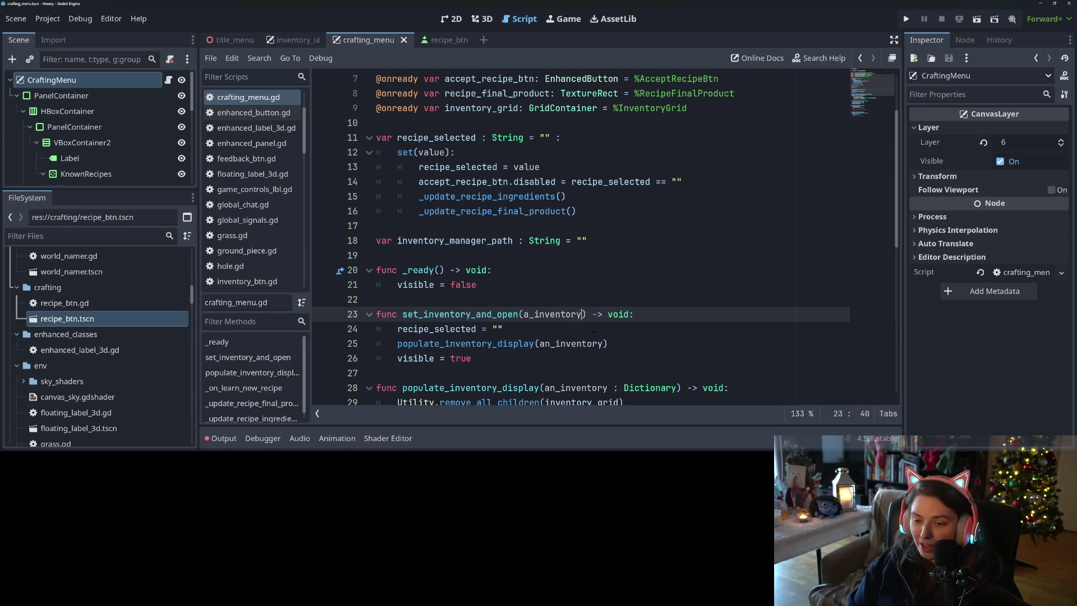
text(_manager)
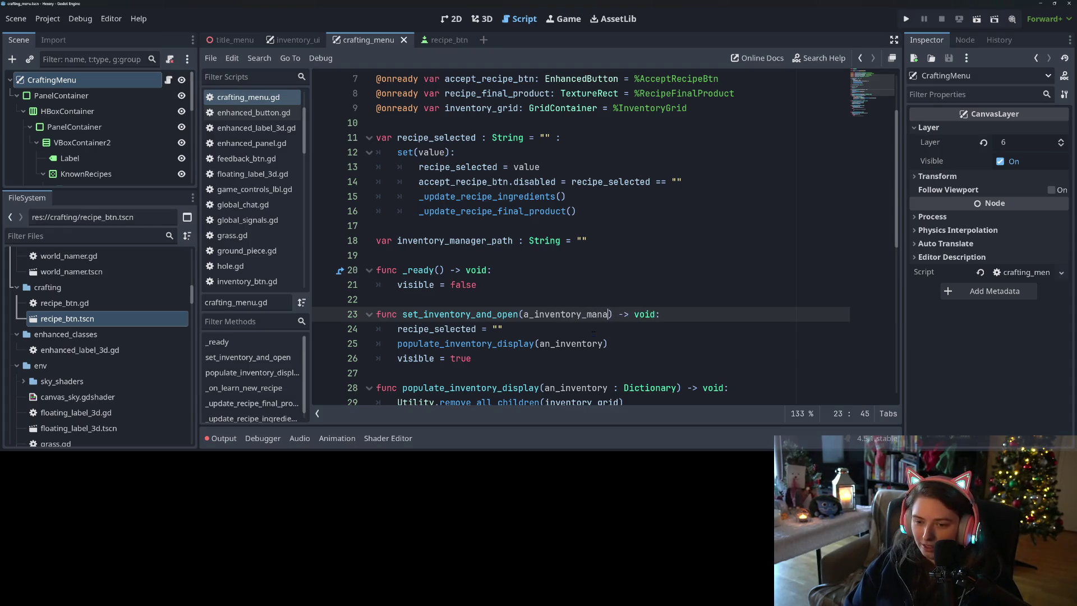
text(_path)
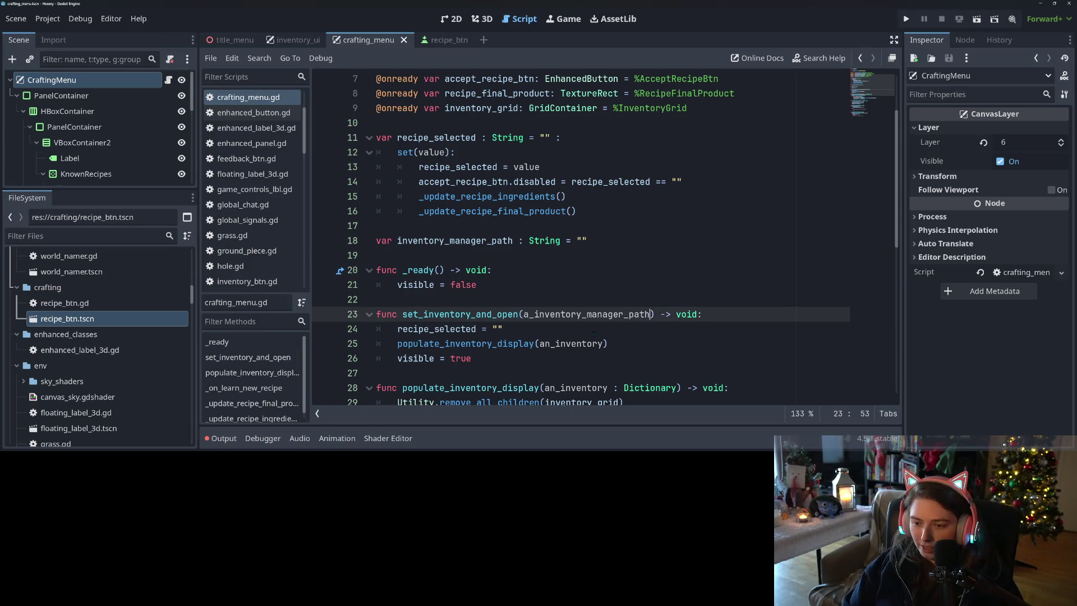
Step: Assign inventory_manager_path from the parameter, renaming it to an_inventory_manager_path in both places
key(Down)
key(Return)
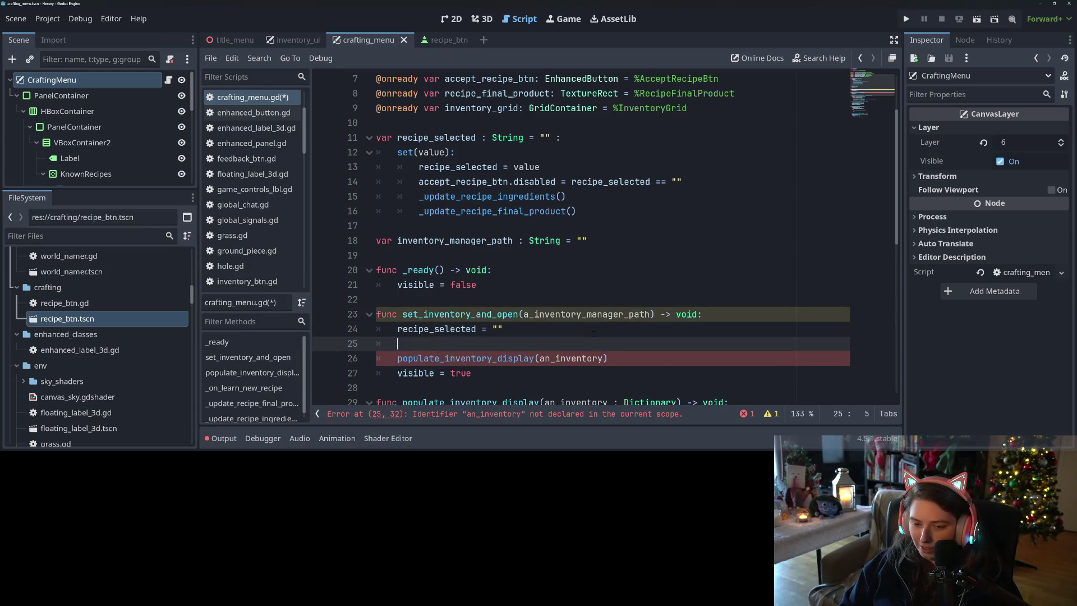
text(inventory_manager_path)
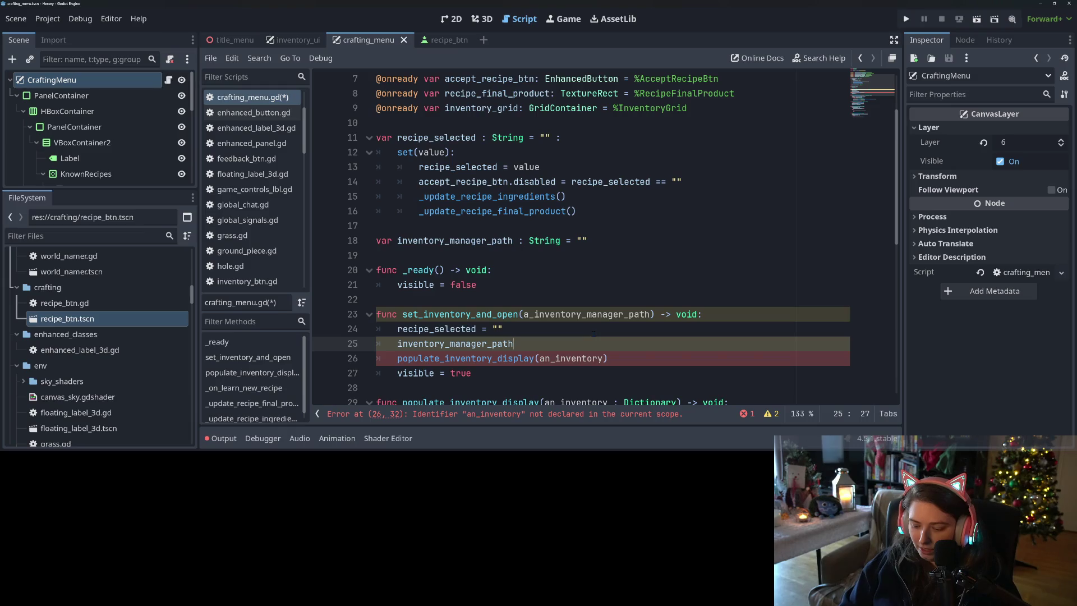
text( = a_)
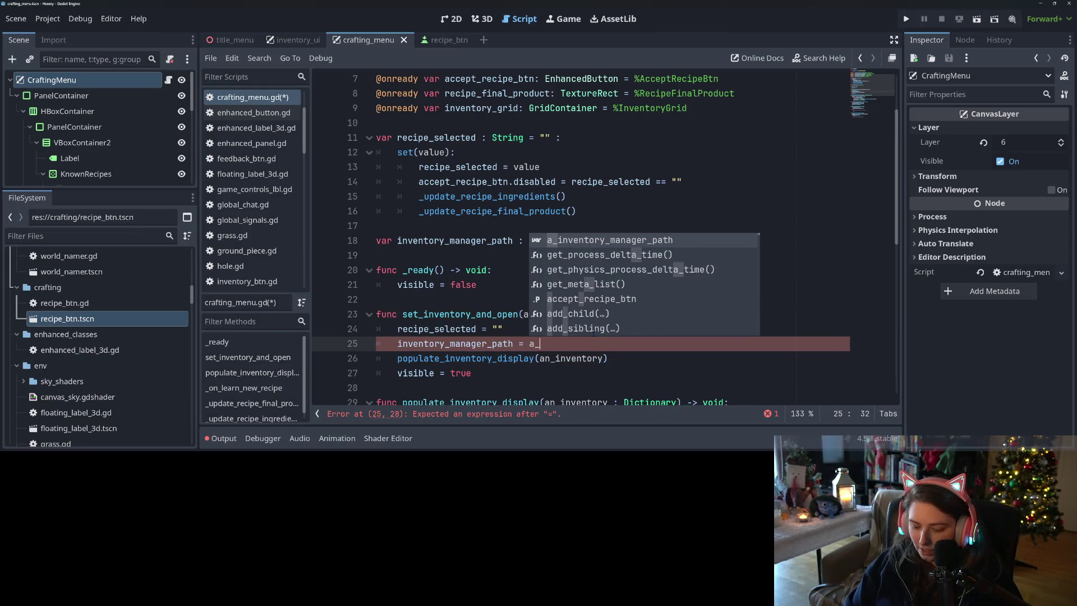
key(Return)
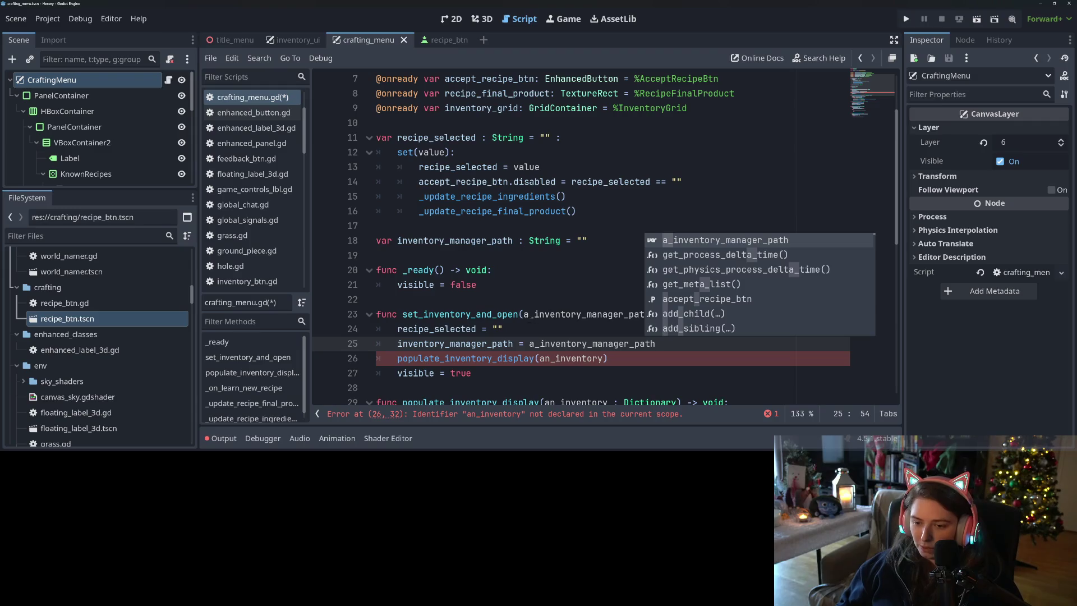
click(529, 314)
text(n)
click(534, 344)
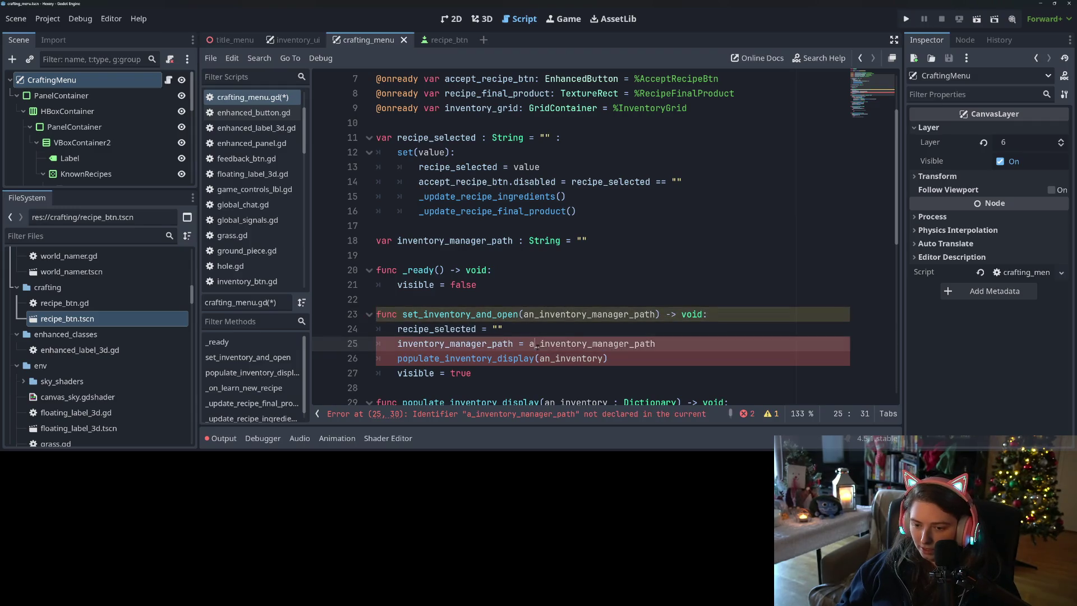
text(n)
click(481, 314)
Step: Start a new var declaration below the inventory_manager_path line
scroll(480, 316, down, 1)
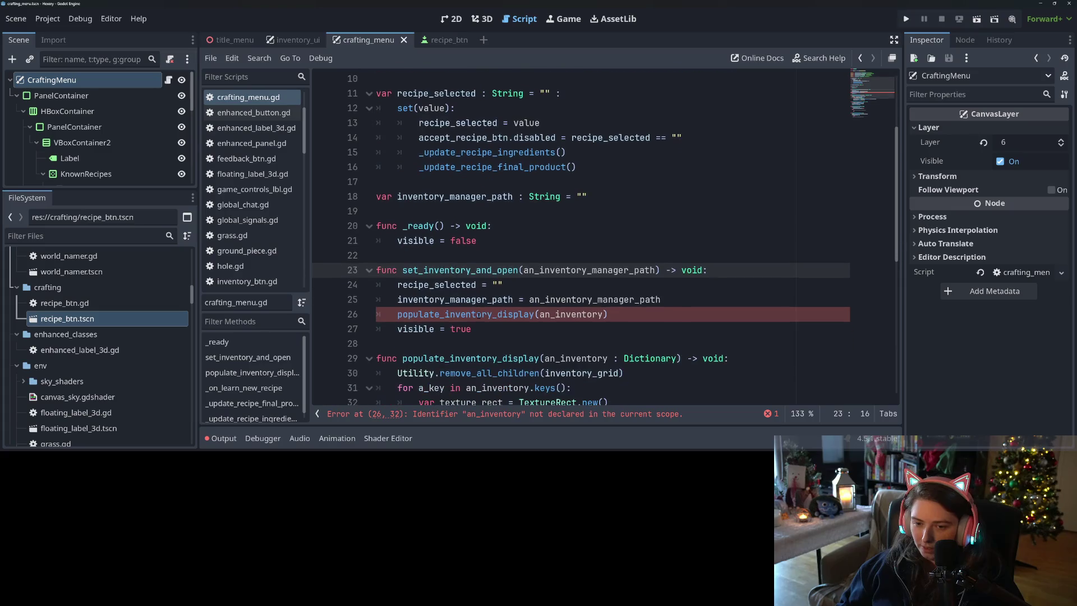
click(620, 197)
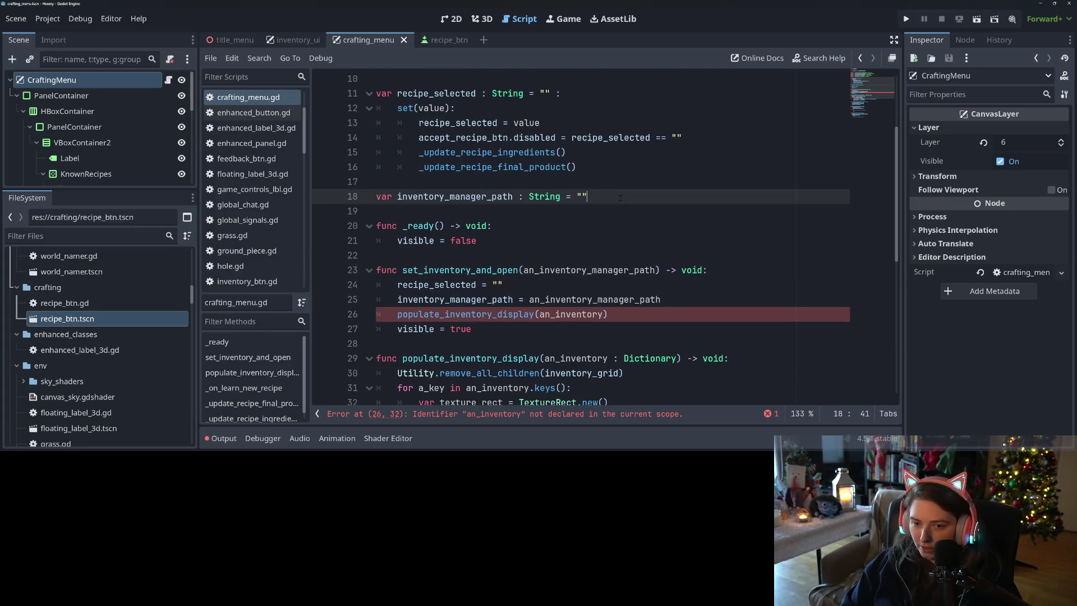
key(Return)
key(Return)
text(var inv)
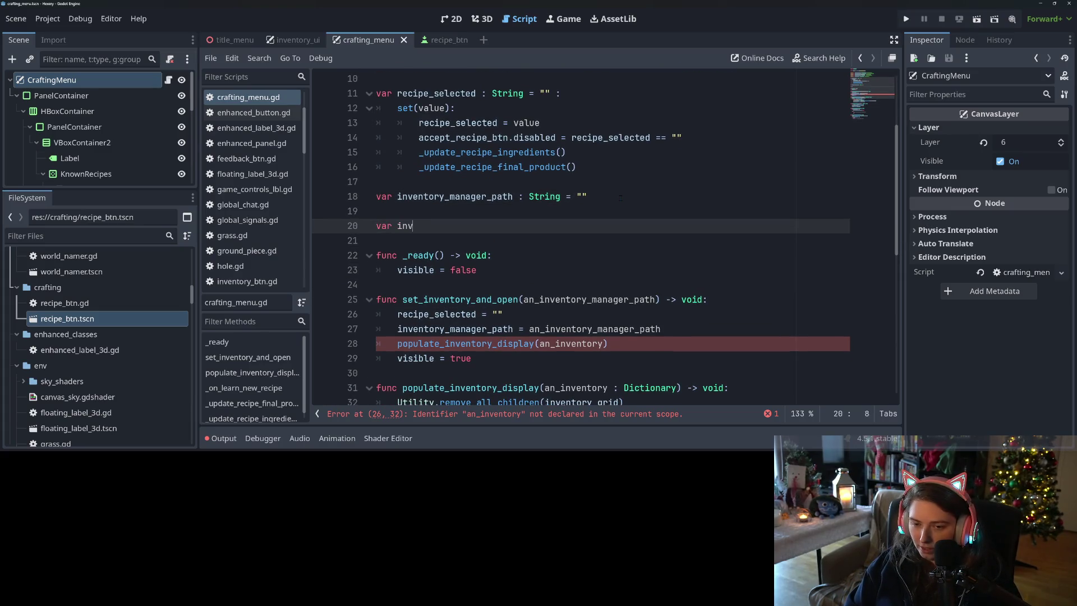
text(entory_manage)
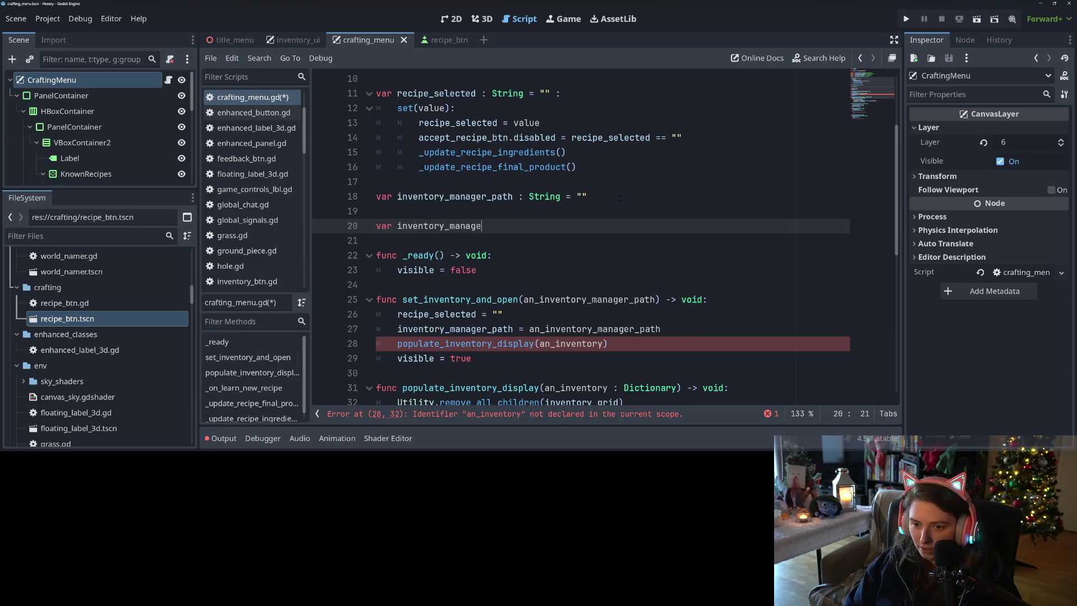
text(r_node :)
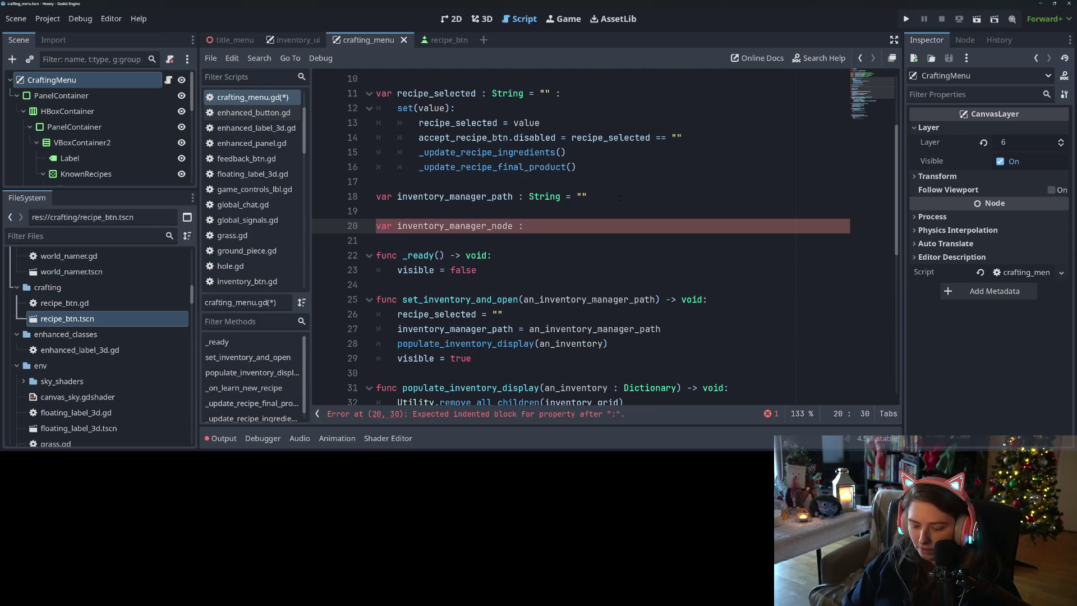
text(N)
Step: Type the inventory_manager_node variable as PlayerInventory
key(BackSpace)
text(Inve)
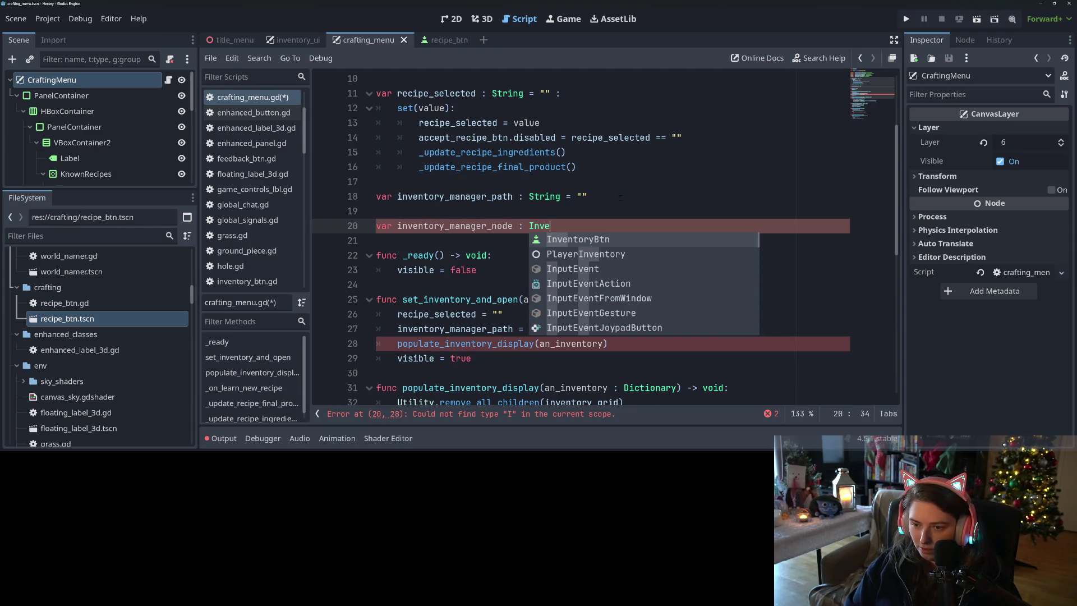
key(Down)
key(Up)
key(Return)
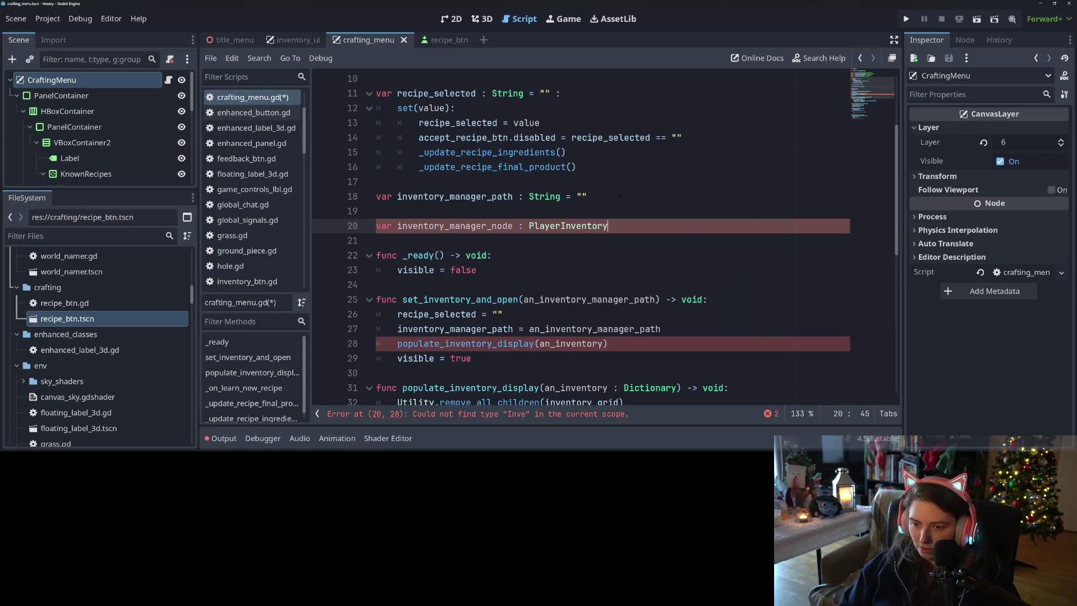
Step: Give inventory_manager_path a setter set(value): inventory_manager_path = value, and save
click(620, 197)
text(:)
key(Return)
text(s)
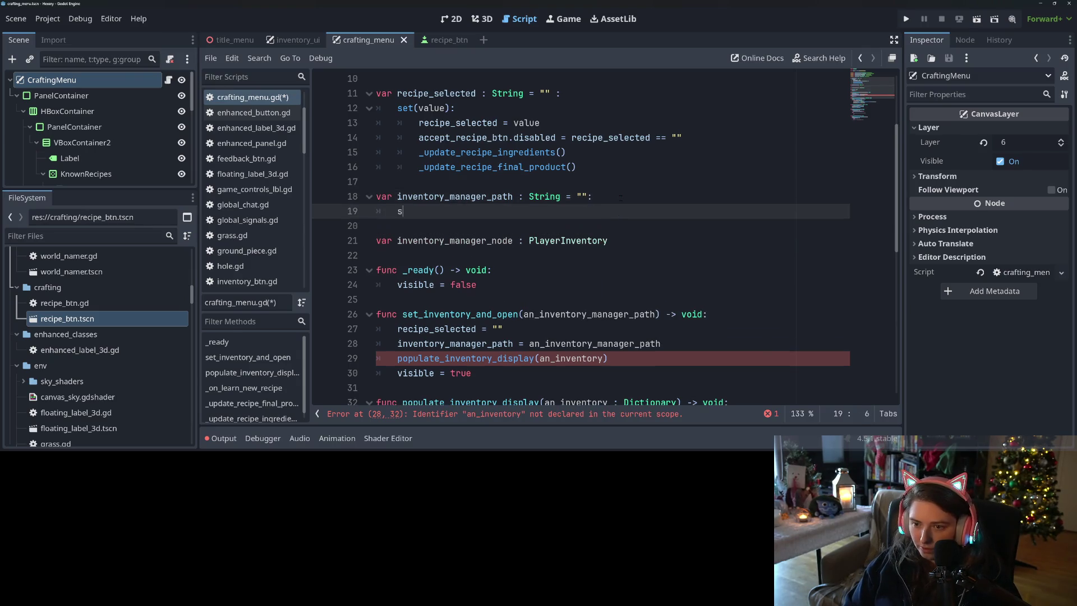
text(et(value))
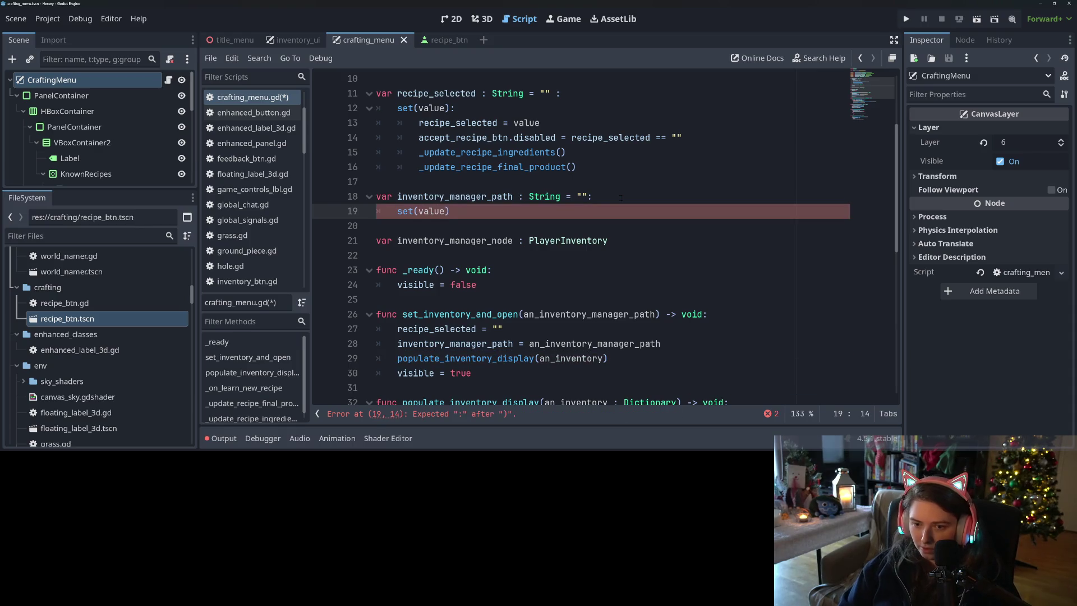
text(:)
key(Return)
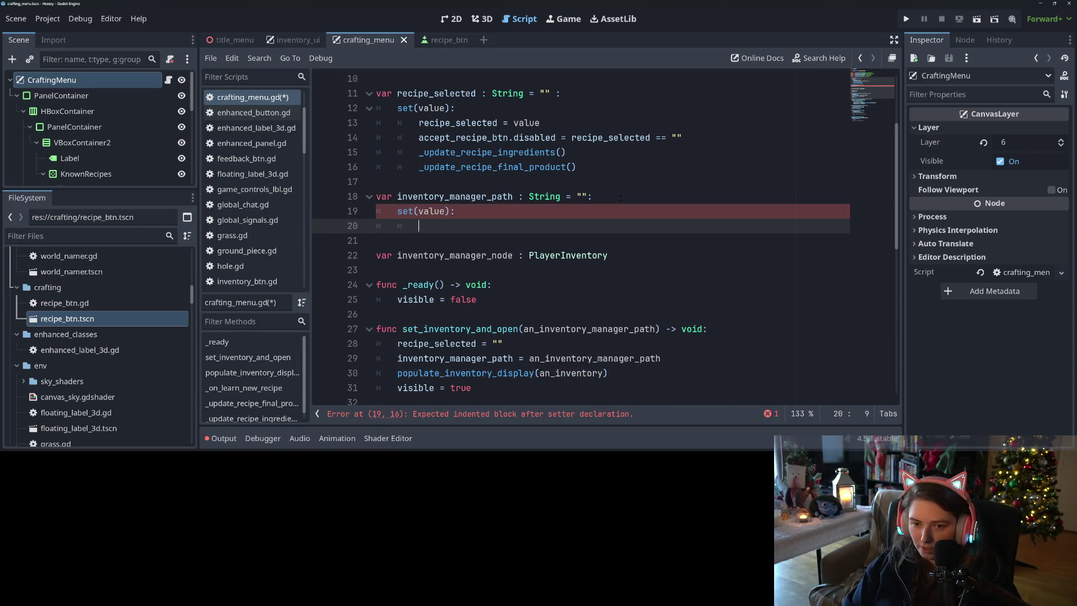
text(inv)
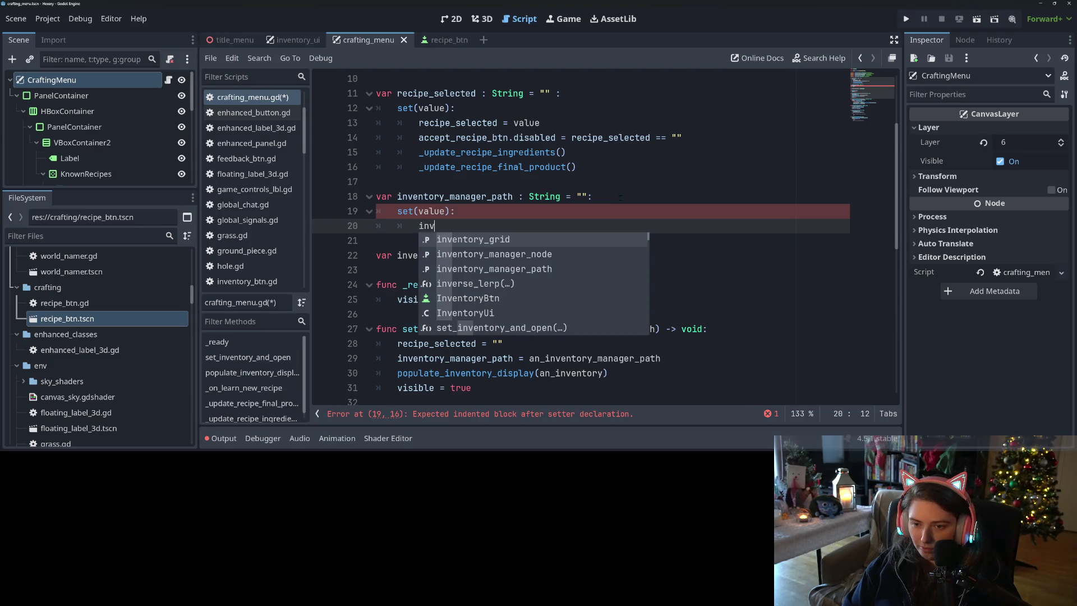
key(Down)
key(Return)
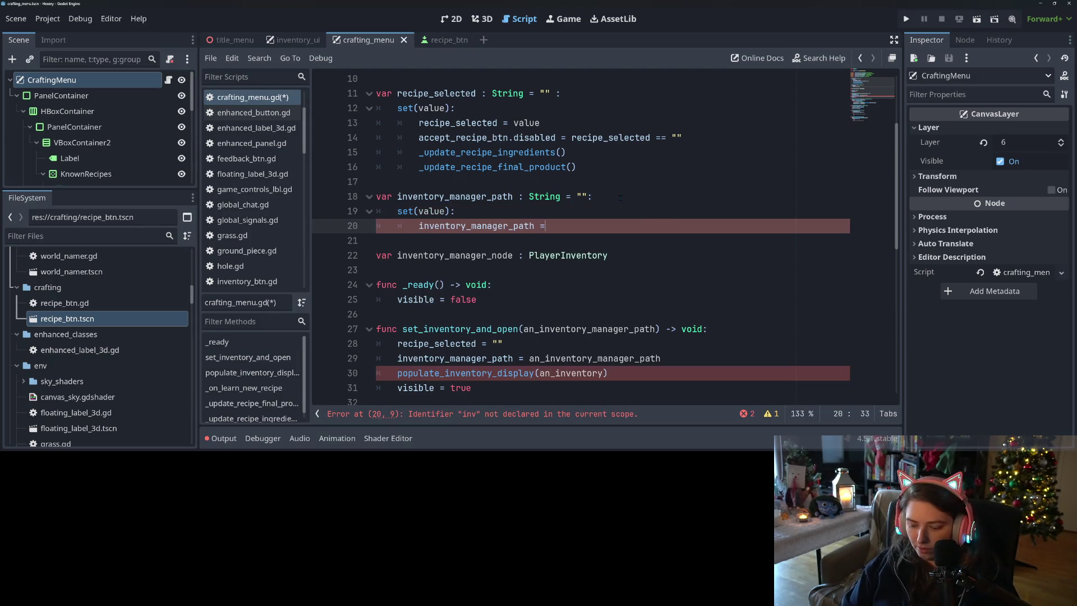
key(BackSpace)
text(ue)
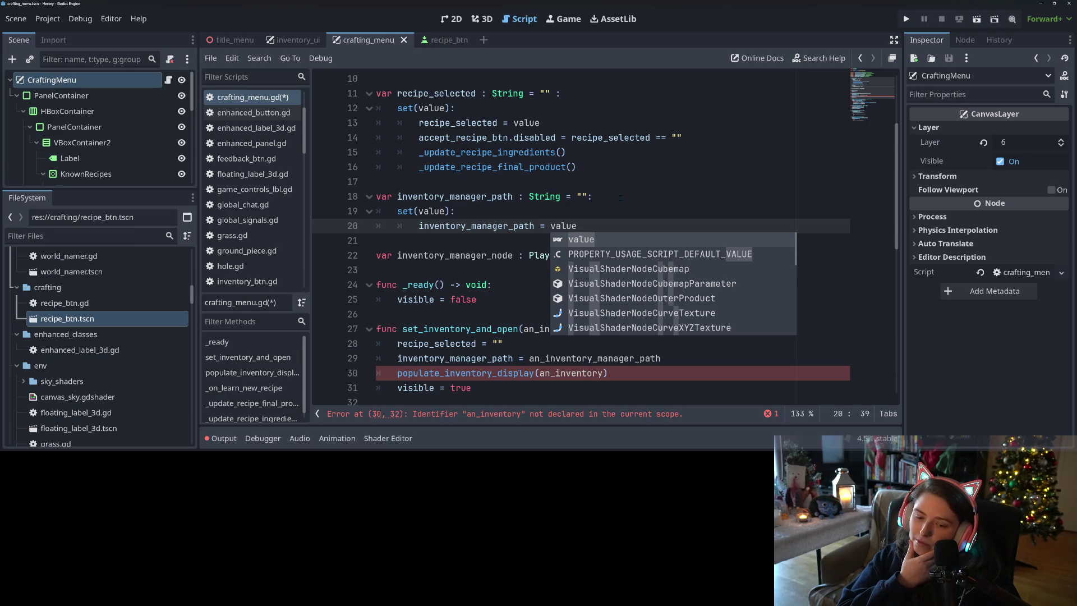
key(ctrl+s)
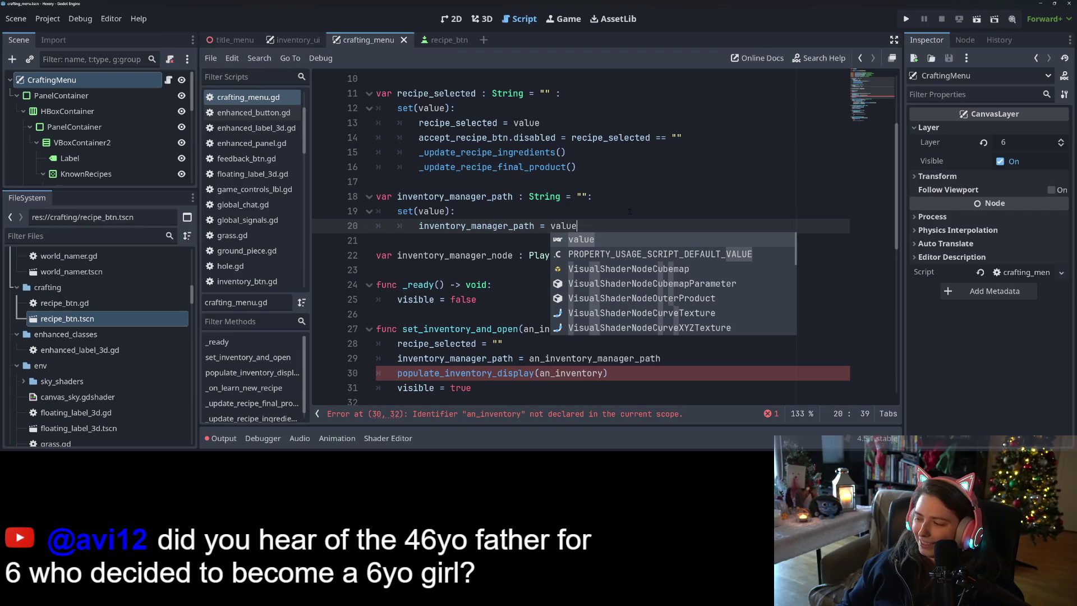
Step: Start the setter body with an 'if inventory_manager_path == "":' check
scroll(606, 236, down, 4)
scroll(606, 235, up, 3)
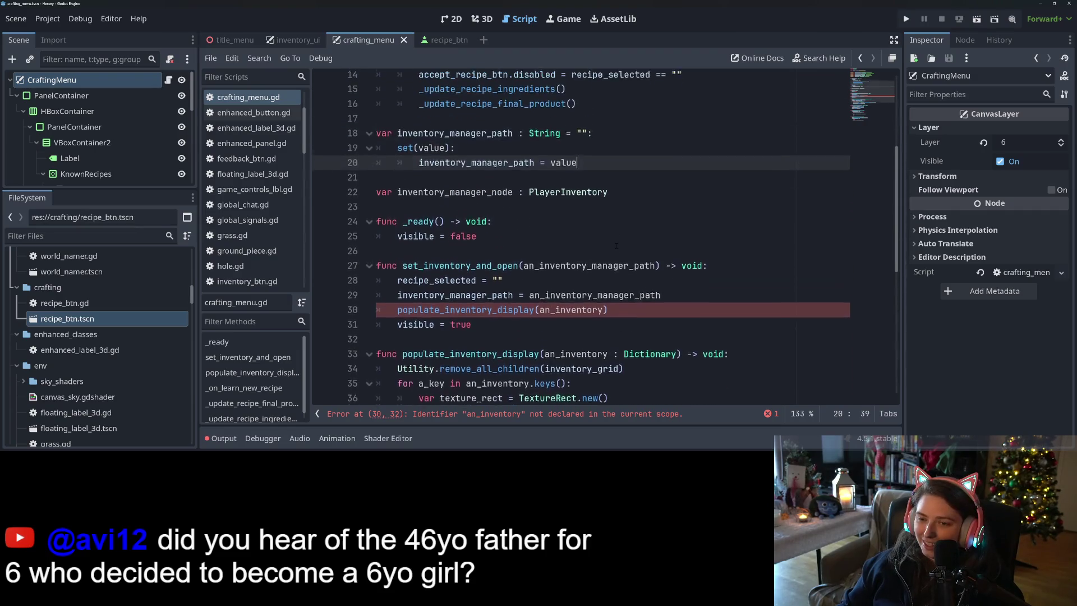
key(Return)
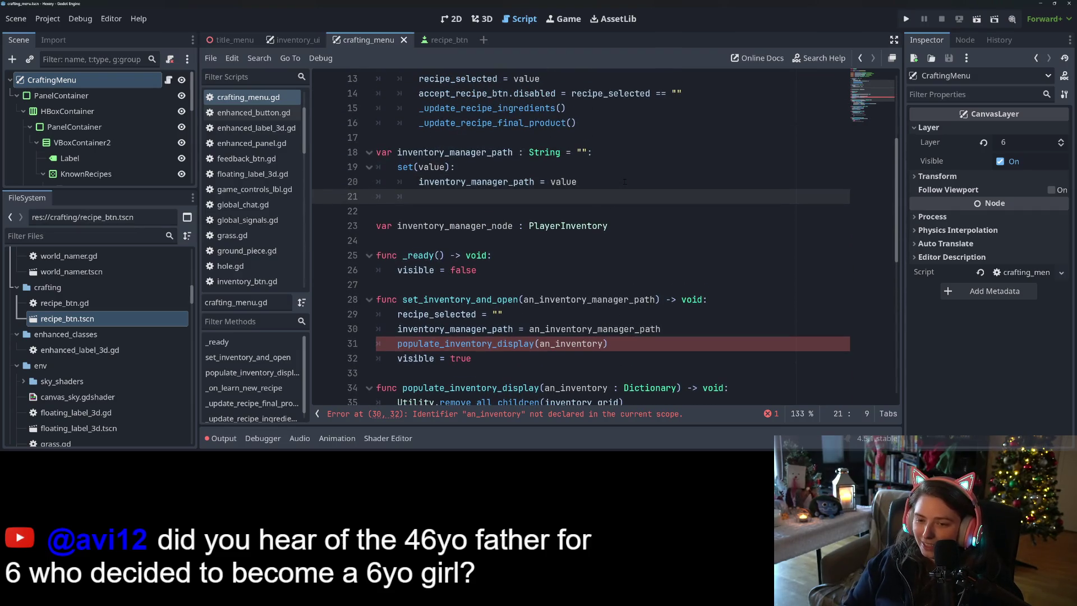
key(Delete)
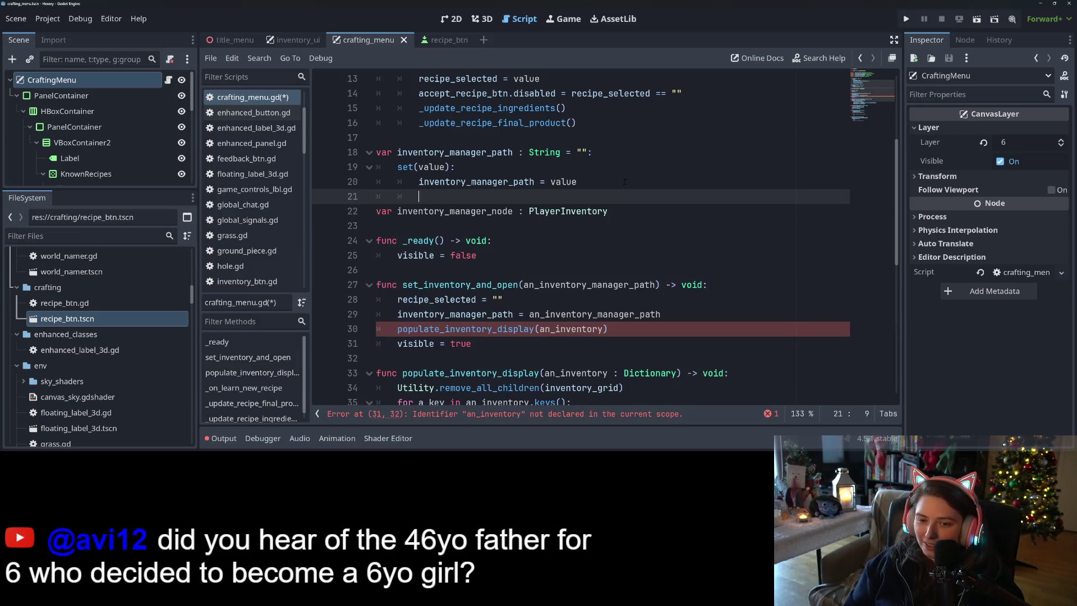
text(in)
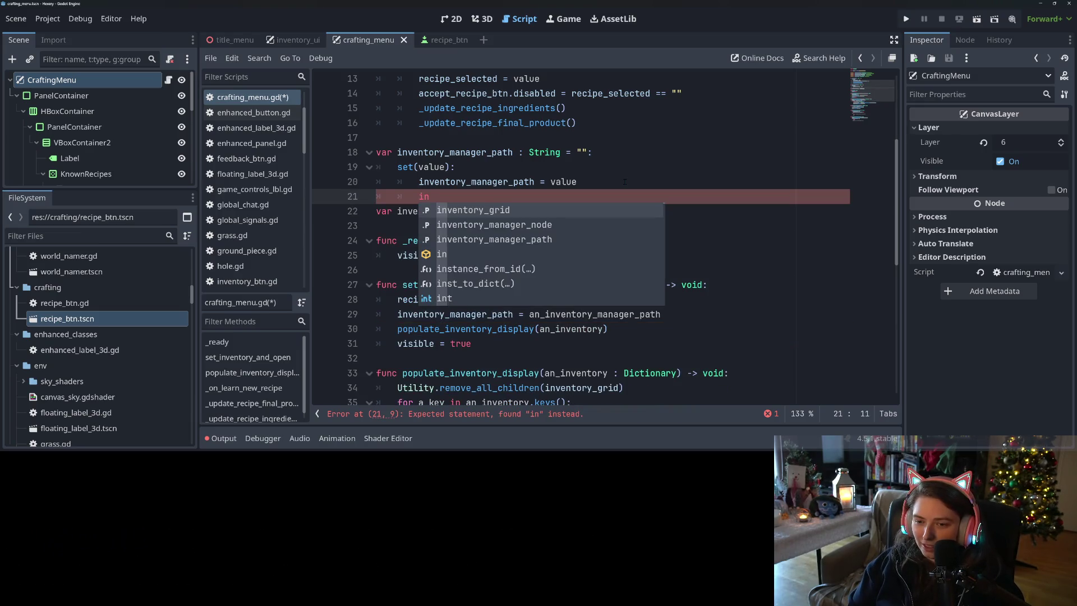
key(BackSpace)
key(BackSpace)
text(if inven)
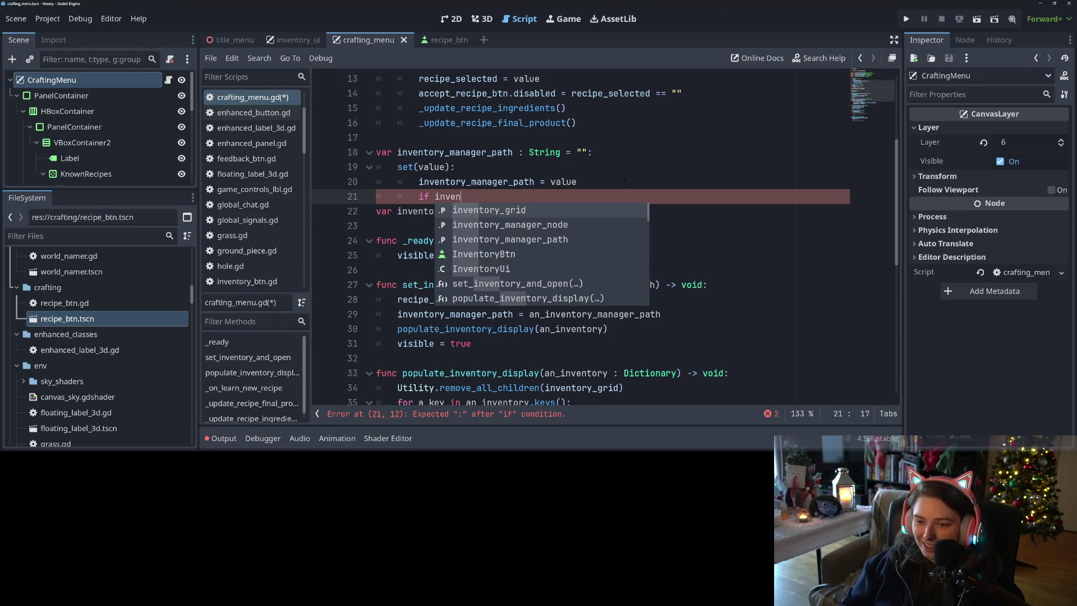
key(Down)
key(Down)
key(Return)
text(== "")
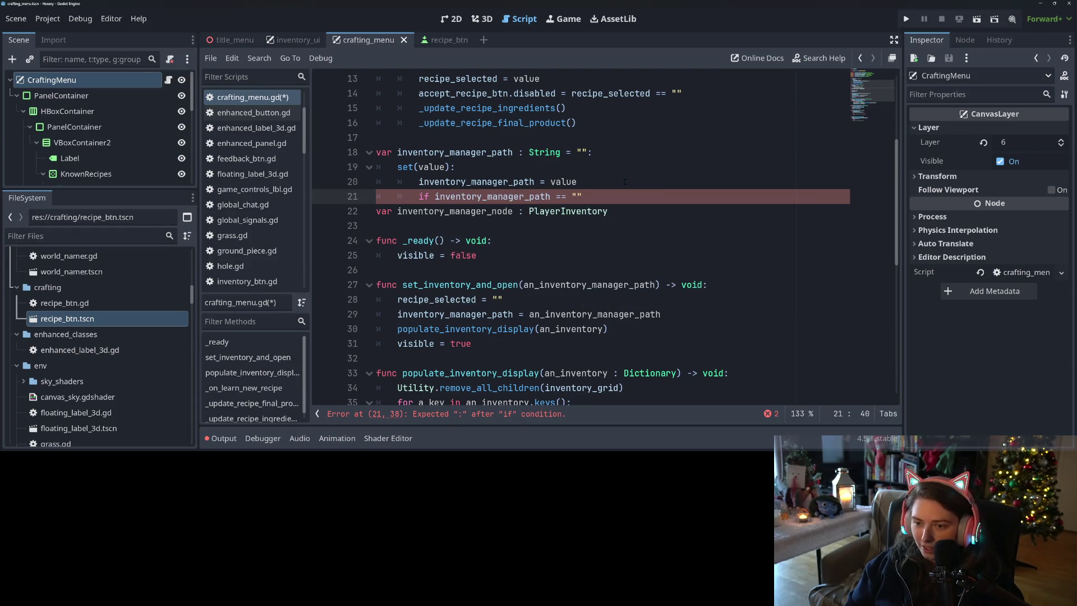
text(:)
key(Return)
Step: Set inventory_manager_node to null inside the if, then add an else: branch
text(inv)
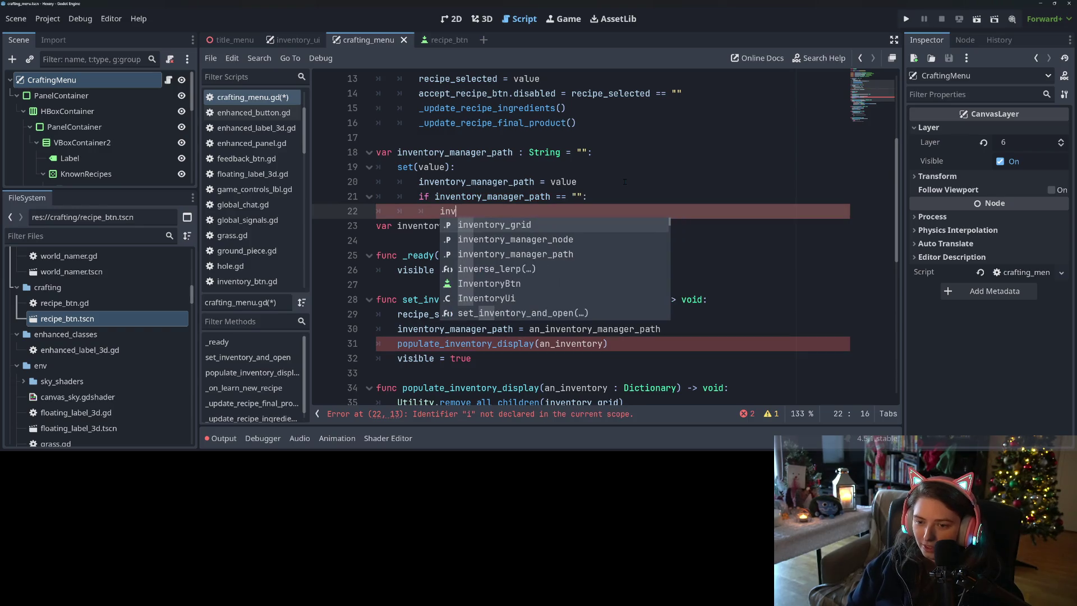
key(Down)
key(Return)
text(null)
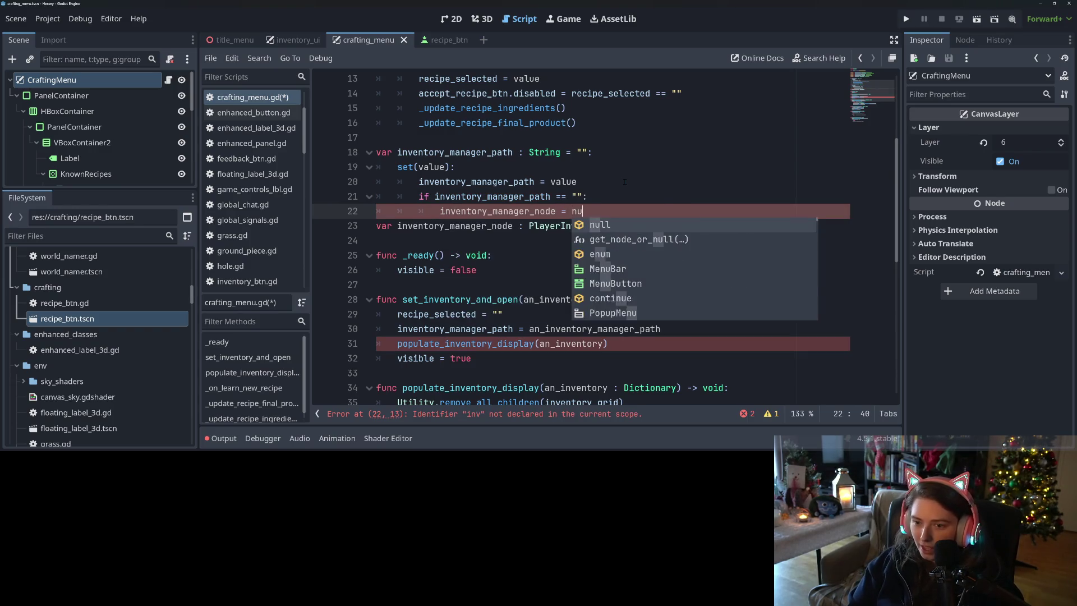
key(Return)
text(else)
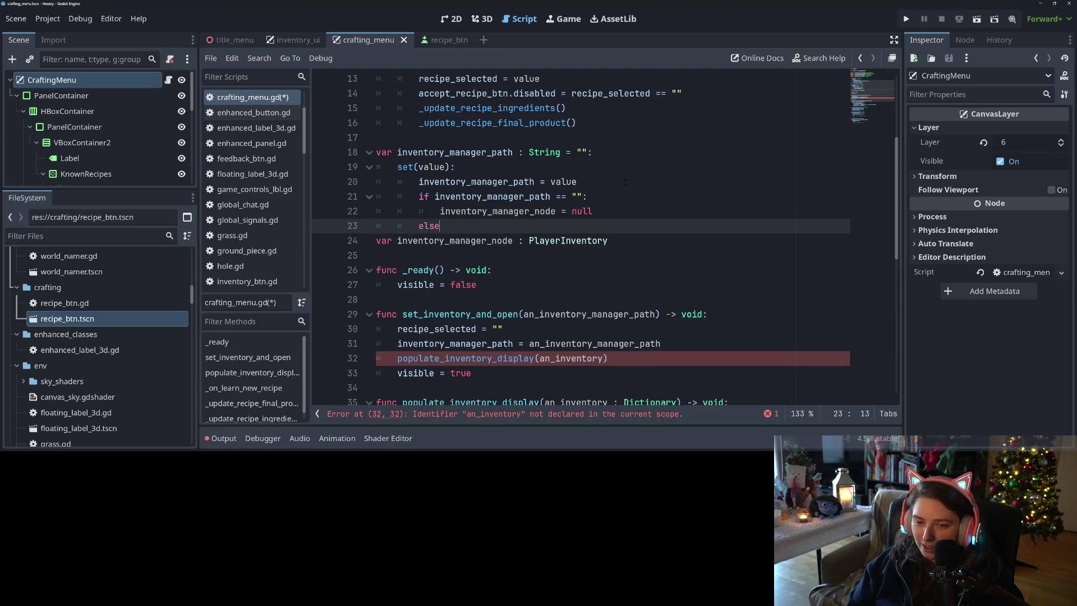
text(:)
key(Return)
text(i)
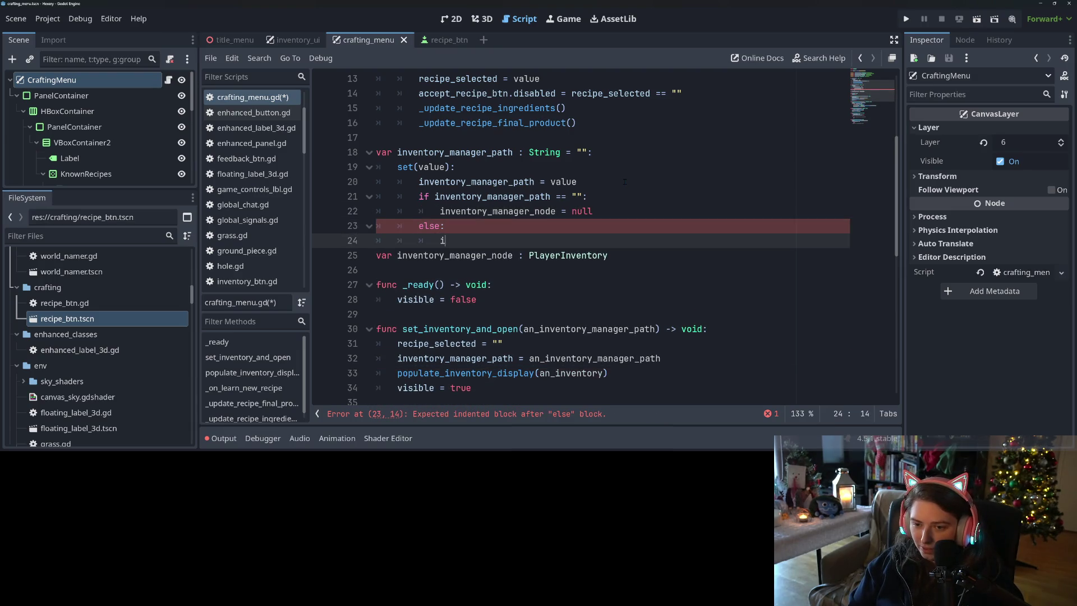
Step: In the else branch, assign inventory_manager_node = get_tree().root.get_node_or_null(inventory_manager_path)
text(nv)
key(Down)
key(Return)
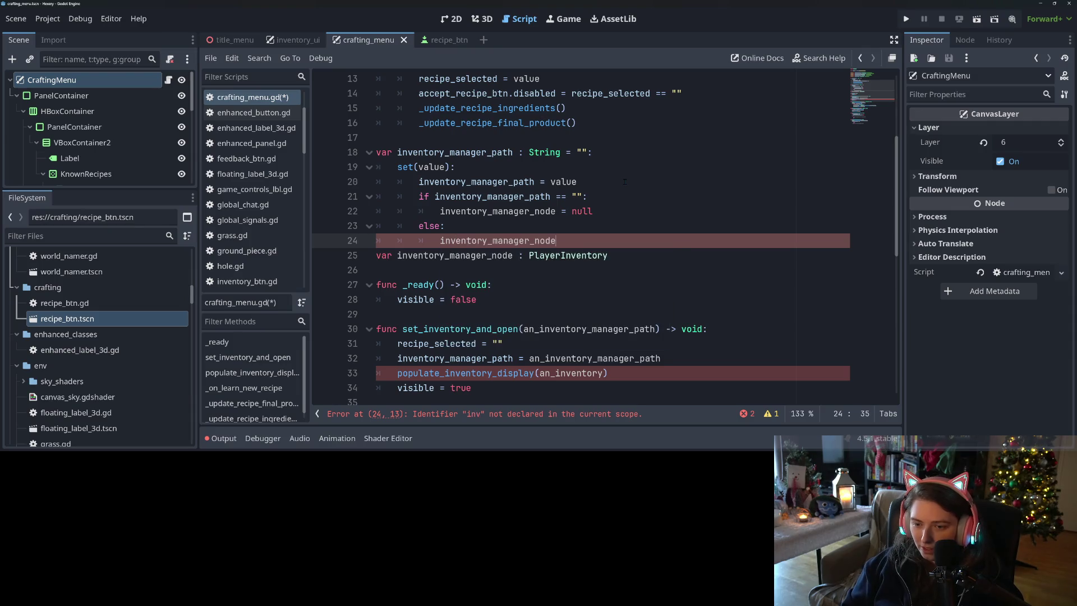
text( = get_tr)
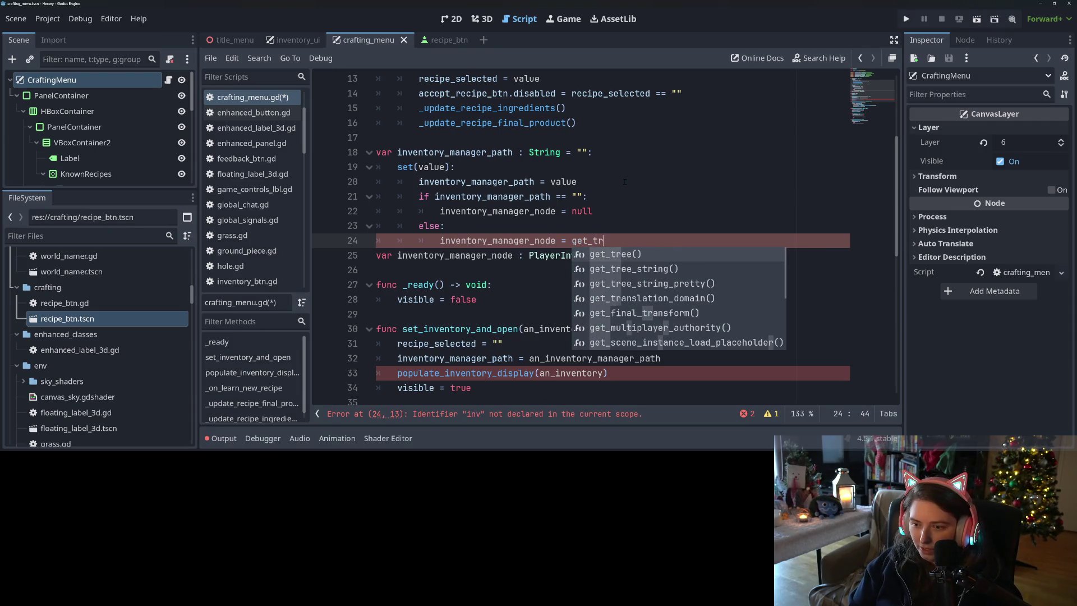
key(Return)
text(root.find)
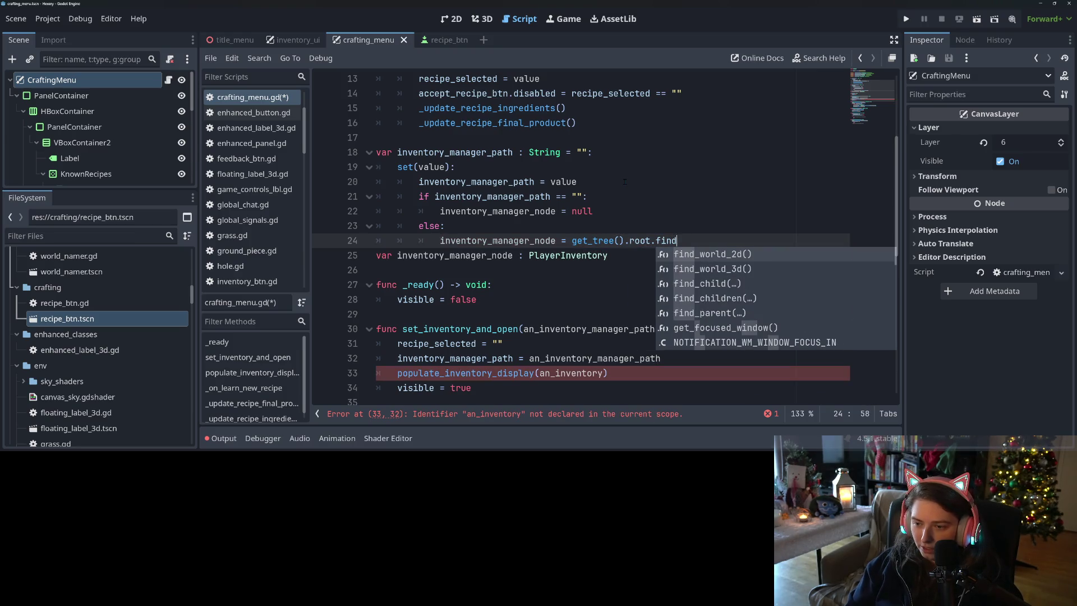
key(BackSpace)
key(BackSpace)
key(BackSpace)
key(BackSpace)
text(get_nod)
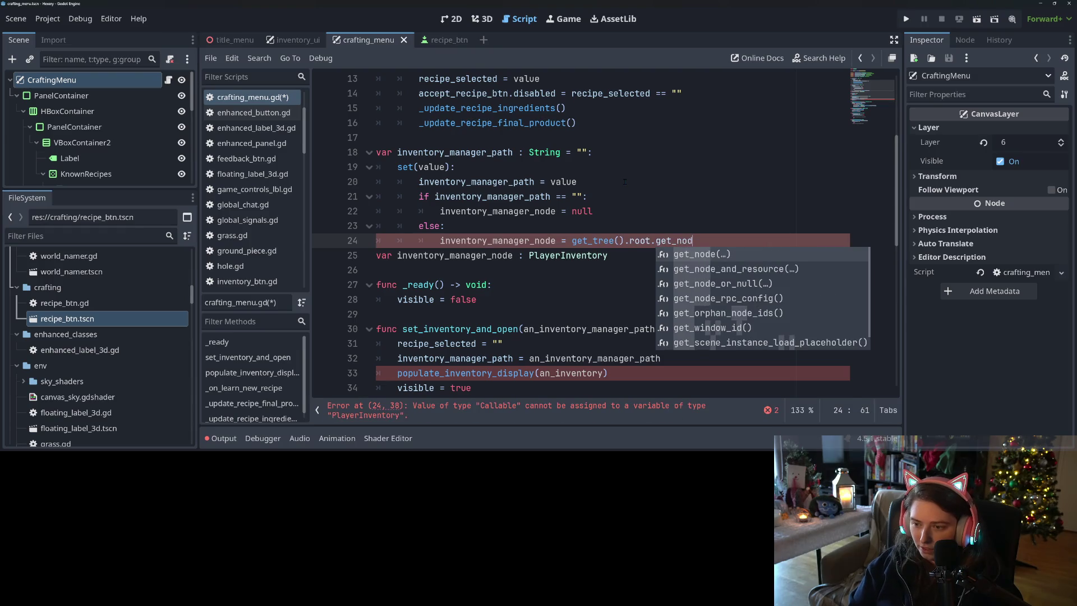
key(Down)
key(Down)
key(Return)
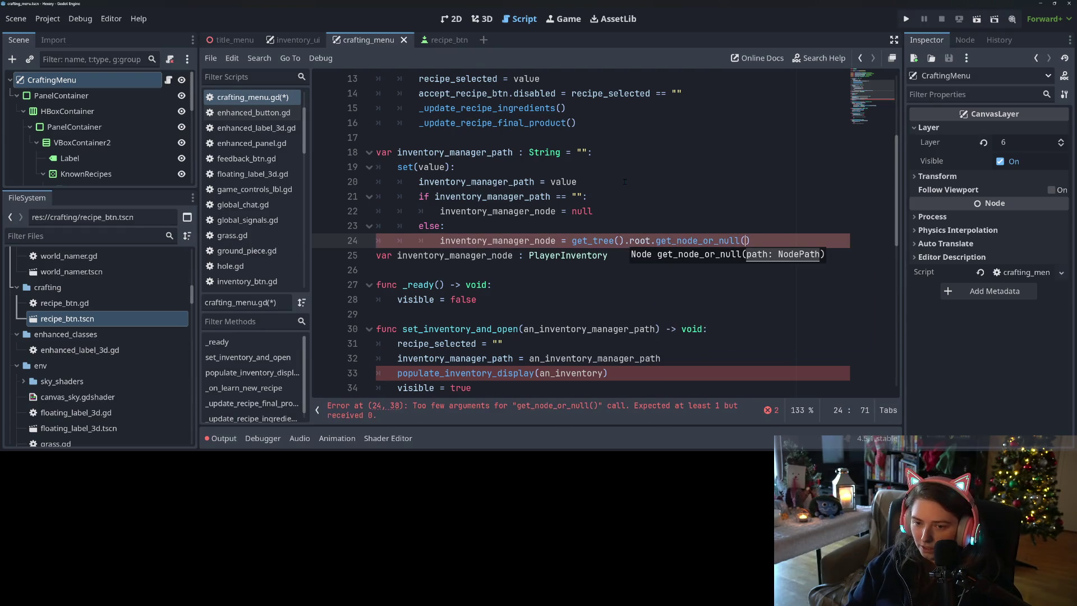
text(inv)
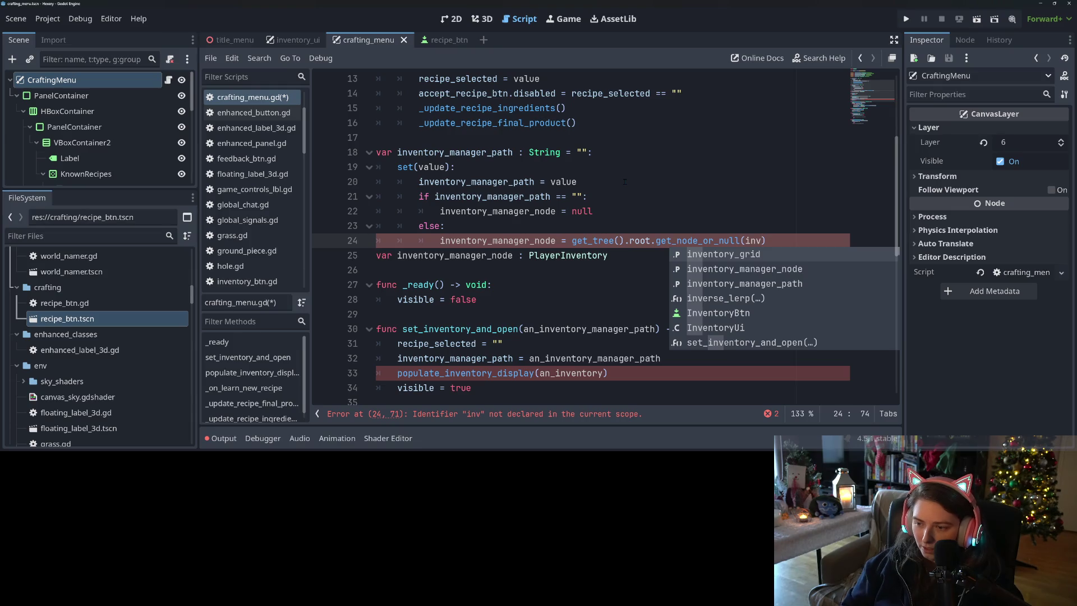
key(Down)
key(Down)
key(Return)
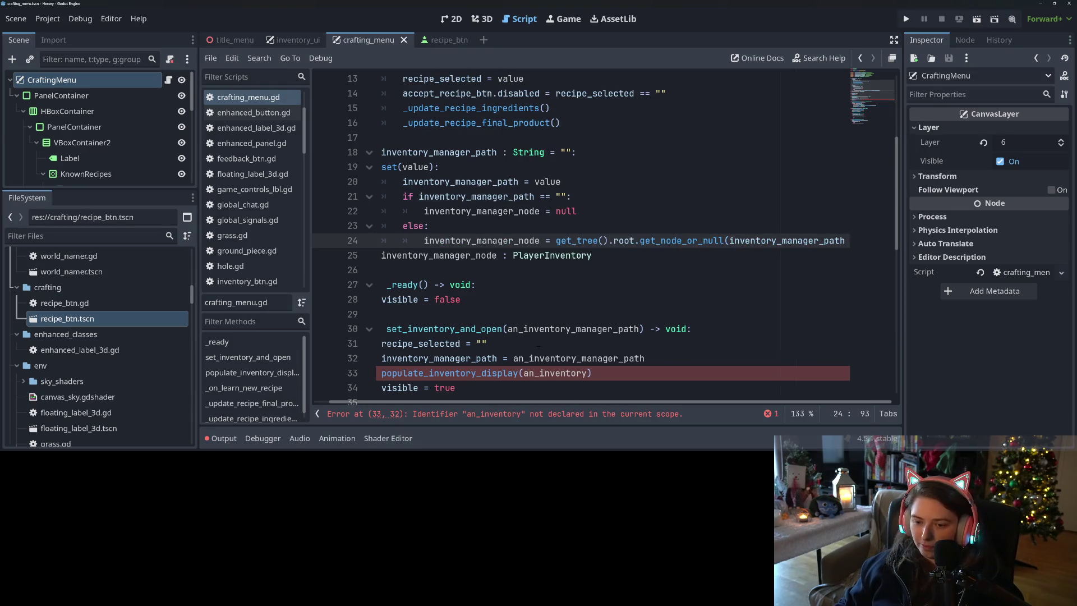
scroll(554, 407, left, 1)
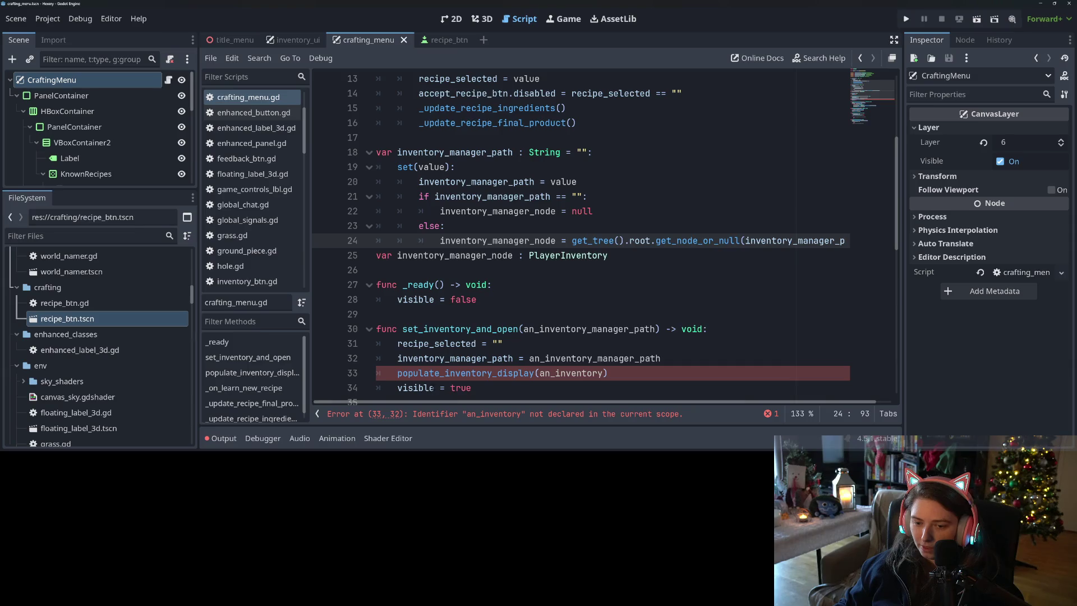
Step: Replace an_inventory with inventory_manager_node.inventory in the line 33 populate_inventory_display call, and save
click(440, 373)
double_click(466, 375)
click(537, 375)
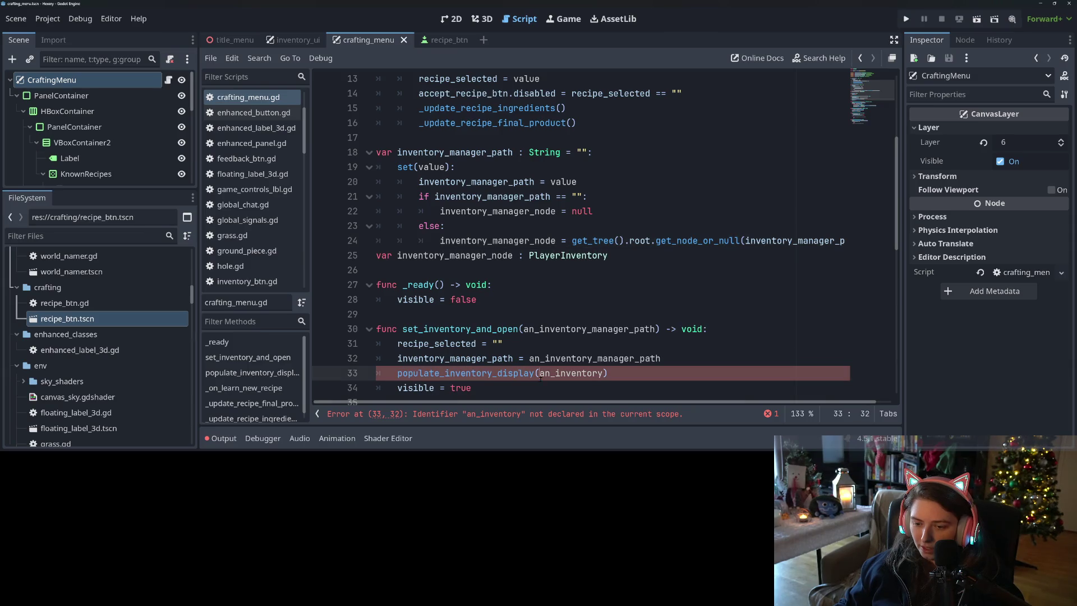
double_click(540, 375)
text(inve)
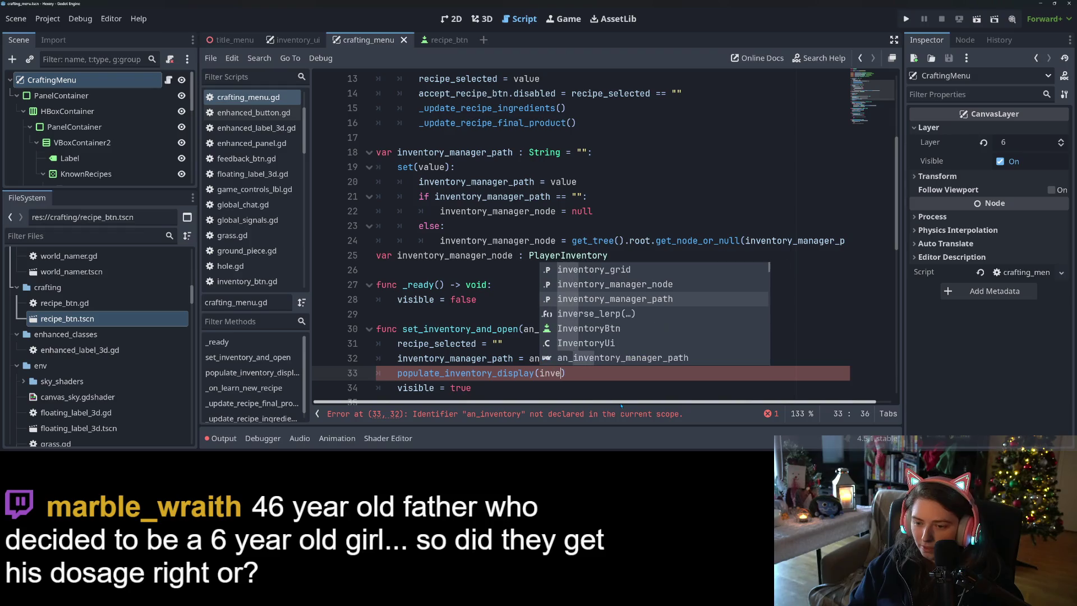
key(Up)
key(Return)
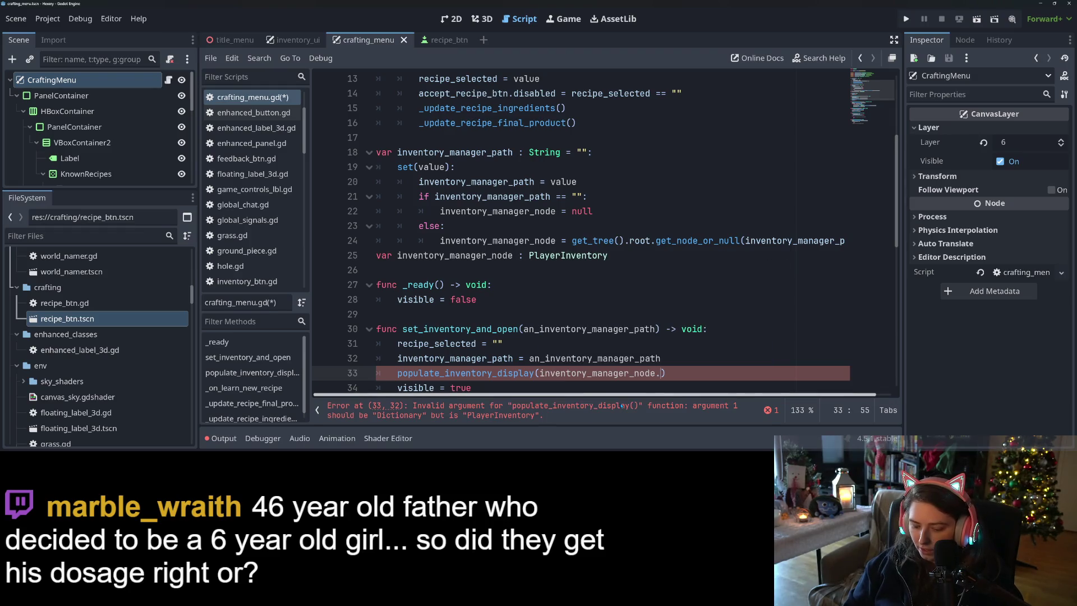
text(inventory)
key(ctrl+s)
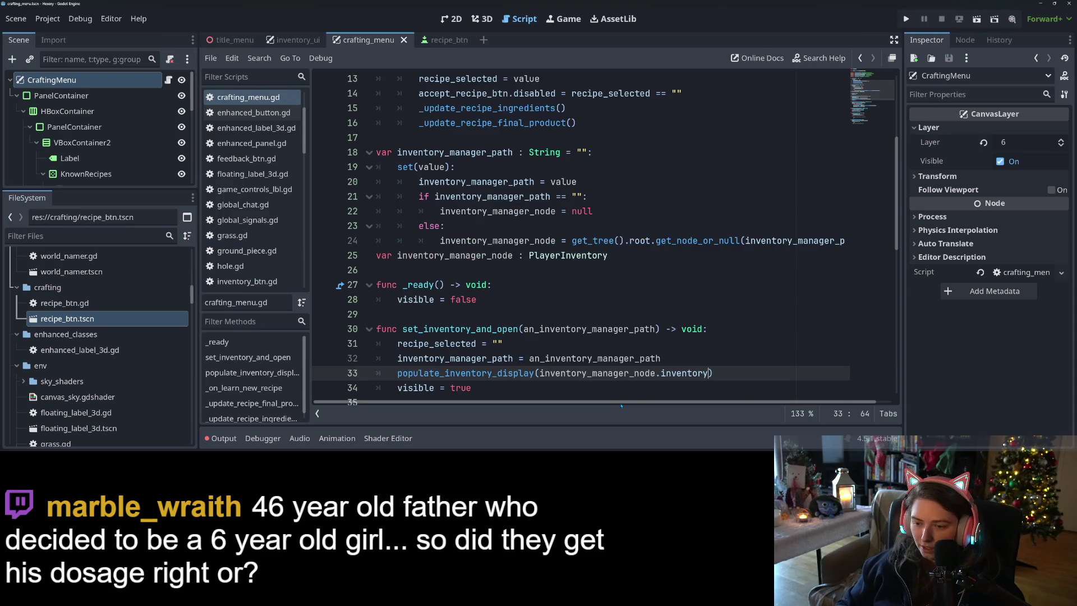
scroll(544, 324, down, 4)
double_click(606, 241)
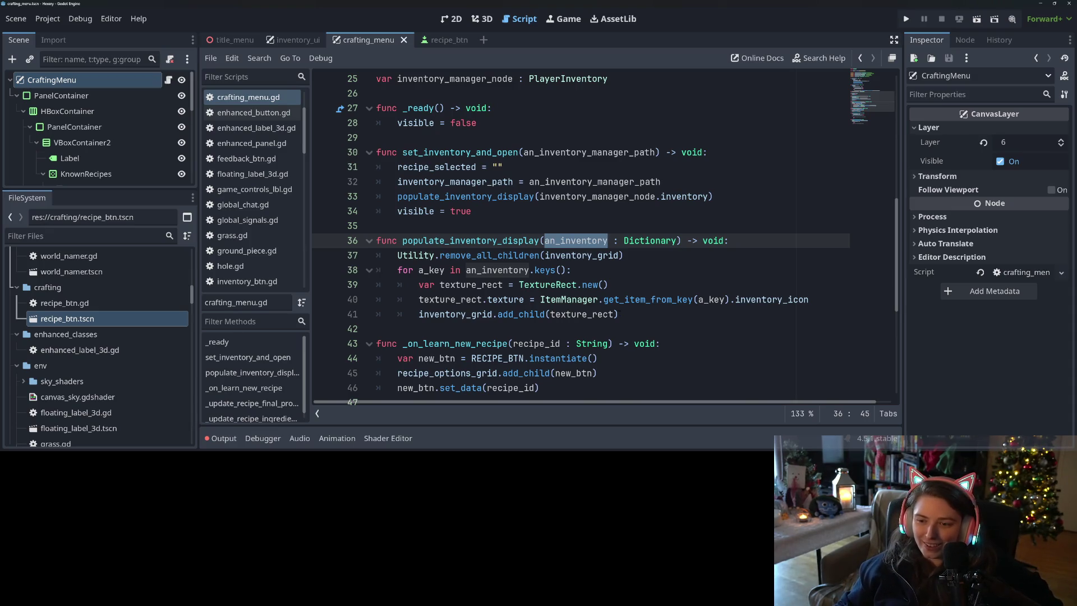
scroll(582, 268, down, 3)
scroll(582, 268, up, 2)
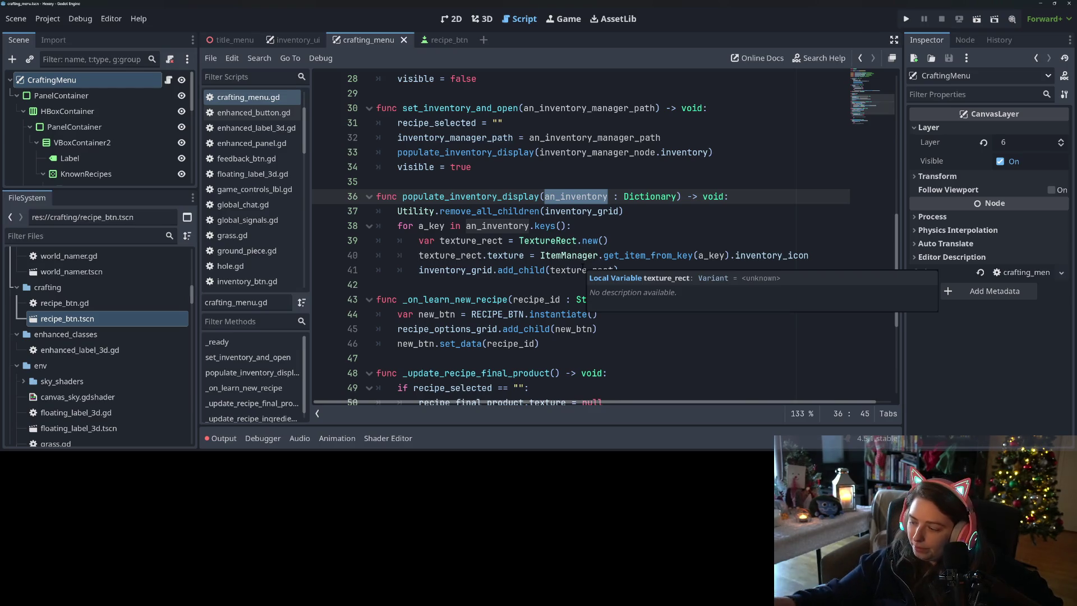
scroll(648, 245, down, 5)
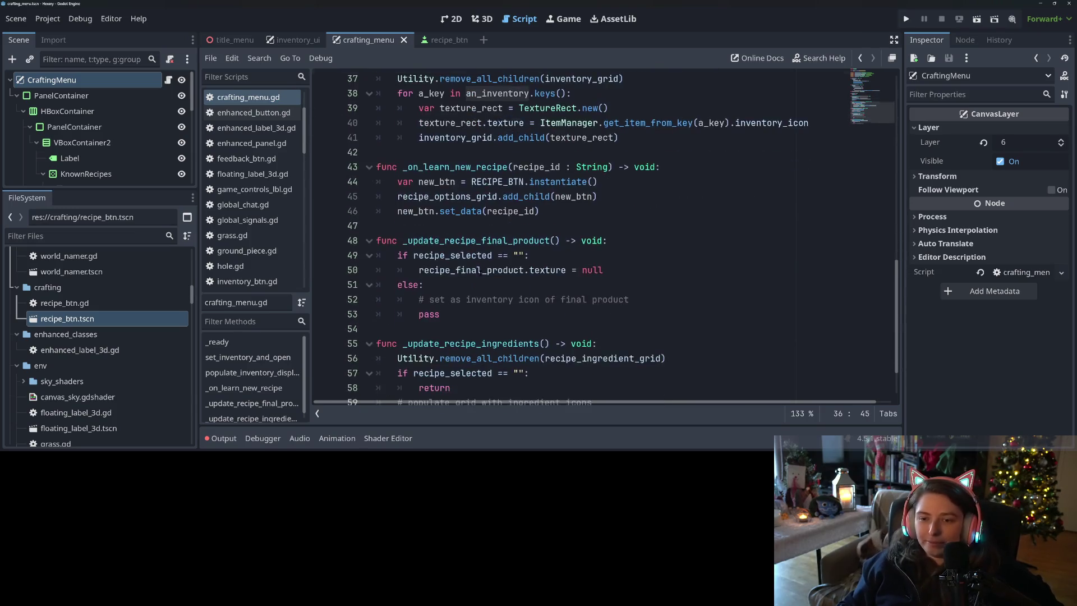
click(649, 253)
click(649, 245)
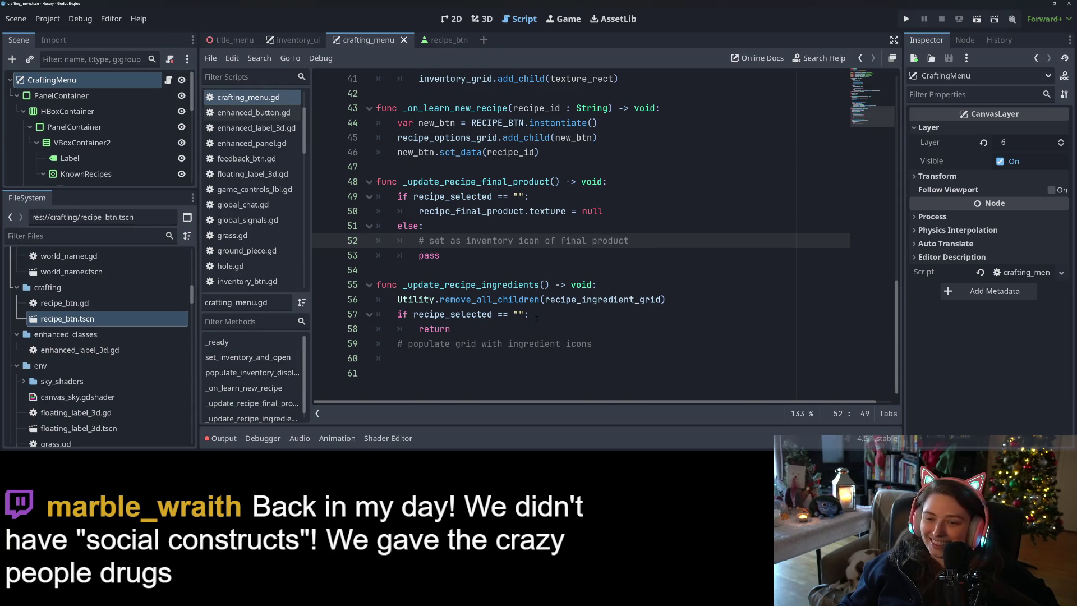
key(Down)
key(Up)
key(Up)
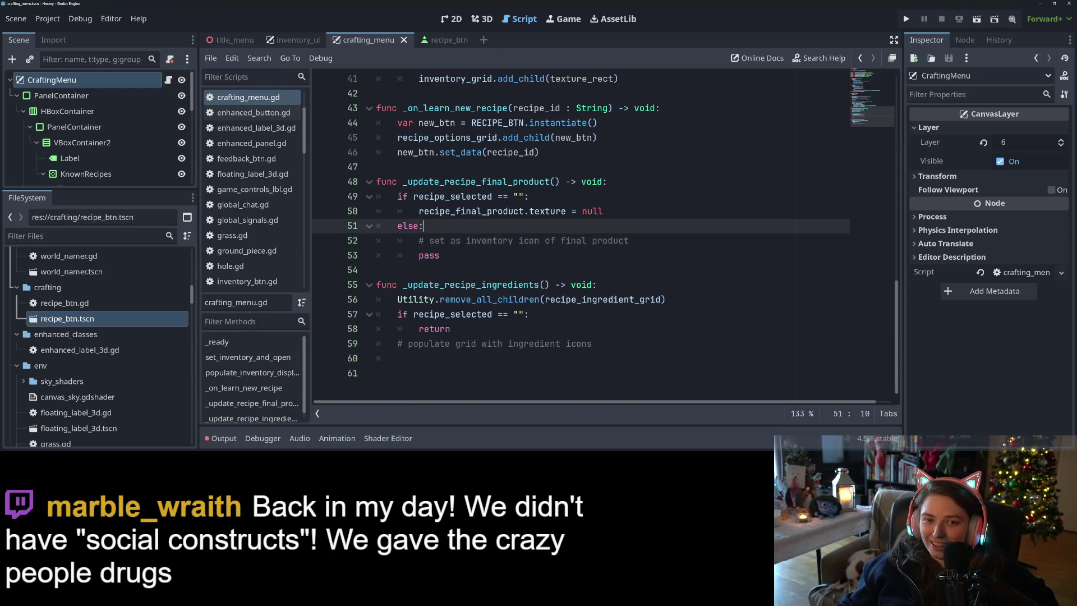
scroll(236, 236, down, 3)
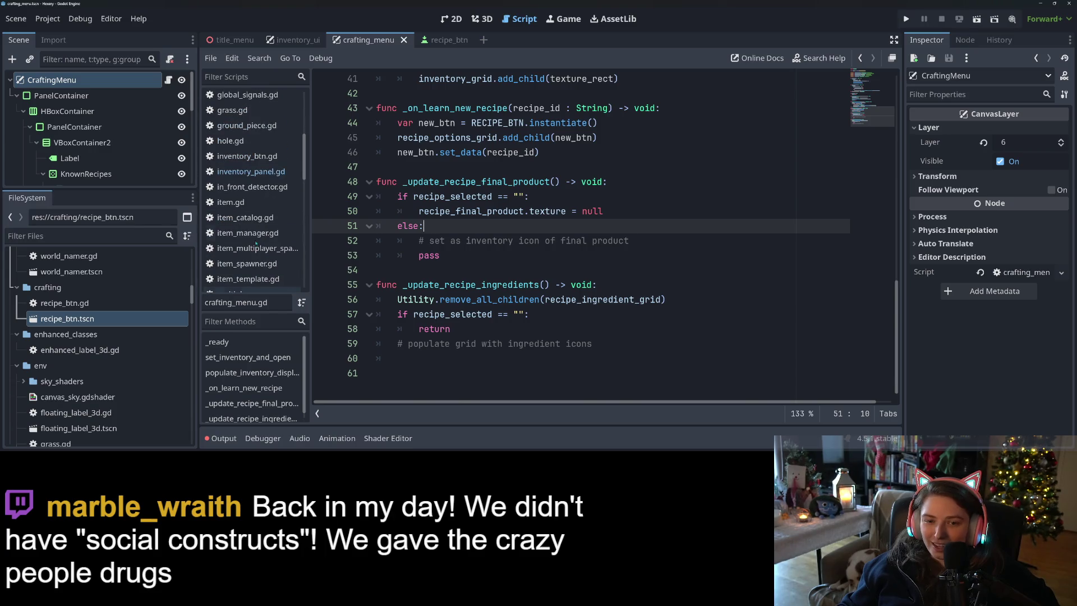
Step: Open player_inventory.gd and review its declarations, leaving the tool_set line unchanged
scroll(256, 243, down, 6)
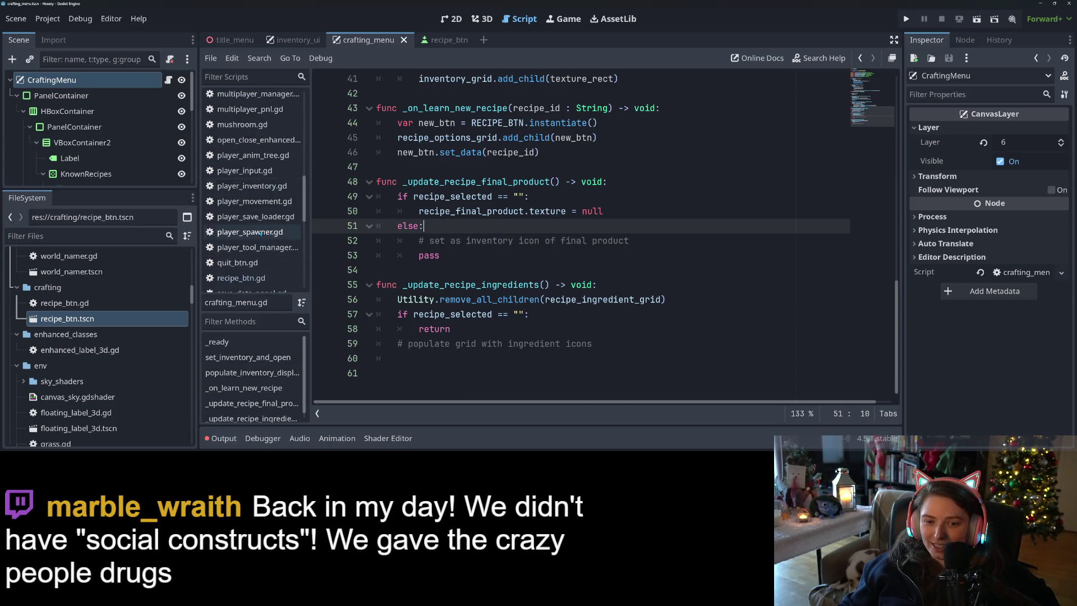
click(252, 187)
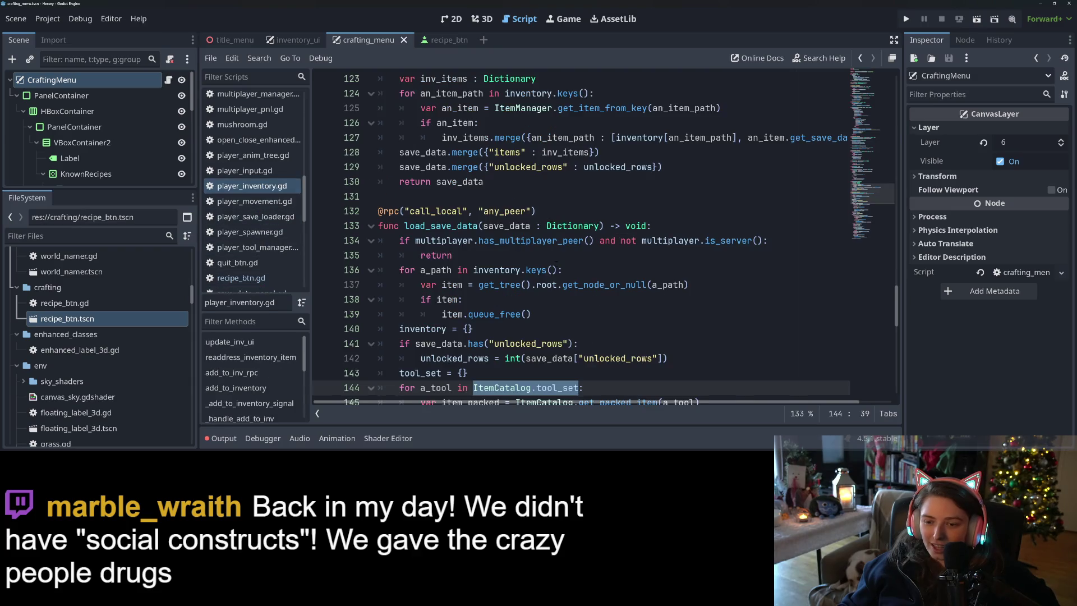
click(571, 357)
ctrl+scroll(572, 351, down, 1)
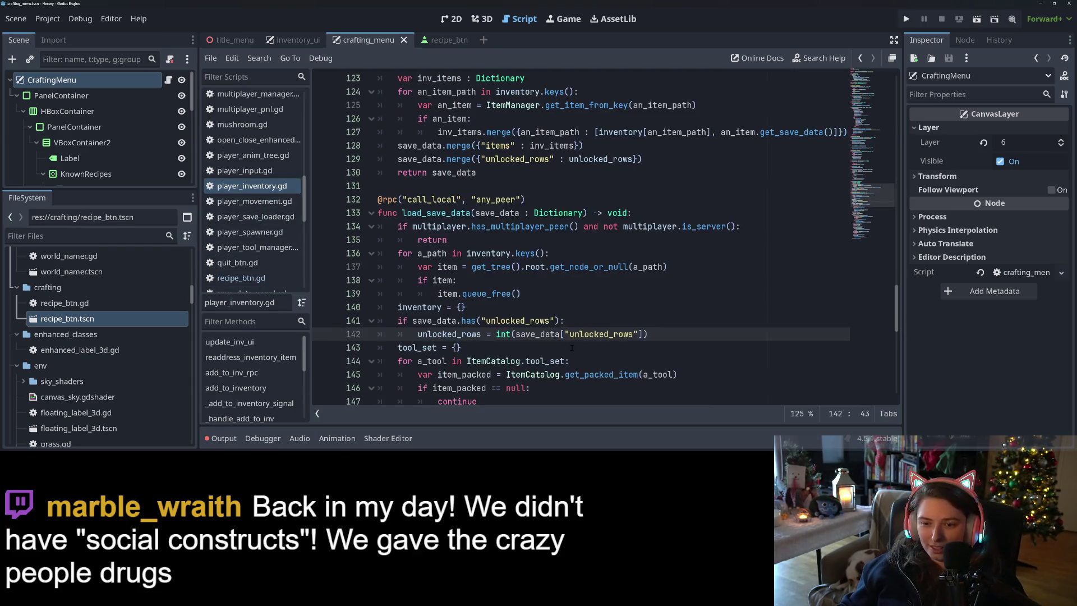
ctrl+scroll(572, 348, down, 2)
scroll(566, 336, up, 15)
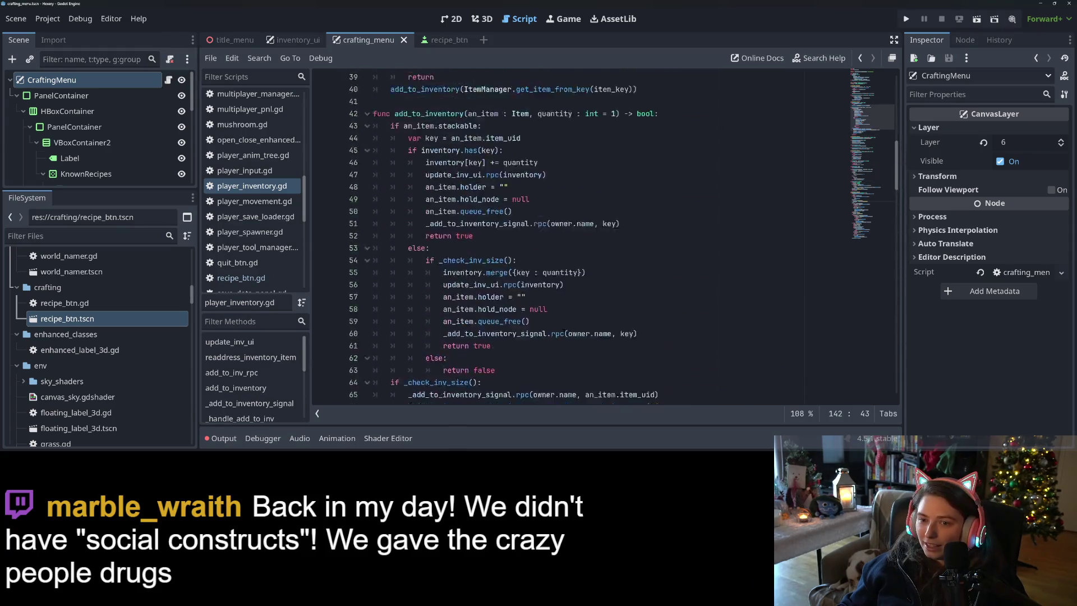
scroll(617, 252, up, 13)
click(660, 260)
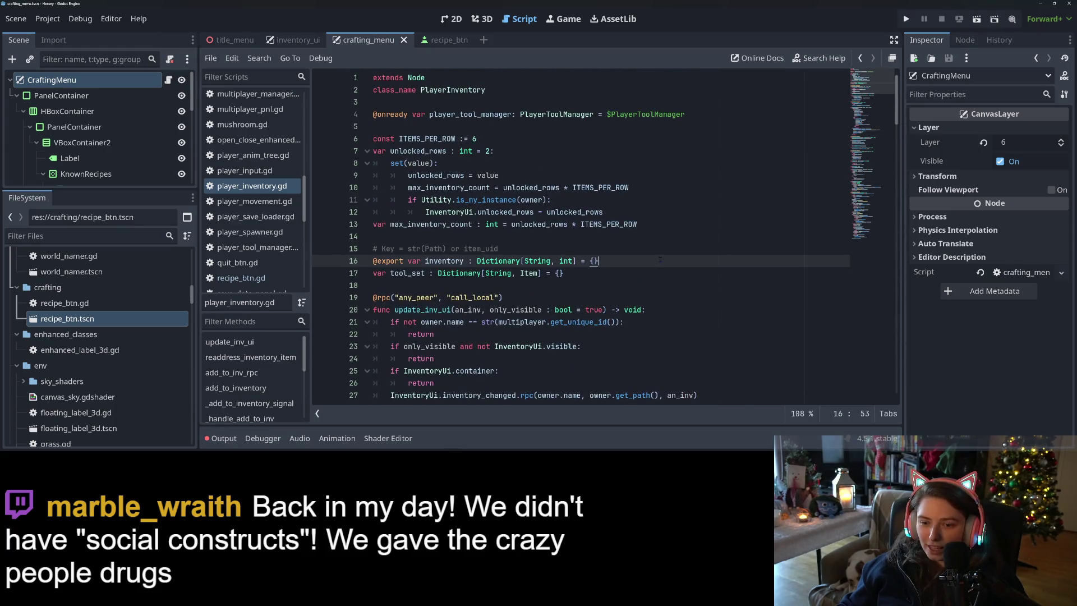
click(650, 274)
key(Return)
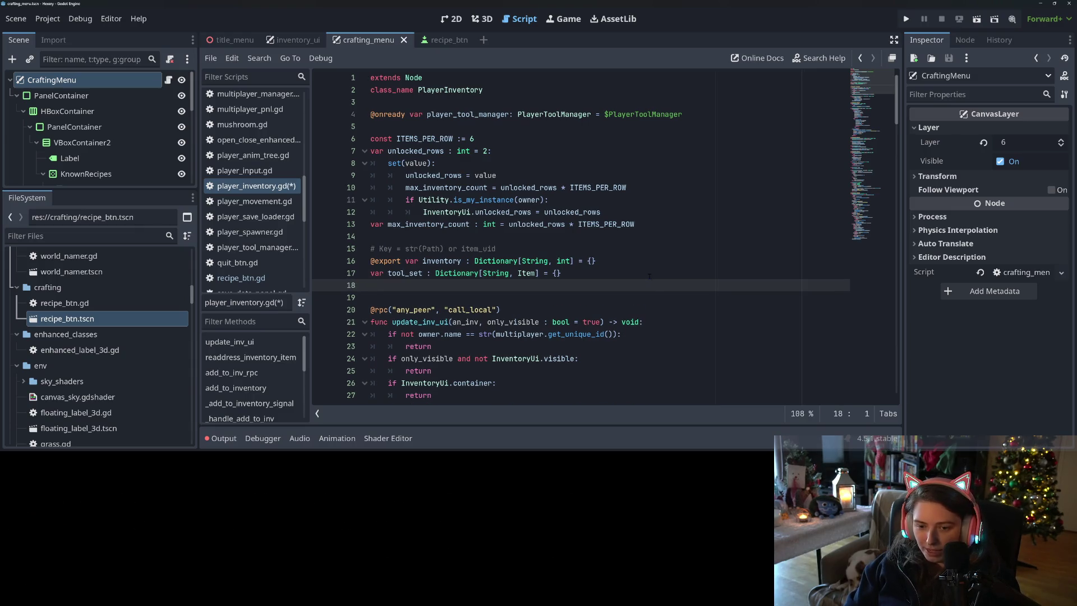
key(BackSpace)
Step: Begin a 'func has_inve' stub below readdress_inventory_item
scroll(553, 268, down, 5)
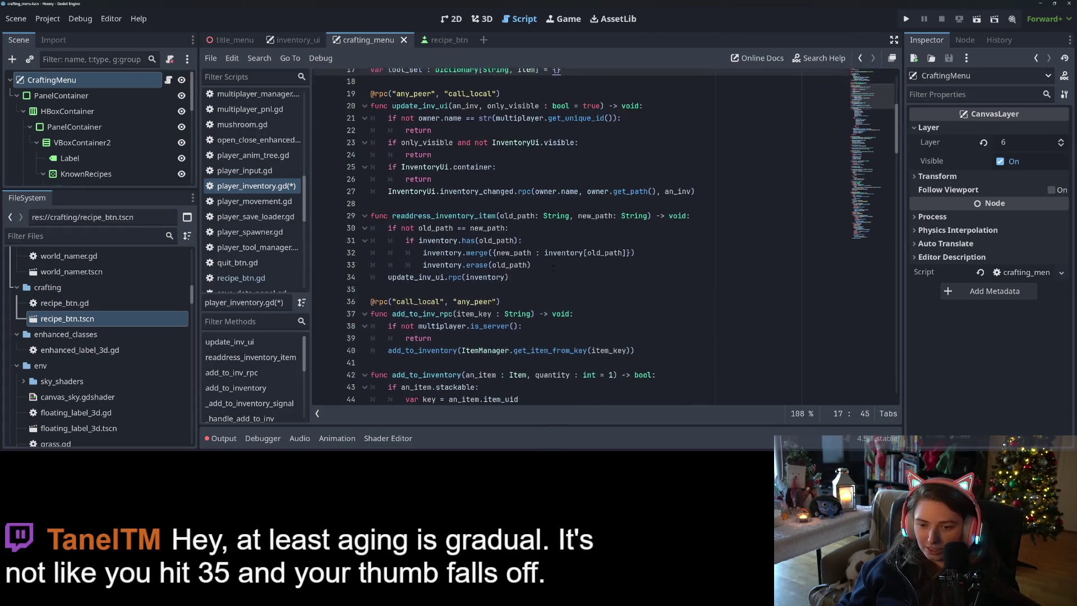
scroll(553, 268, down, 2)
scroll(553, 268, up, 2)
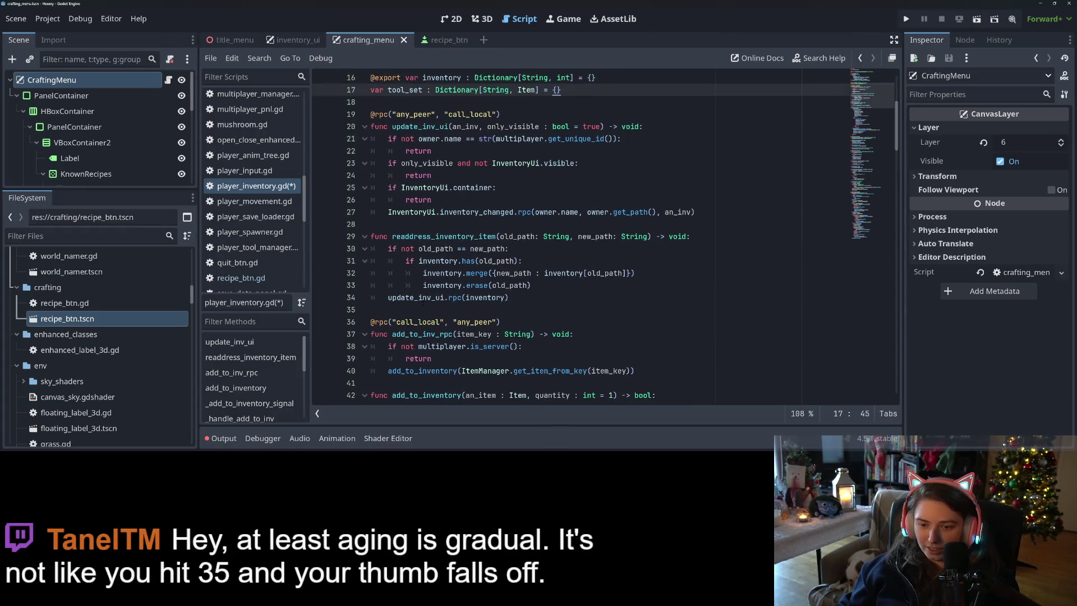
click(534, 313)
scroll(534, 313, down, 3)
key(Return)
key(Return)
key(Up)
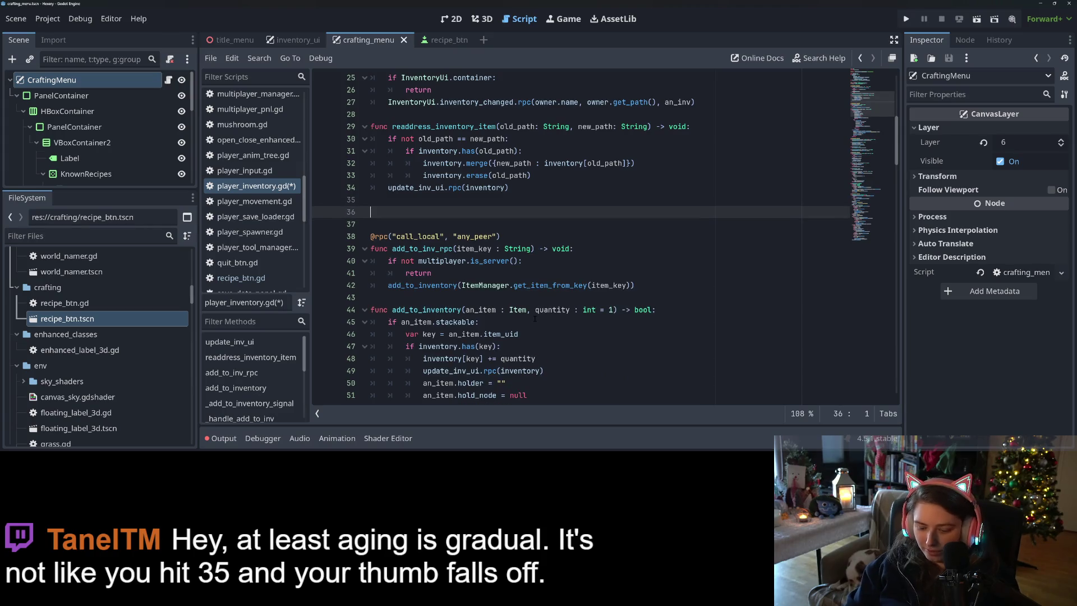
text(func has_)
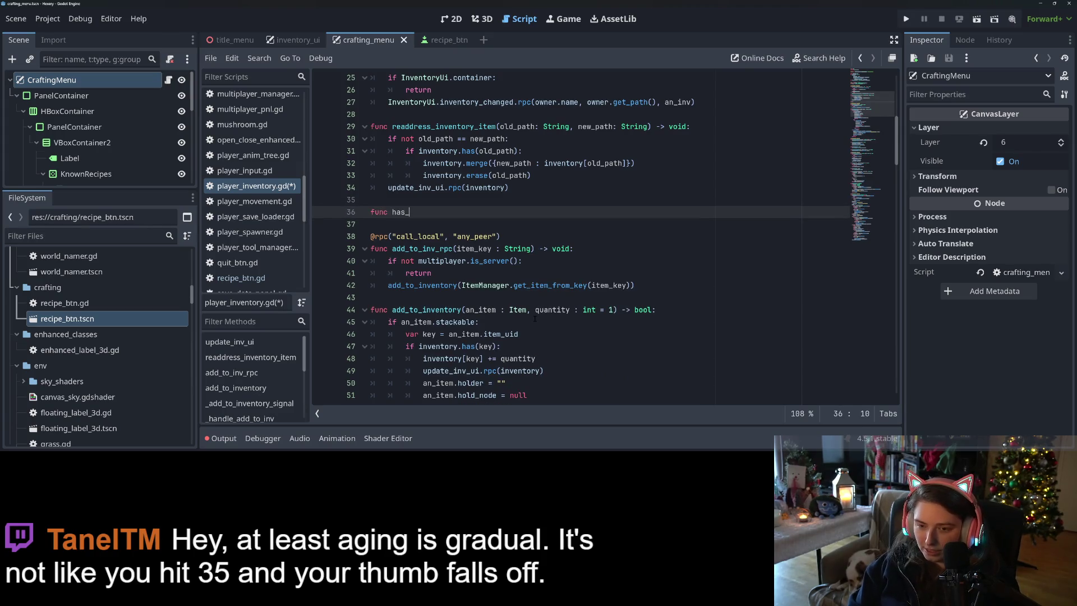
text(inve)
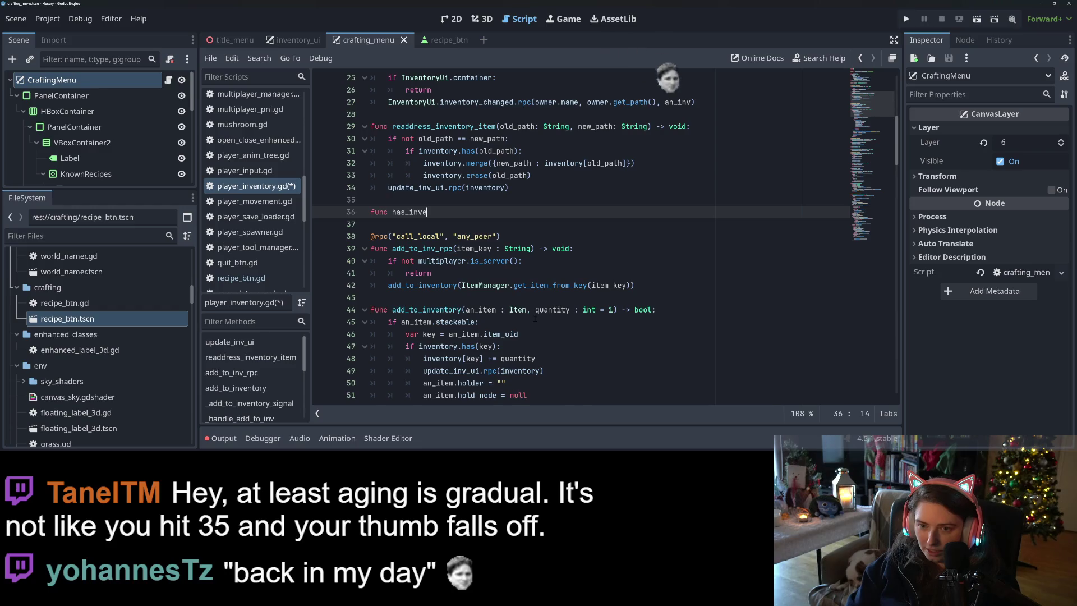
Step: Look up _check_inv_size, delete the unfinished has_inve line, and save player_inventory.gd
scroll(534, 318, down, 5)
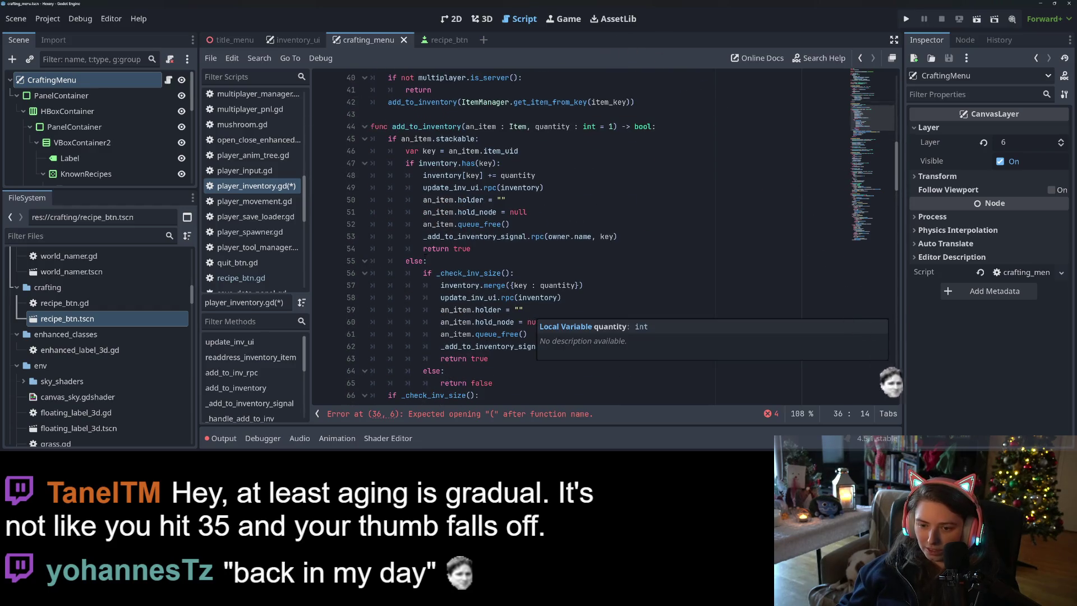
click(441, 273)
double_click(441, 273)
scroll(440, 272, down, 12)
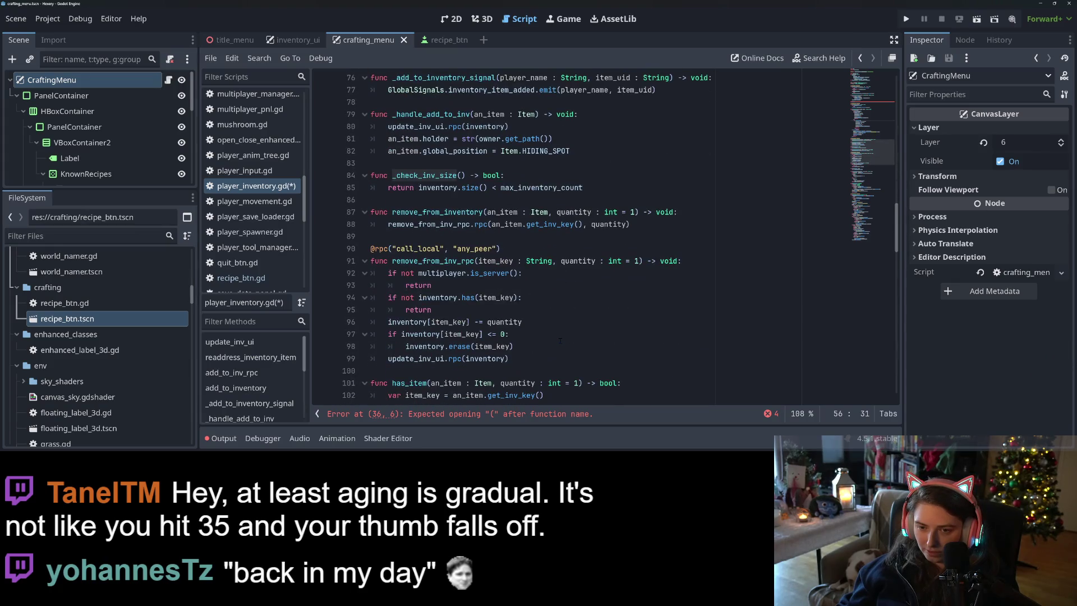
scroll(559, 340, up, 18)
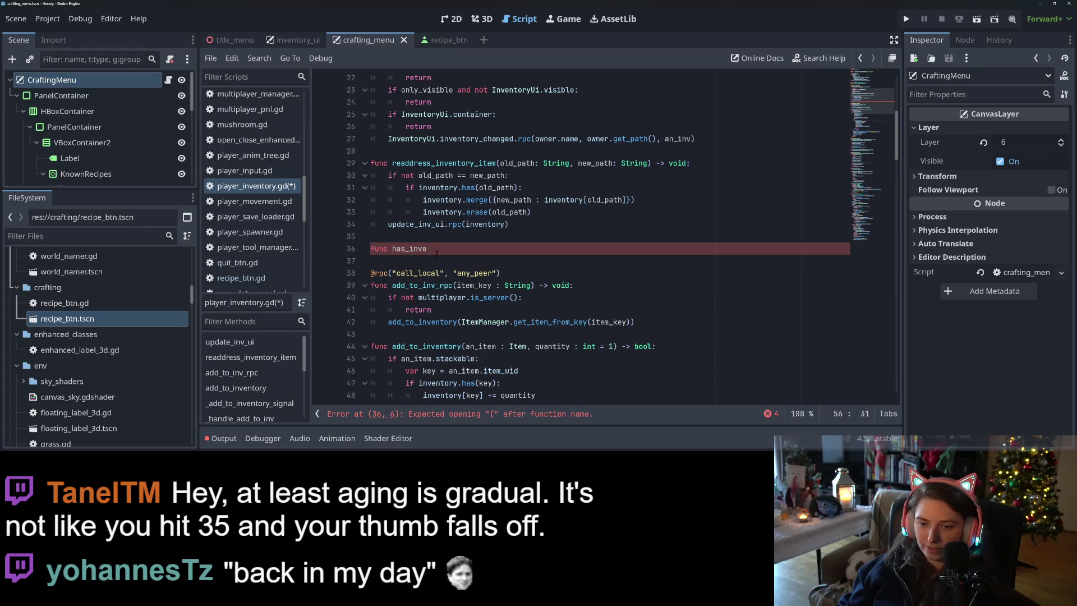
click(436, 254)
key(BackSpace)
key(BackSpace)
key(BackSpace)
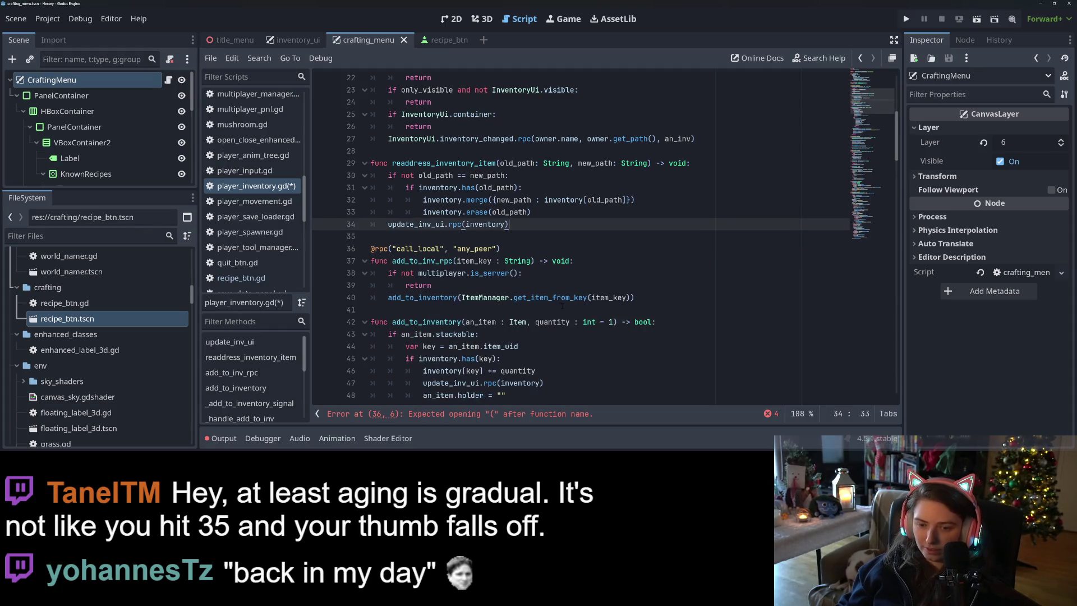
scroll(562, 306, down, 4)
key(ctrl+s)
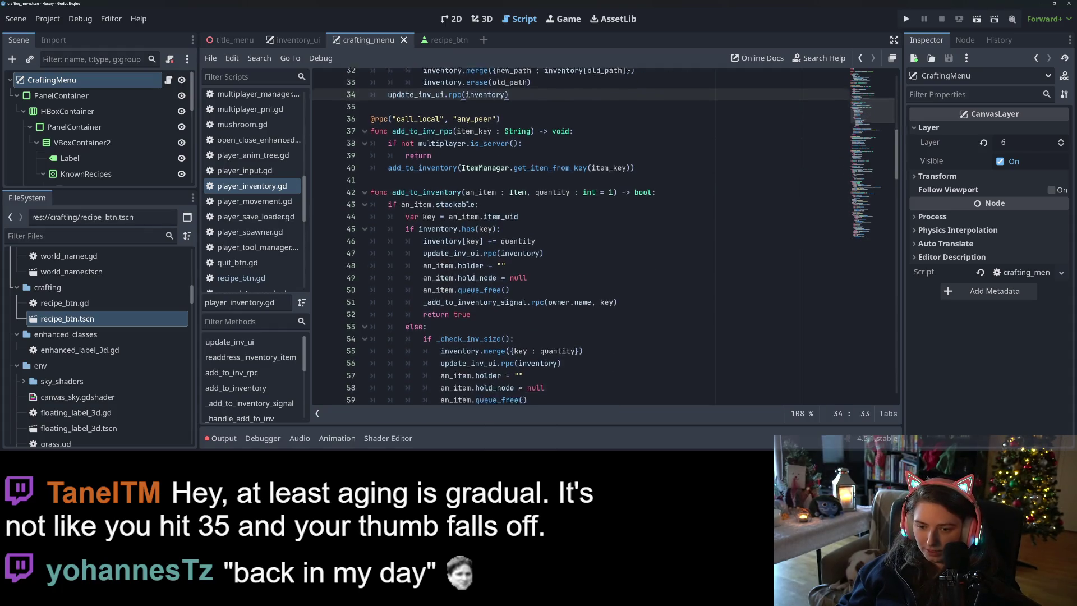
scroll(466, 168, down, 7)
double_click(480, 103)
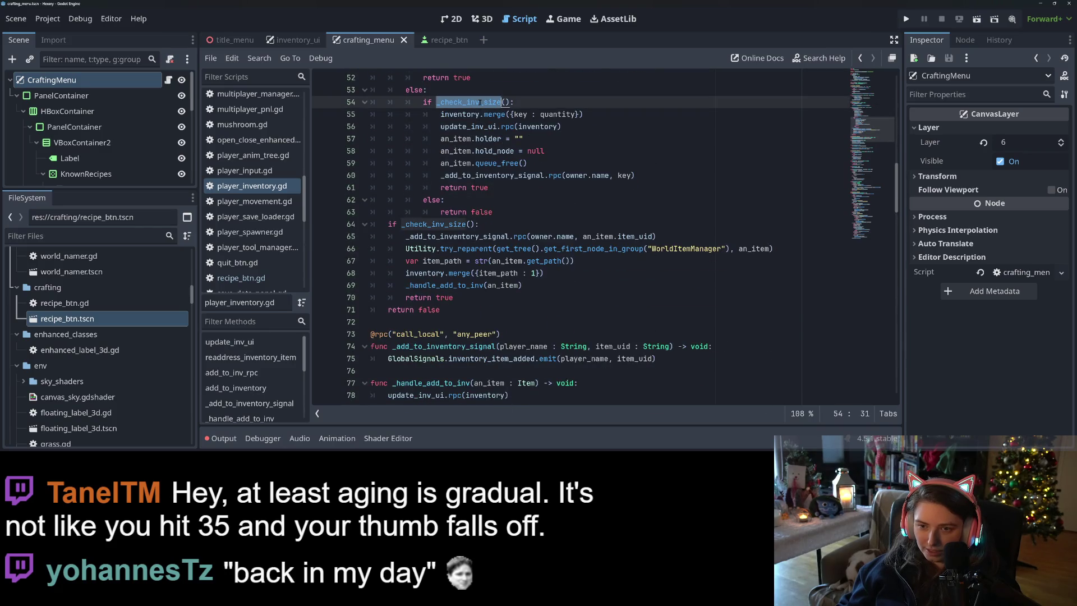
Step: Find-and-replace both _check_inv_size occurrences with has_inventory_space, save, and switch to crafting_menu.gd
key(ctrl+f)
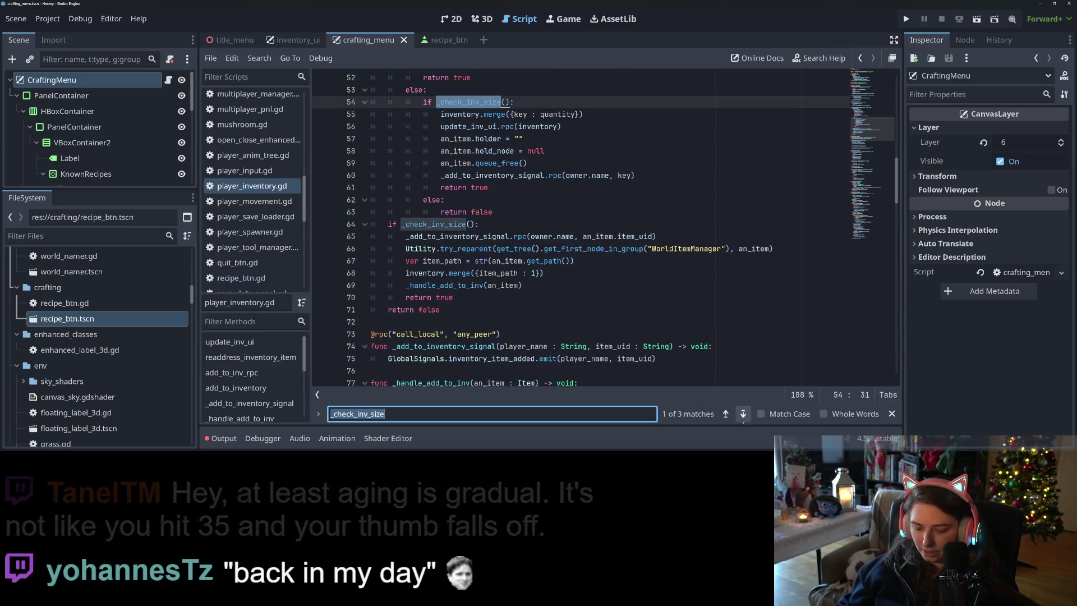
key(ctrl+r)
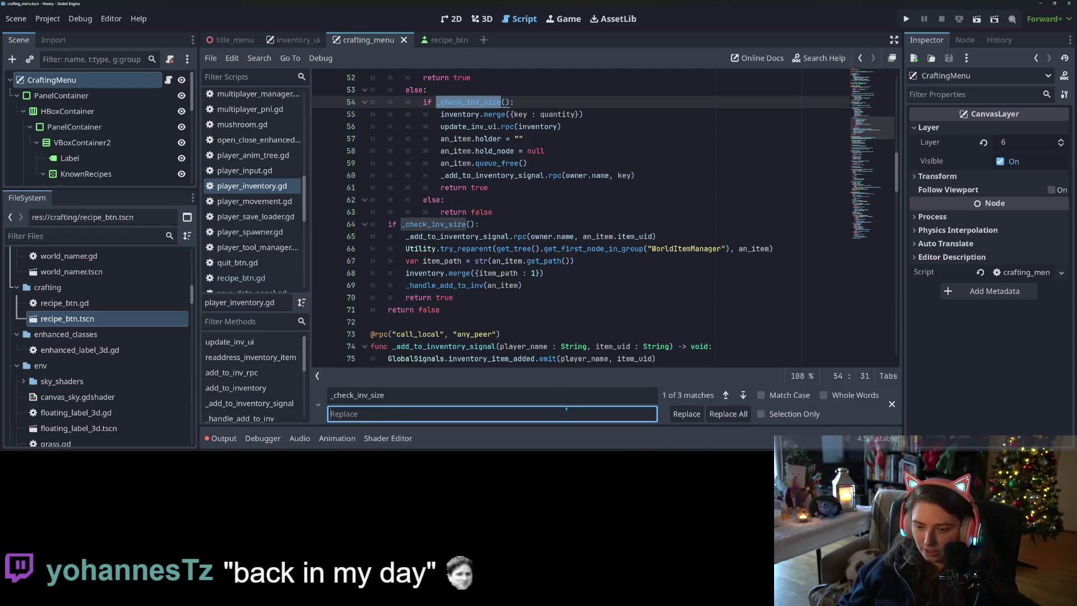
text(has_inventor)
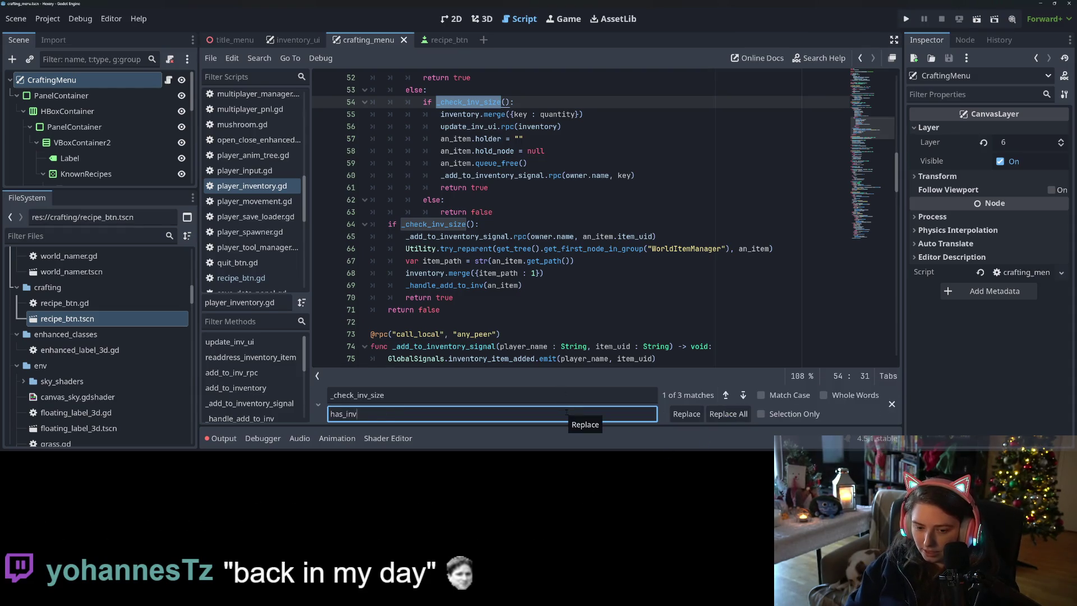
text(y_space)
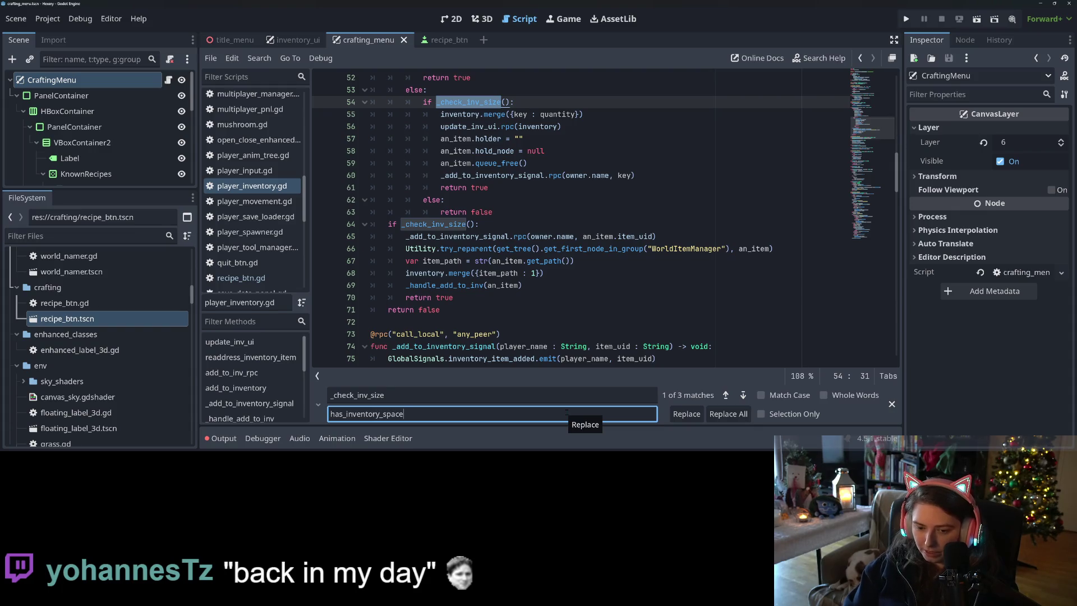
key(Return)
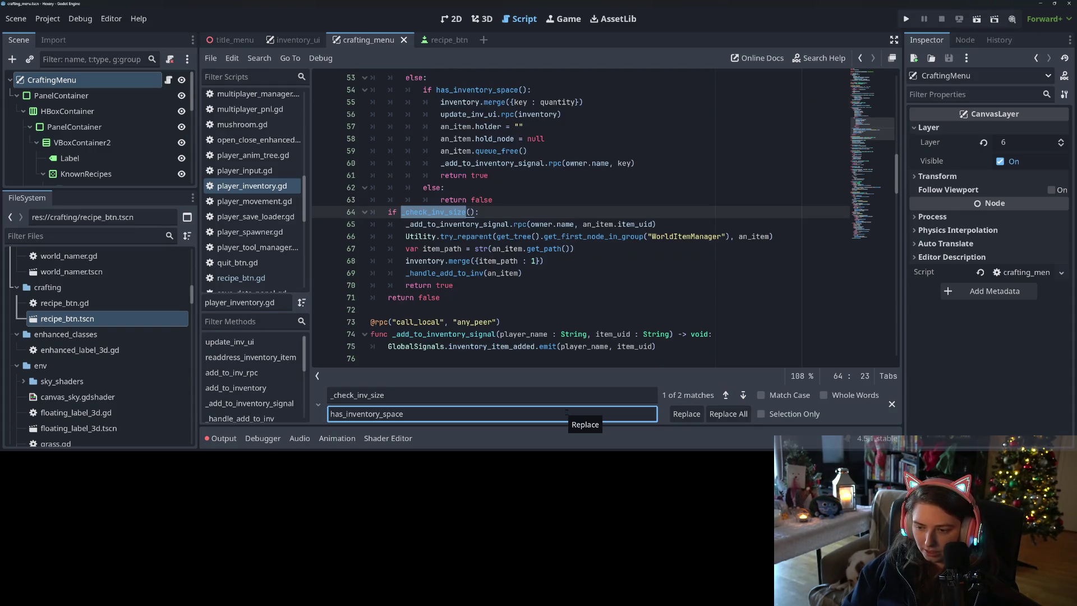
key(Return)
key(Return)
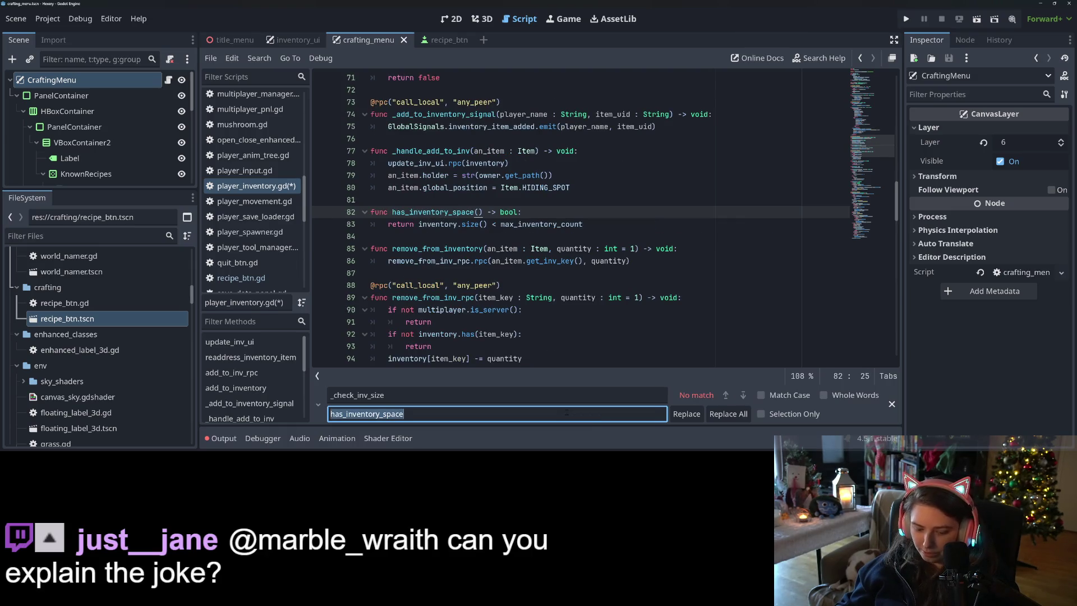
click(892, 403)
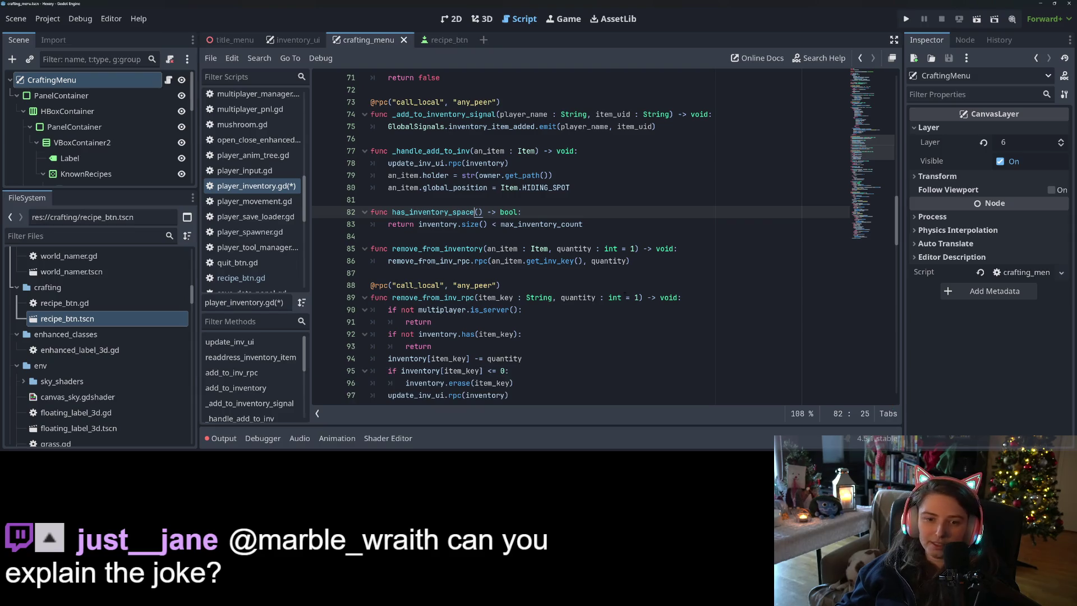
key(ctrl+s)
click(441, 212)
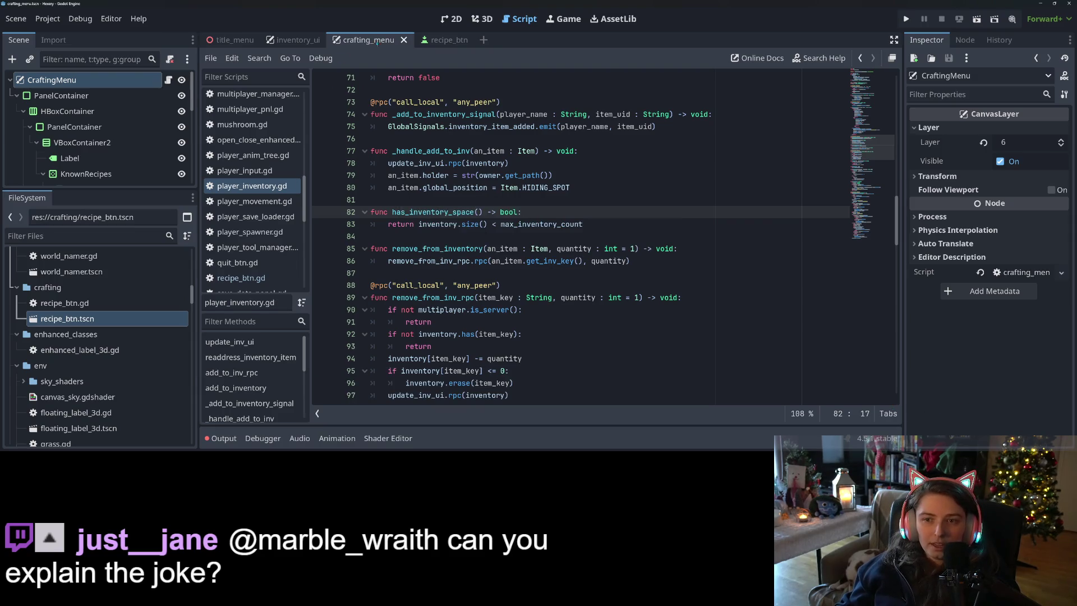
click(169, 80)
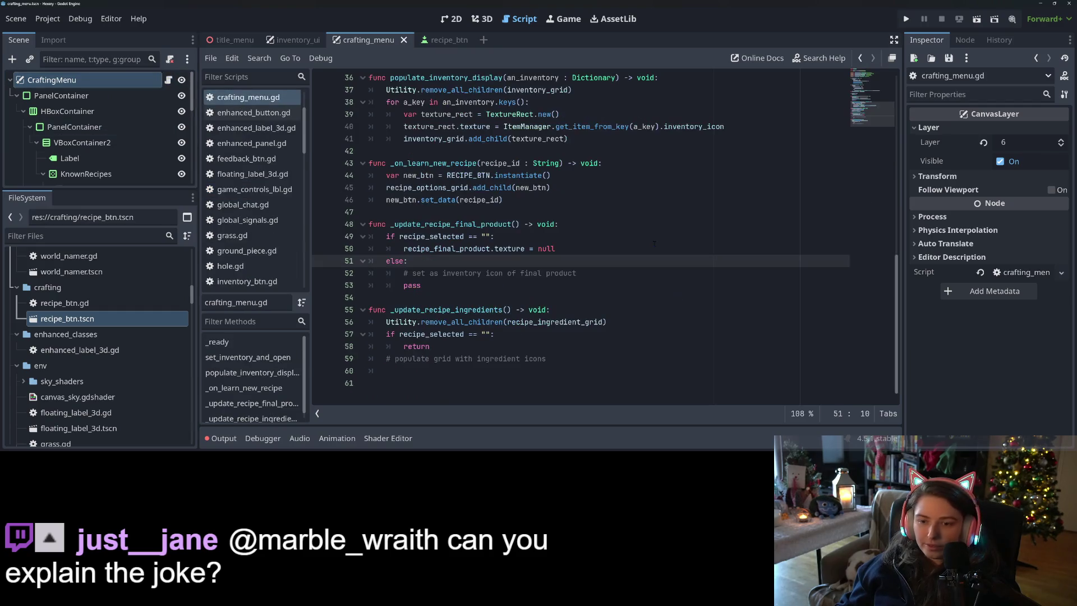
scroll(491, 260, up, 5)
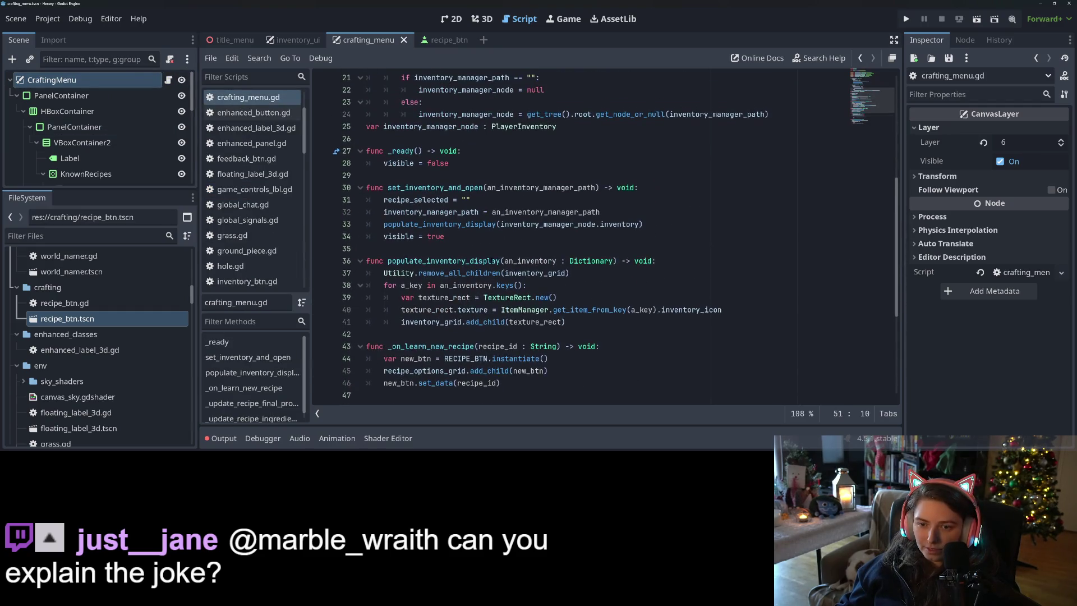
scroll(491, 236, down, 1)
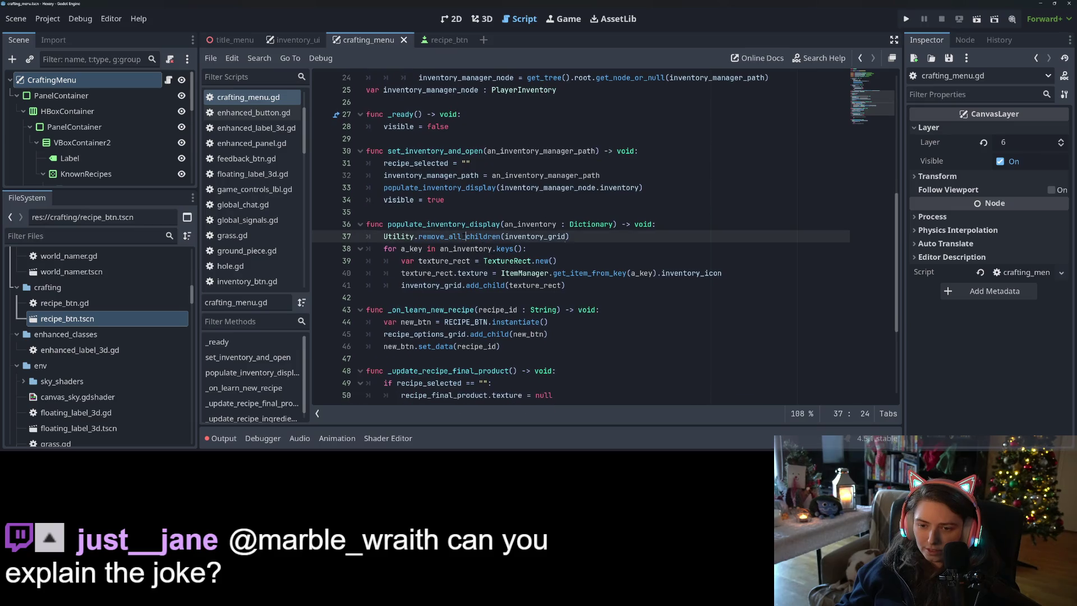
double_click(443, 224)
click(465, 248)
click(582, 285)
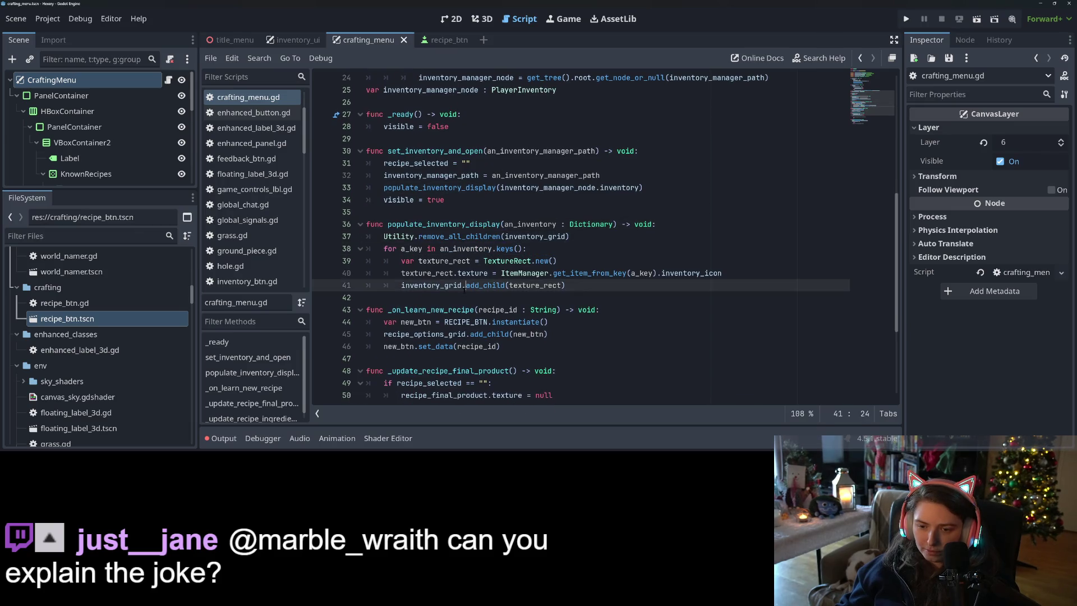
click(708, 273)
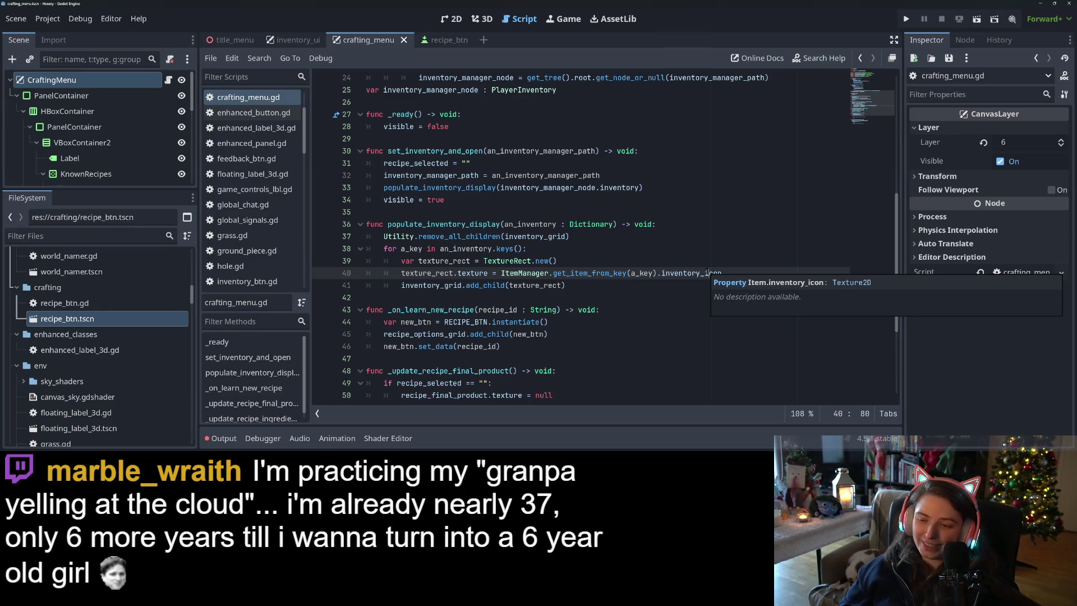
click(706, 253)
click(722, 272)
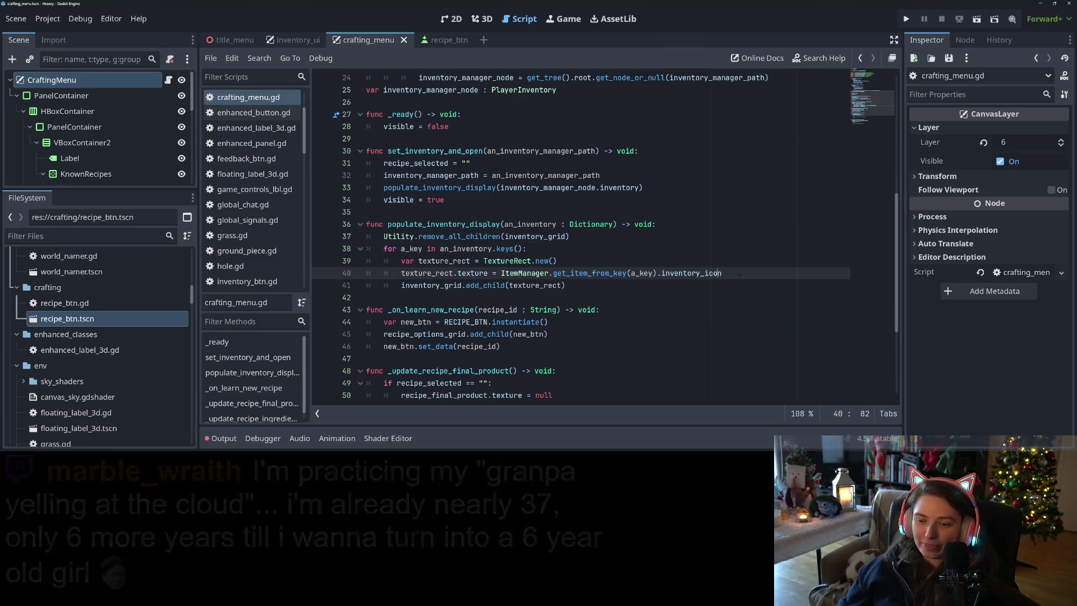
key(Down)
scroll(526, 266, up, 2)
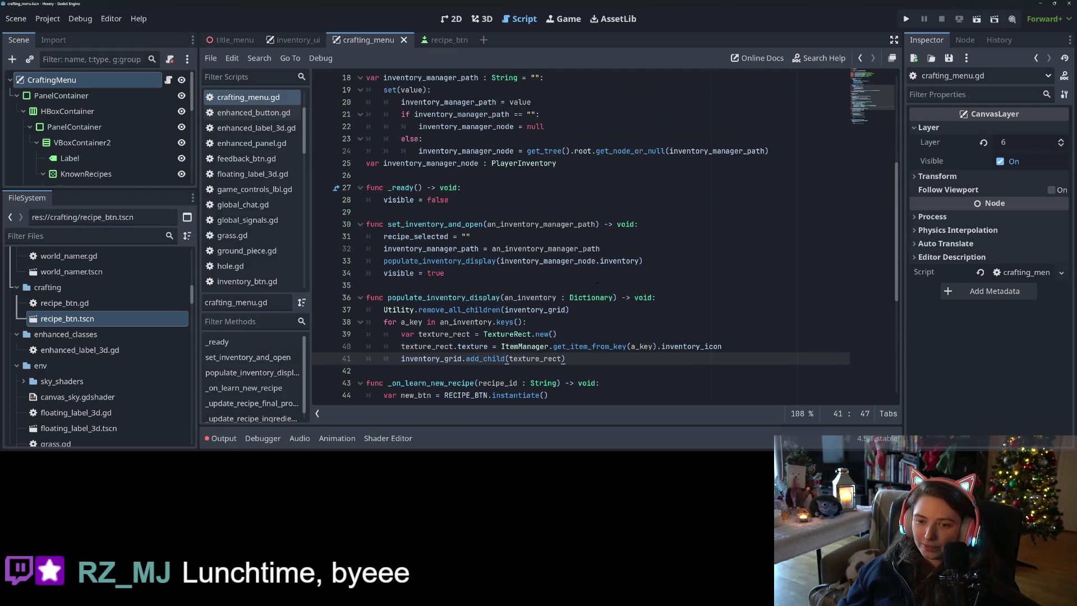
scroll(460, 296, down, 3)
click(664, 236)
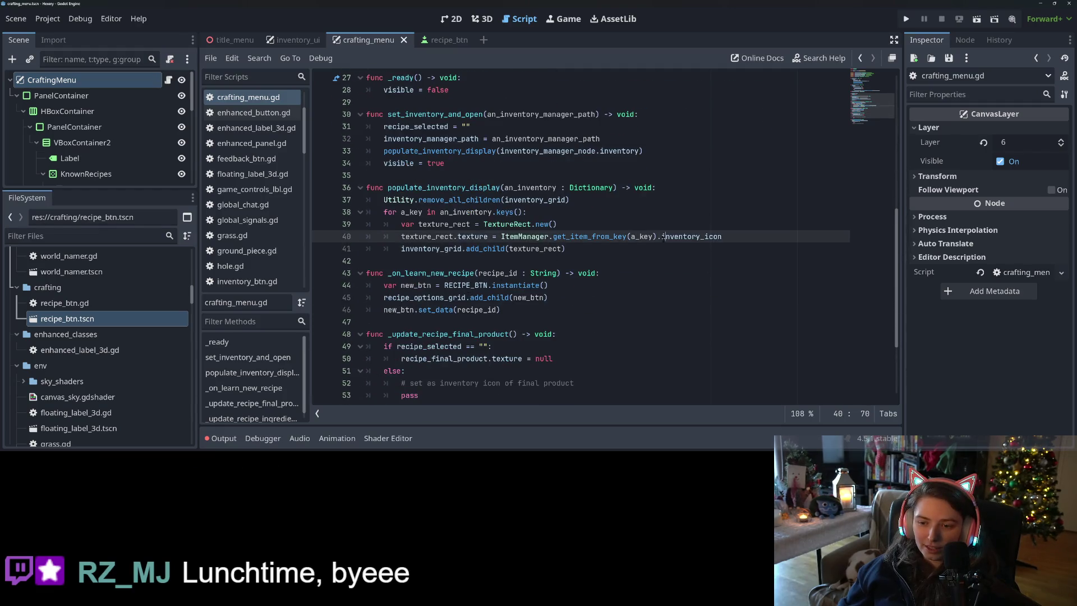
click(784, 238)
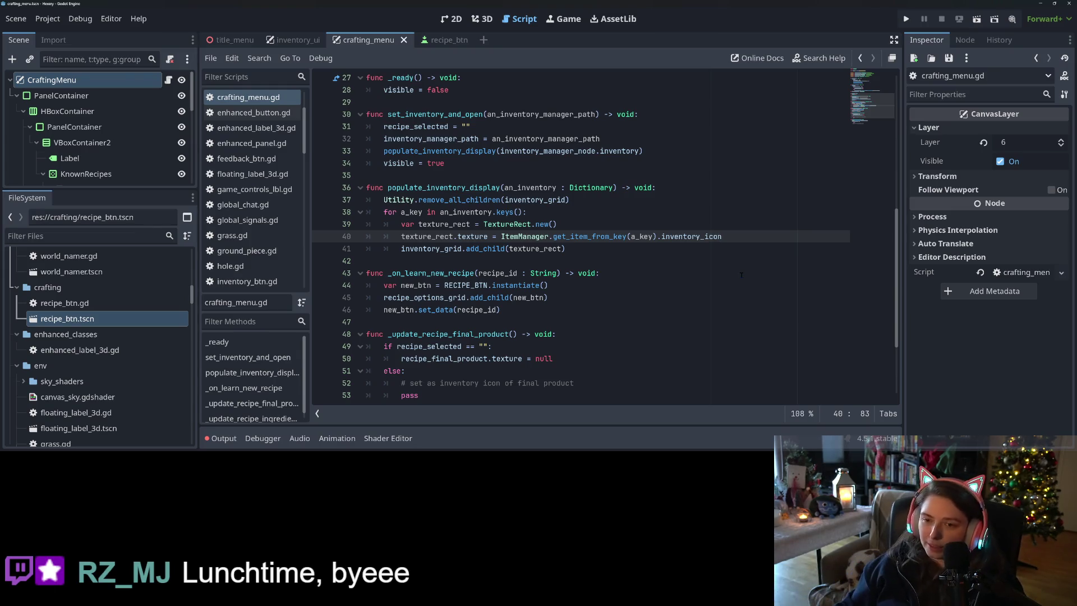
click(729, 261)
scroll(673, 292, up, 5)
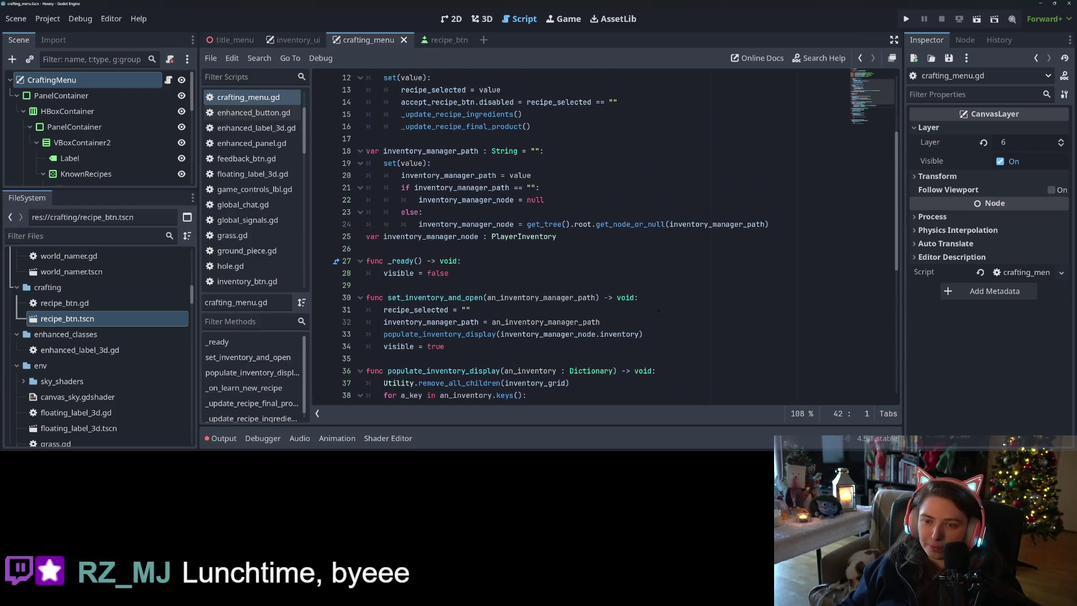
Step: Review set_inventory_and_open and the setter, then open a new line after the line 24 get_node_or_null assignment
scroll(658, 312, up, 2)
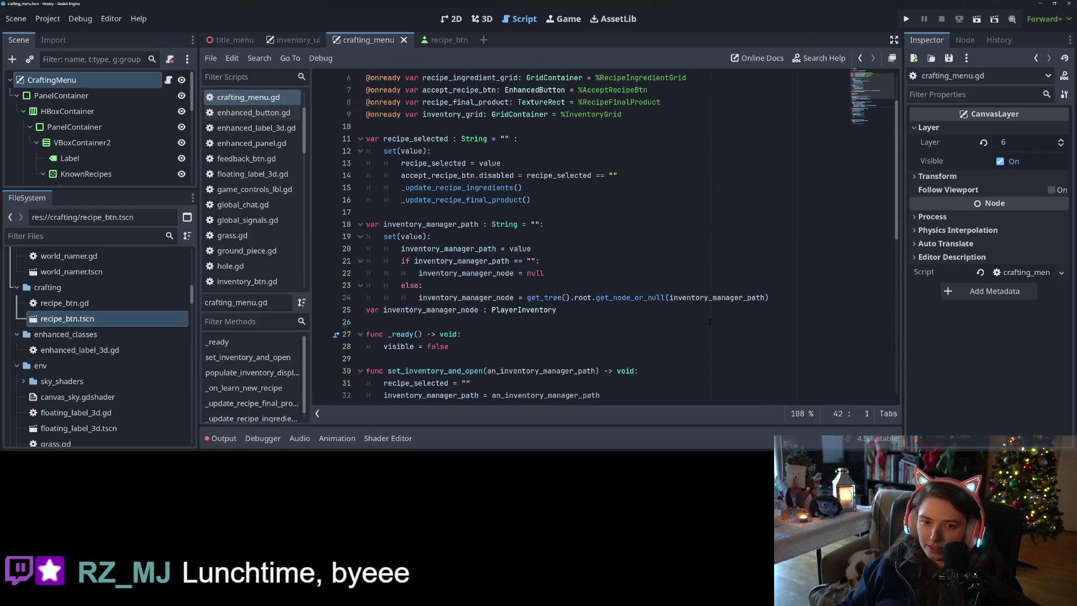
scroll(711, 323, up, 2)
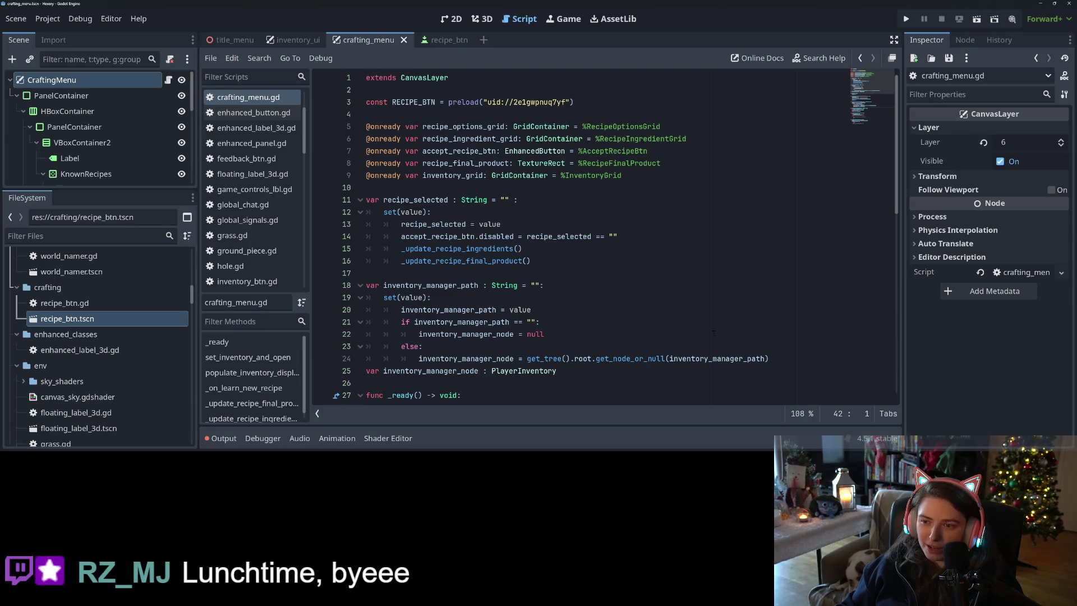
scroll(714, 332, down, 7)
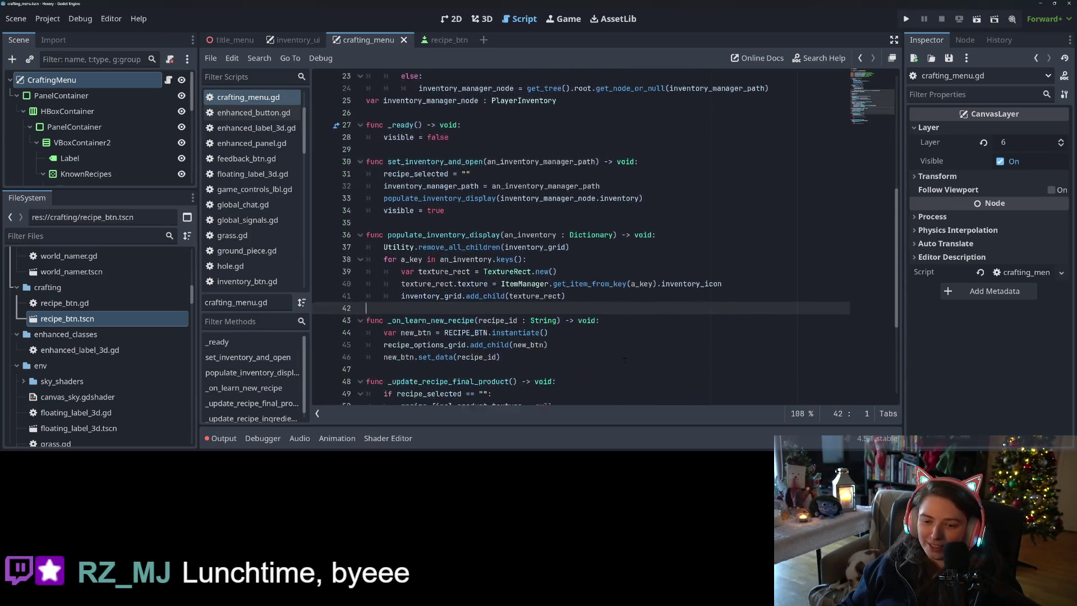
scroll(619, 314, down, 1)
click(613, 271)
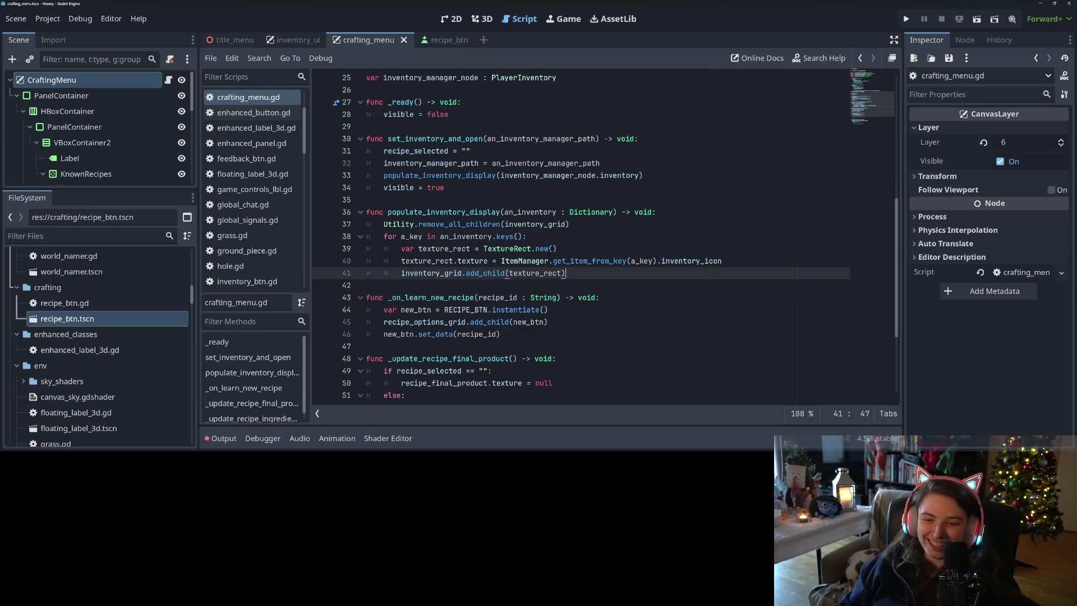
click(448, 187)
click(367, 200)
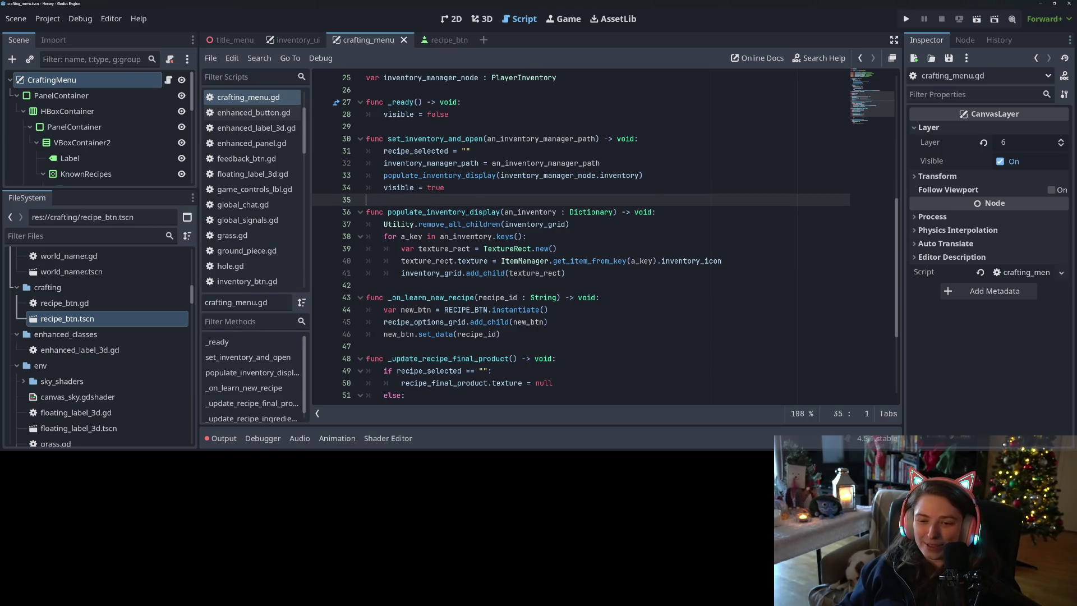
double_click(443, 211)
scroll(447, 236, up, 2)
double_click(447, 249)
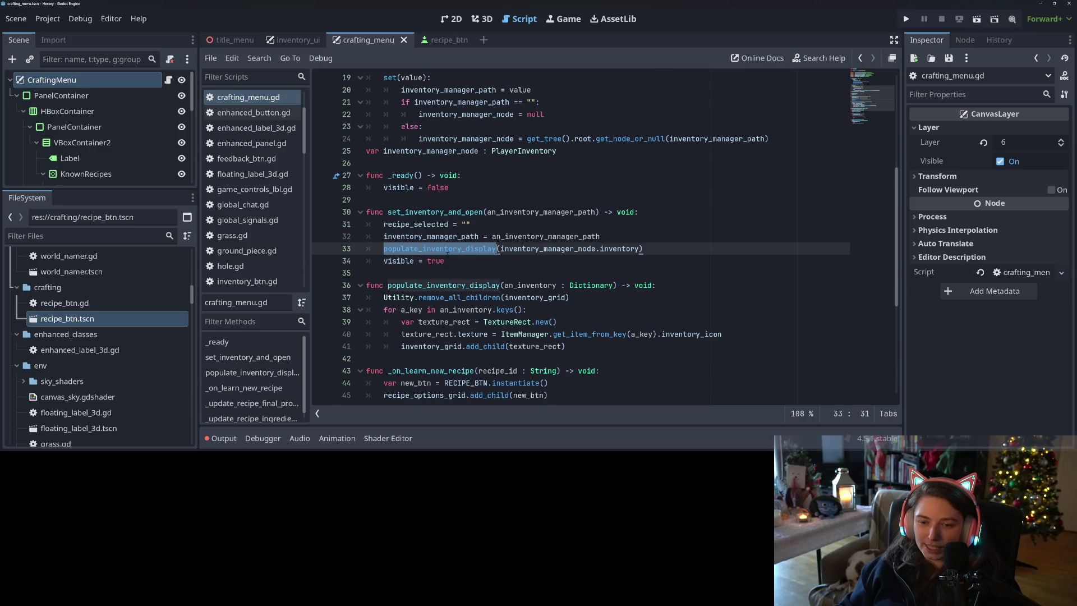
click(688, 253)
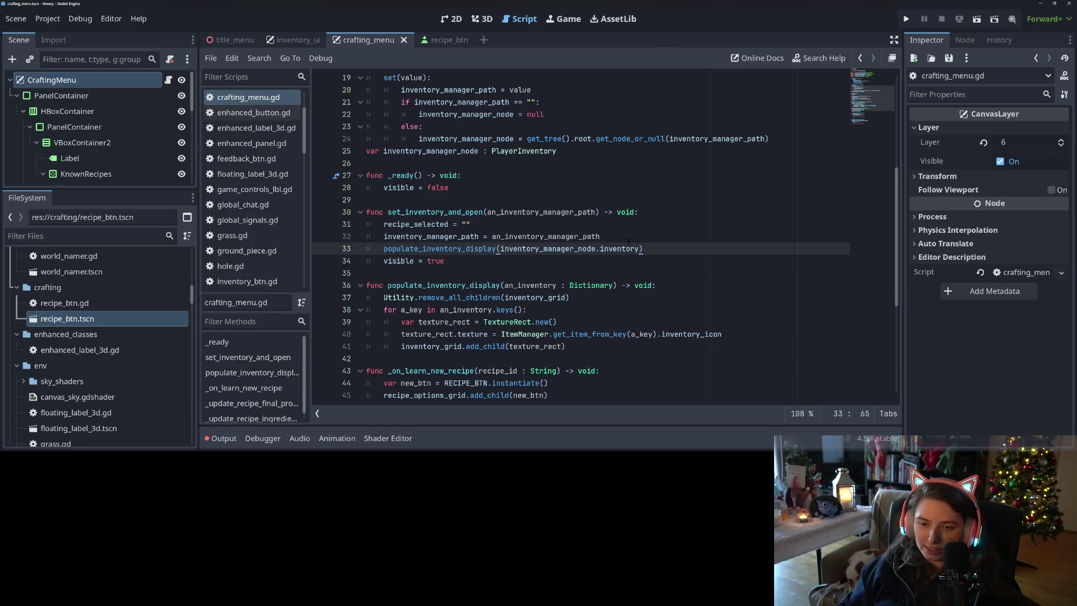
double_click(541, 236)
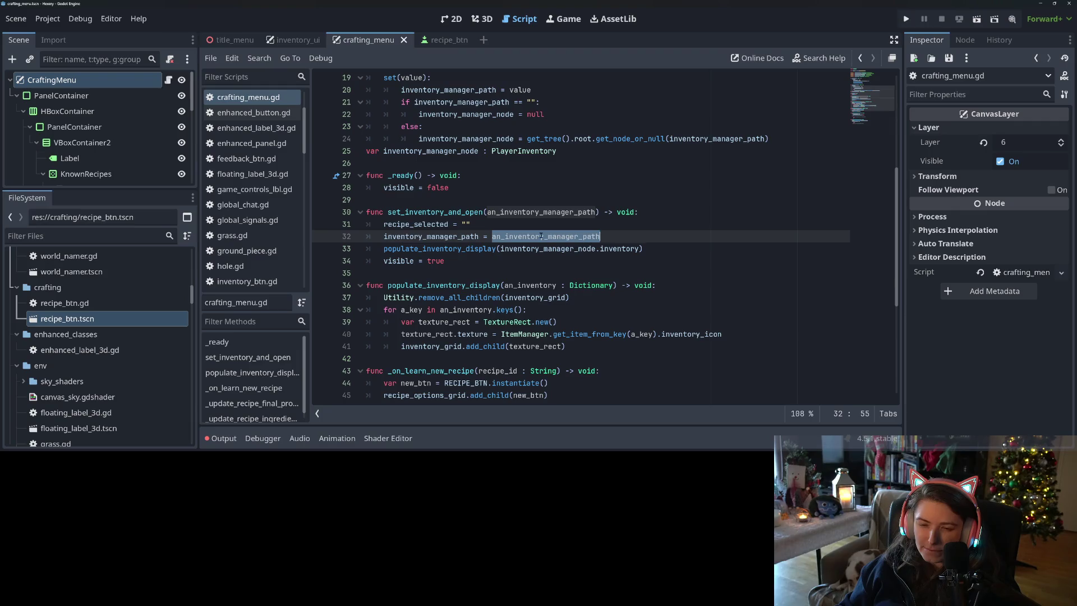
scroll(555, 229, up, 2)
click(565, 225)
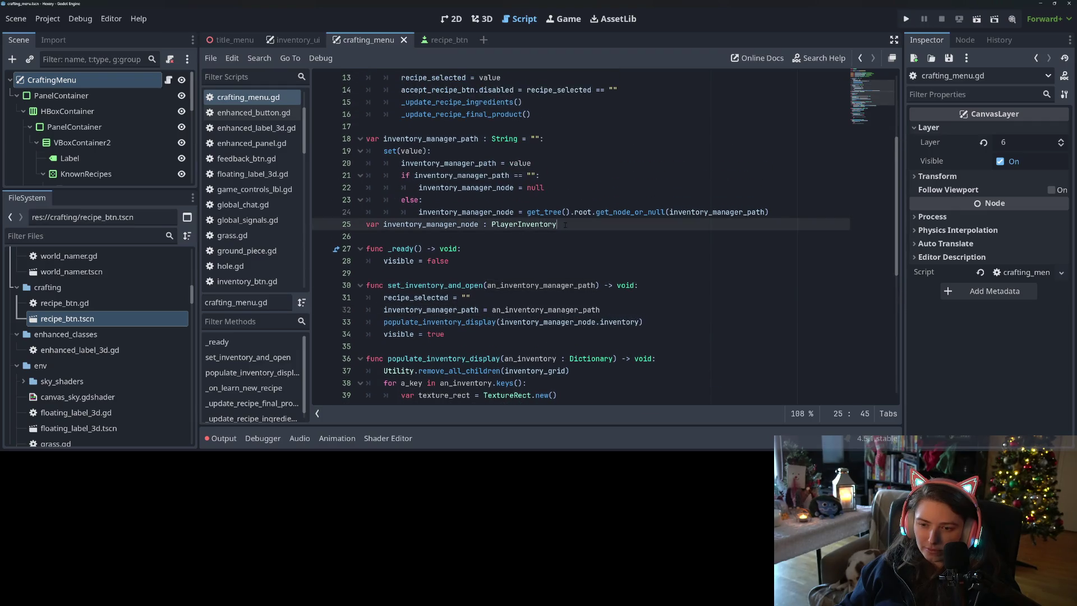
click(785, 212)
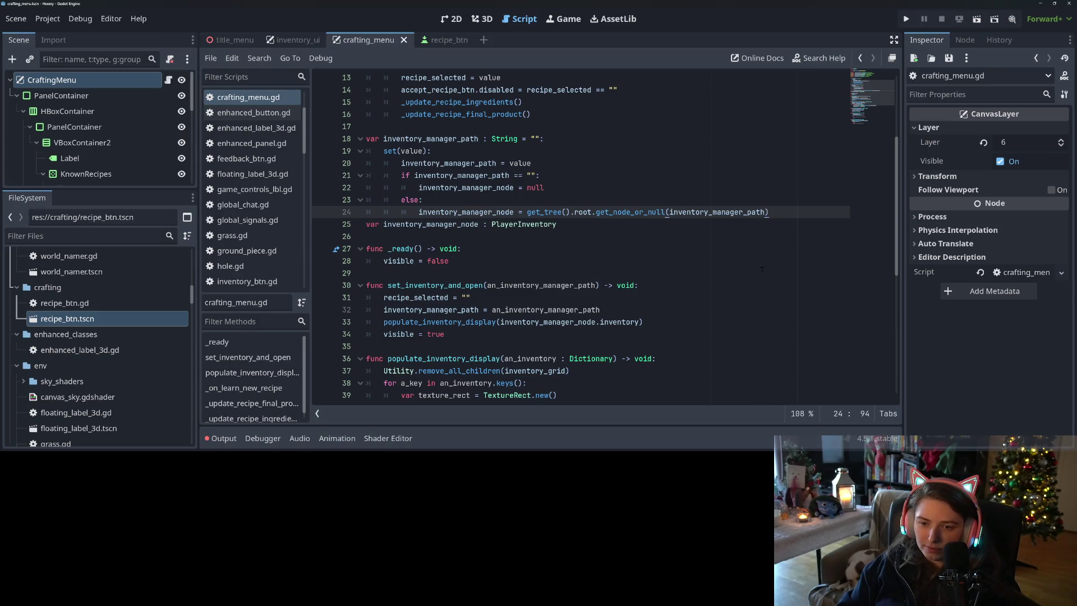
key(Return)
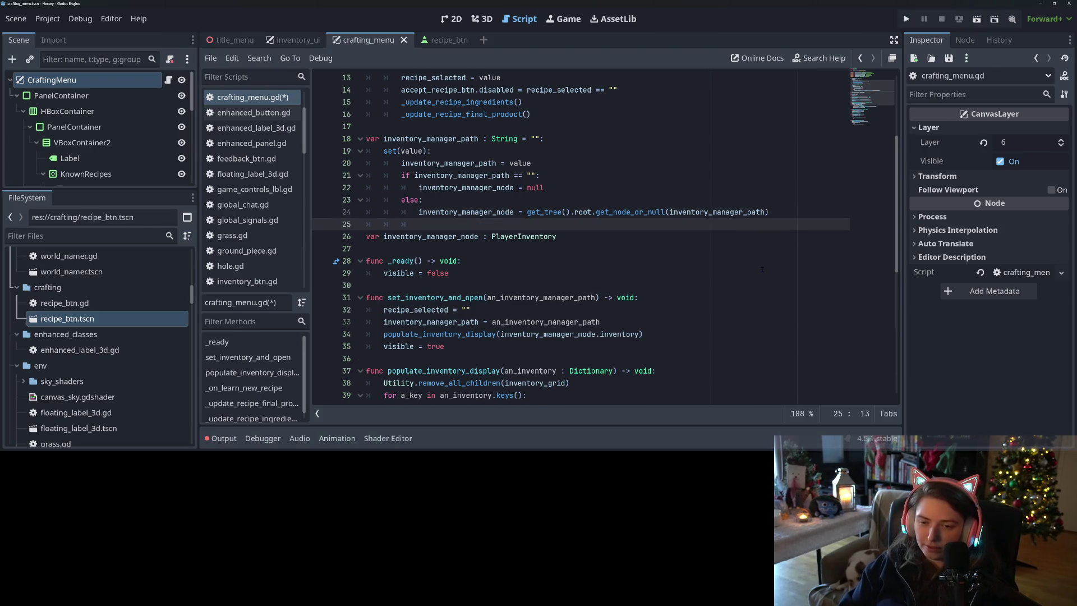
Step: Add 'if inventory_manager_node == null:' setting accept_recipe_btn.disabled = true
text(if in)
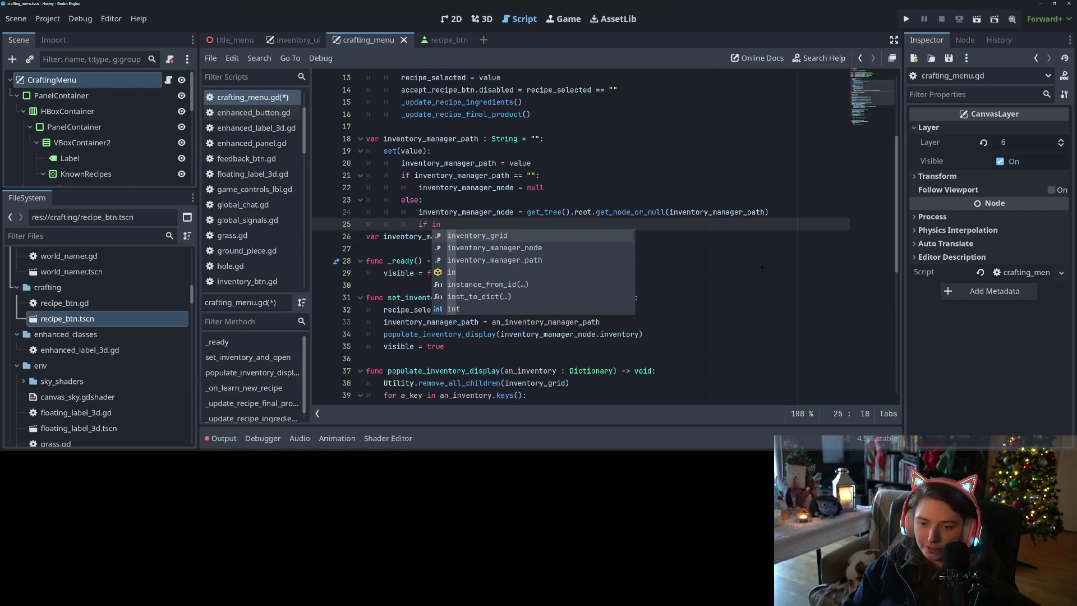
key(Down)
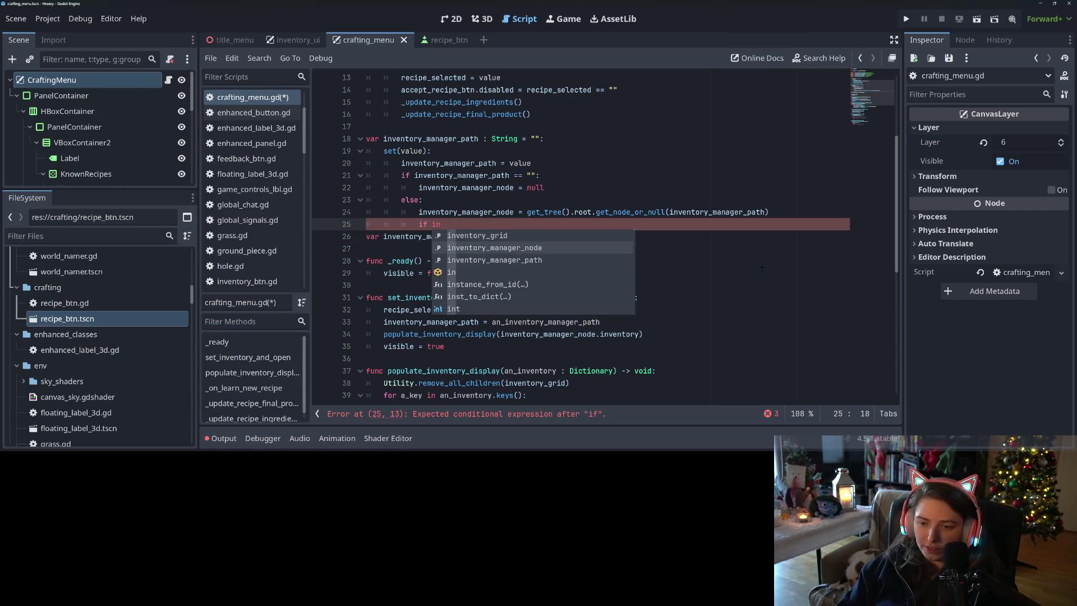
key(Return)
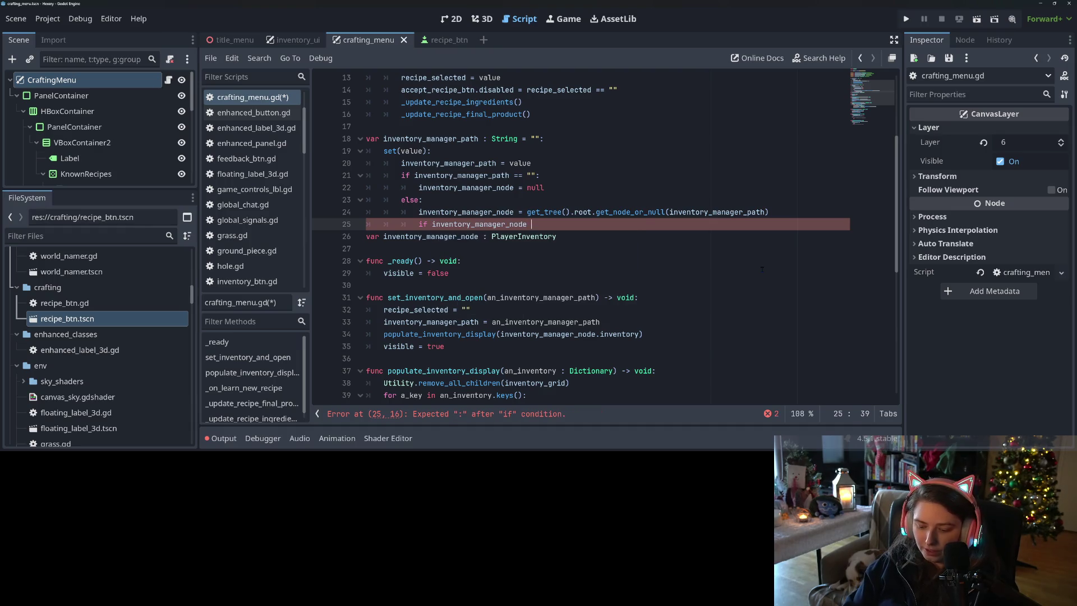
text(== null:)
key(Return)
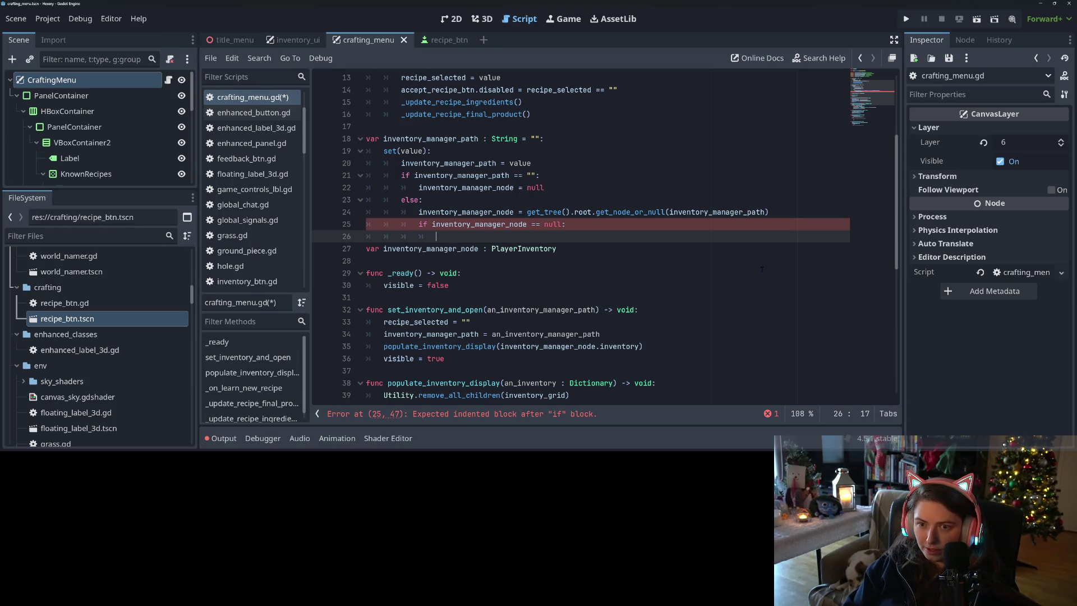
scroll(762, 270, up, 4)
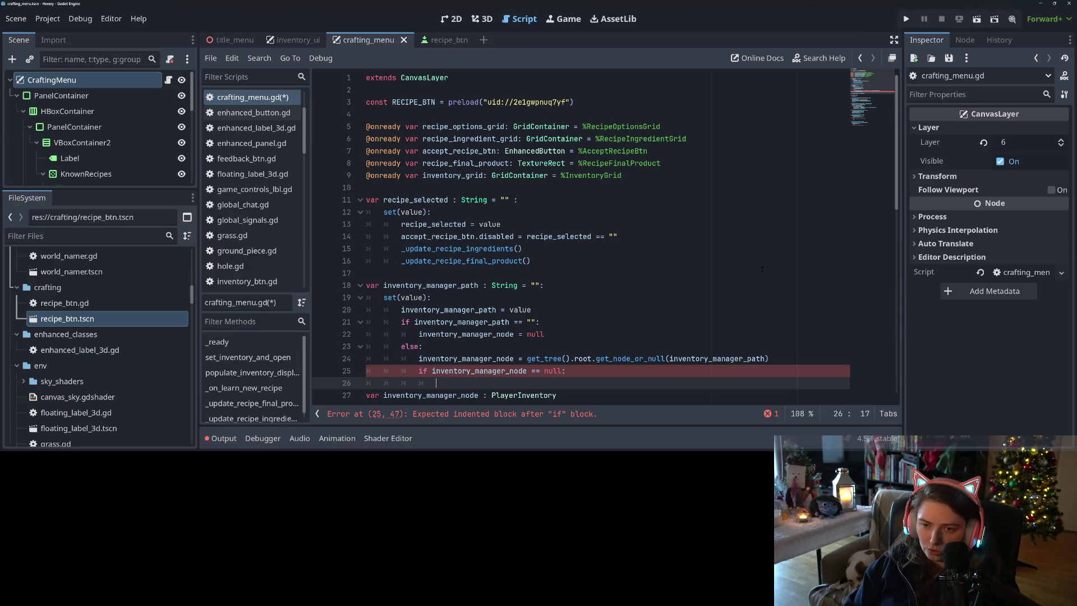
text(acc)
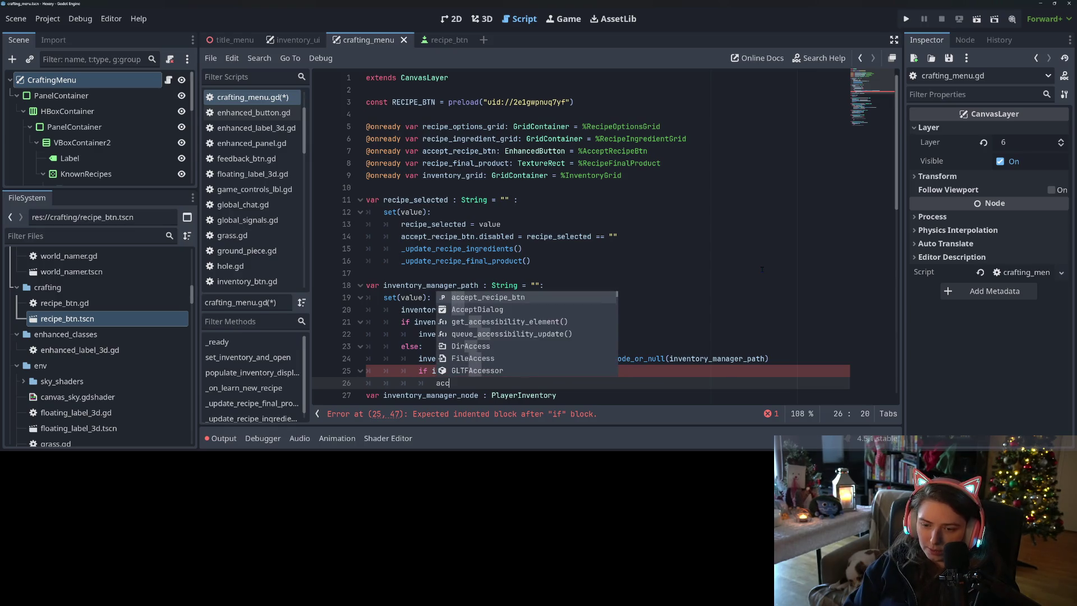
key(Return)
text(des)
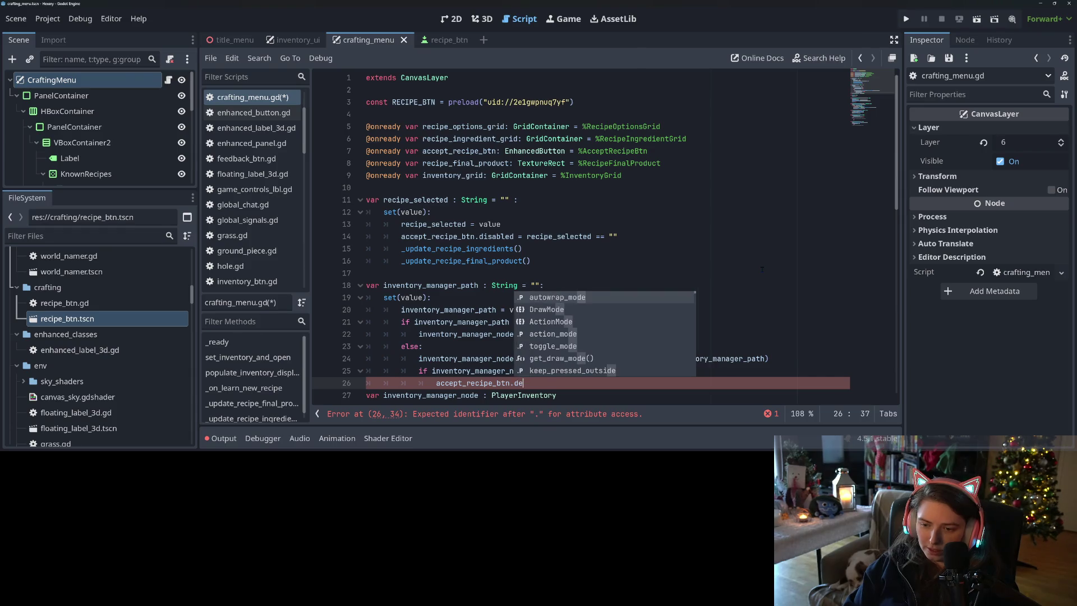
key(BackSpace)
key(BackSpace)
text(is)
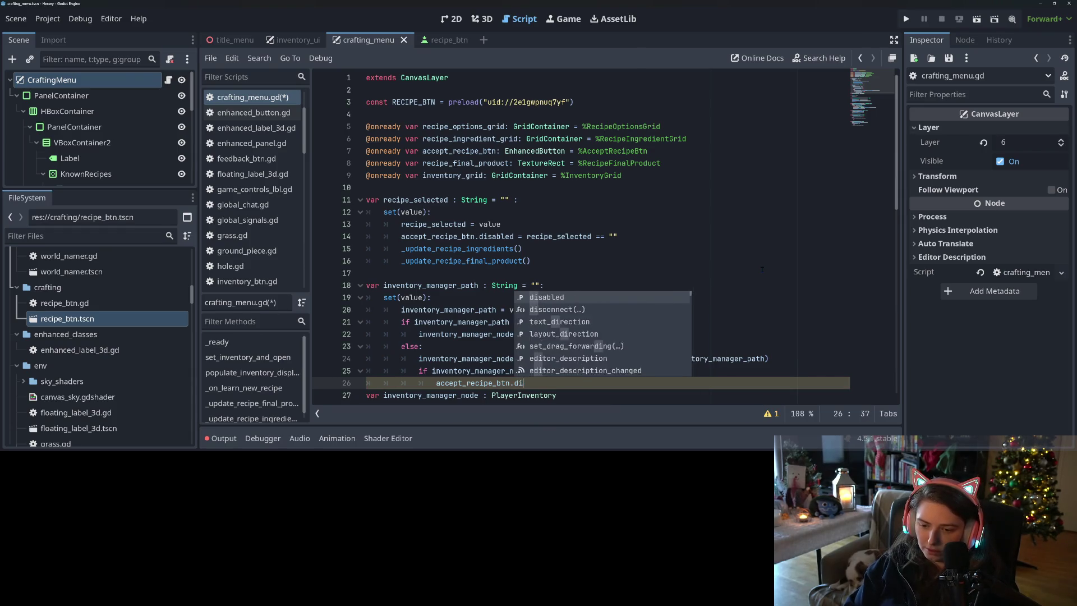
key(Return)
text(= true)
Step: Add an else setting accept_recipe_btn.disabled = not inventory_manager_node.has_inventory_space(), and save
key(Return)
key(BackSpace)
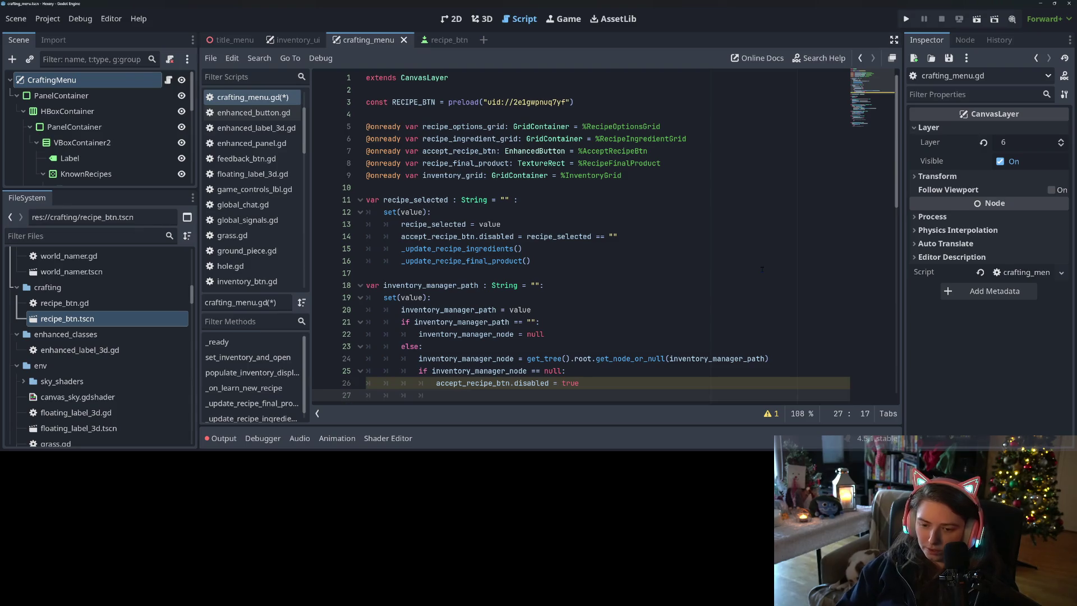
text(else:)
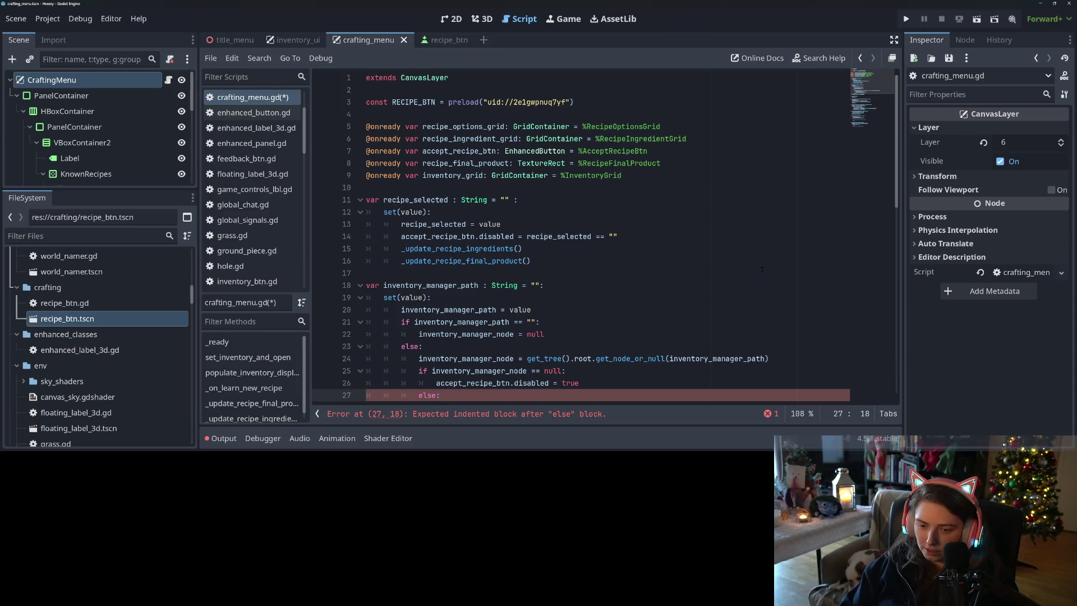
key(Return)
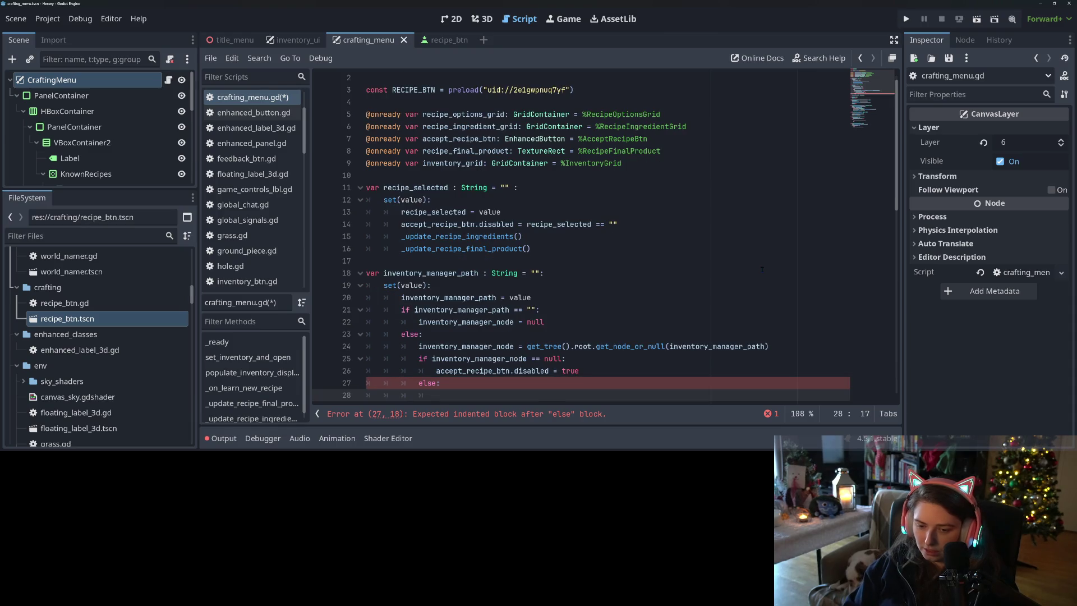
text(acce)
key(Return)
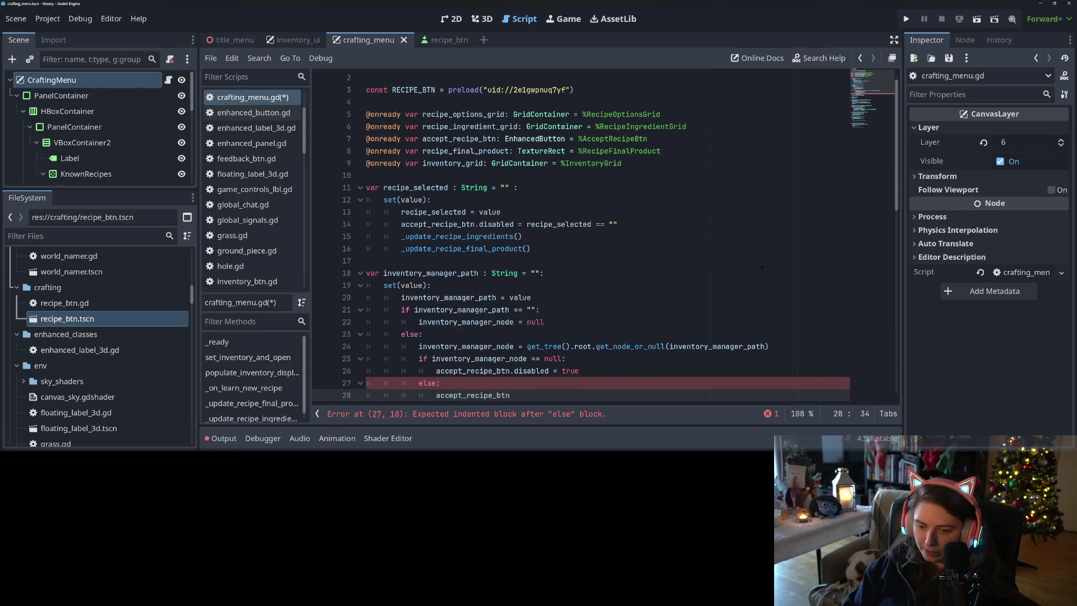
text(.disabled = inv)
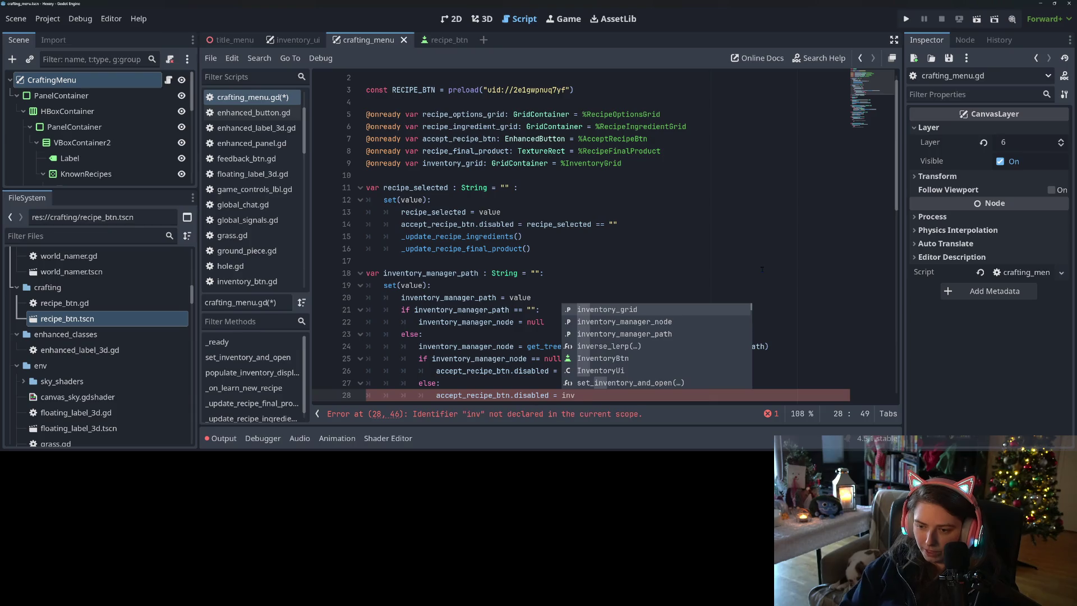
key(Down)
key(Return)
text(.has_inventory_space)
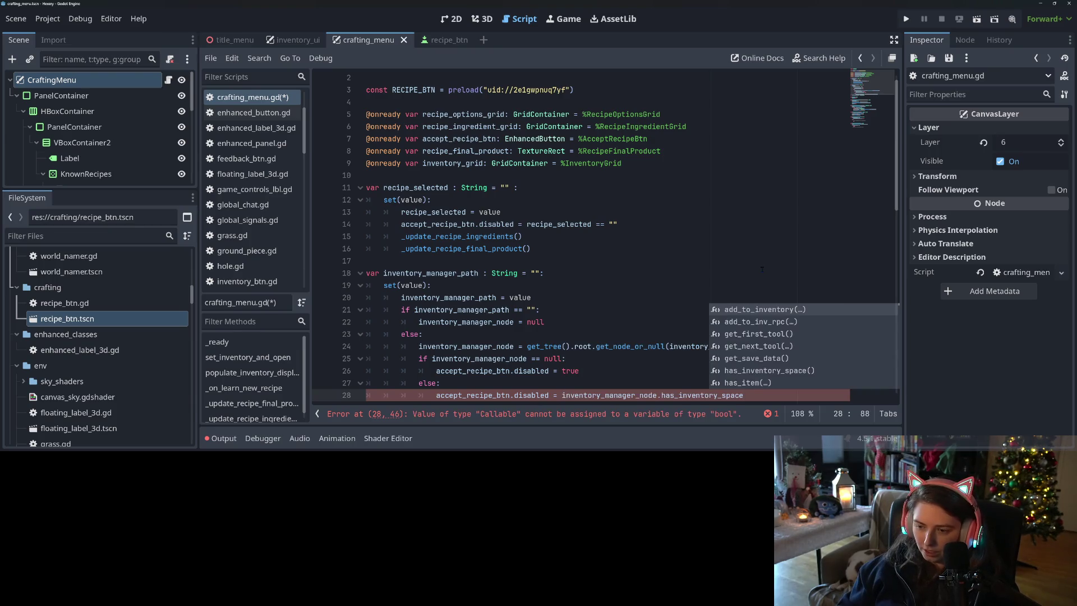
text(()
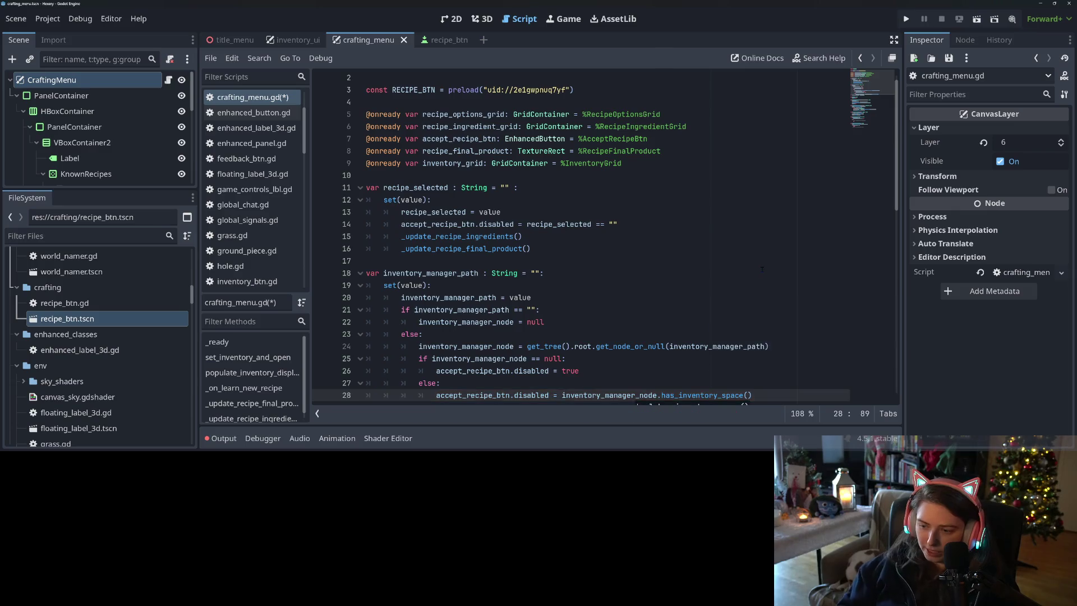
scroll(628, 319, down, 2)
click(562, 322)
text(not)
key(ctrl+s)
click(601, 337)
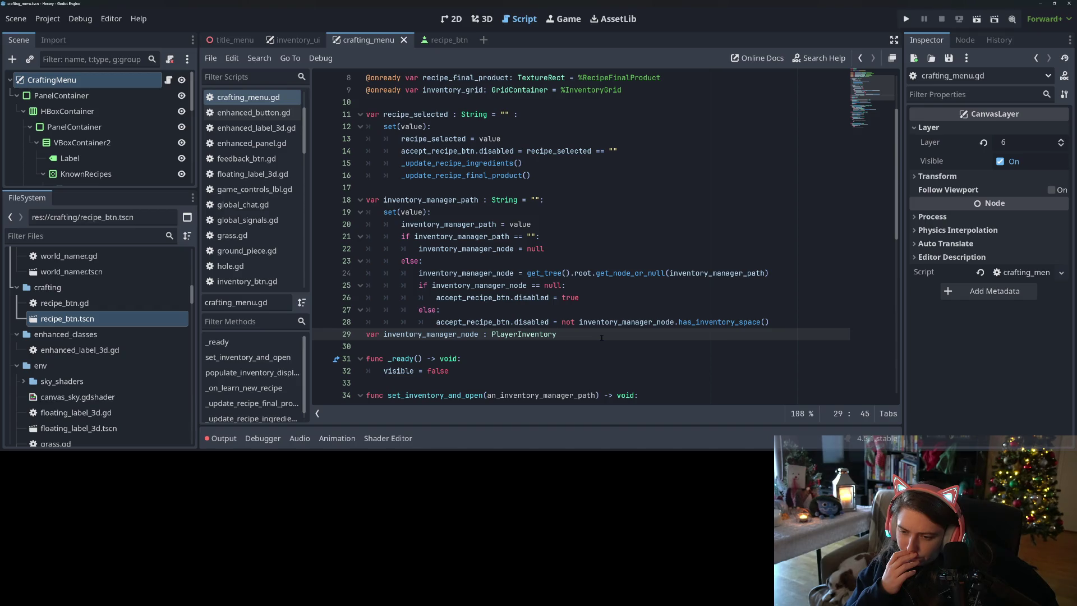
Step: Jump from the has_inventory_space() call to its definition in player_inventory.gd
scroll(601, 337, down, 3)
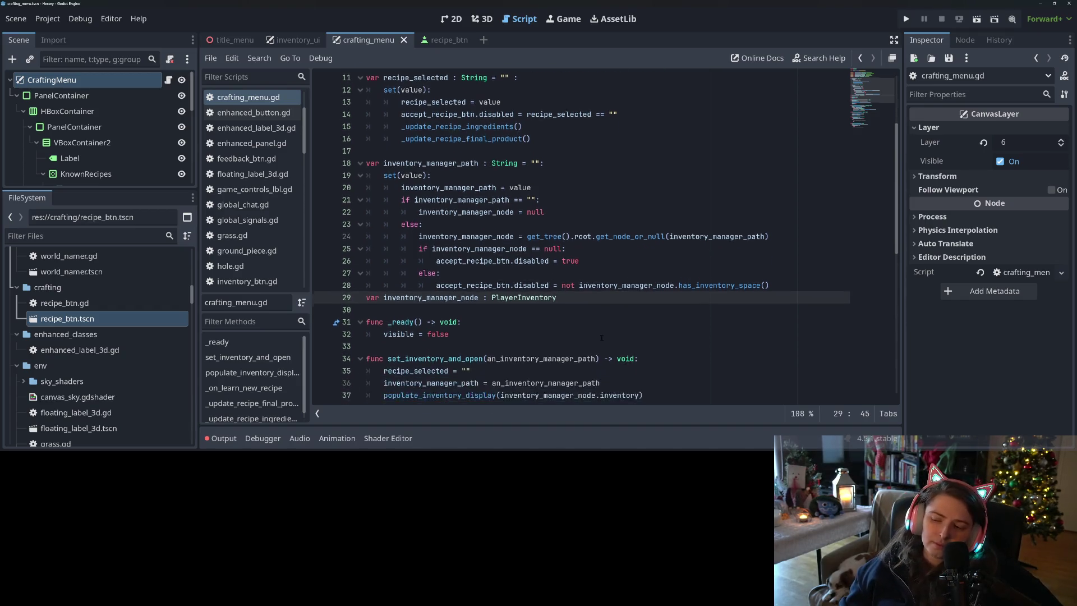
click(562, 211)
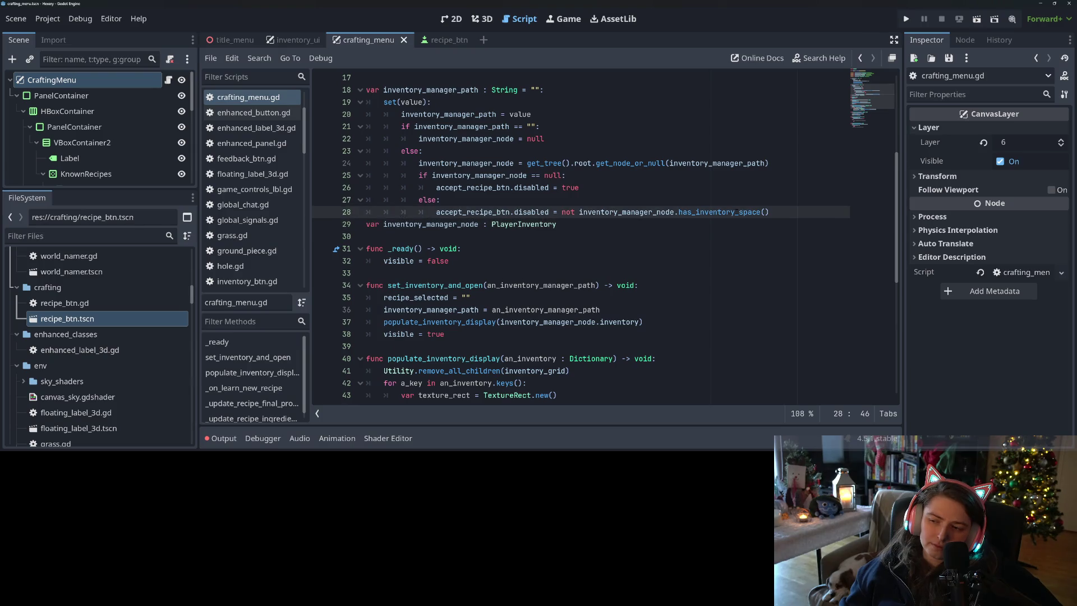
double_click(733, 212)
click(720, 200)
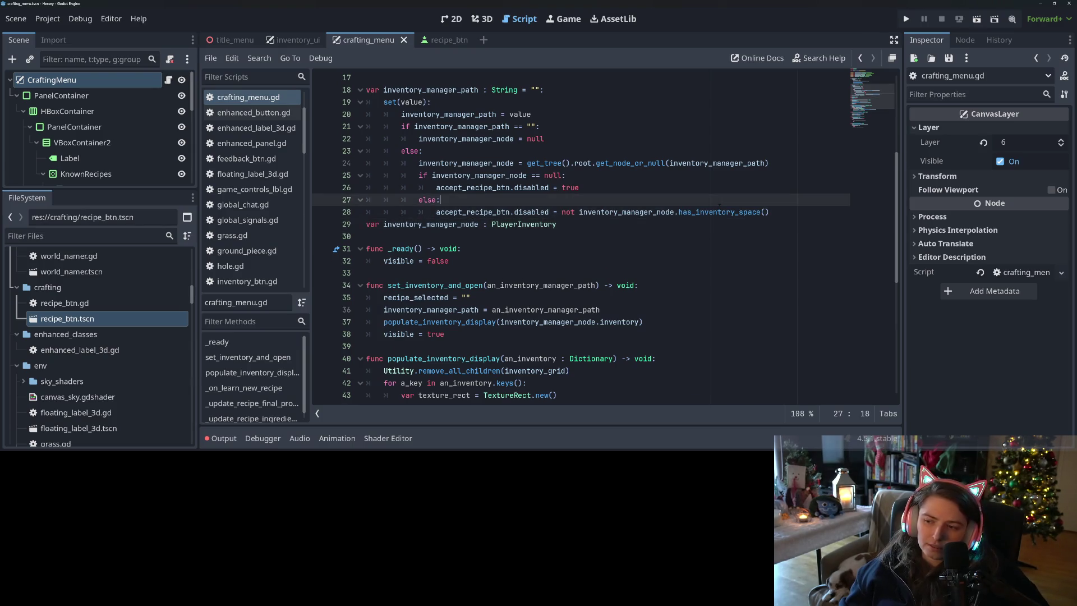
click(735, 212)
ctrl+click(736, 212)
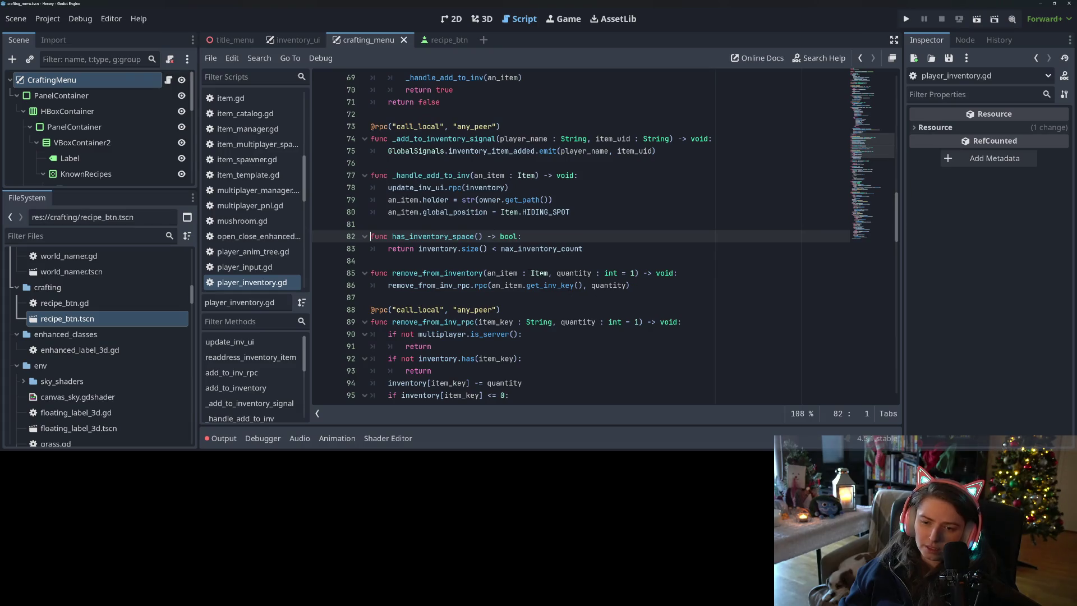
Step: Declare a new function has_inventory_space_without(a_subset : Dictionary) -> void above has_inventory_space
key(Return)
key(Return)
key(Up)
key(Up)
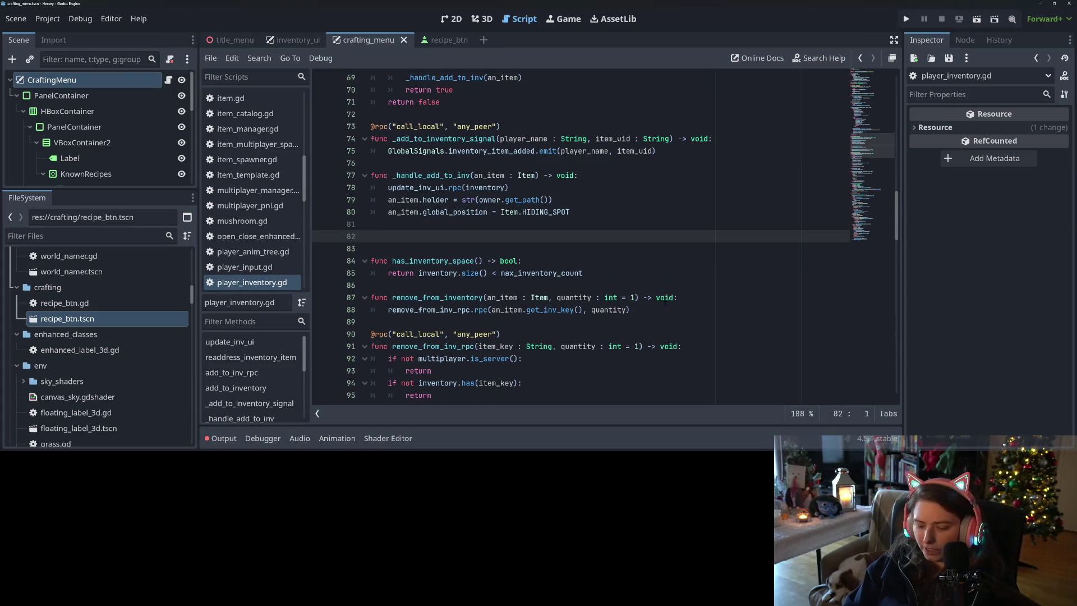
text(func has)
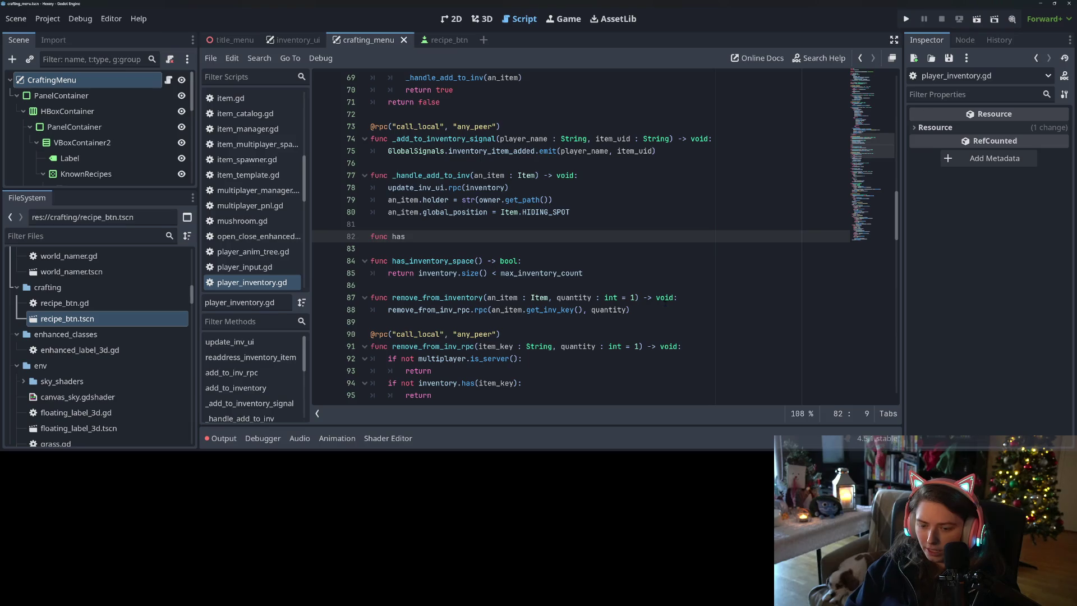
text(_inventor)
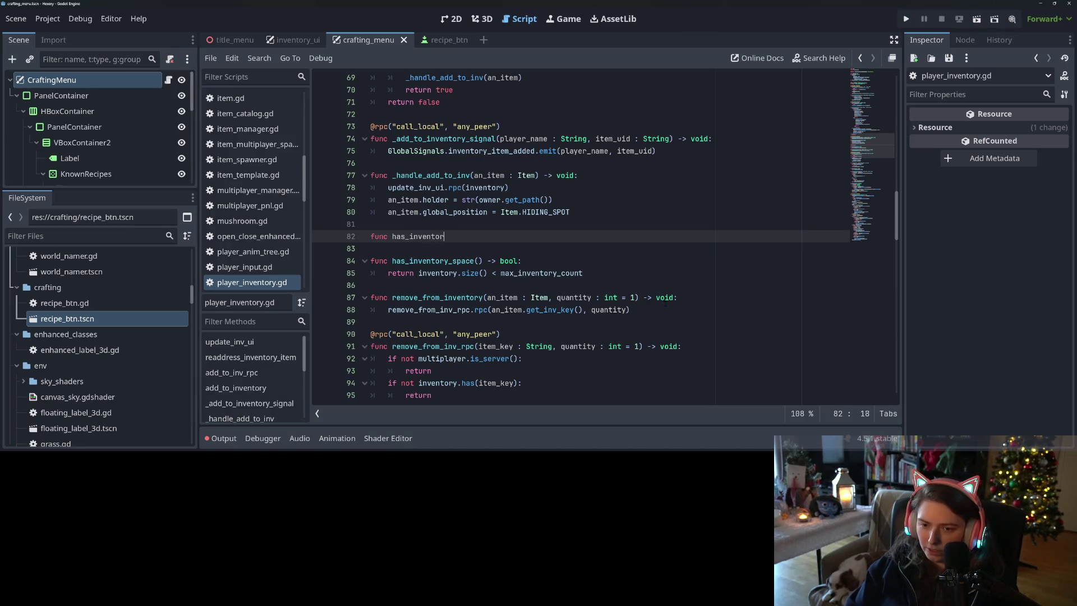
text(y_space)
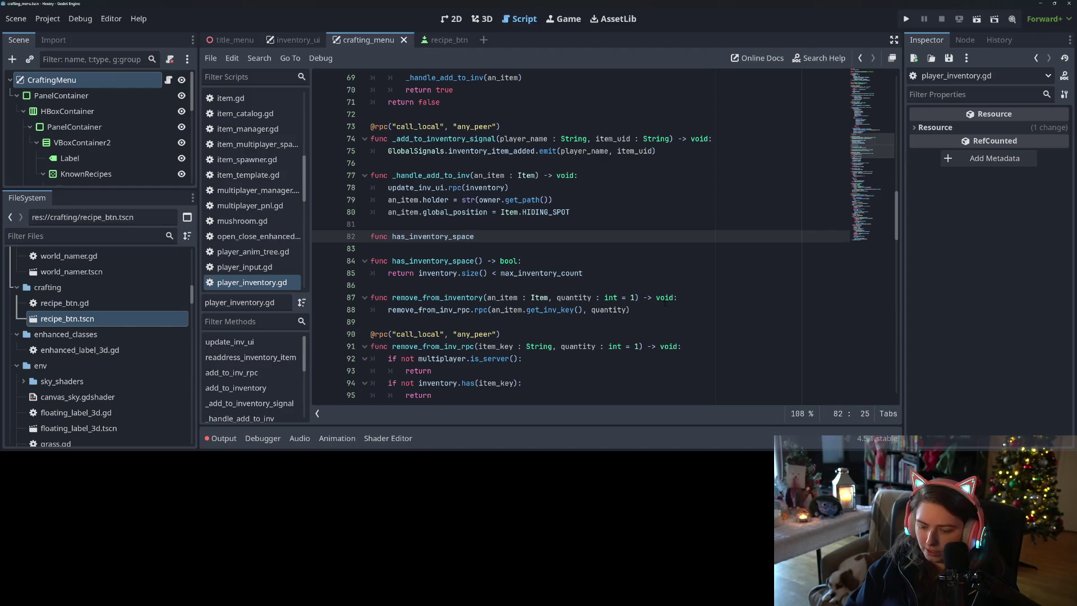
text(_without)
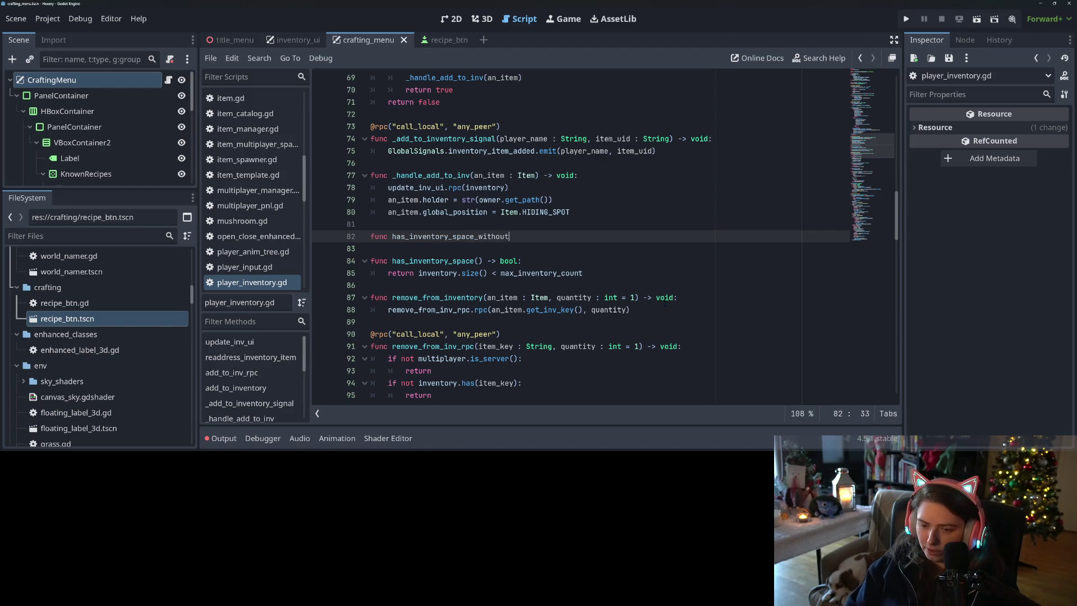
text(()
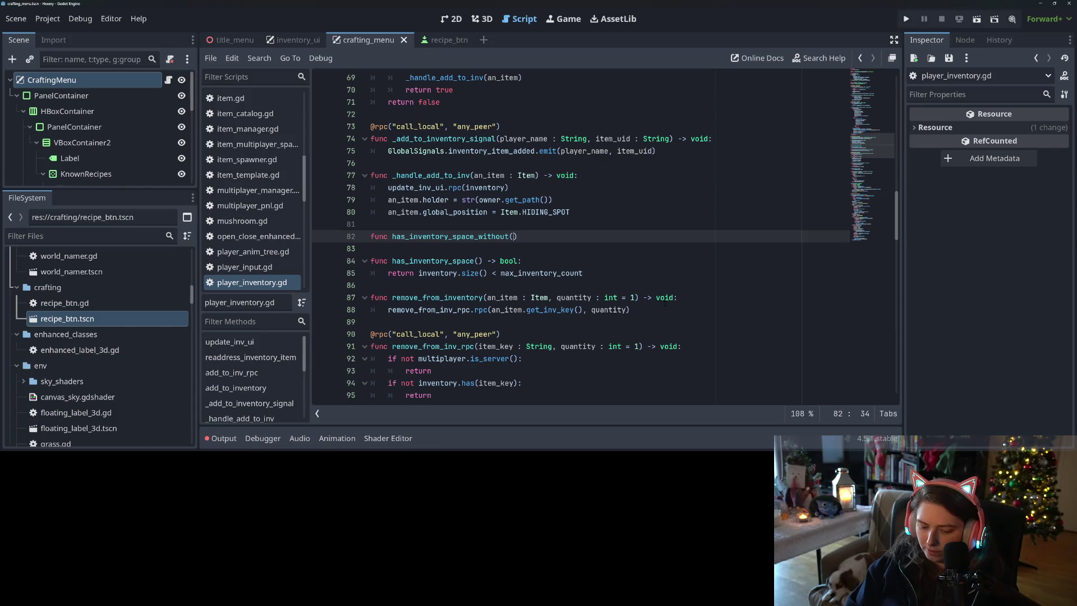
text(a_s)
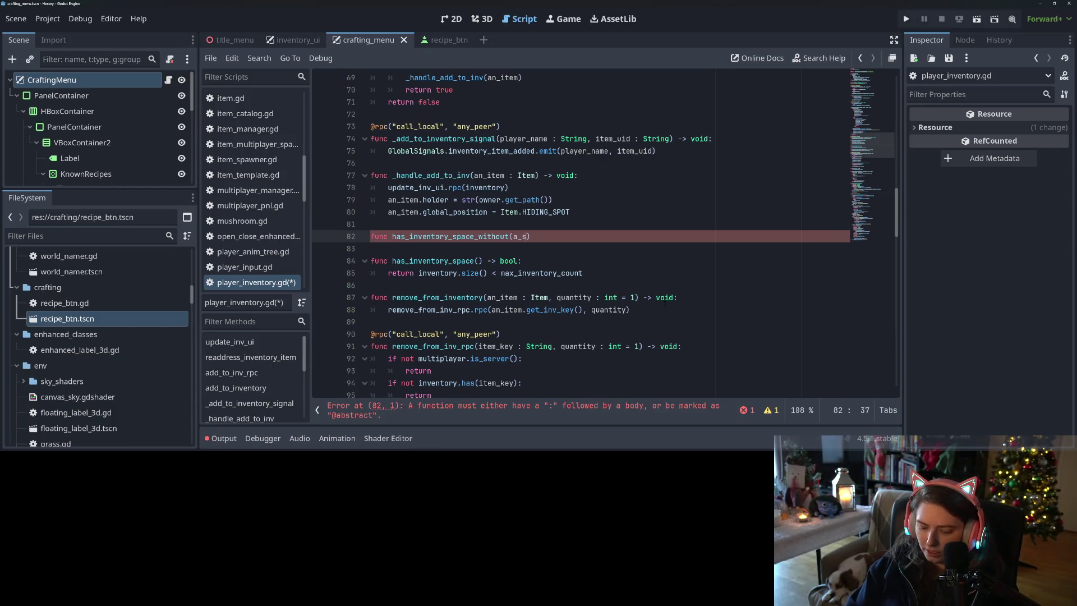
text(ubset : Dei)
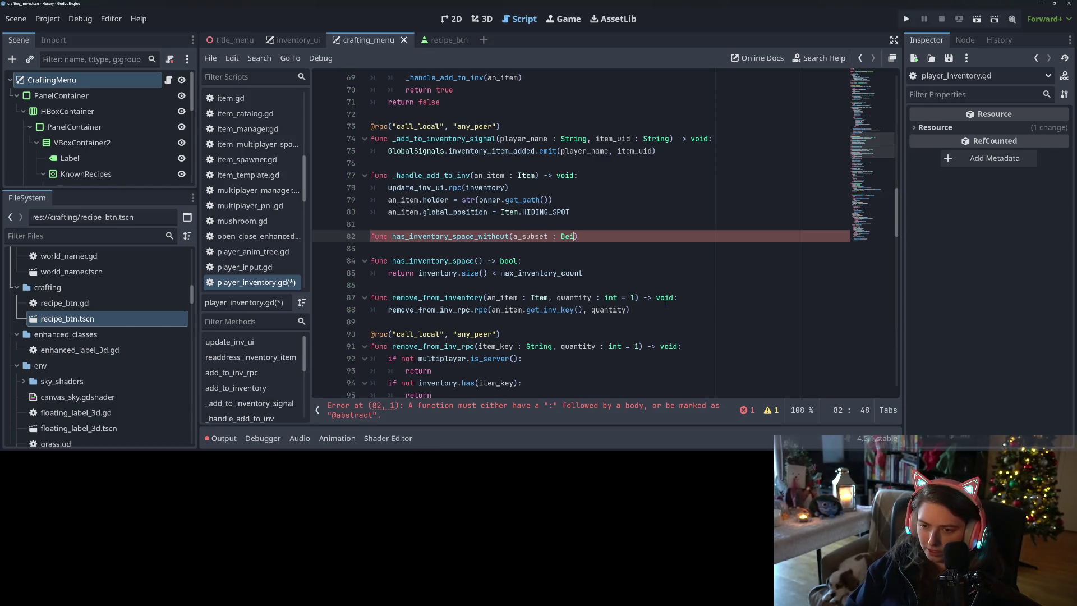
key(Return)
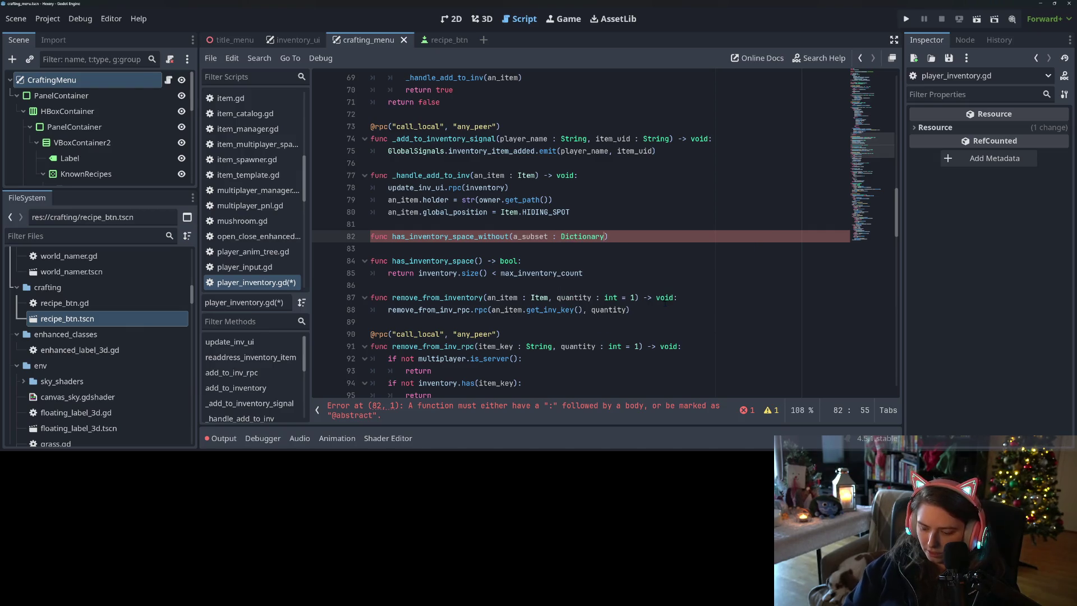
text() -> void:)
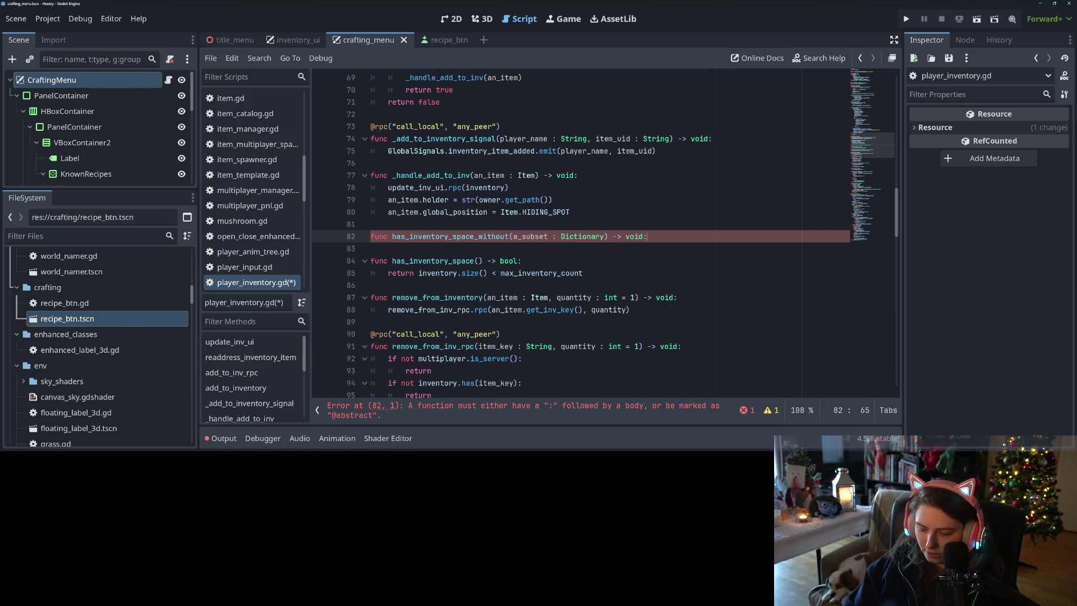
key(Return)
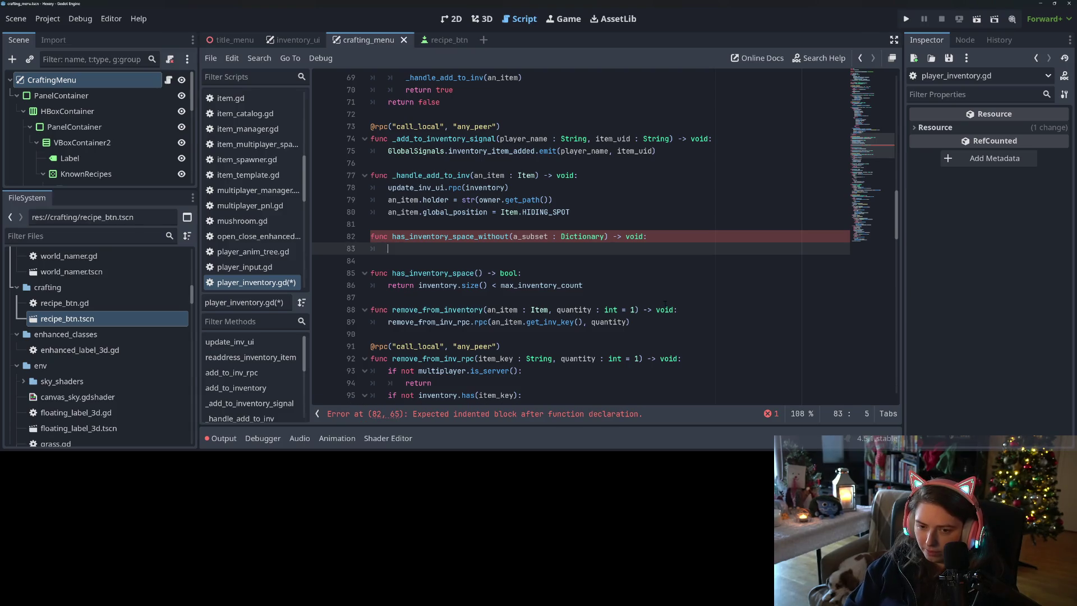
Step: Copy the inventory into a local variable with inventory.duplicate()
text(var)
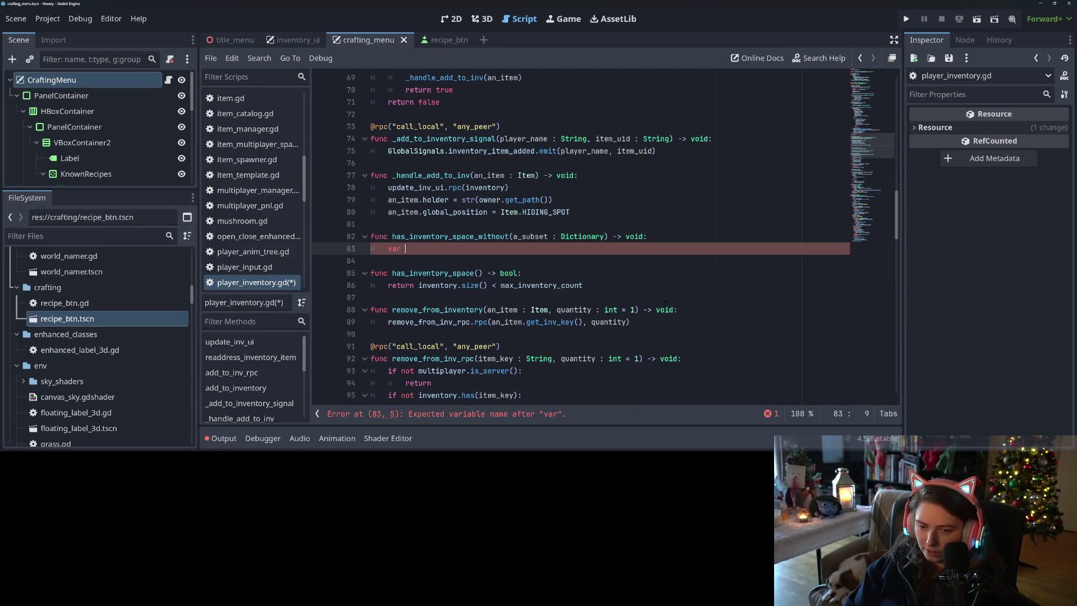
text(sub)
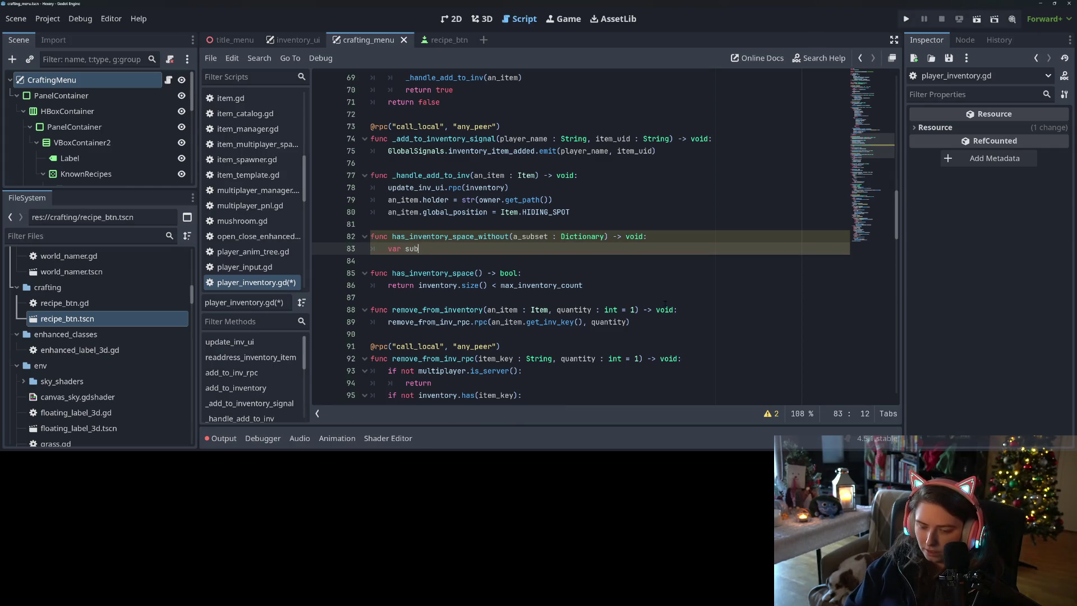
text(_dictio)
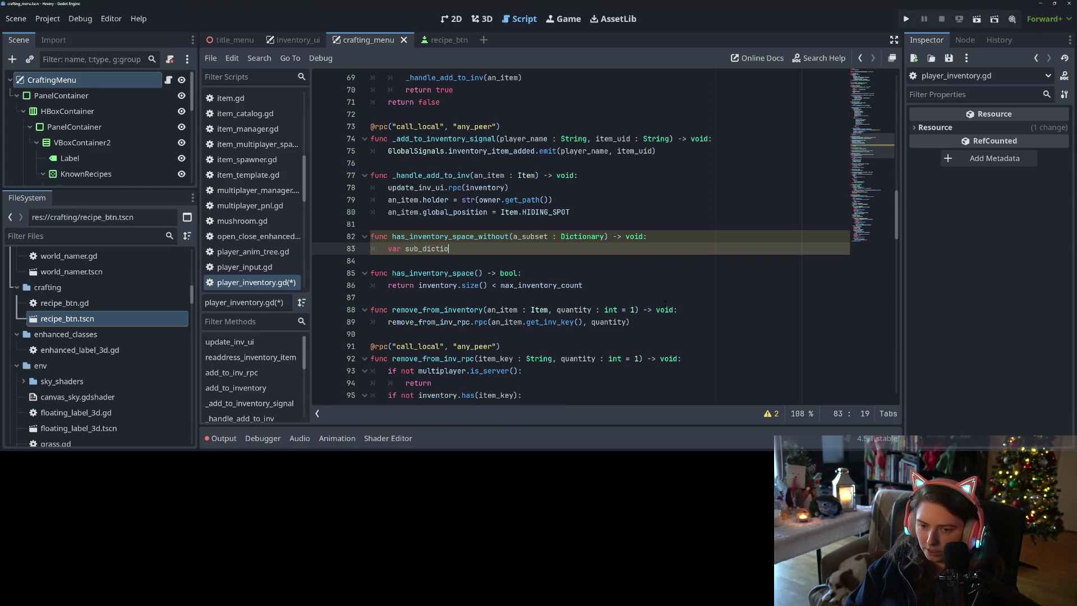
text(nary = in)
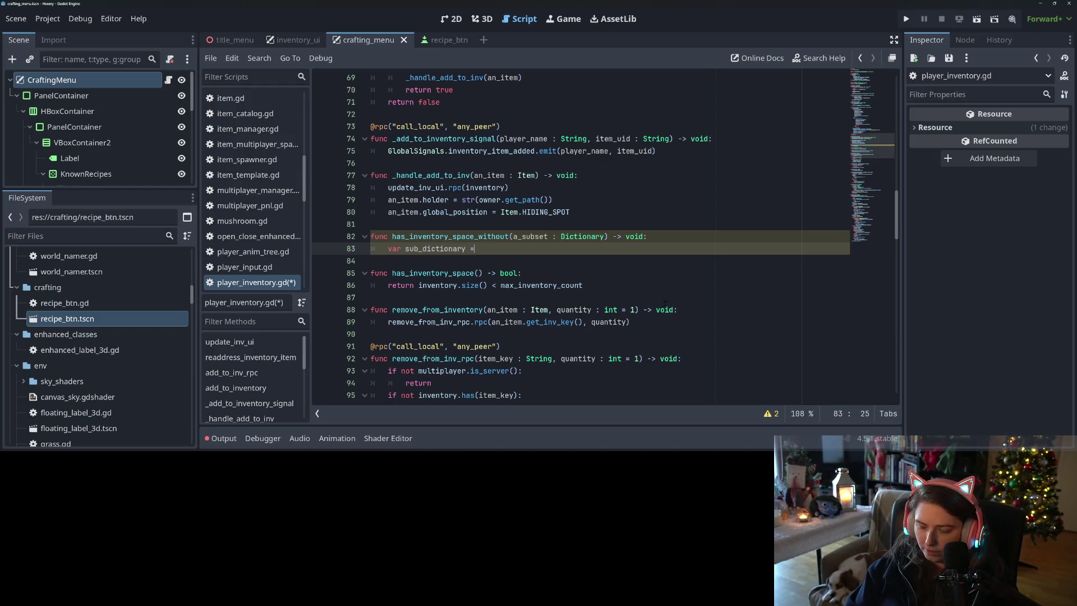
key(BackSpace)
key(BackSpace)
key(BackSpace)
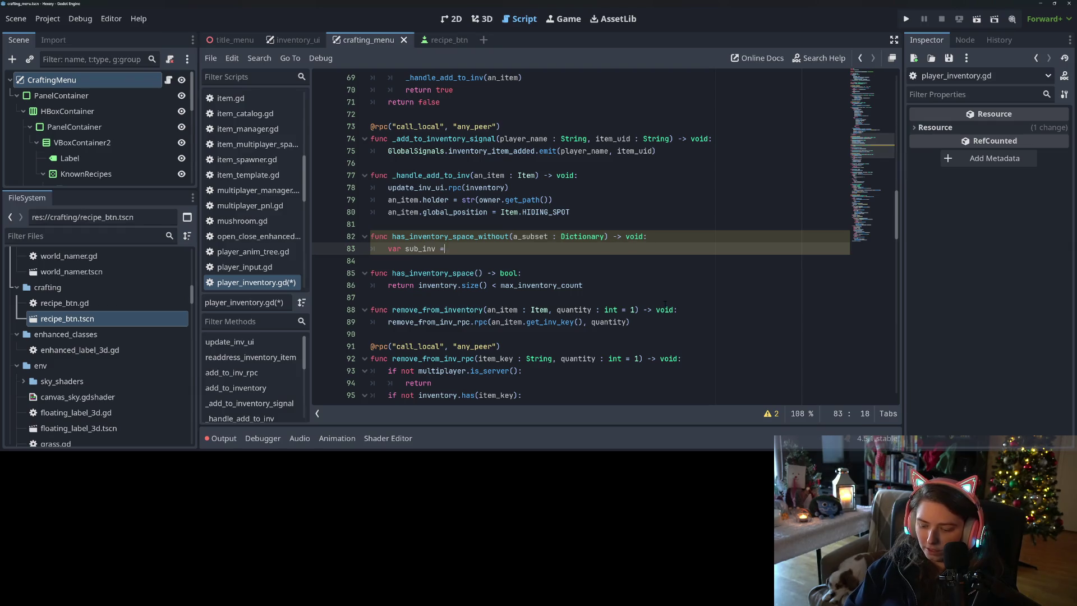
text( inventory.duplicate()
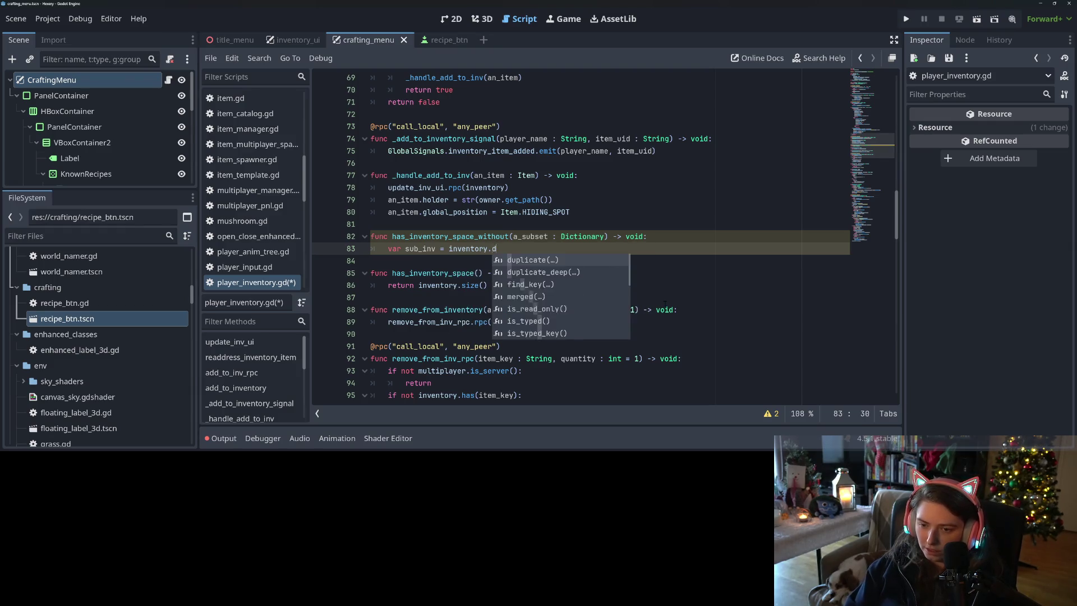
Step: Add a loop 'for a_key in a_subset.keys():' below the duplicate assignment
key(Return)
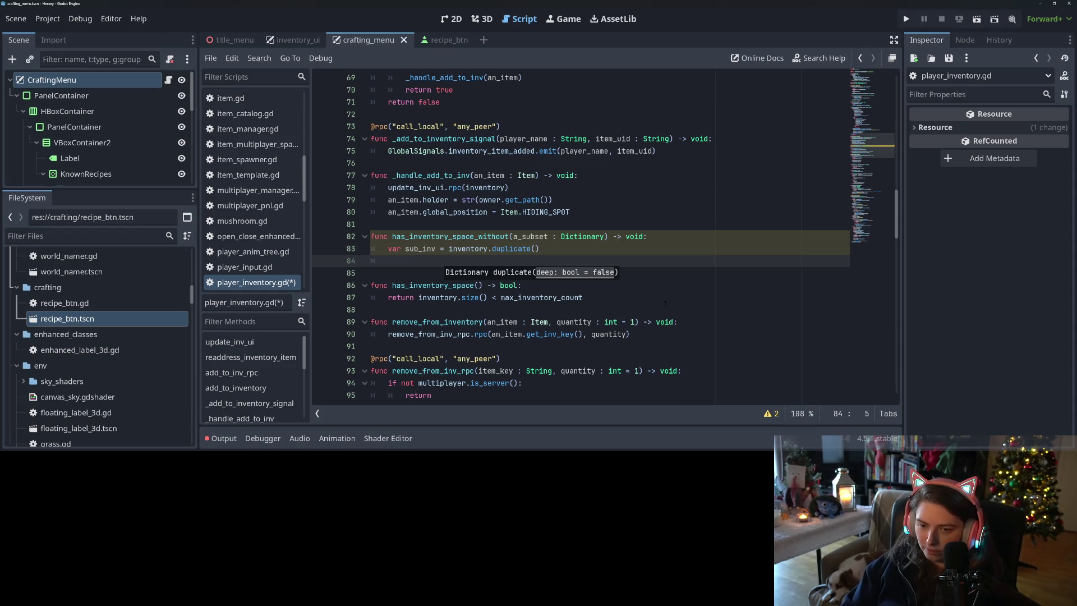
text(for )
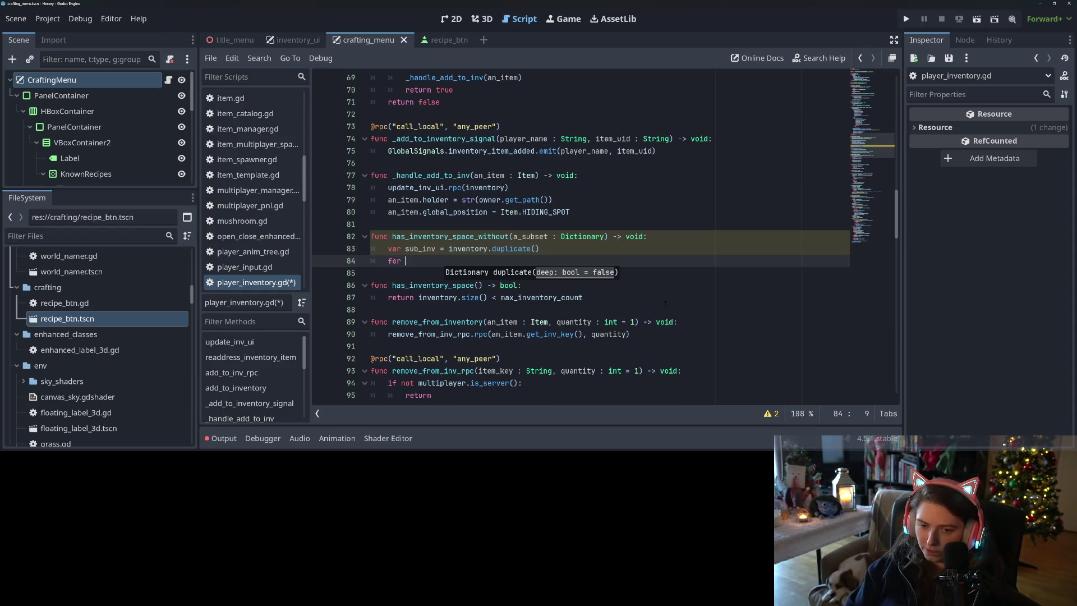
text(a_key in su)
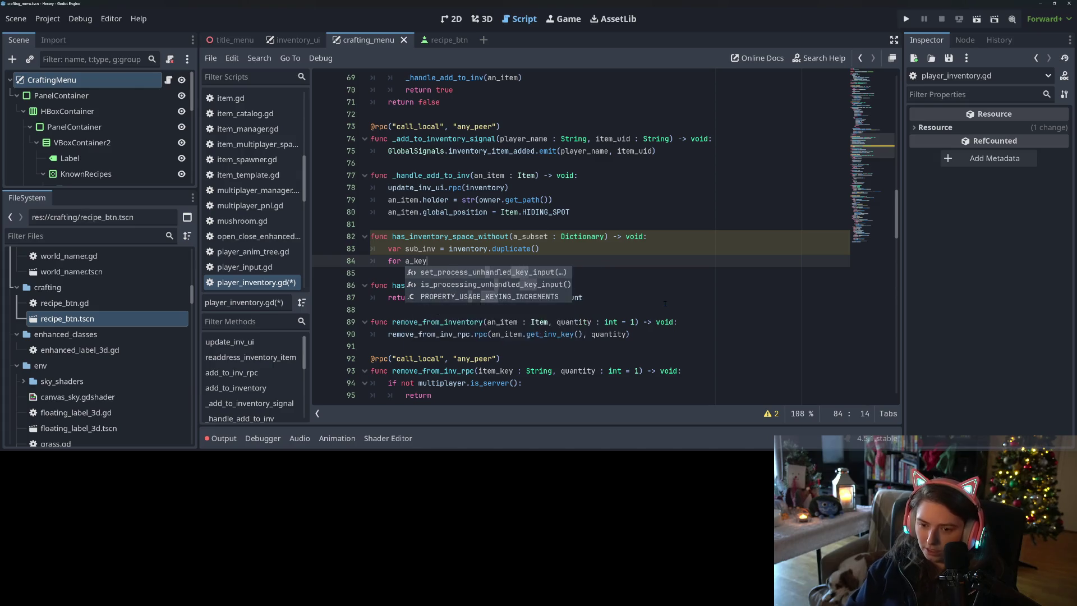
key(BackSpace)
key(BackSpace)
text(a)
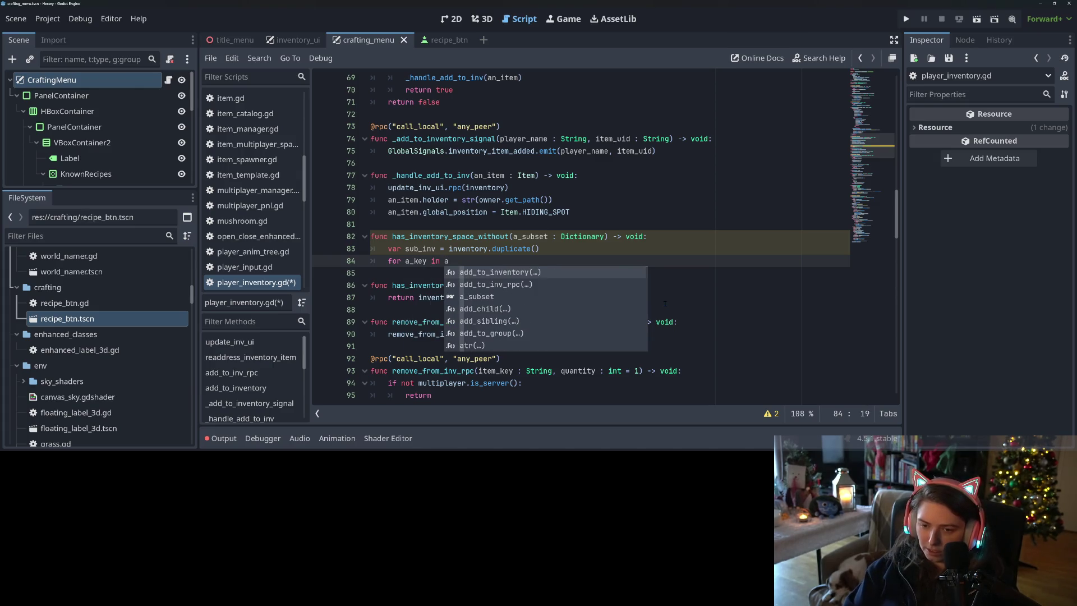
key(Down)
key(Down)
key(Return)
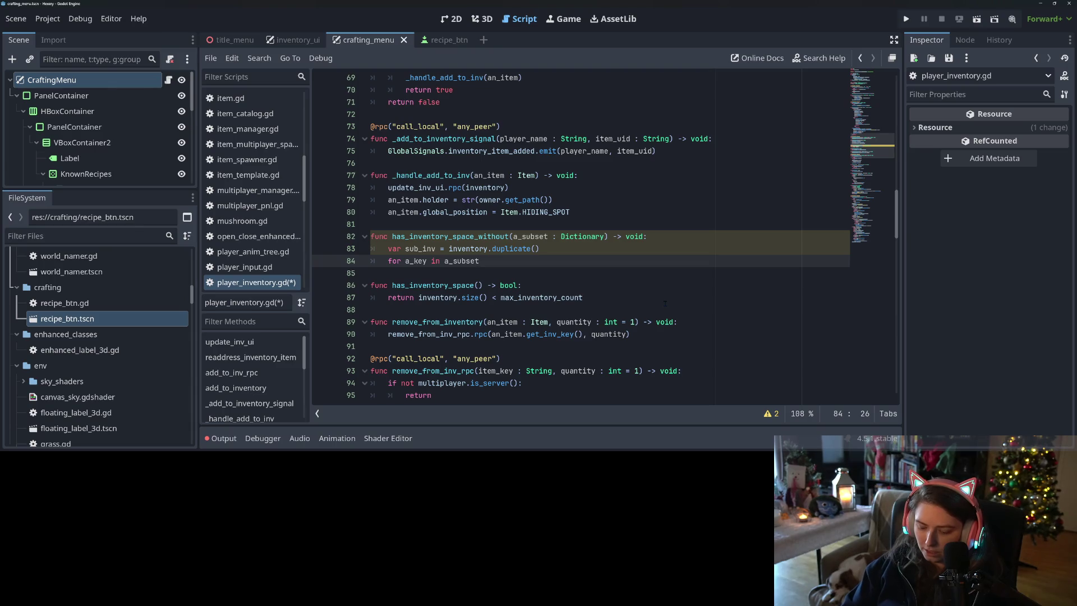
text(.keys)
key(Return)
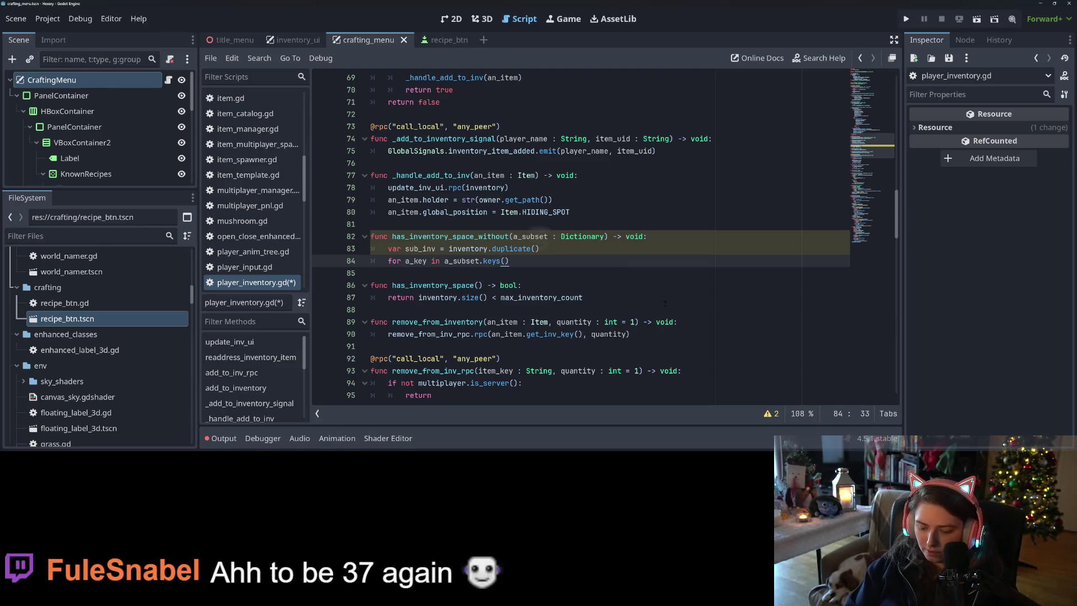
text(:)
key(Return)
Step: Start an if condition inside the loop that indexes sub_inv by a_key
text(sub)
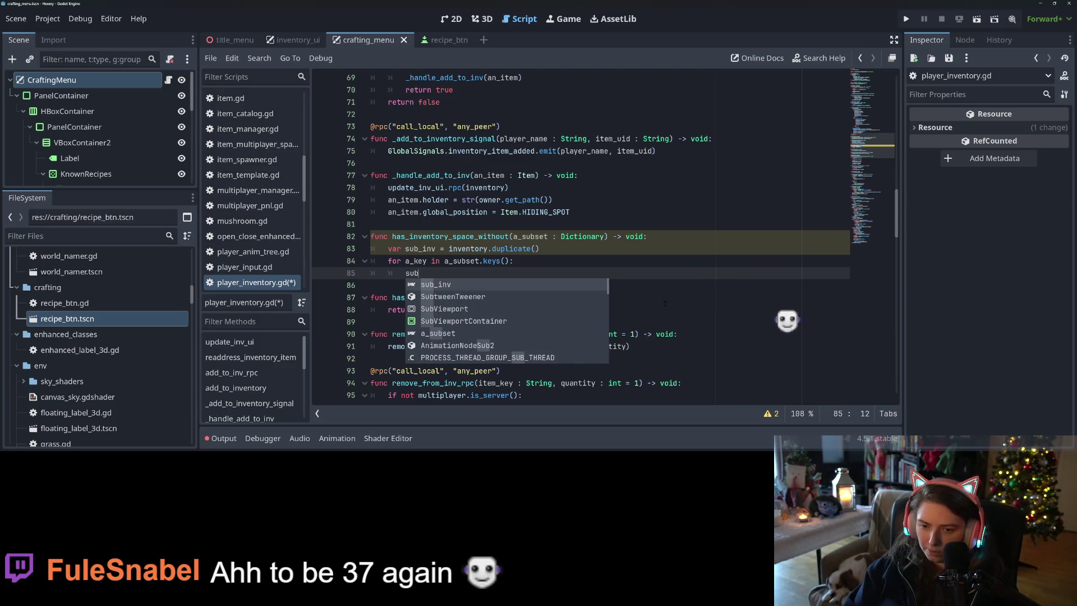
key(Return)
text(.)
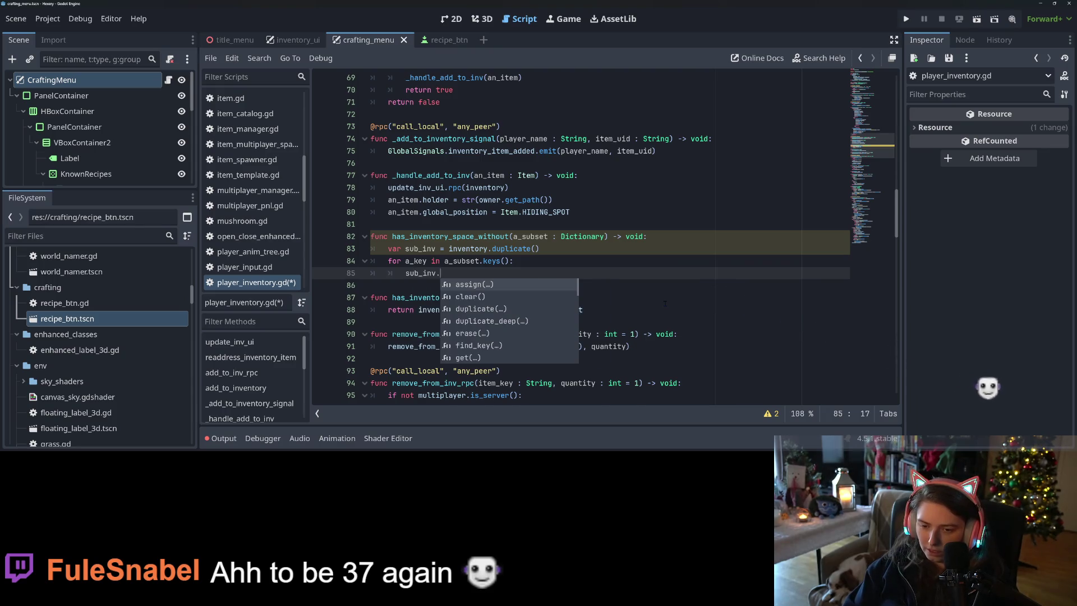
key(BackSpace)
key(BackSpace)
key(BackSpace)
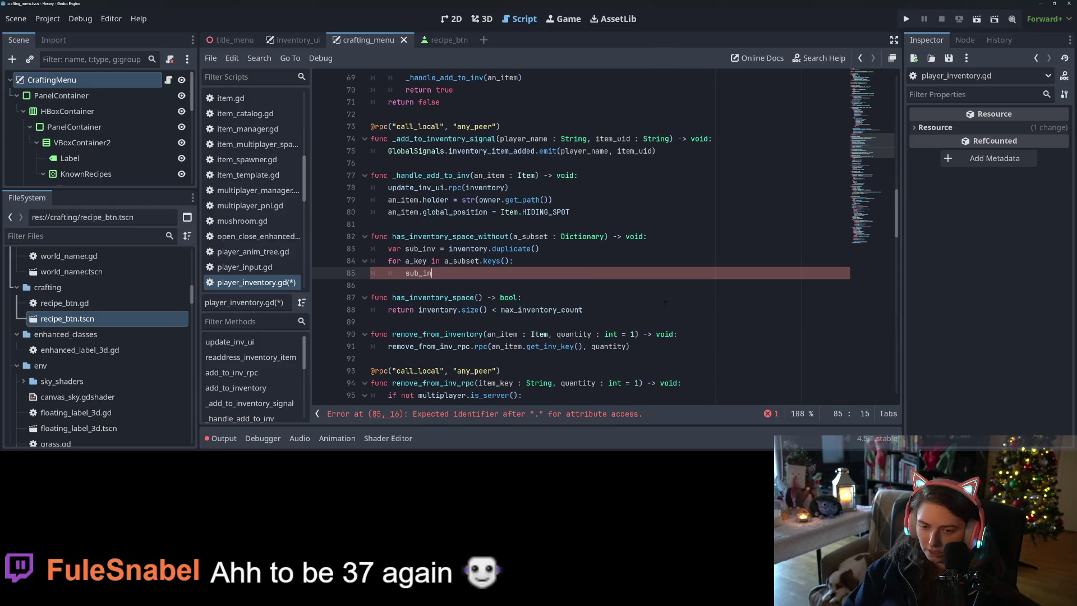
key(BackSpace)
text(if su)
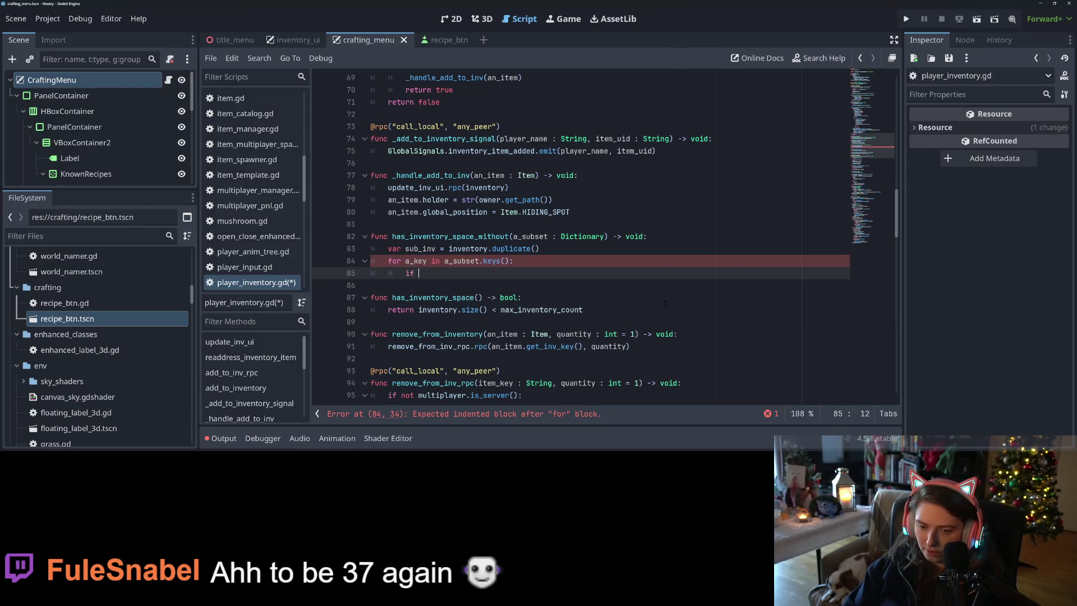
key(Return)
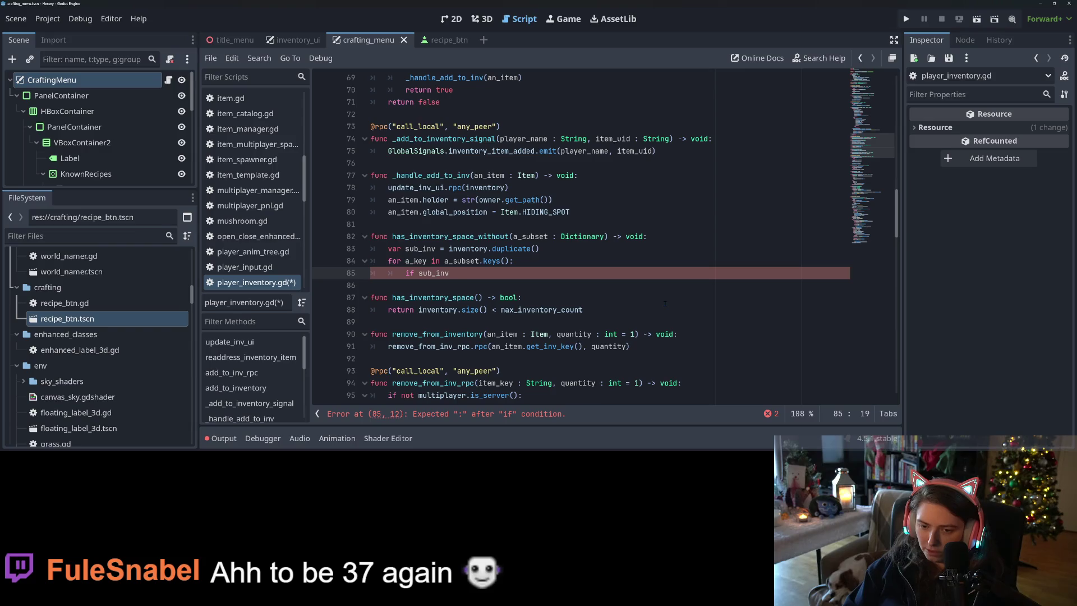
text([)
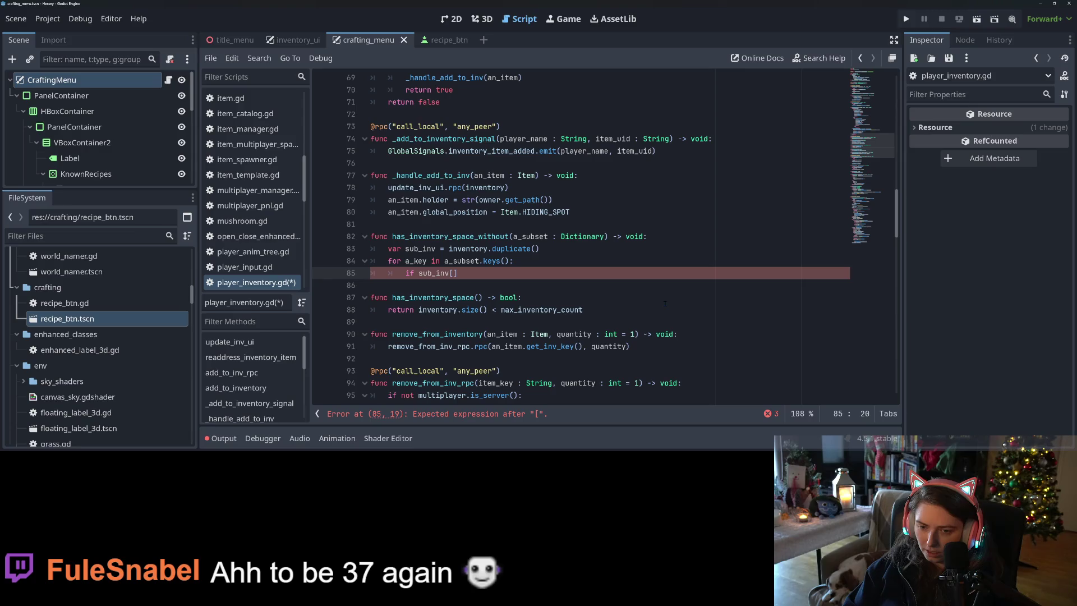
text(a)
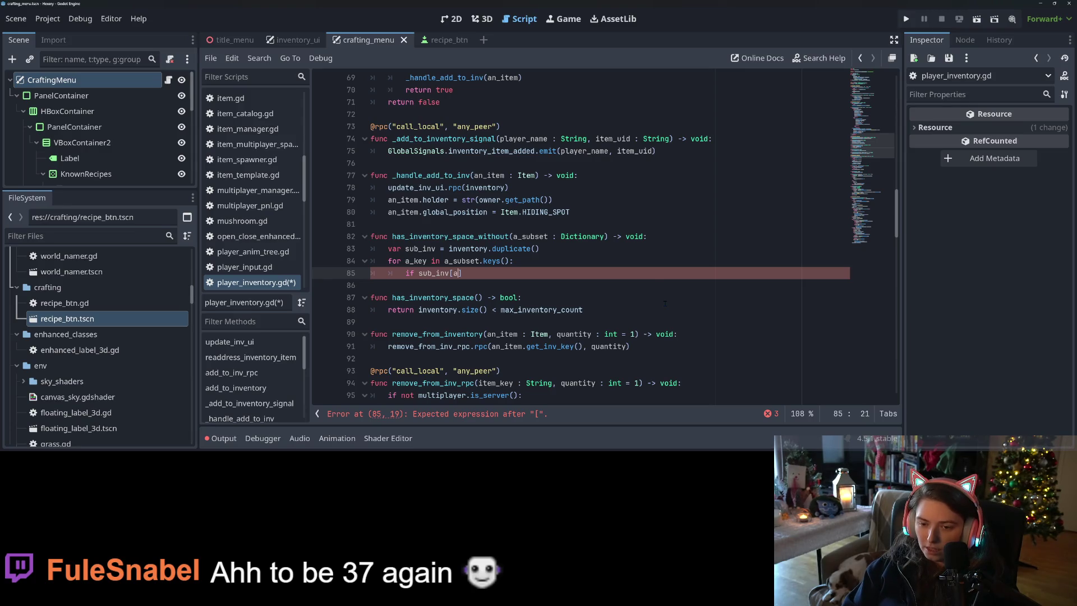
key(Down)
key(Down)
key(Return)
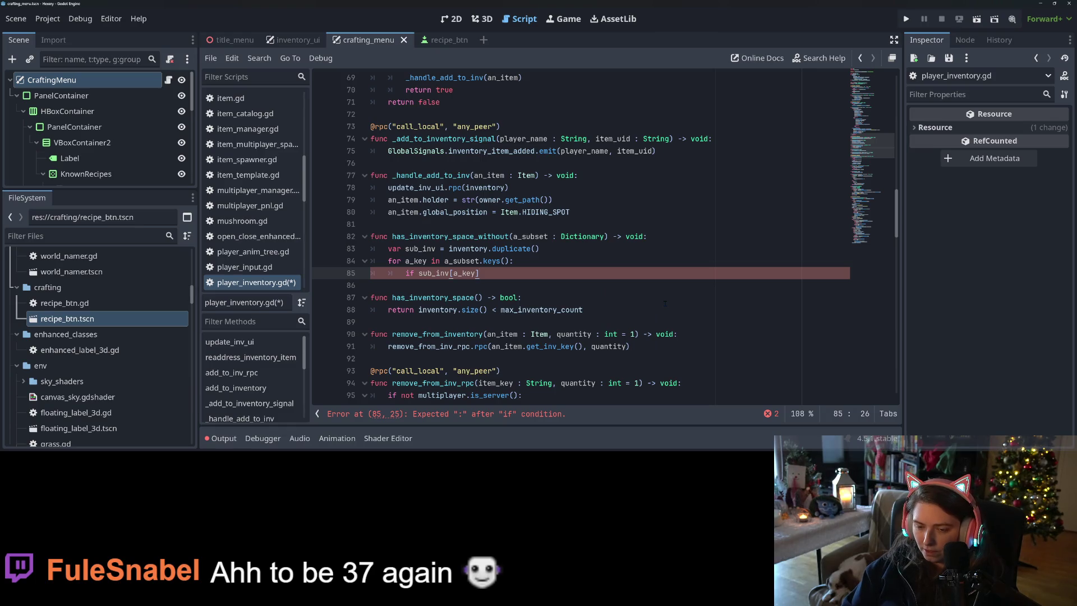
Step: Complete the check as '-= a_subset[a_key] = 0', return true, change the return type to bool, and save
text( -= )
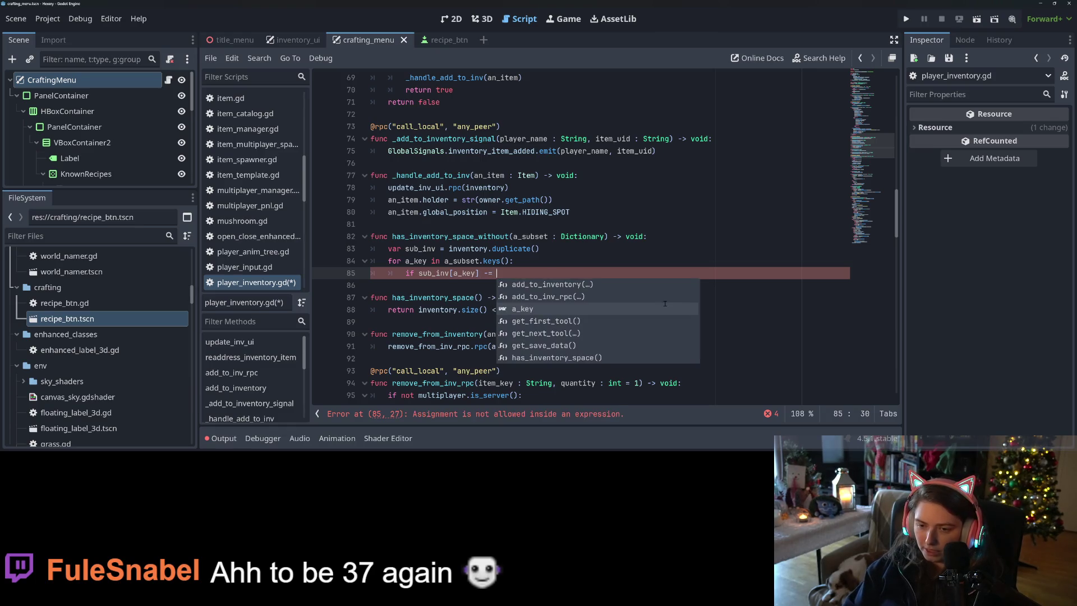
text(a)
text(_s)
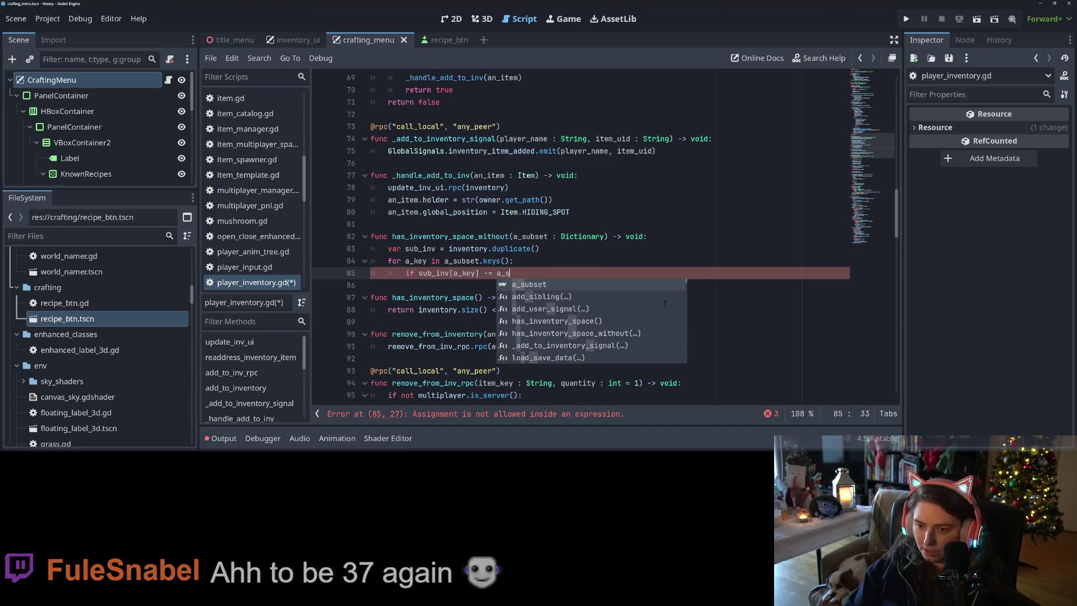
text(ubset[a_key)
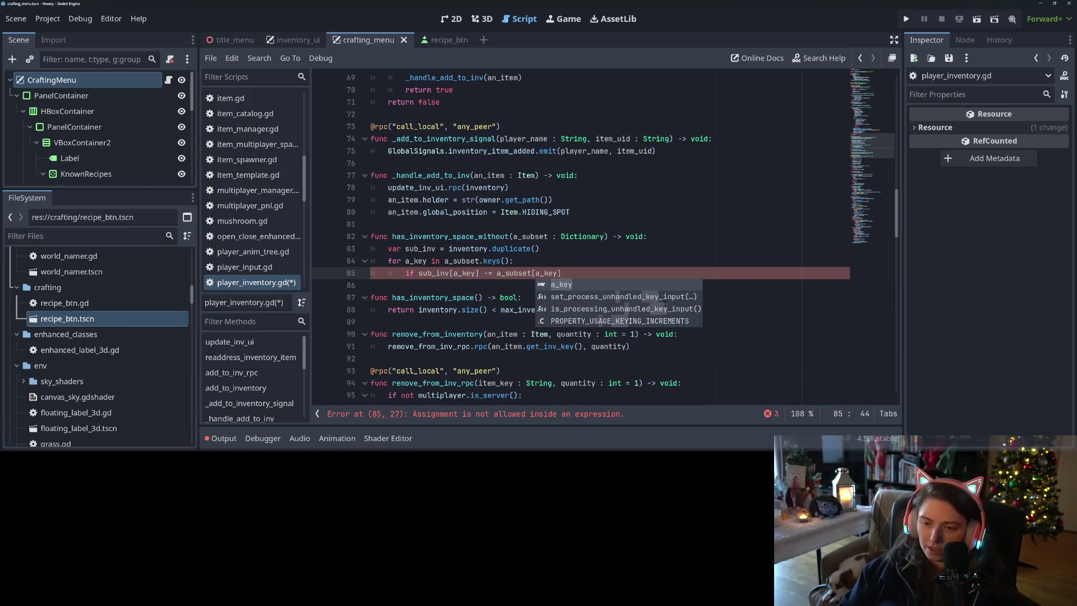
text(])
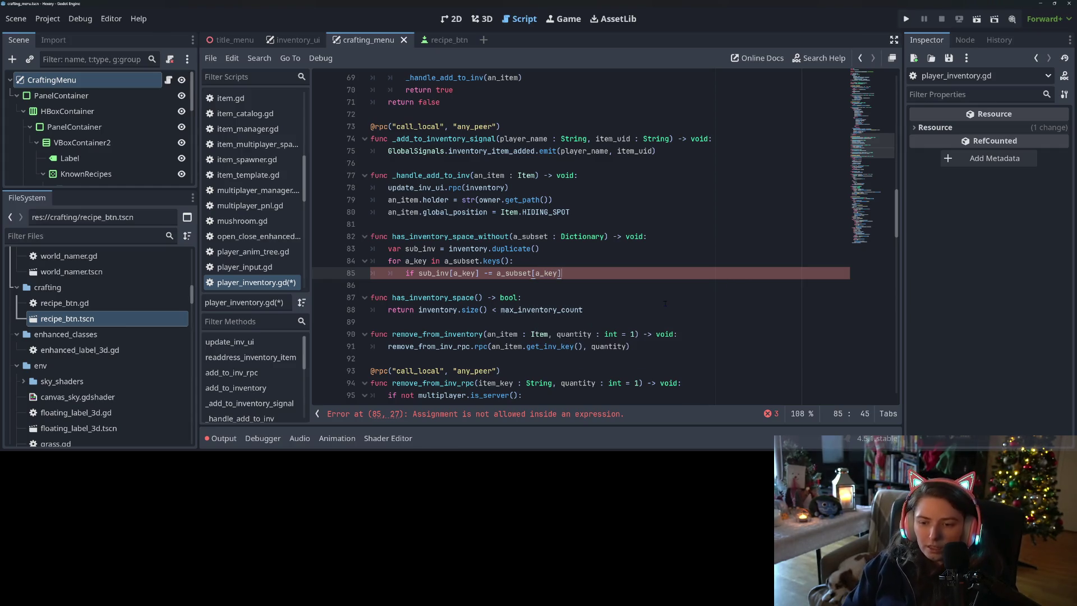
text( == )
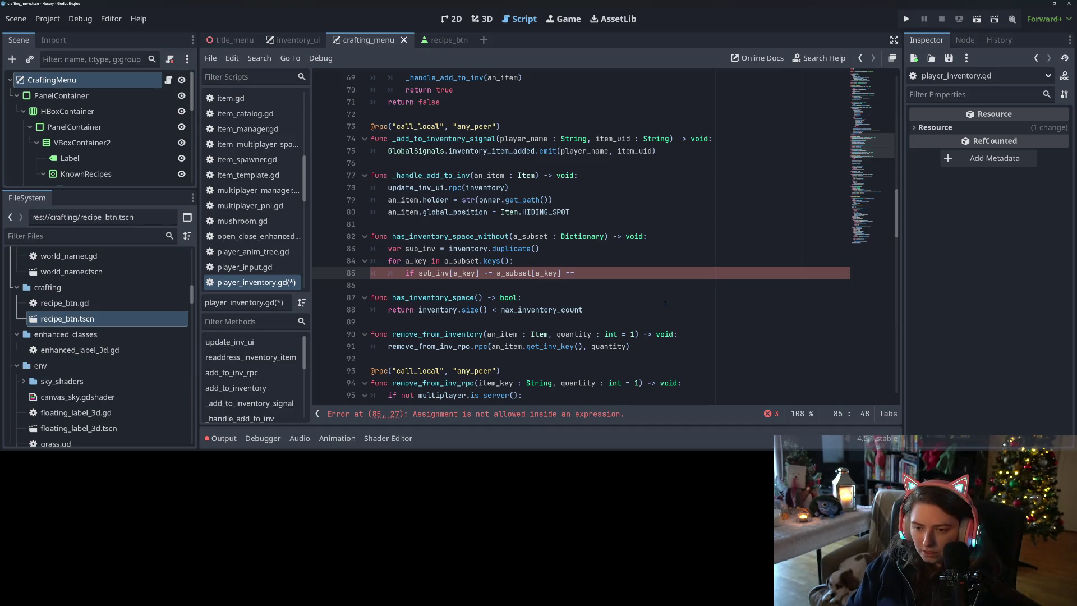
text(0)
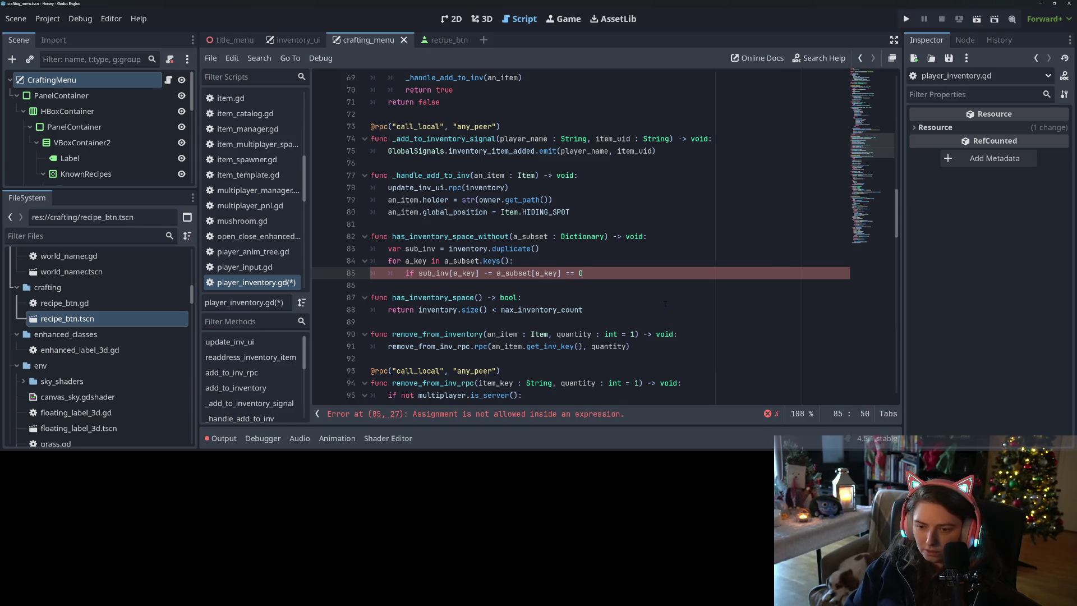
key(BackSpace)
key(BackSpace)
key(BackSpace)
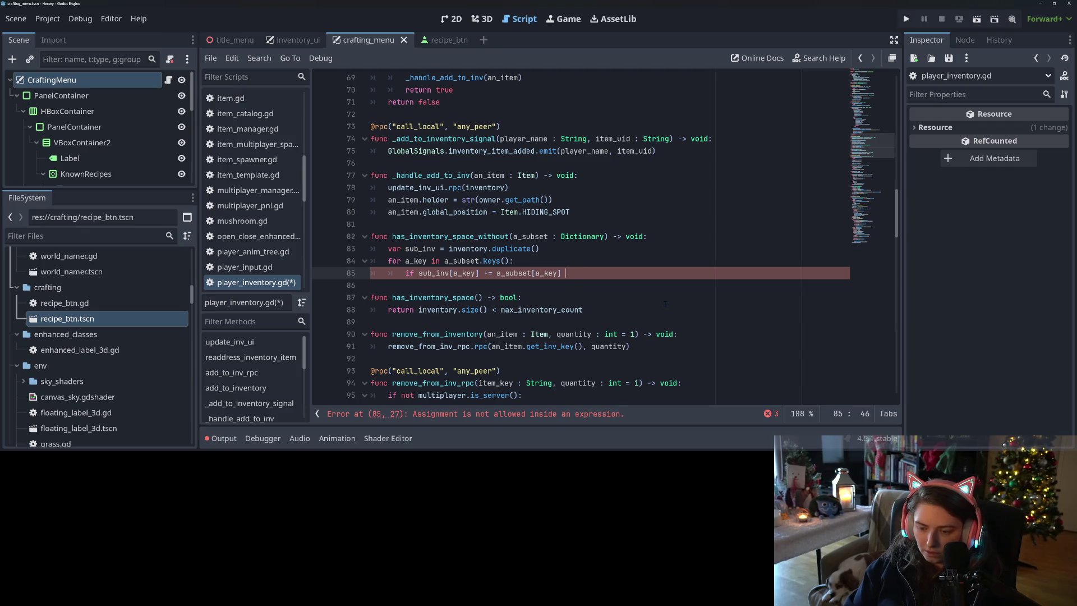
text(<= 0:)
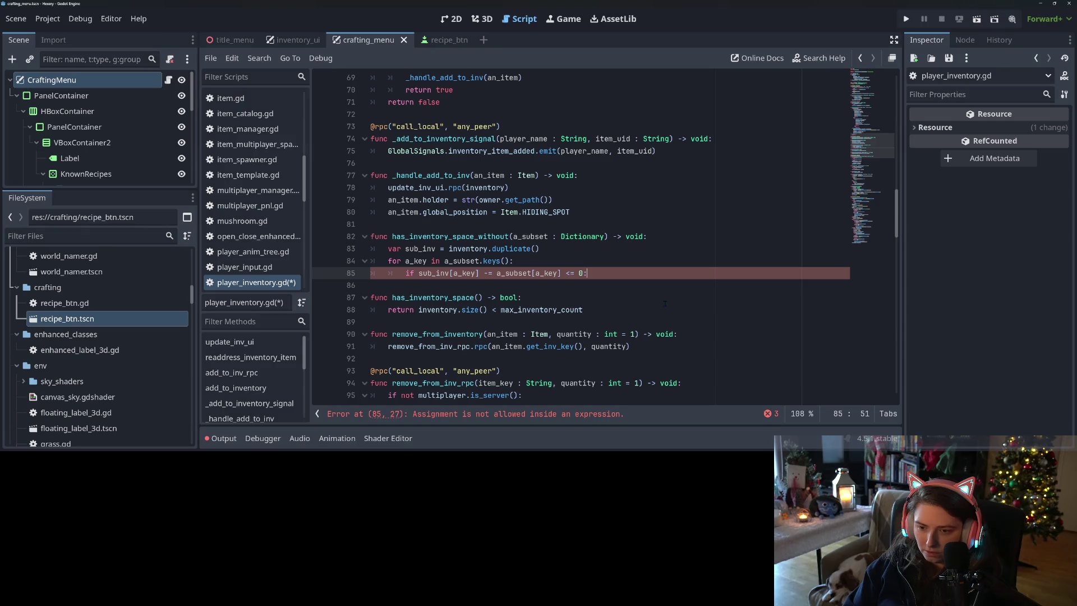
key(Return)
text(return )
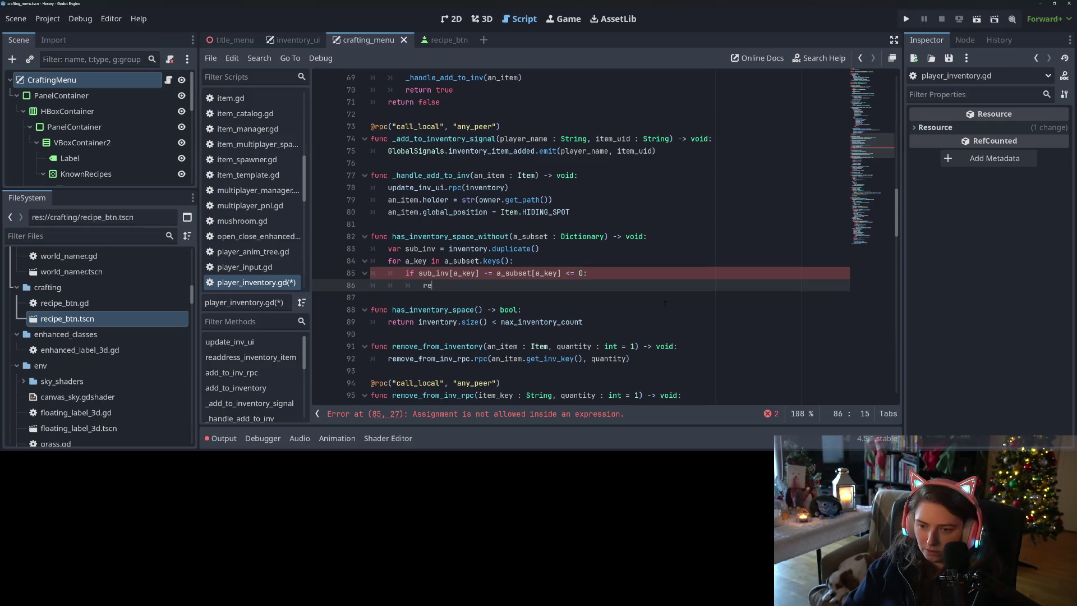
text(true)
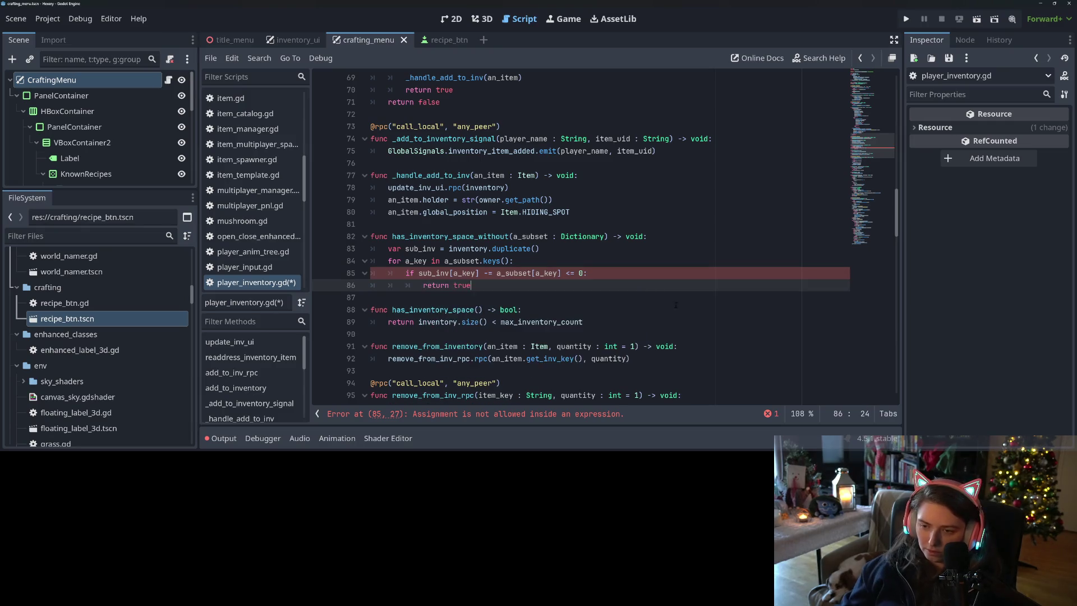
double_click(636, 237)
text(bool)
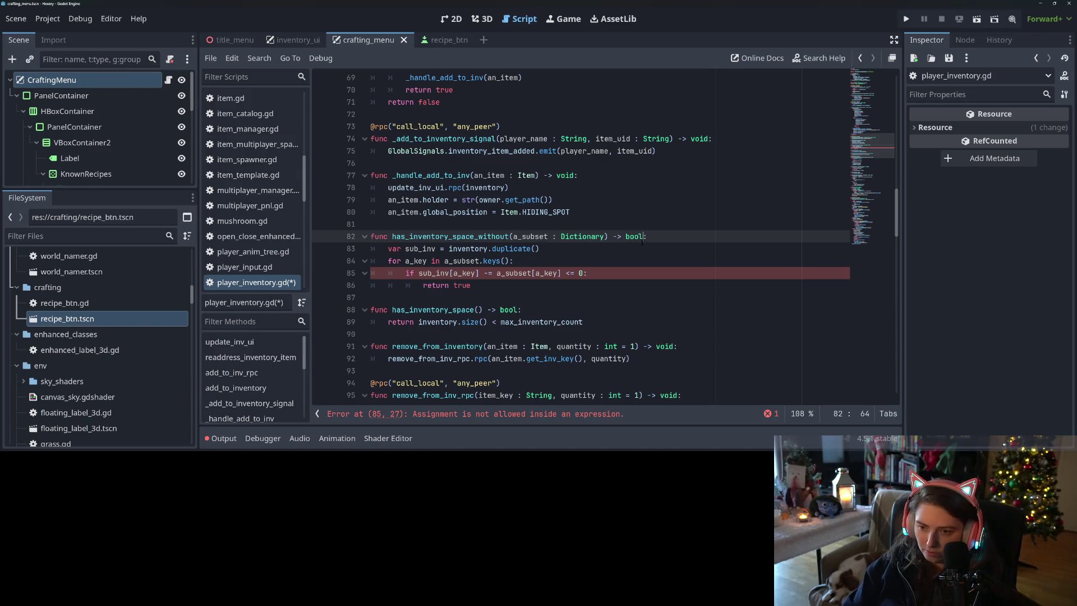
key(ctrl+s)
Step: Delete the stray '=' on line 85 so the comparison only subtracts
click(495, 274)
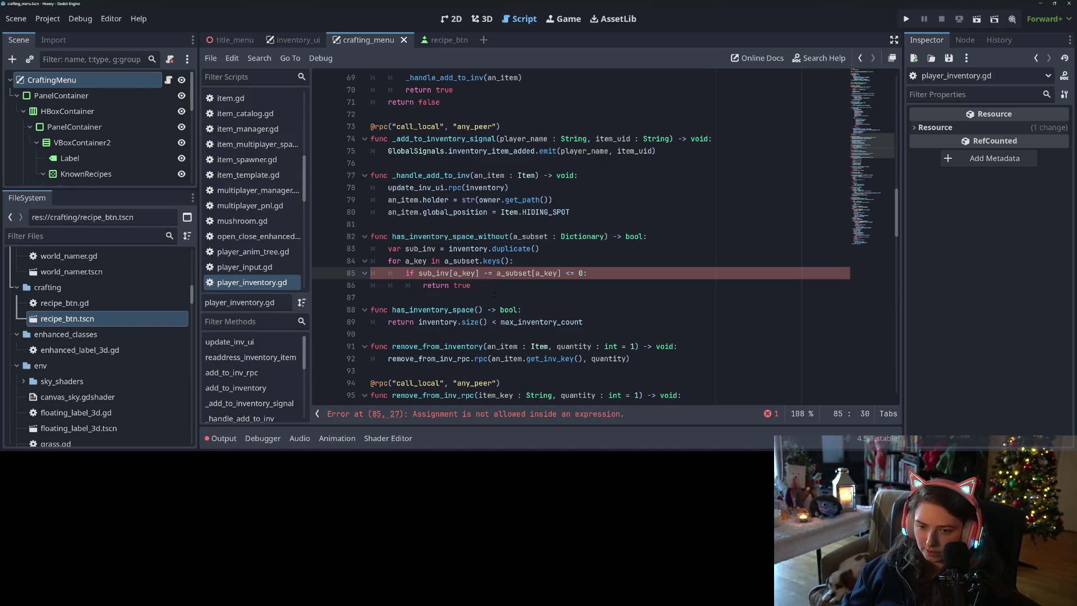
click(495, 294)
click(508, 290)
click(514, 297)
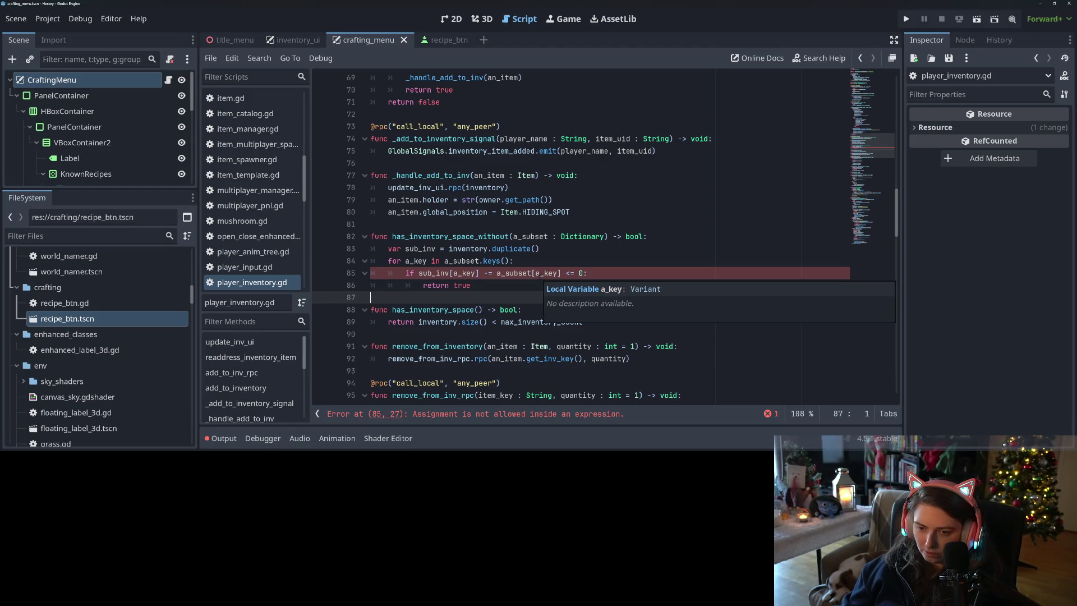
click(538, 273)
click(492, 273)
key(BackSpace)
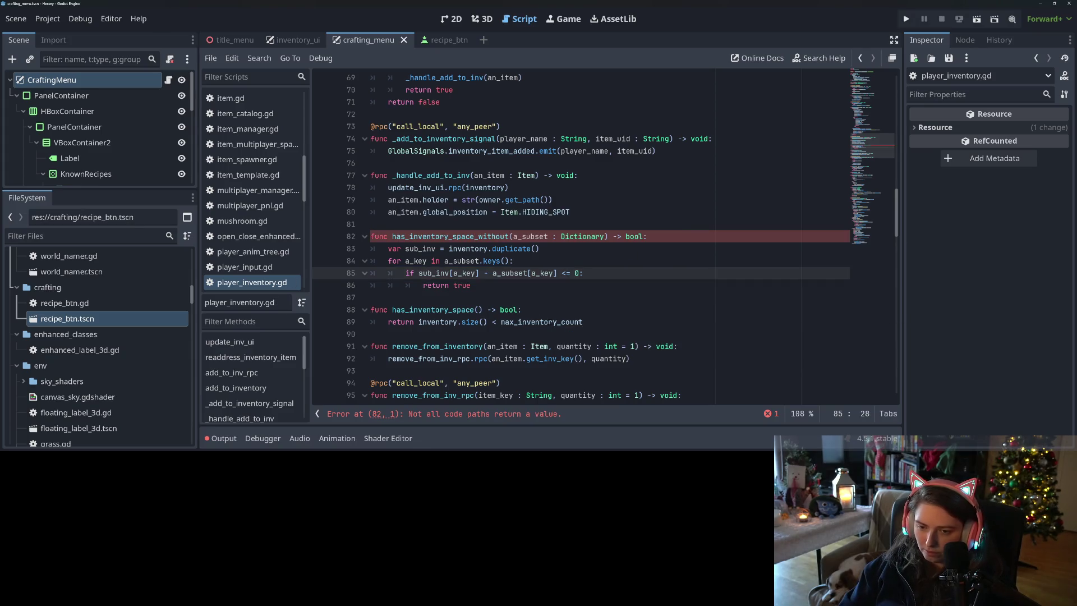
Step: Add 'return false' on a new line after the for loop
click(418, 298)
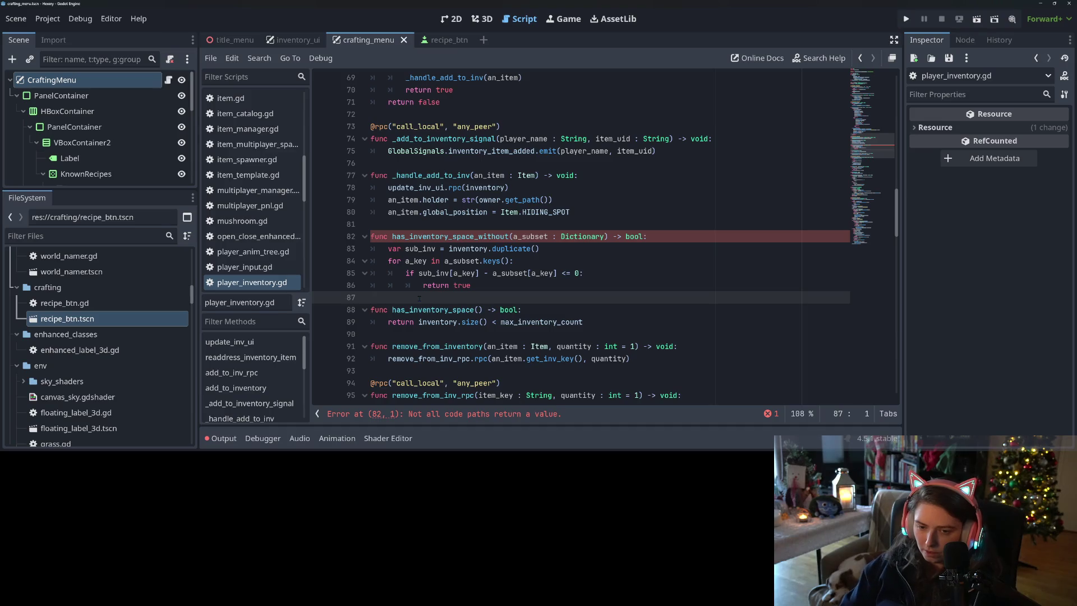
key(Return)
key(Up)
key(Tab)
text(return false)
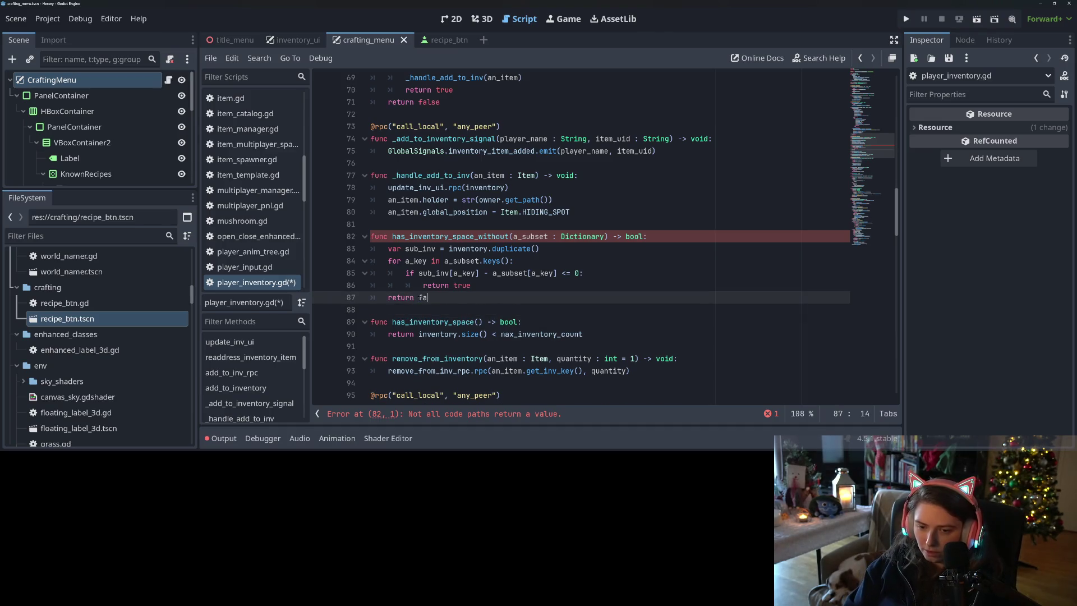
click(388, 248)
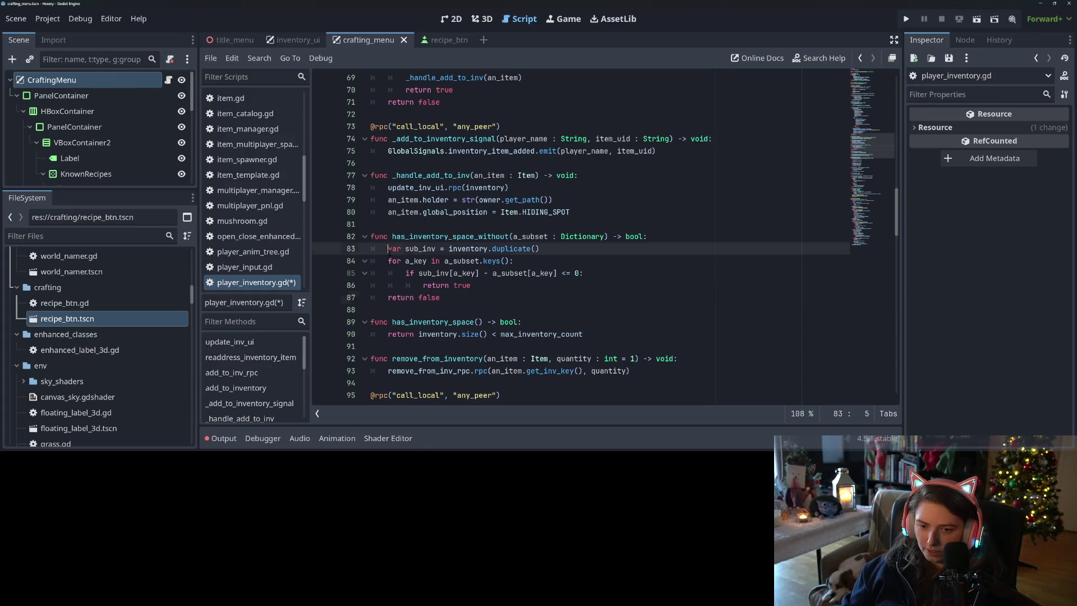
Step: Insert 'if has_inventory_space(): return' at the top of the function body and save the script
key(Return)
key(Up)
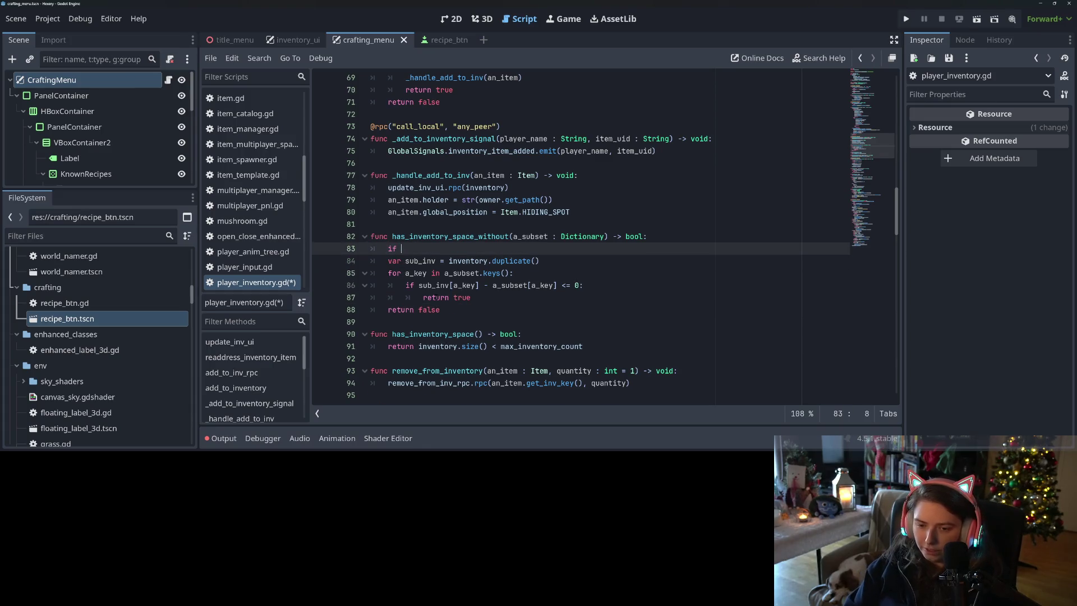
text(has)
key(Return)
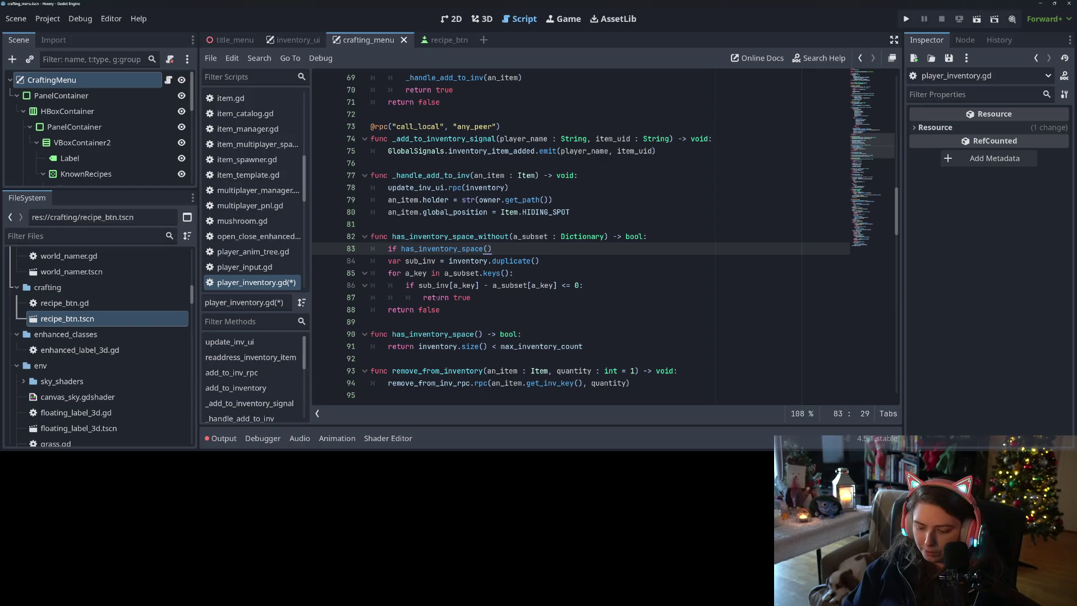
text(:)
key(Return)
text(return true)
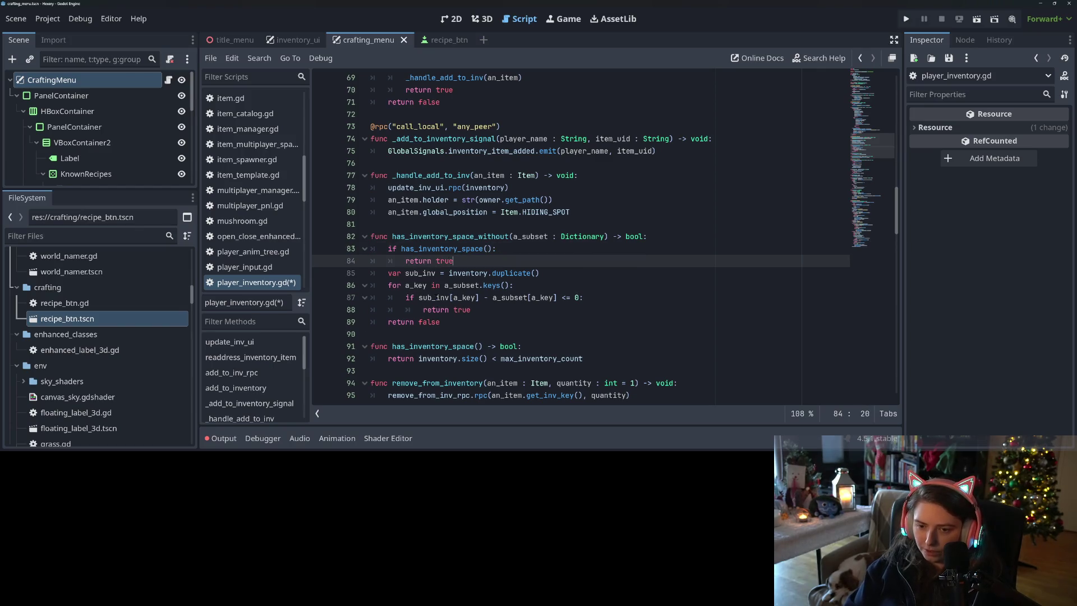
key(ctrl+s)
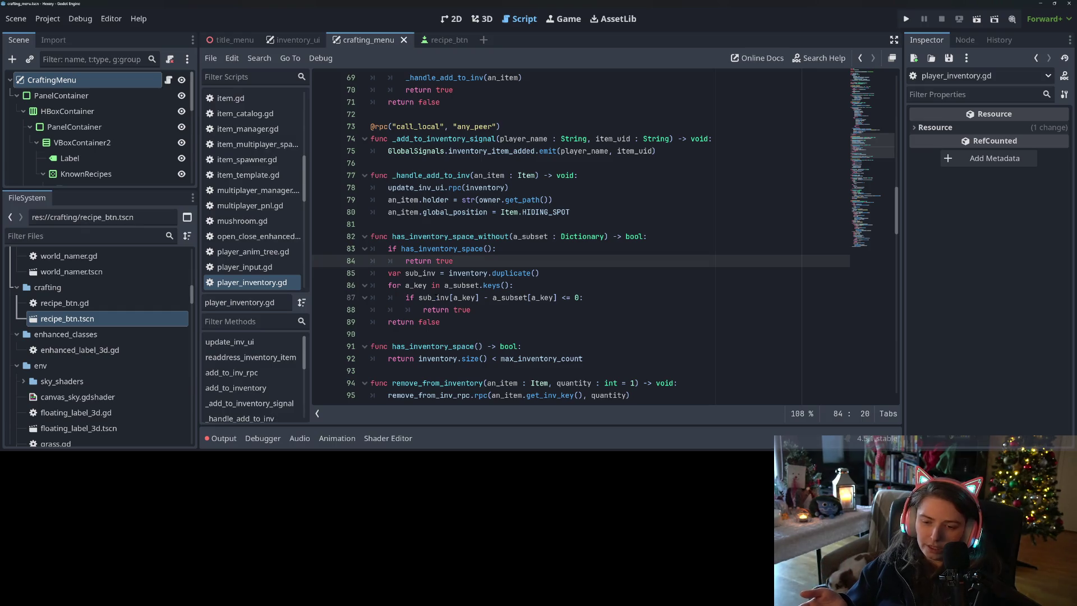
double_click(467, 272)
key(ctrl+c)
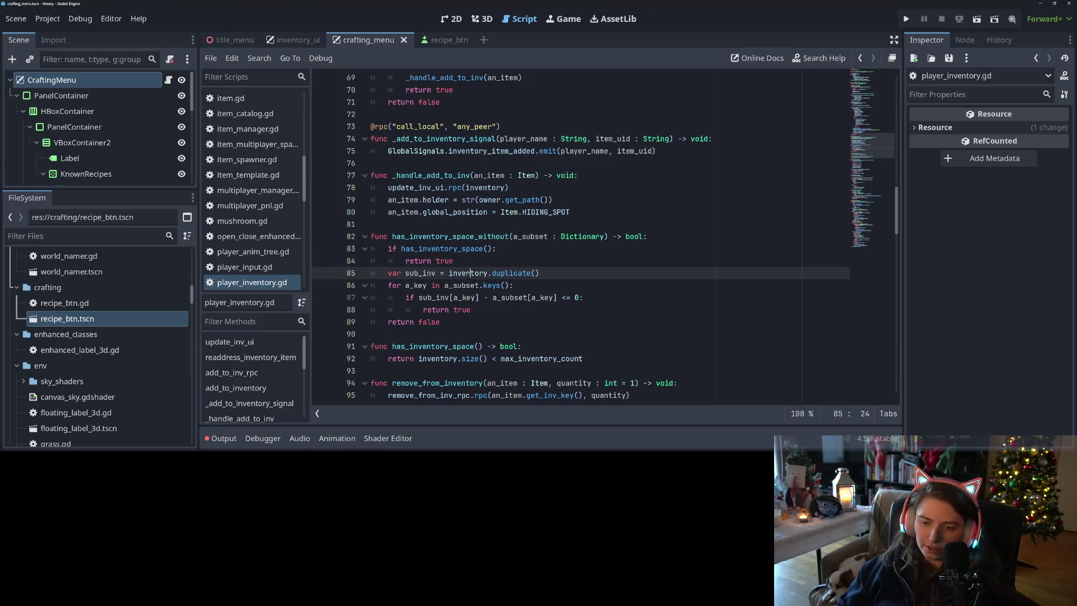
Step: Replace sub_inv with inventory in the comparison, delete the duplicate line, and save
double_click(431, 297)
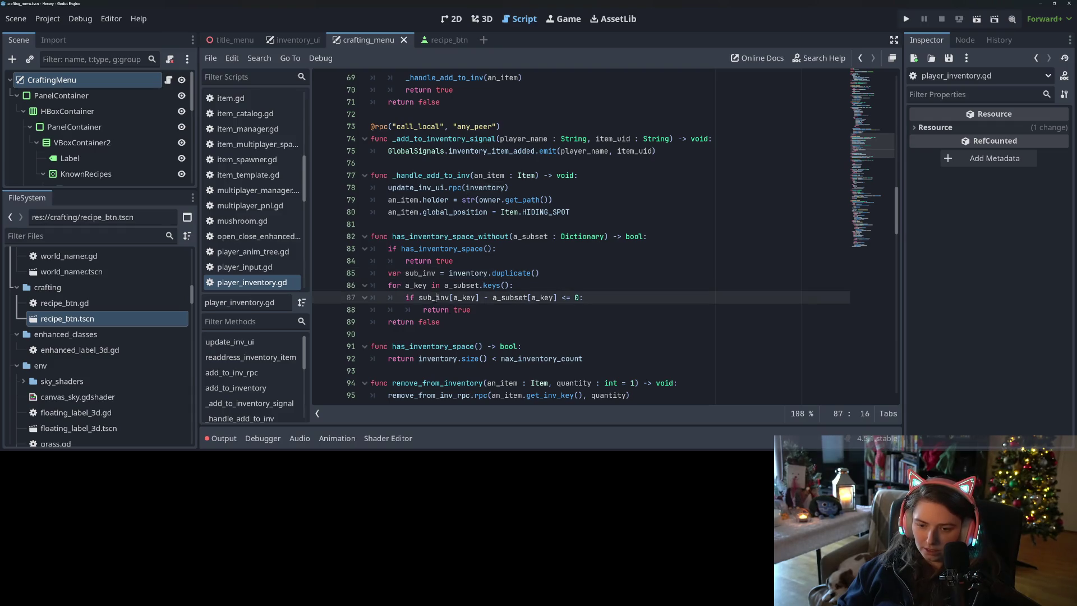
key(ctrl+v)
drag(539, 273, 388, 273)
key(BackSpace)
key(BackSpace)
key(BackSpace)
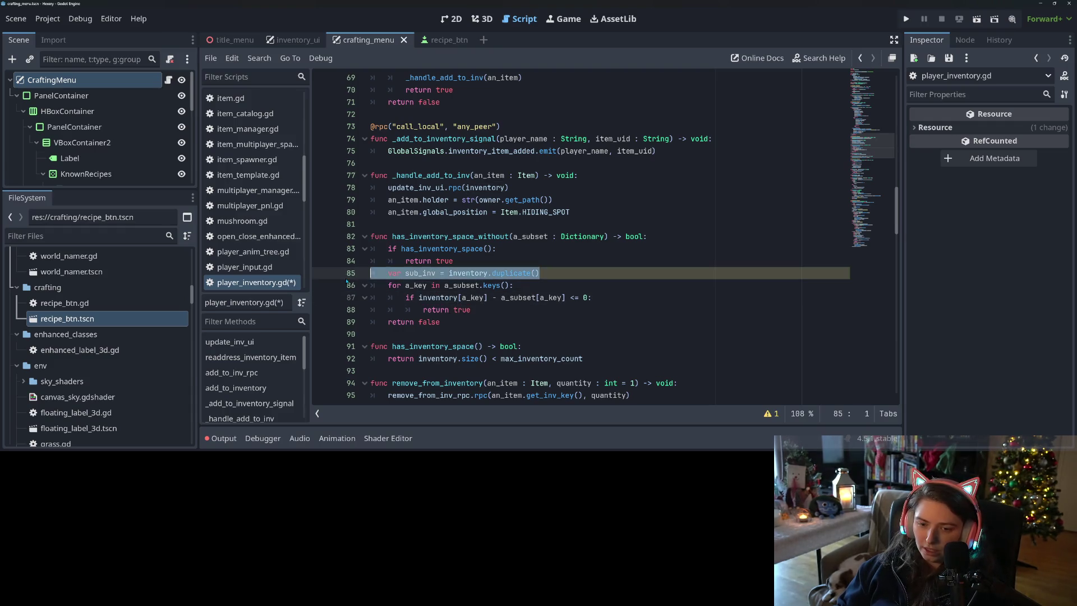
key(ctrl+s)
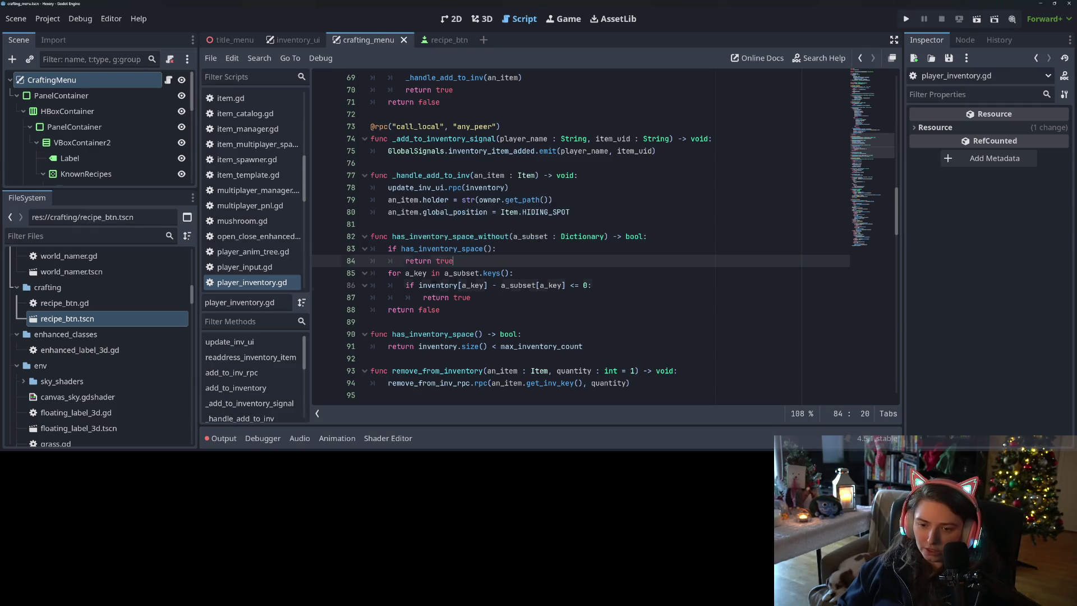
Step: Review the comparison by highlighting inventory, a_key, a_subset and a_subset[a_key] in turn
double_click(437, 285)
click(496, 285)
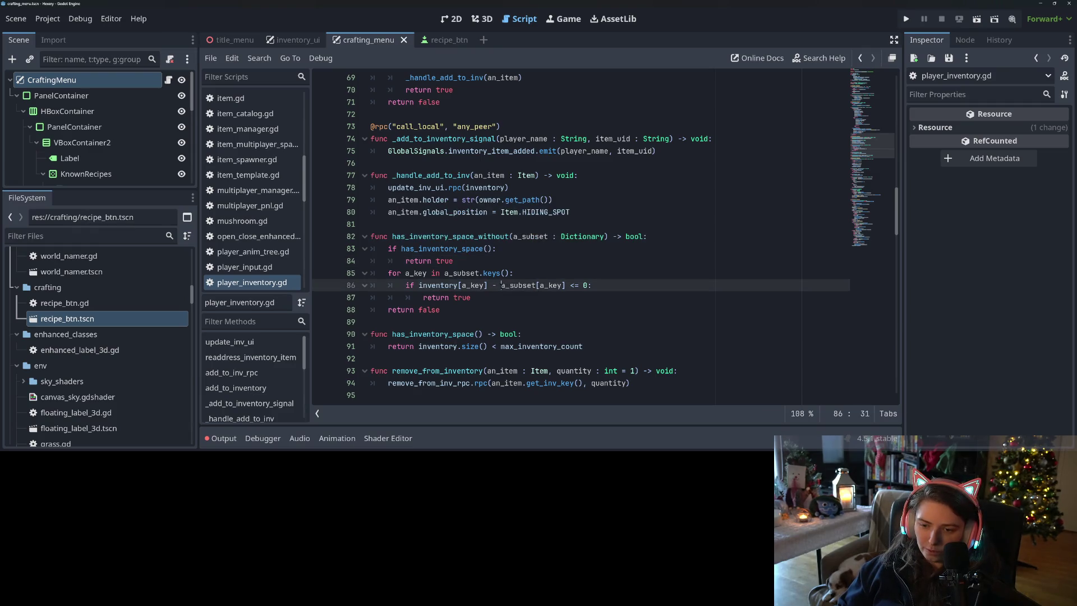
drag(501, 284, 571, 285)
double_click(550, 285)
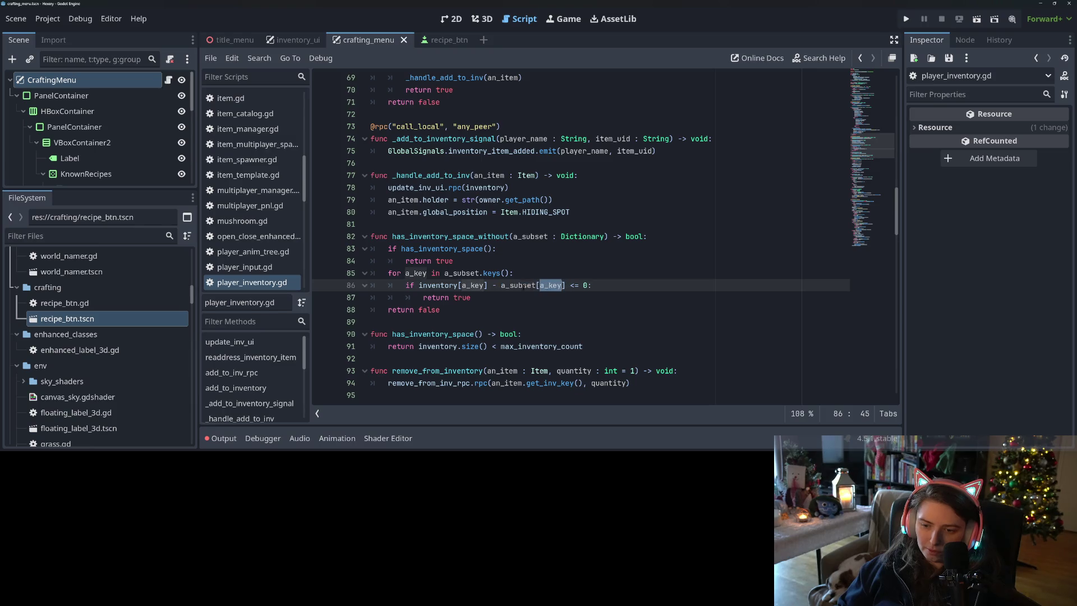
double_click(519, 285)
click(427, 285)
double_click(427, 285)
double_click(473, 284)
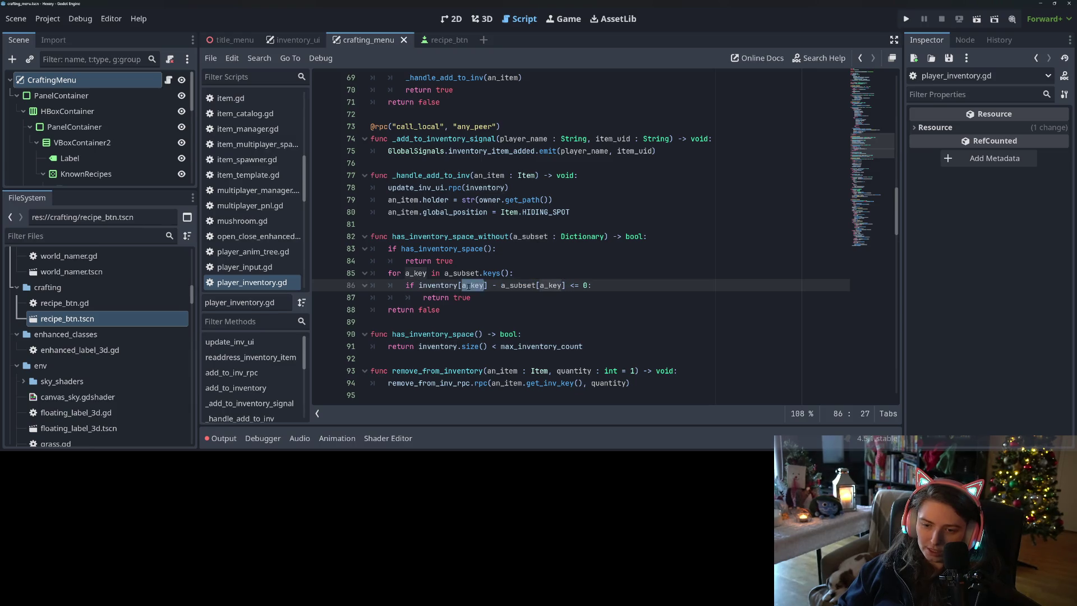
double_click(519, 285)
double_click(559, 286)
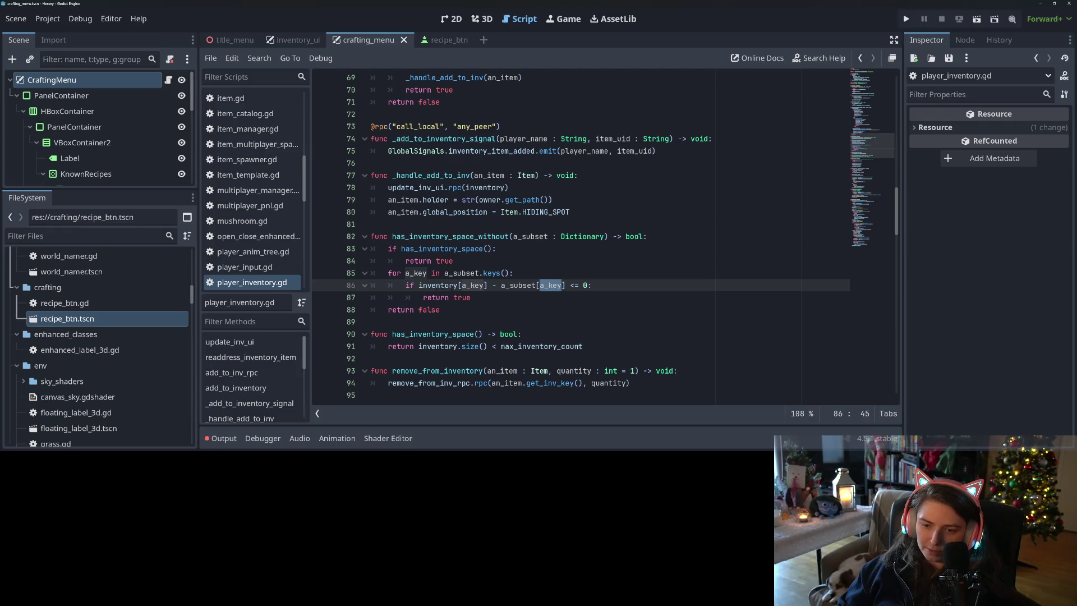
double_click(429, 285)
click(538, 285)
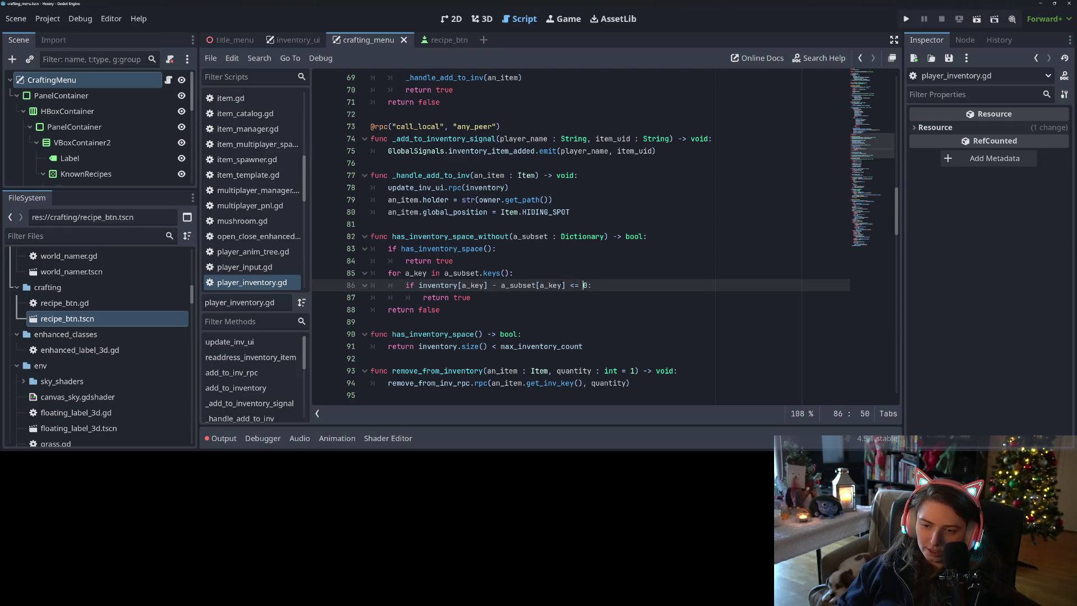
click(547, 277)
click(587, 285)
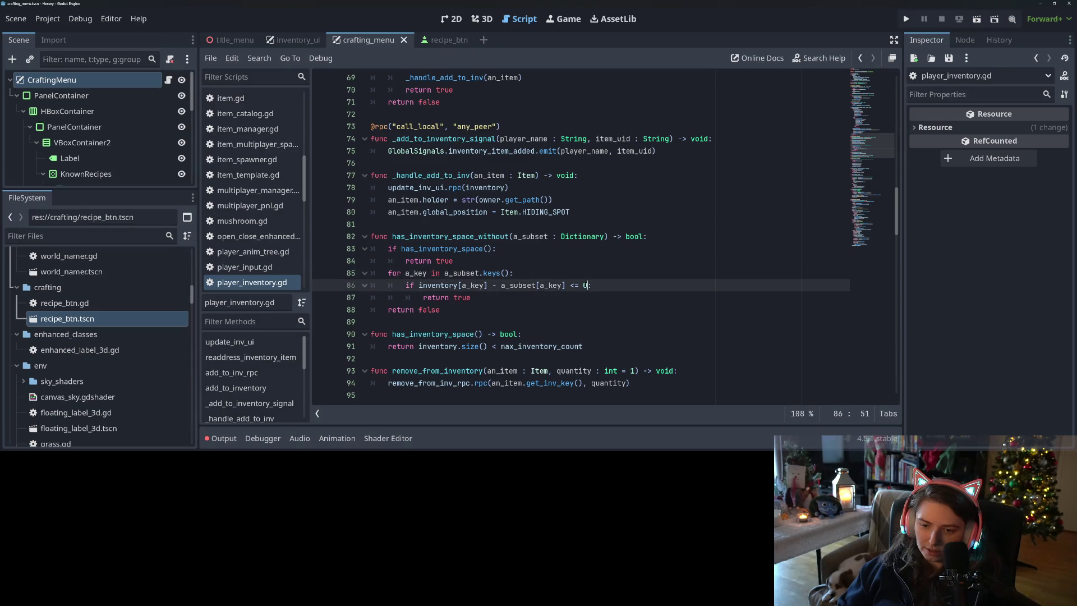
click(520, 273)
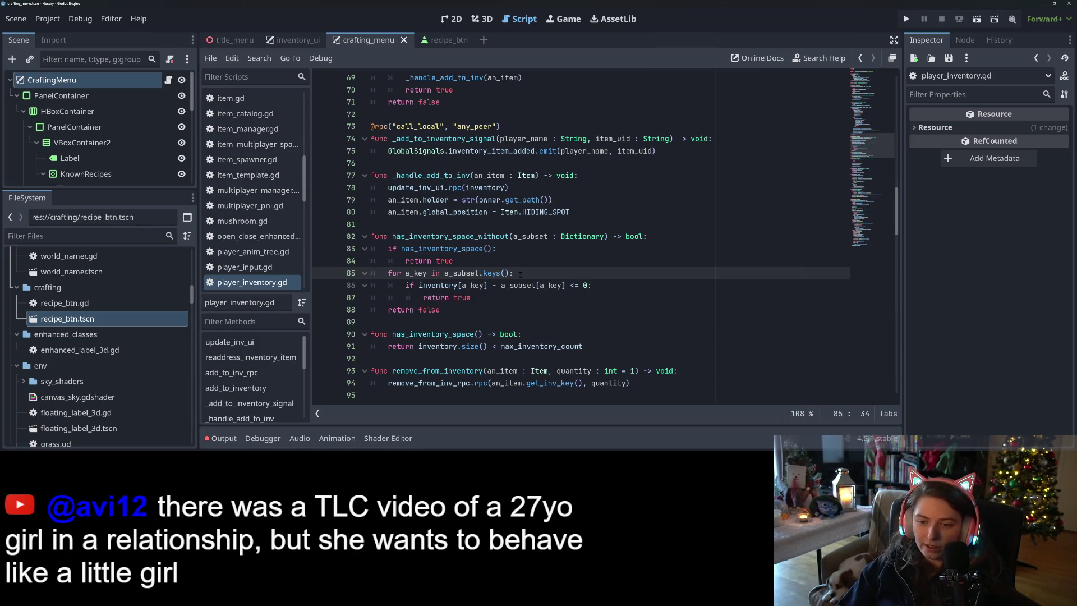
Step: Wrap the comparison and its return in 'if inventory.has(a_key):' inside the loop, then save
key(Return)
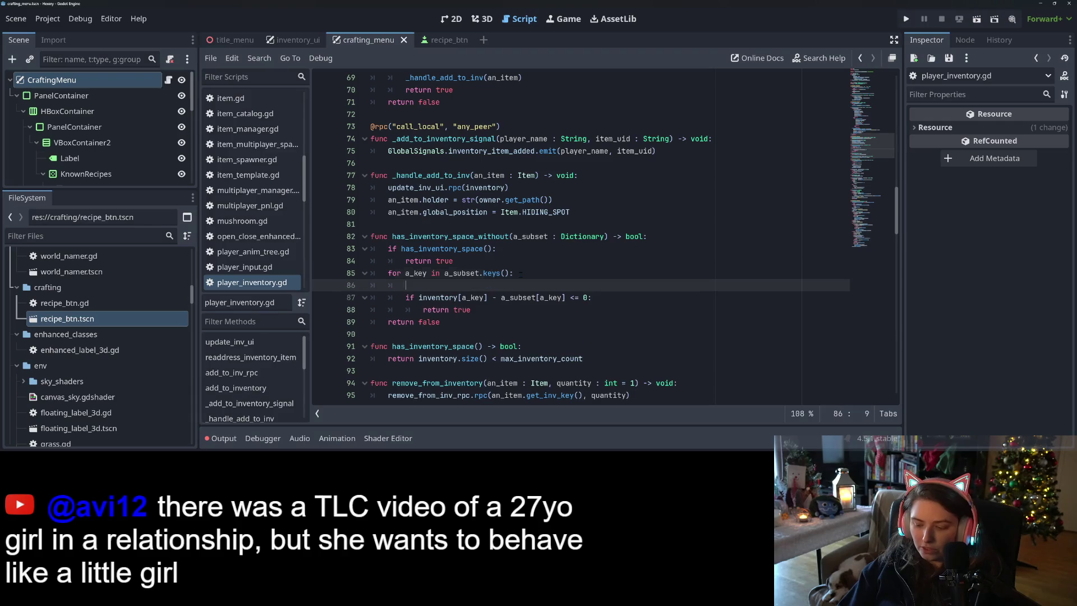
text(if i)
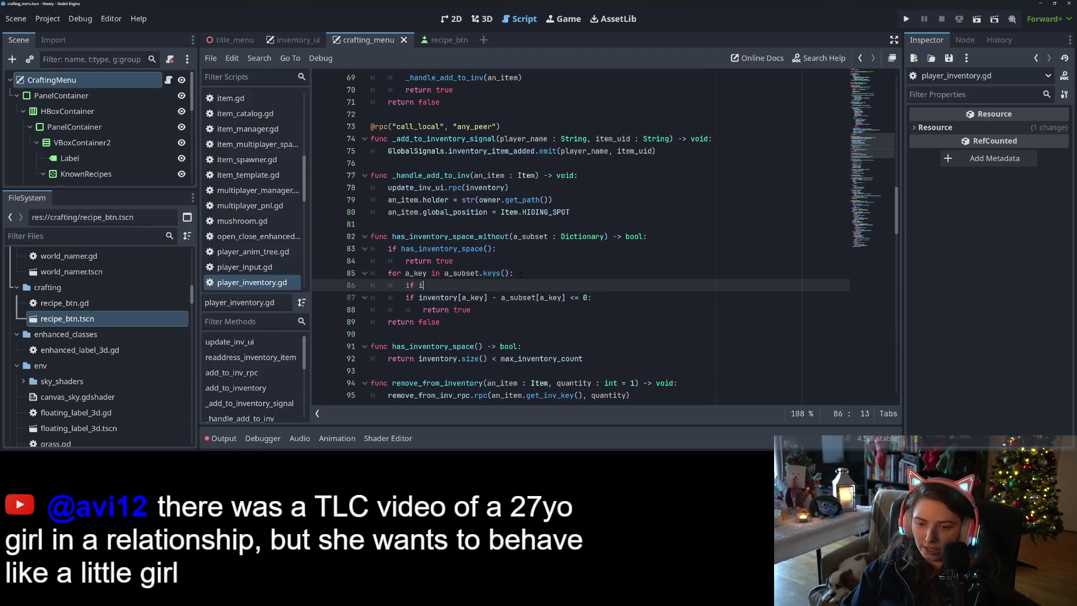
text(nventory.has)
text((a)
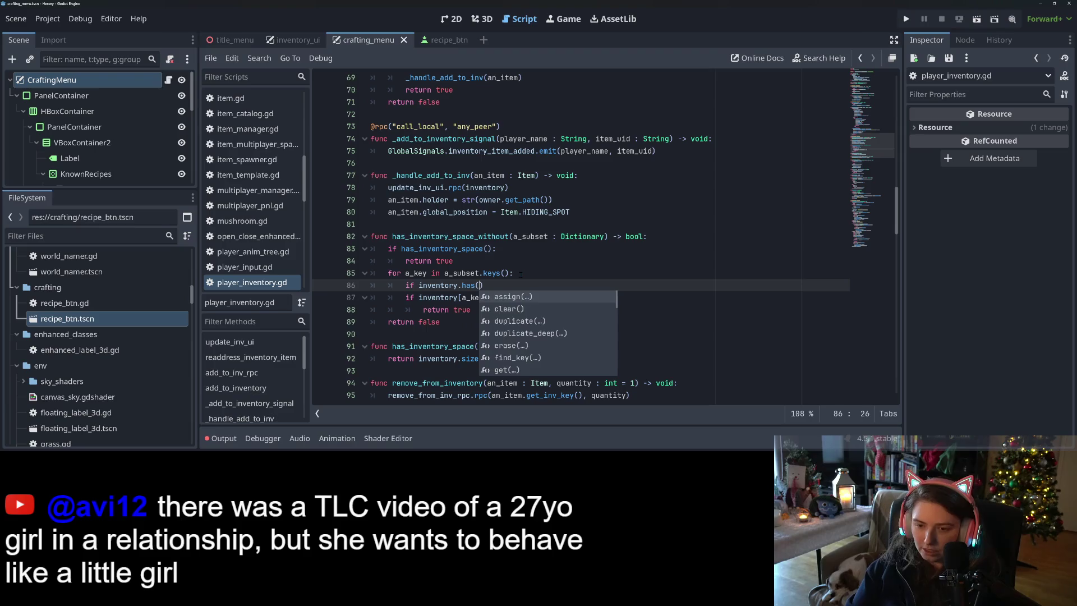
text(_key))
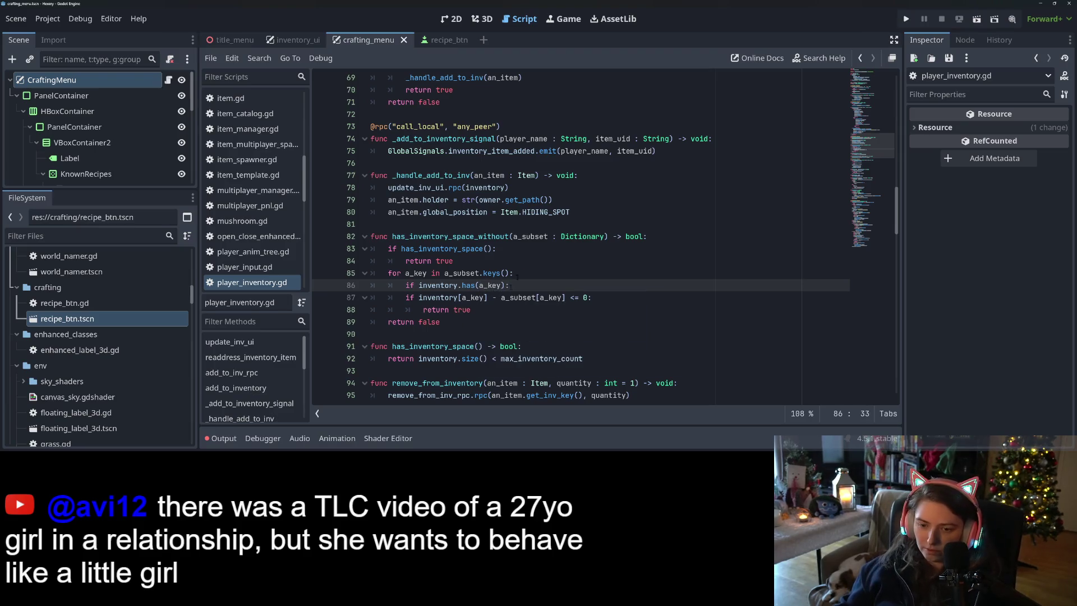
drag(530, 297, 503, 307)
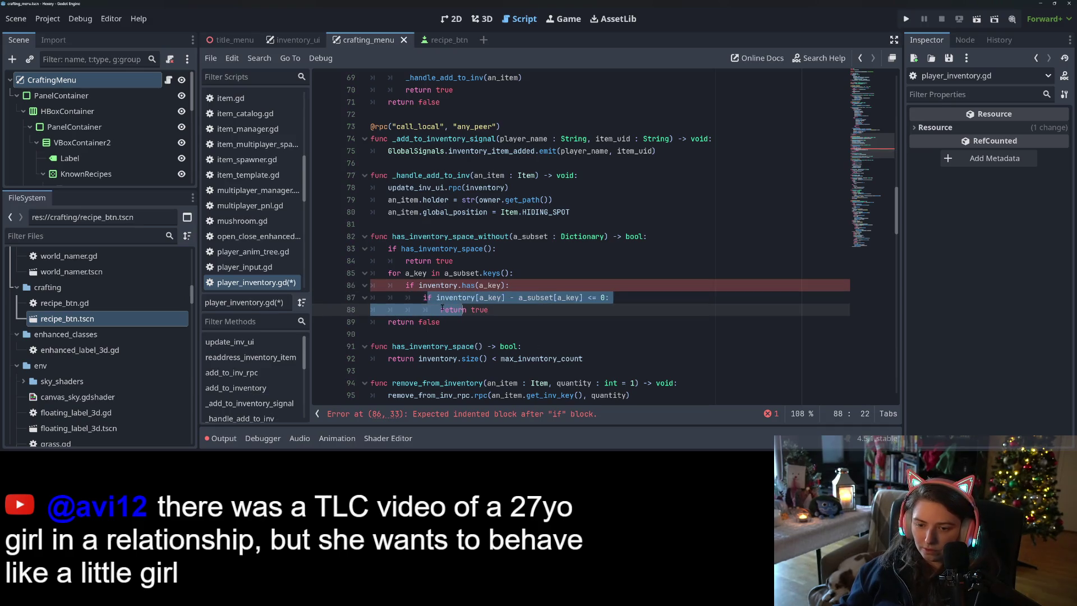
key(Tab)
key(ctrl+s)
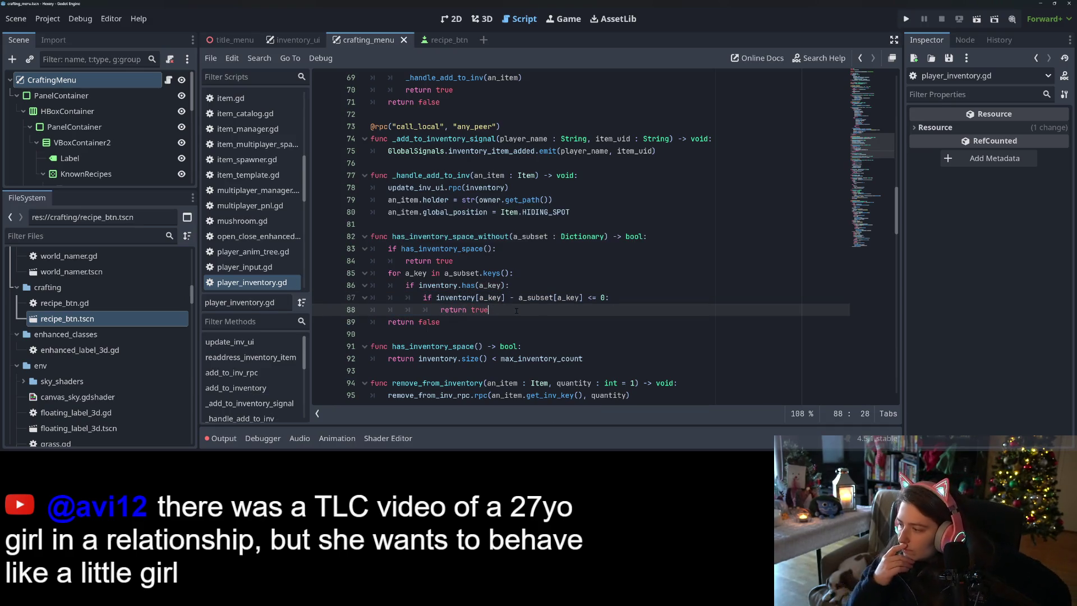
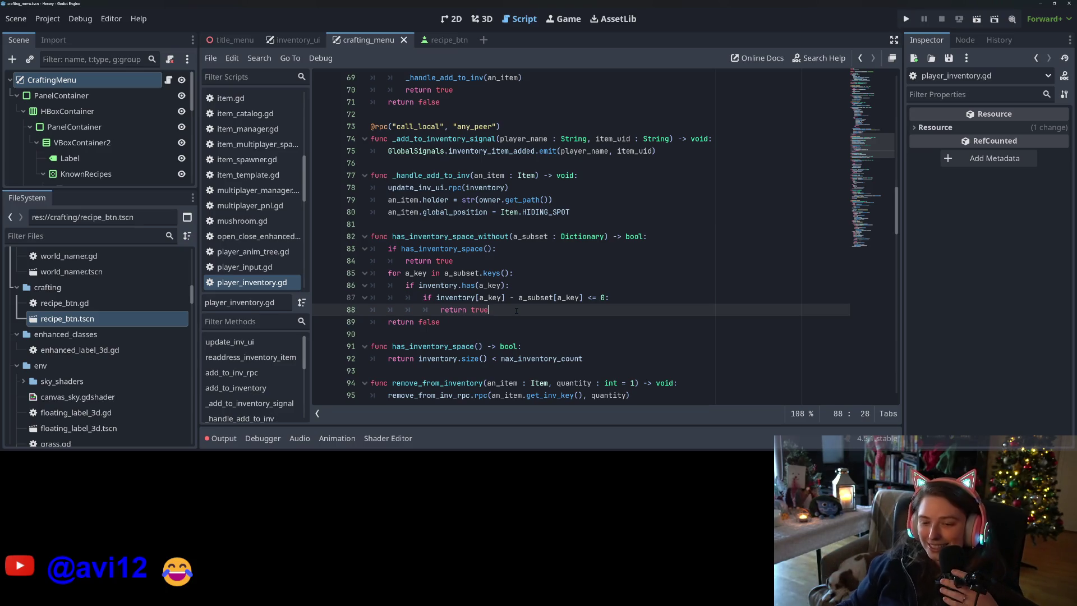
Step: Select has_inventory_space_without in player_inventory.gd, then return to crafting_menu.gd
key(Up)
key(Down)
key(Up)
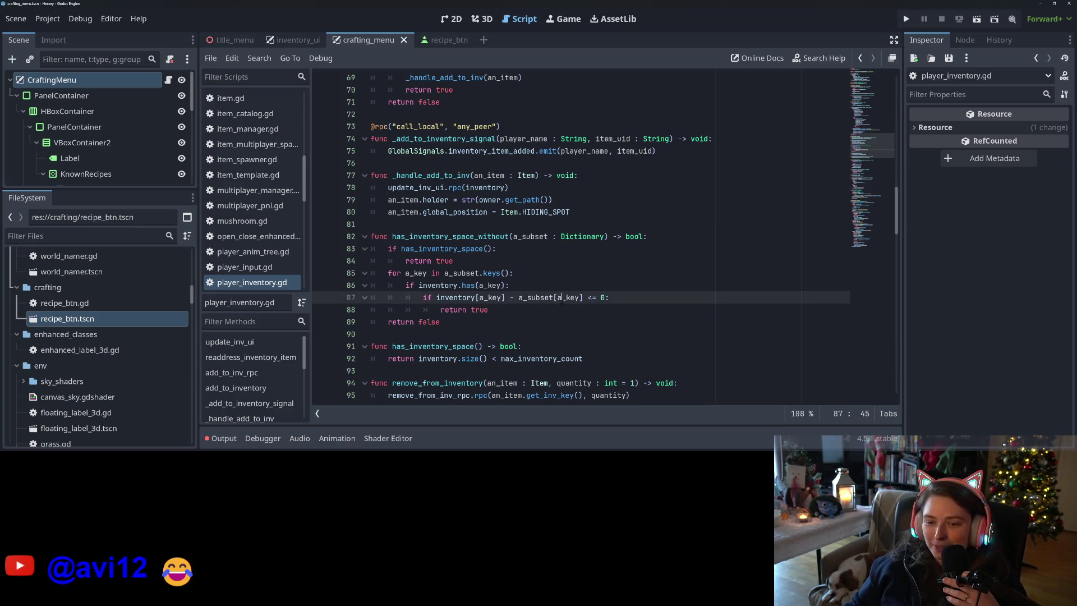
key(Down)
click(509, 333)
double_click(441, 236)
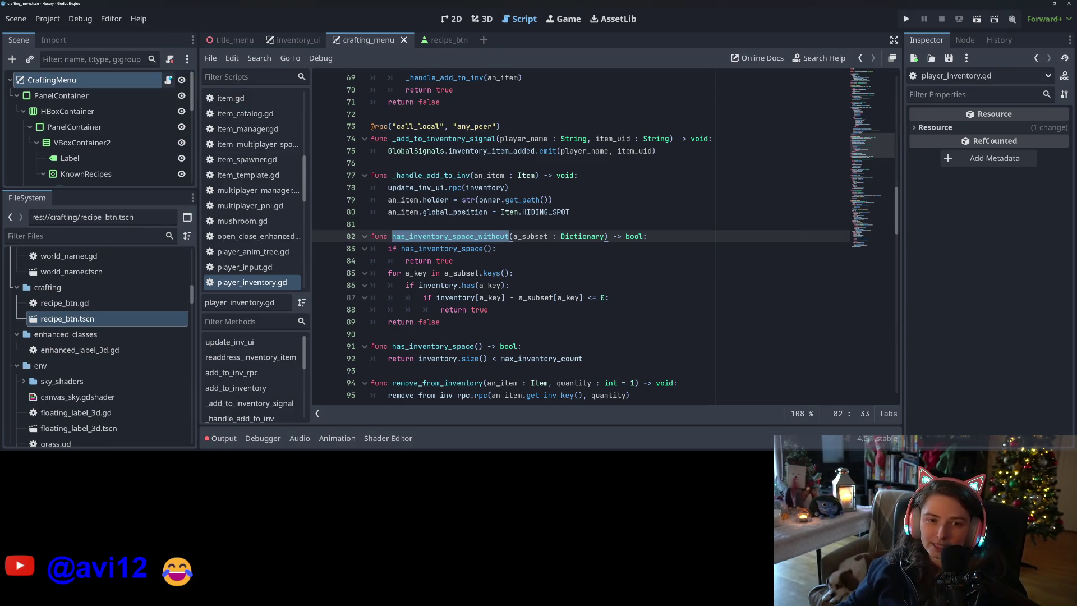
key(alt+Left)
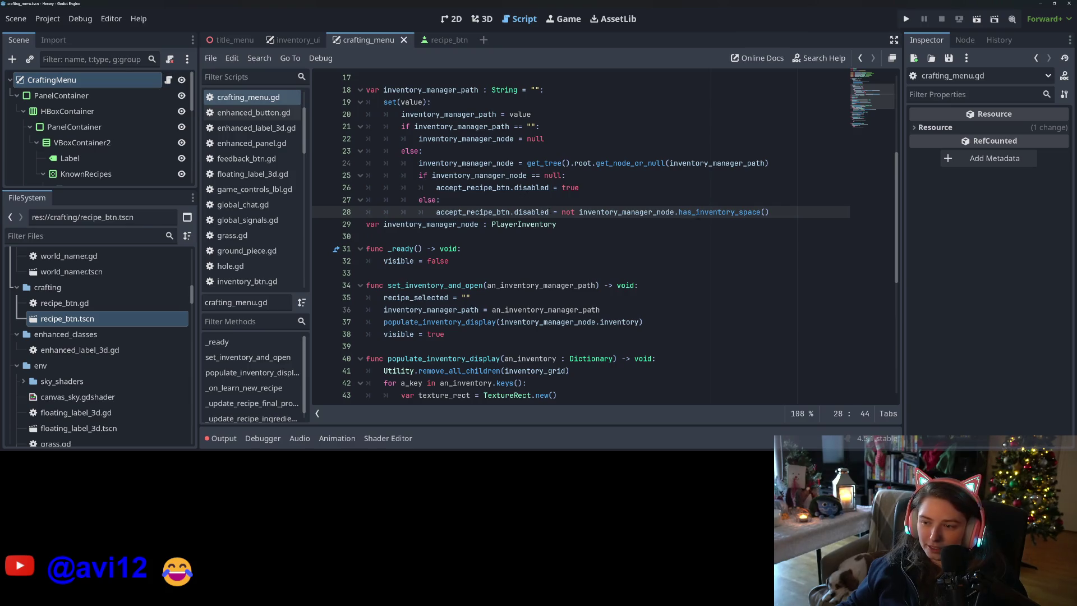
Step: Add a new indented line after the _update_recipe_final_product() call on line 16
click(716, 215)
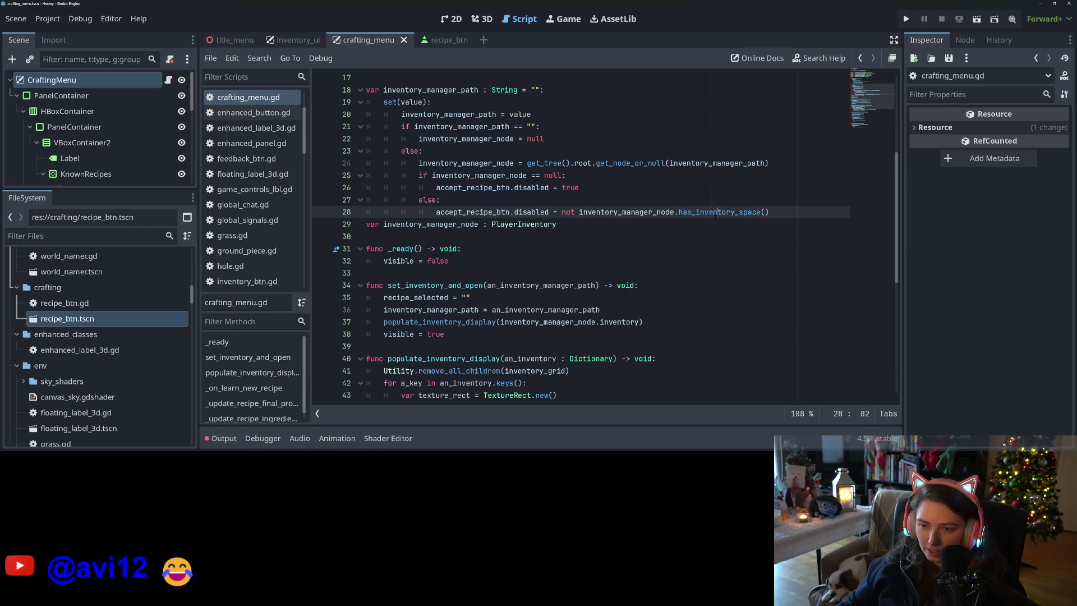
double_click(716, 214)
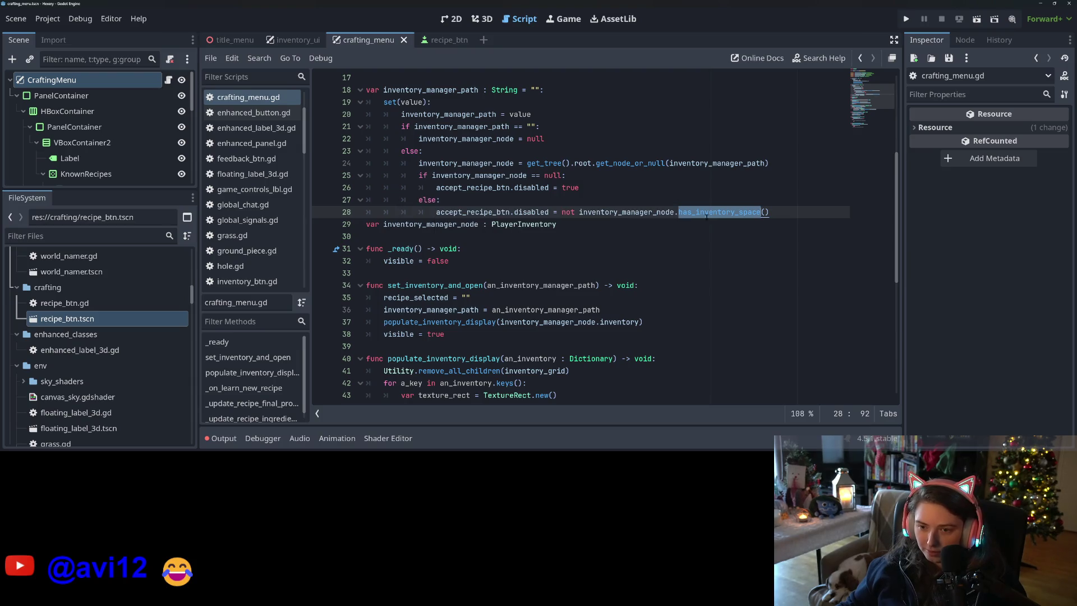
click(543, 200)
scroll(544, 203, up, 4)
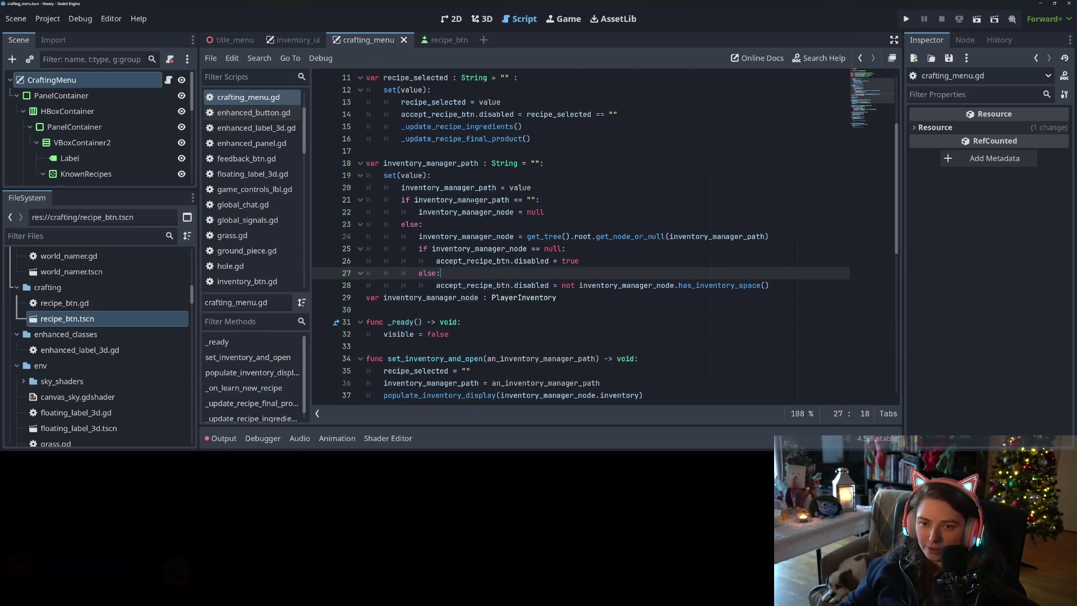
click(449, 151)
click(541, 201)
click(548, 215)
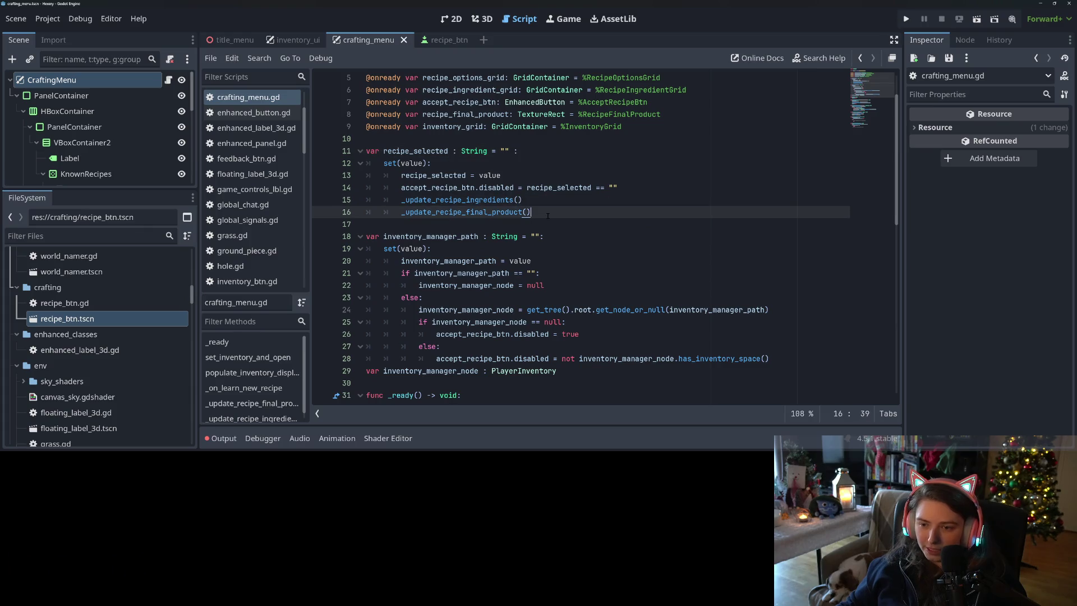
key(Return)
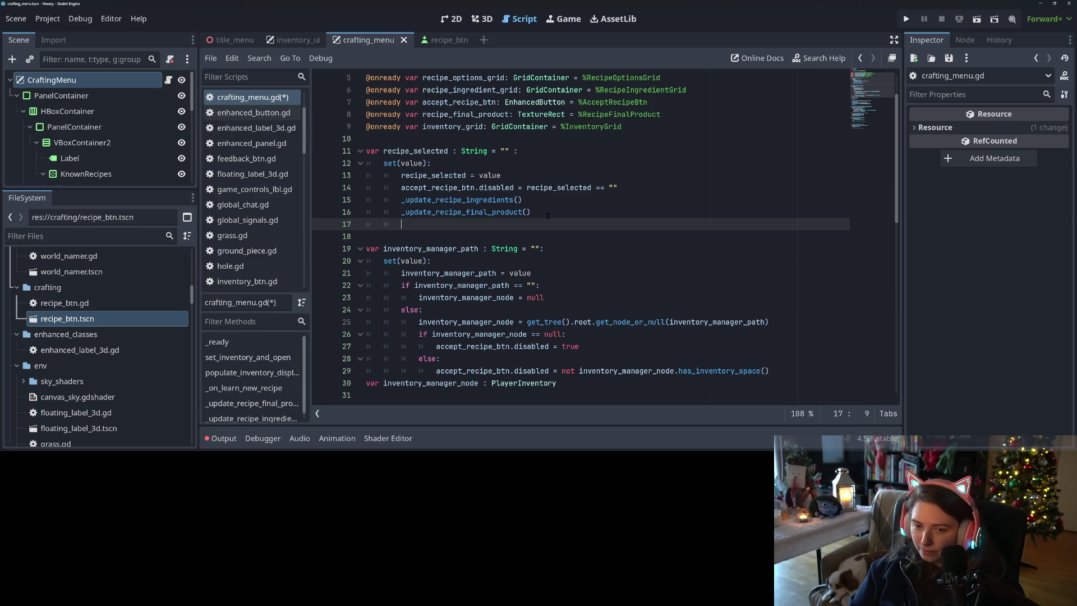
text(if)
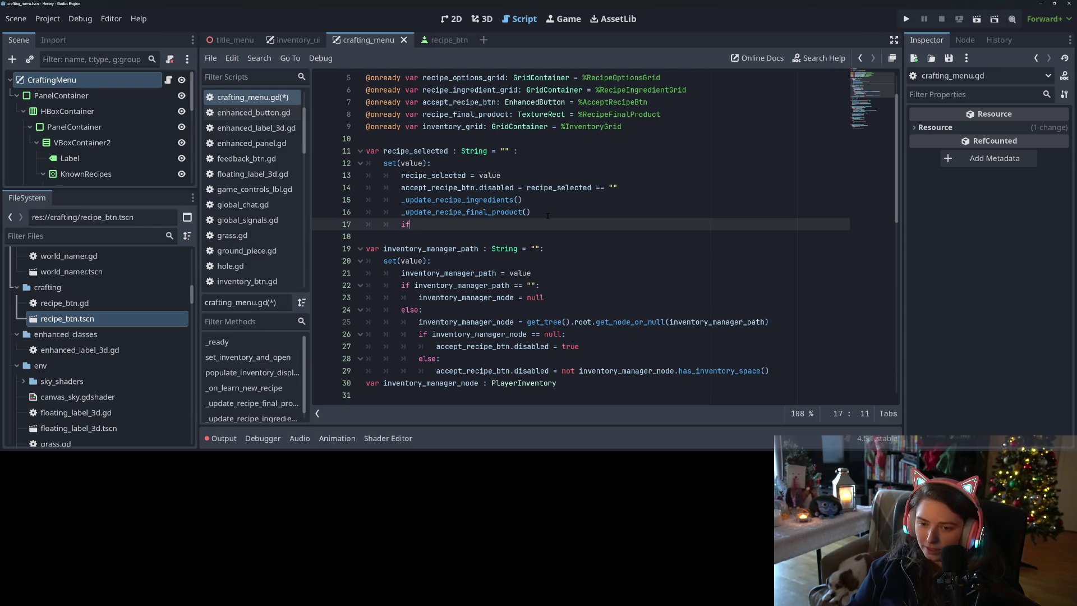
Step: Tidy the blank lines above set_inventory_and_open and go to the script's last line
scroll(547, 216, down, 3)
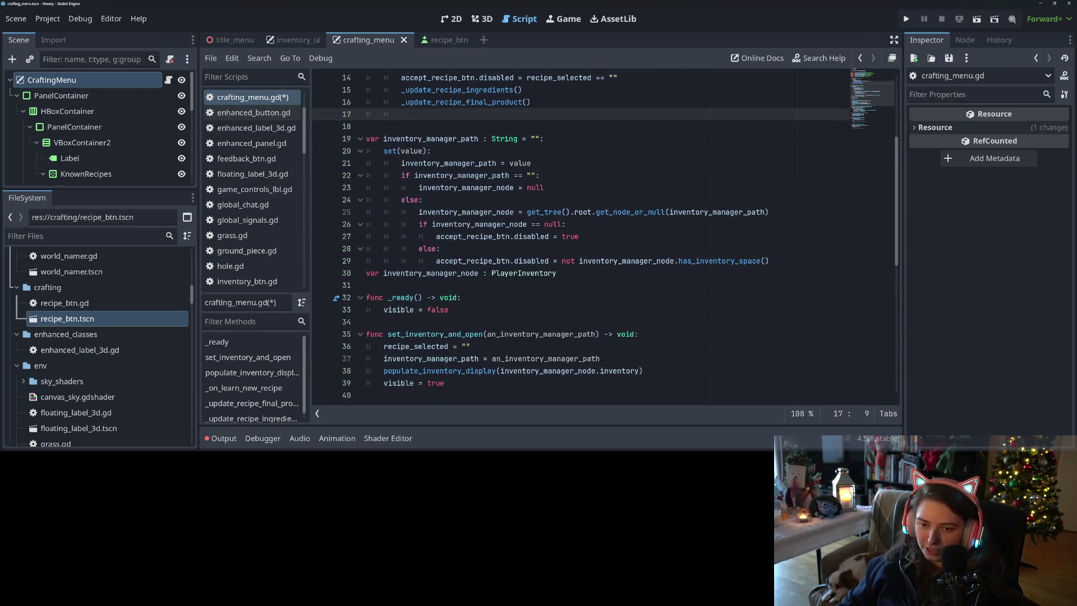
scroll(512, 281, down, 2)
click(505, 249)
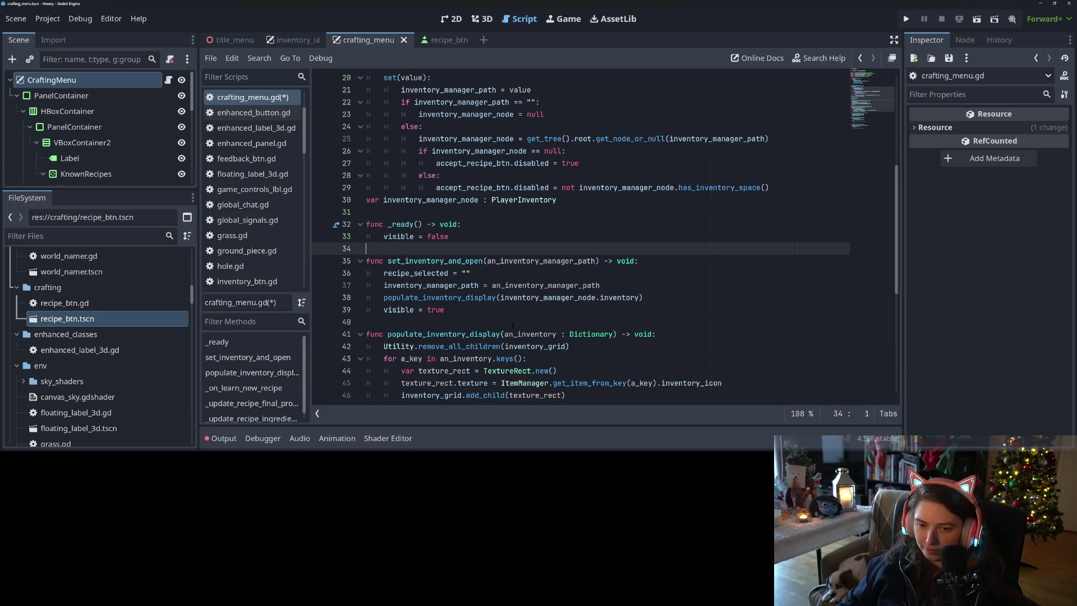
key(Return)
key(Return)
key(Up)
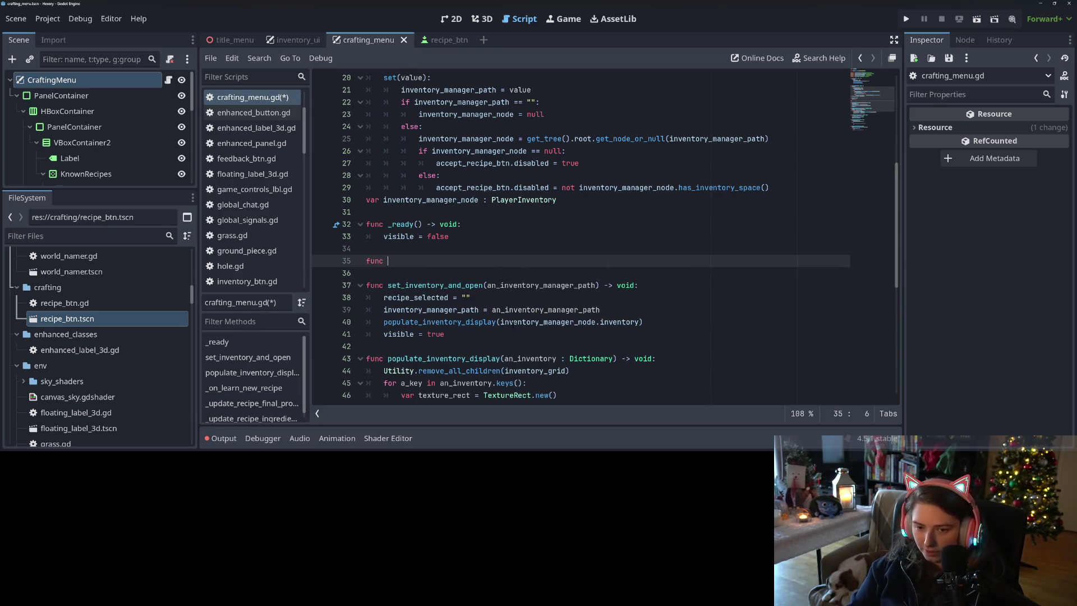
key(BackSpace)
key(BackSpace)
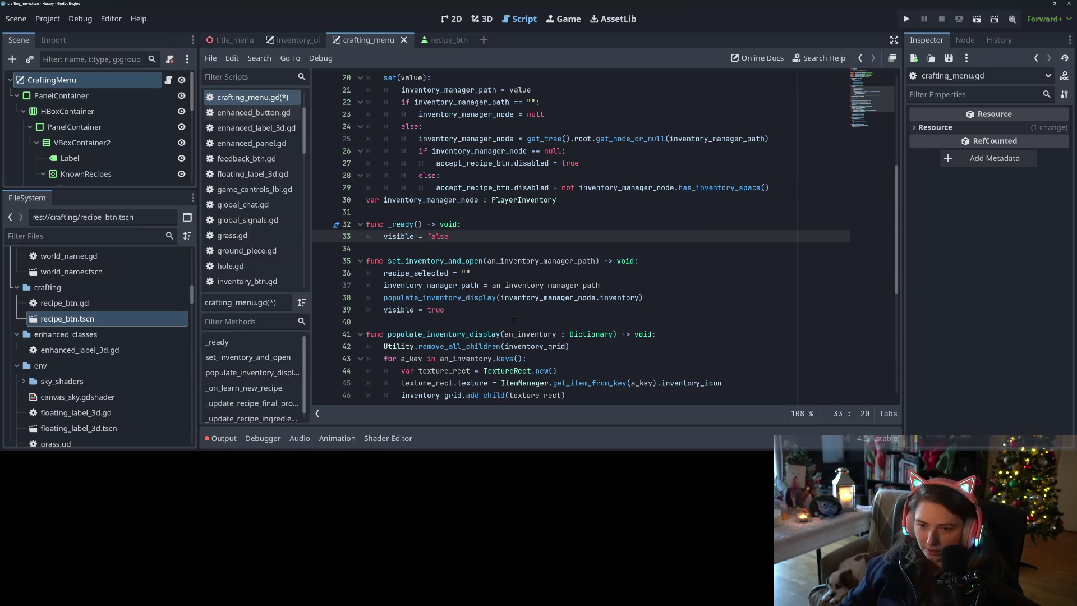
scroll(513, 320, down, 6)
scroll(477, 316, down, 1)
click(453, 390)
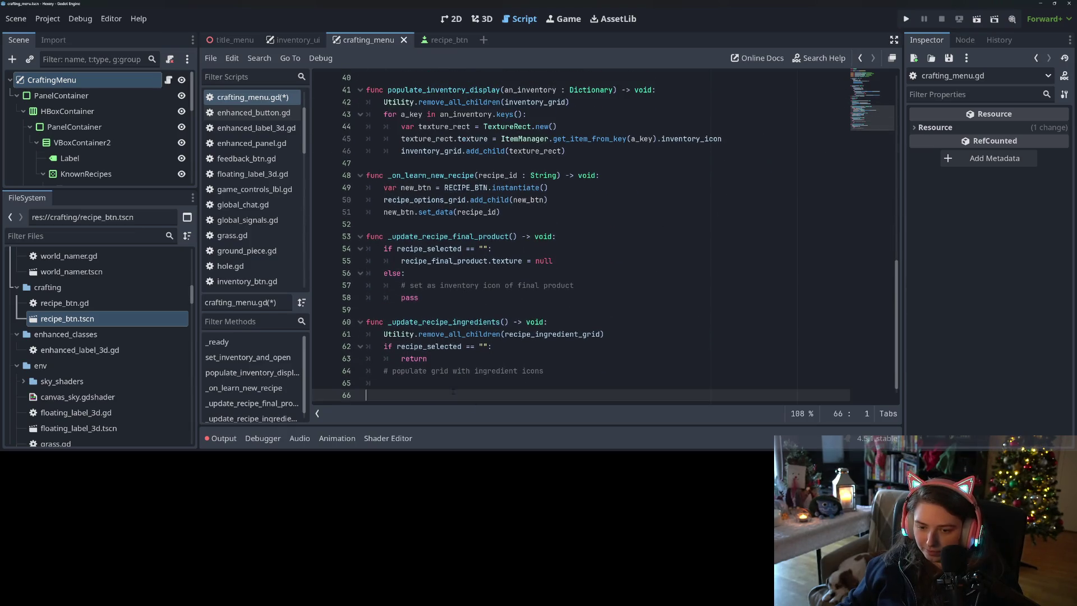
Step: Add a 'func _update_accept_recipe_btn() -> void:' stub containing pass at the script's end
key(Return)
text(func _)
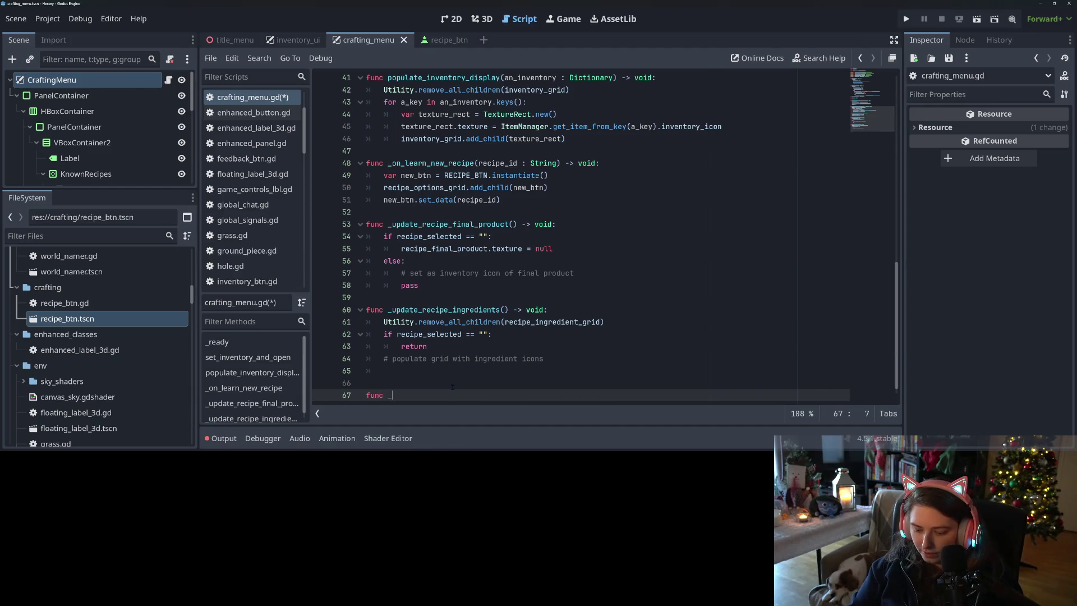
text(update_recipe_)
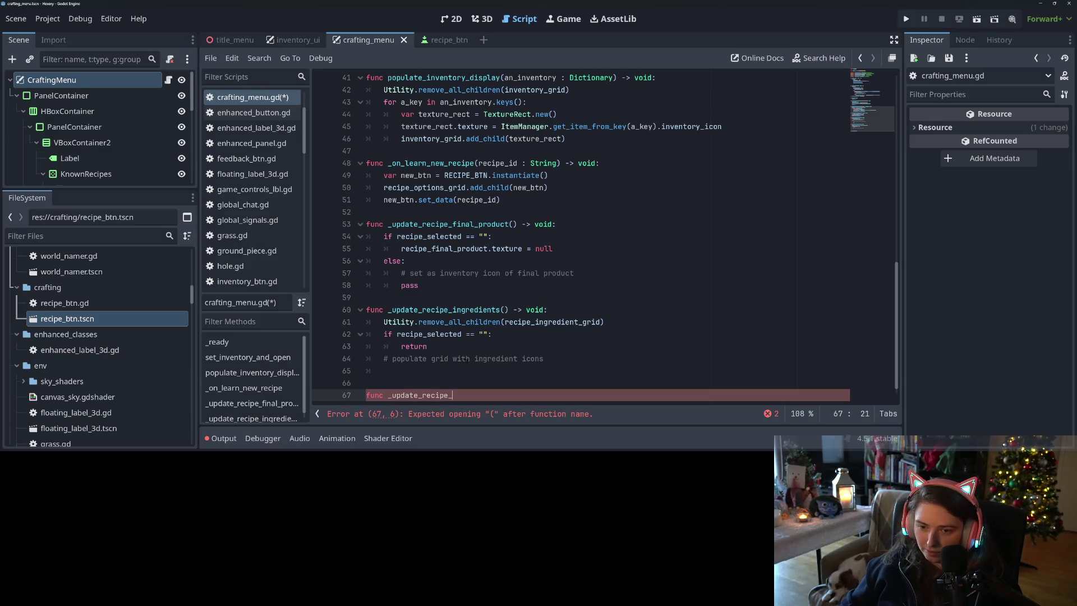
scroll(581, 237, up, 8)
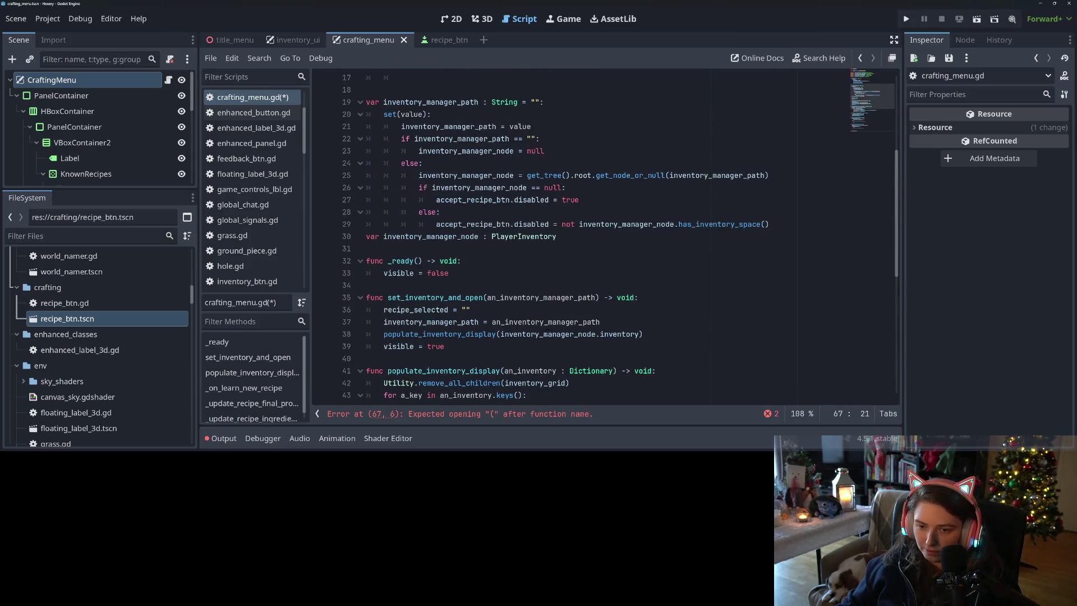
scroll(580, 237, up, 4)
scroll(547, 332, down, 12)
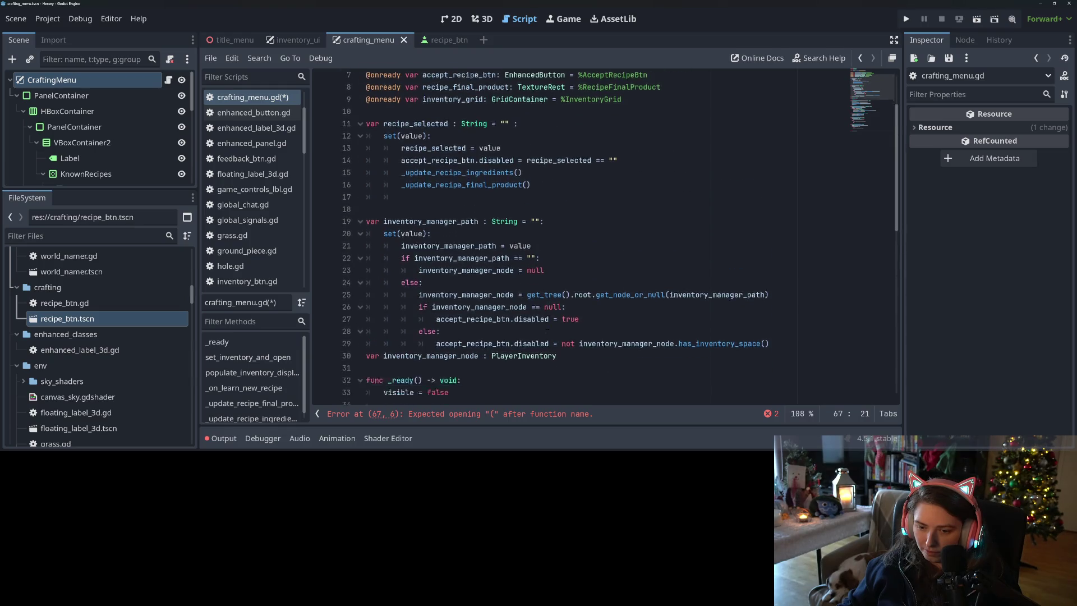
key(BackSpace)
key(BackSpace)
key(BackSpace)
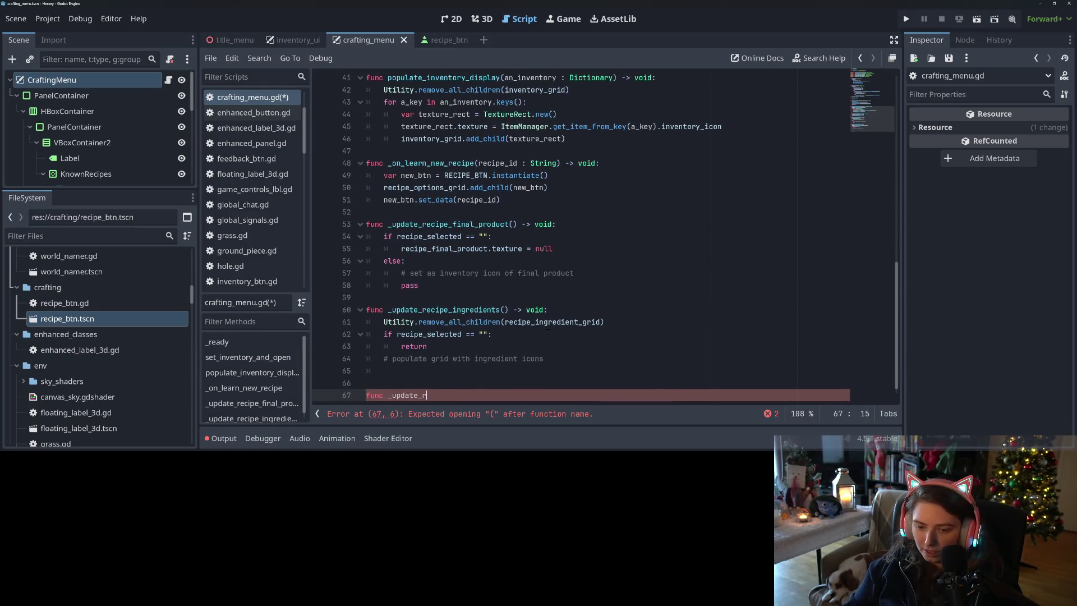
text(accept_recipe_bt)
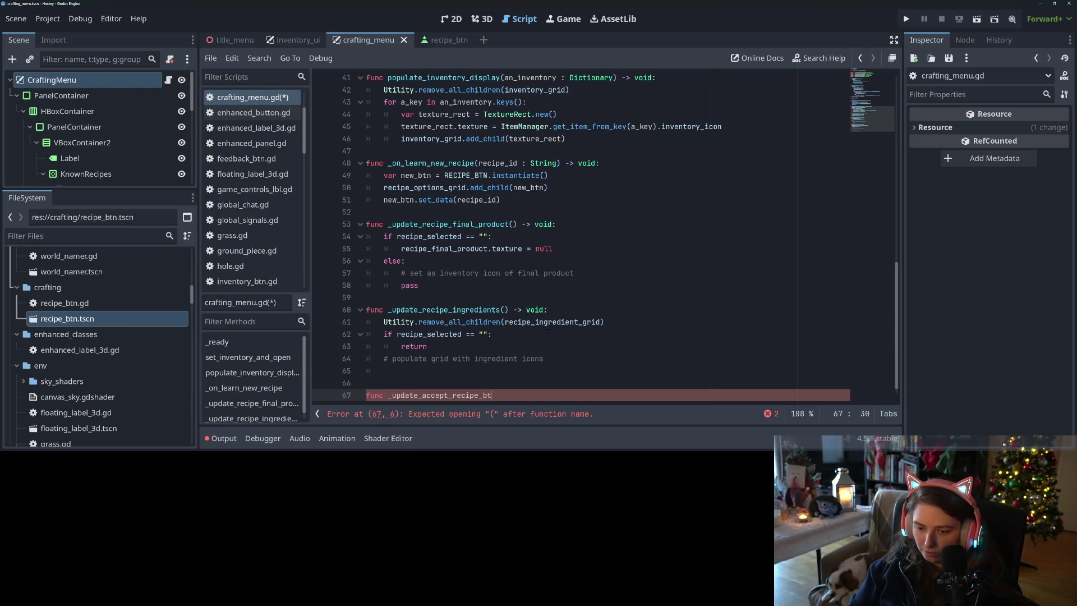
text(n() -)
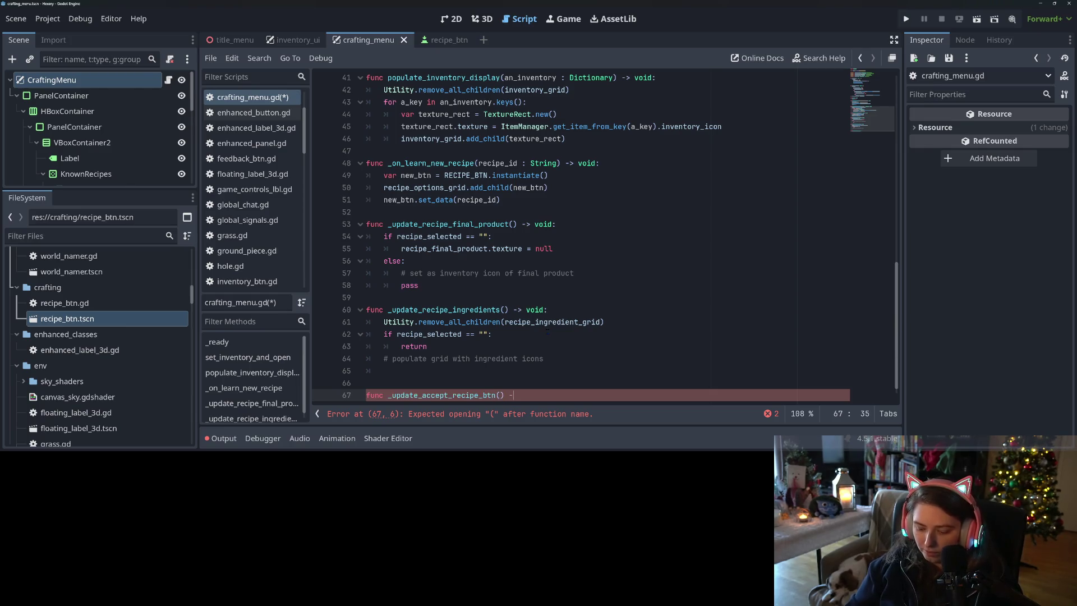
text(> void:)
key(Return)
text(pass)
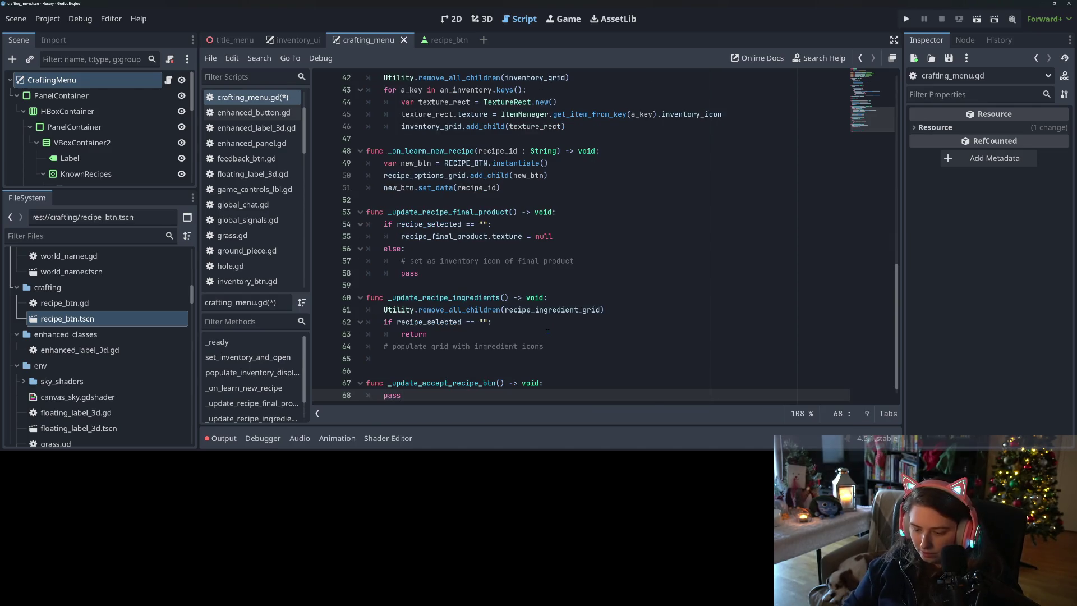
Step: Insert a has_inventory_space_without line above pass in the new function
key(Return)
key(Return)
key(Up)
text(has_inventory_space_without)
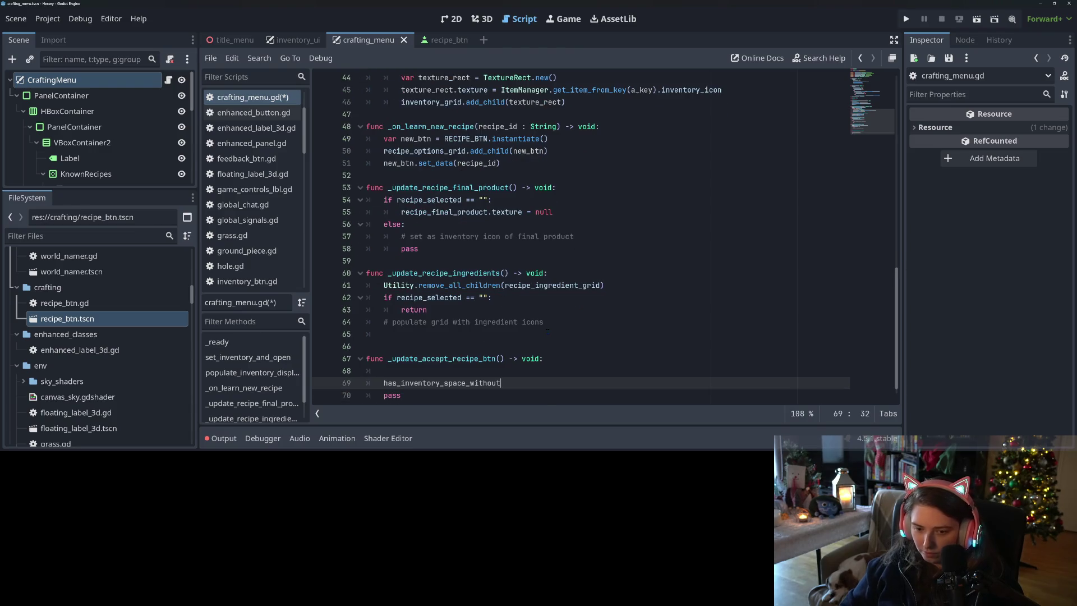
scroll(451, 305, up, 13)
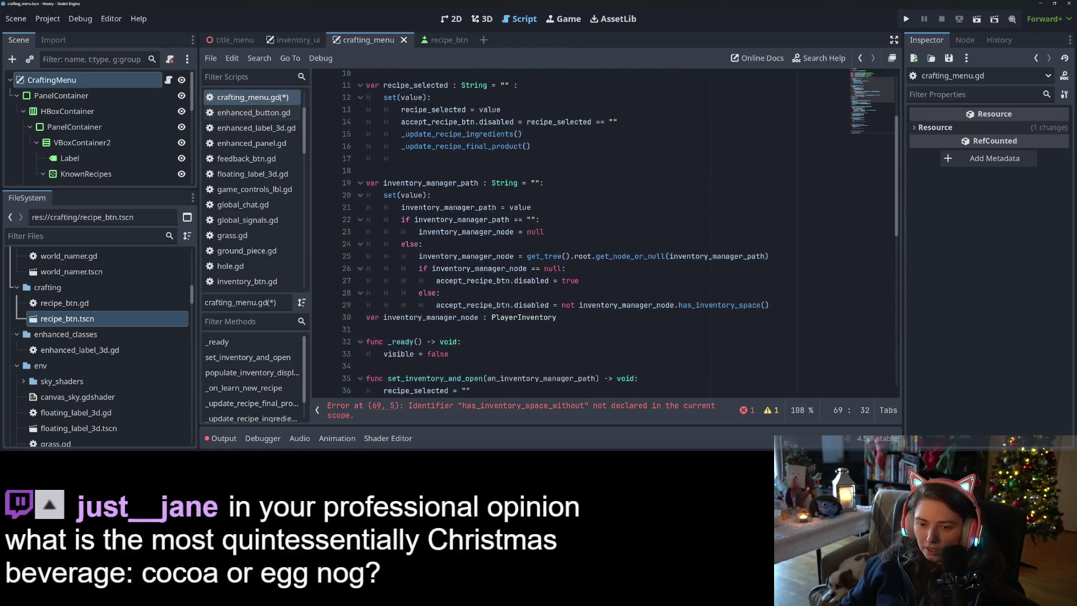
Step: Paste the setter's accept_recipe_btn.disabled if/else block into _update_accept_recipe_btn
click(418, 322)
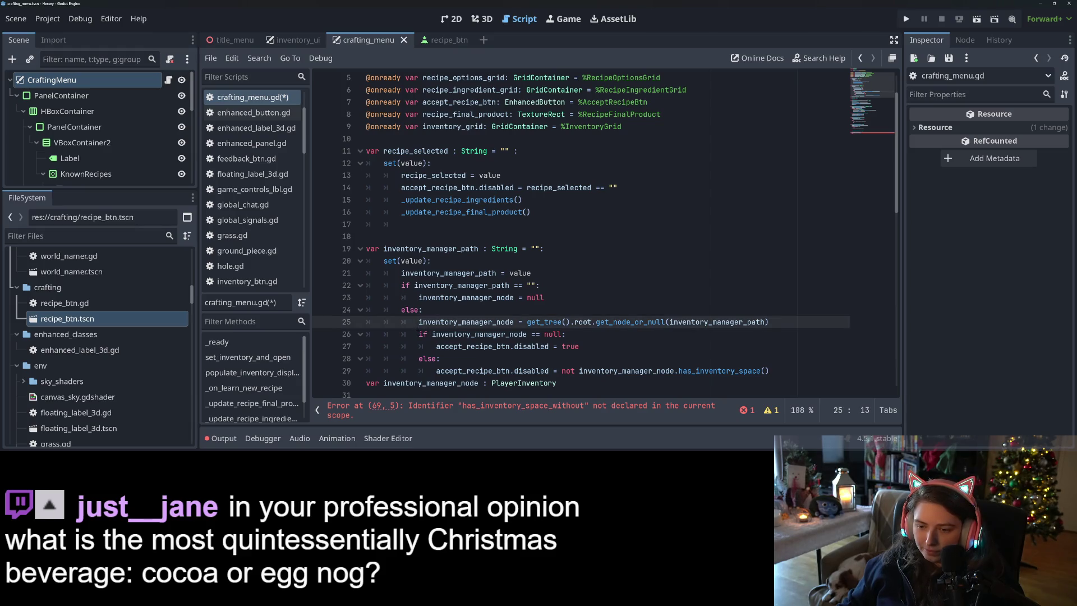
drag(419, 334, 806, 372)
key(ctrl+c)
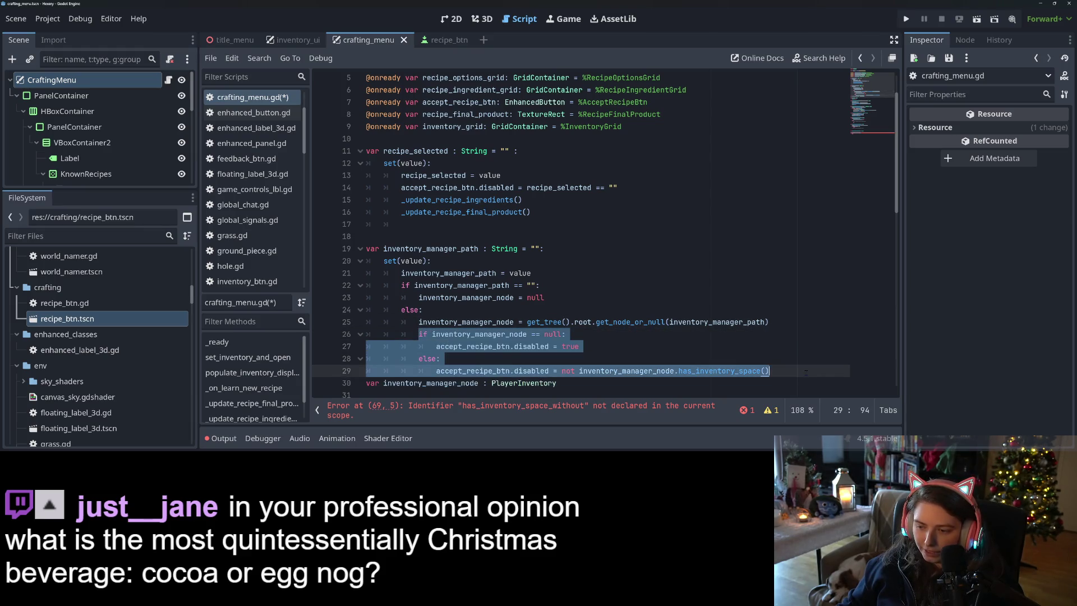
scroll(604, 230, down, 13)
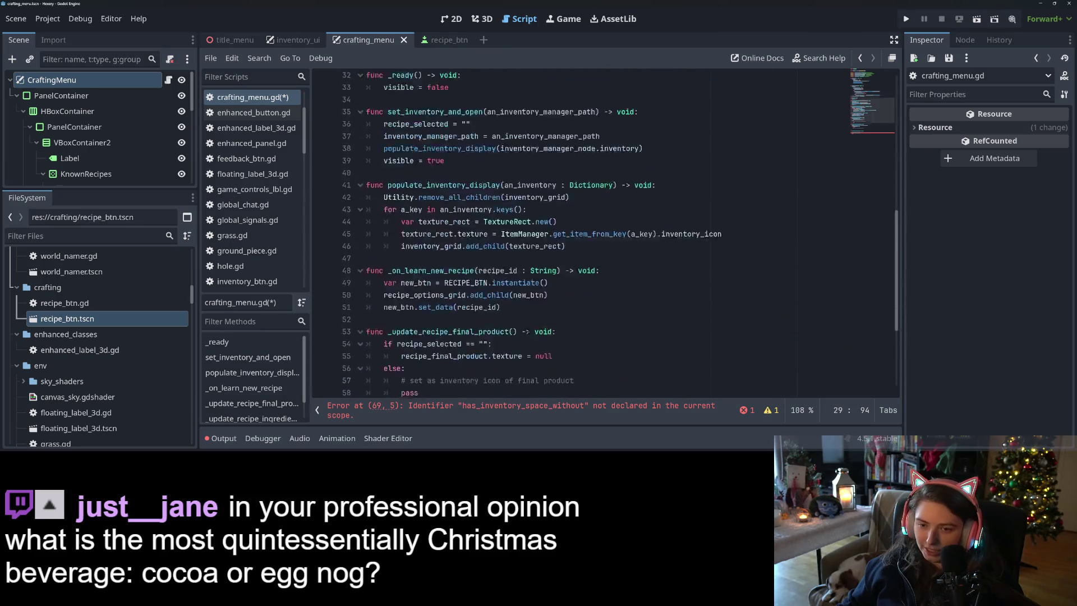
click(474, 358)
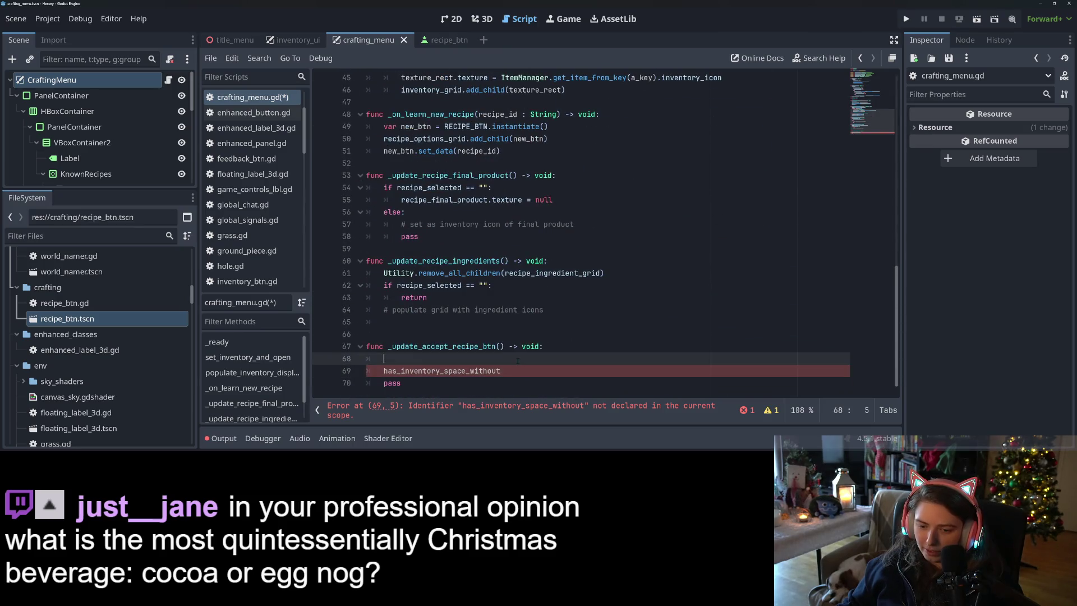
key(ctrl+v)
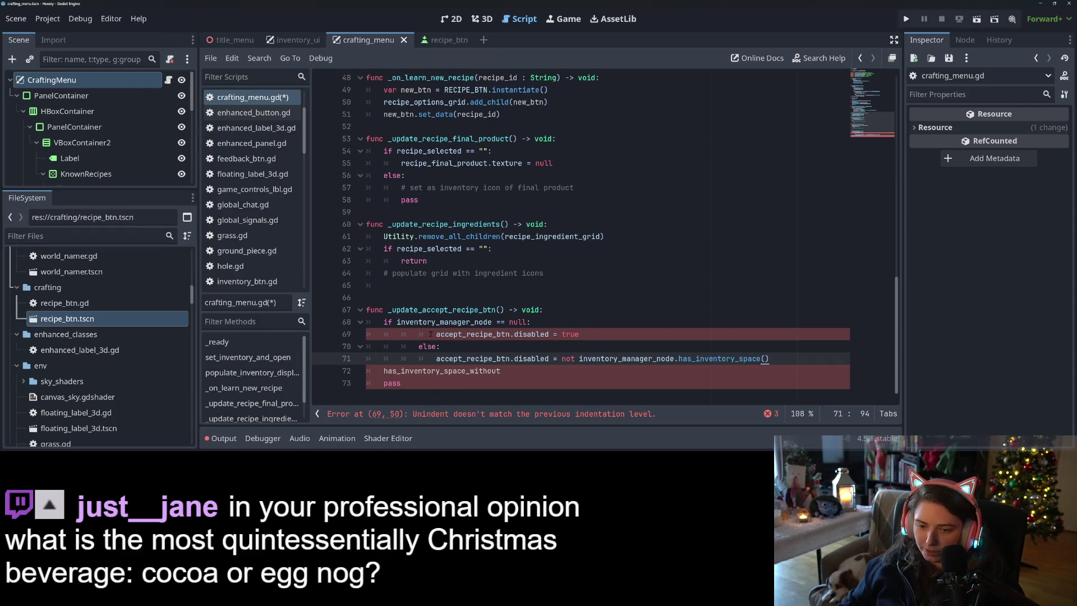
Step: Unindent the overindented if lines and trim the else line
drag(430, 334, 475, 358)
key(shift+Tab)
key(shift+Tab)
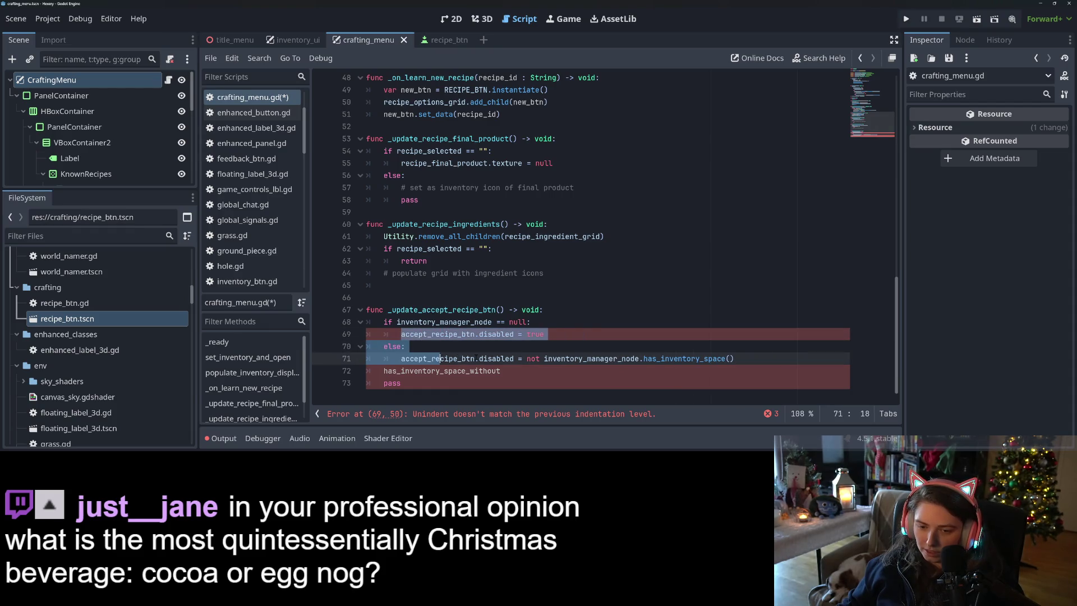
click(441, 358)
click(509, 351)
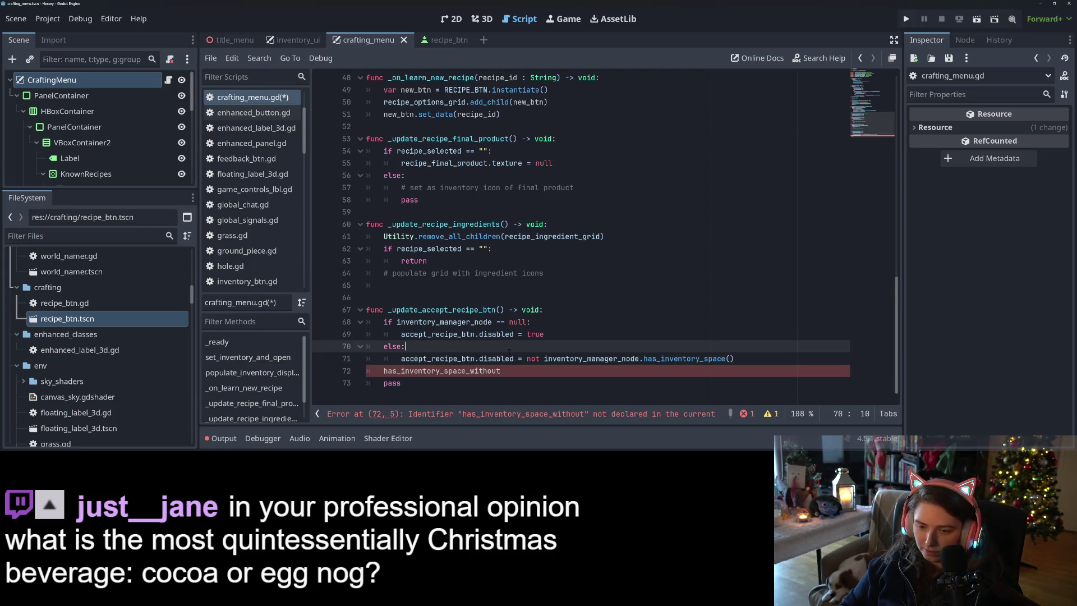
key(BackSpace)
key(BackSpace)
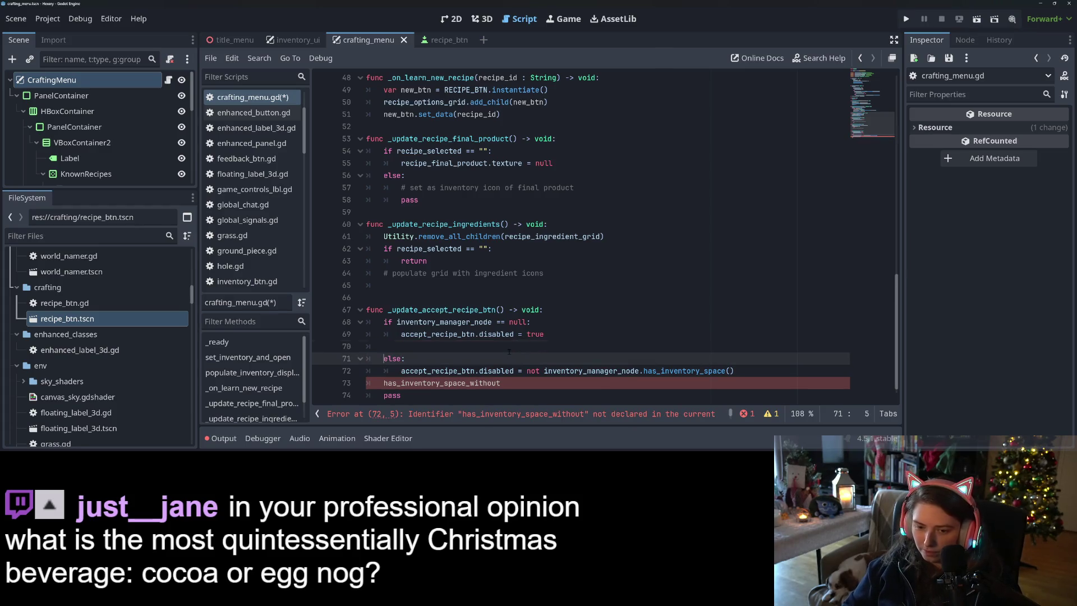
Step: Add an 'elif not recipe_selected == ""' branch above the else
key(ctrl+shift+Return)
text(elif )
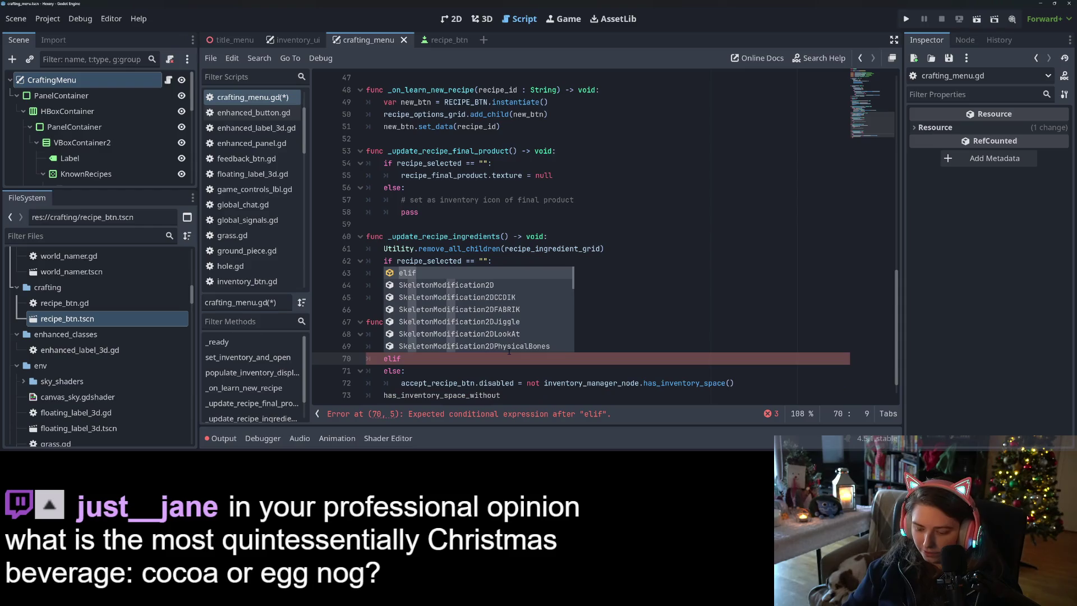
text(not re)
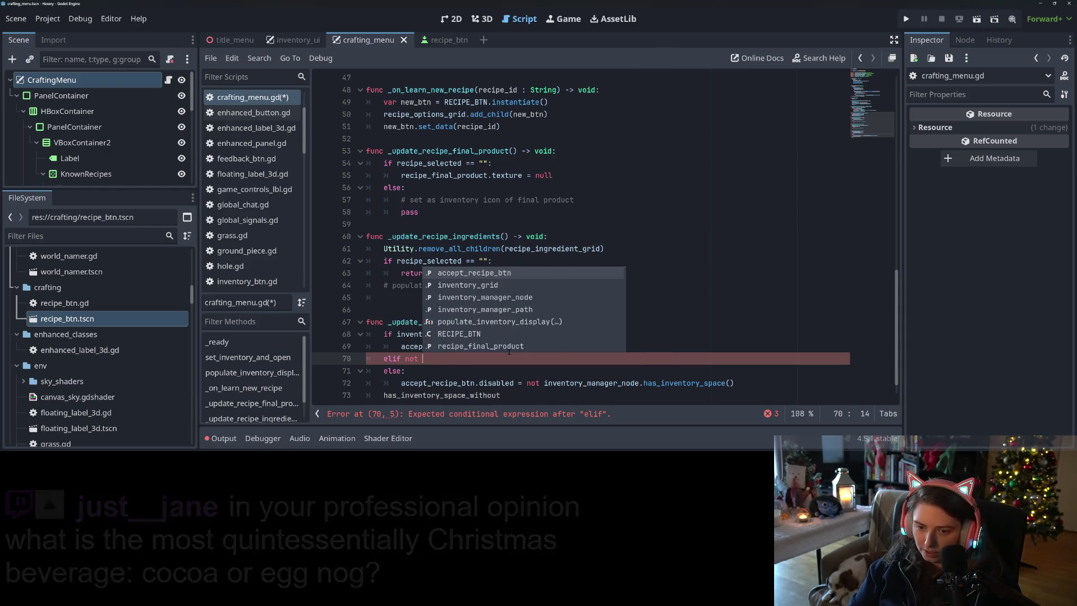
key(Down)
key(Down)
key(Down)
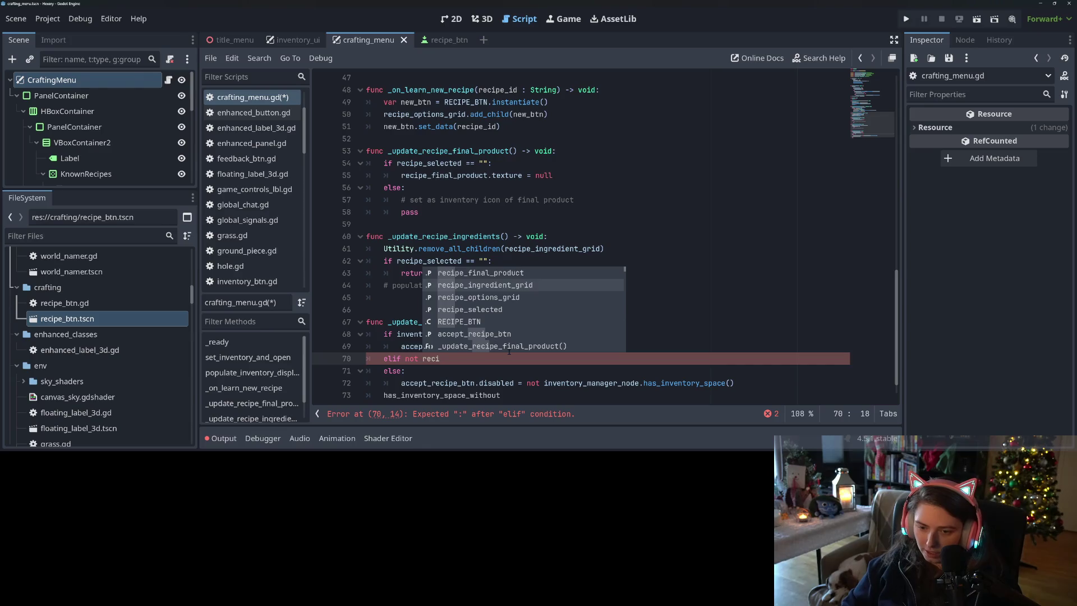
key(Return)
text(== "":)
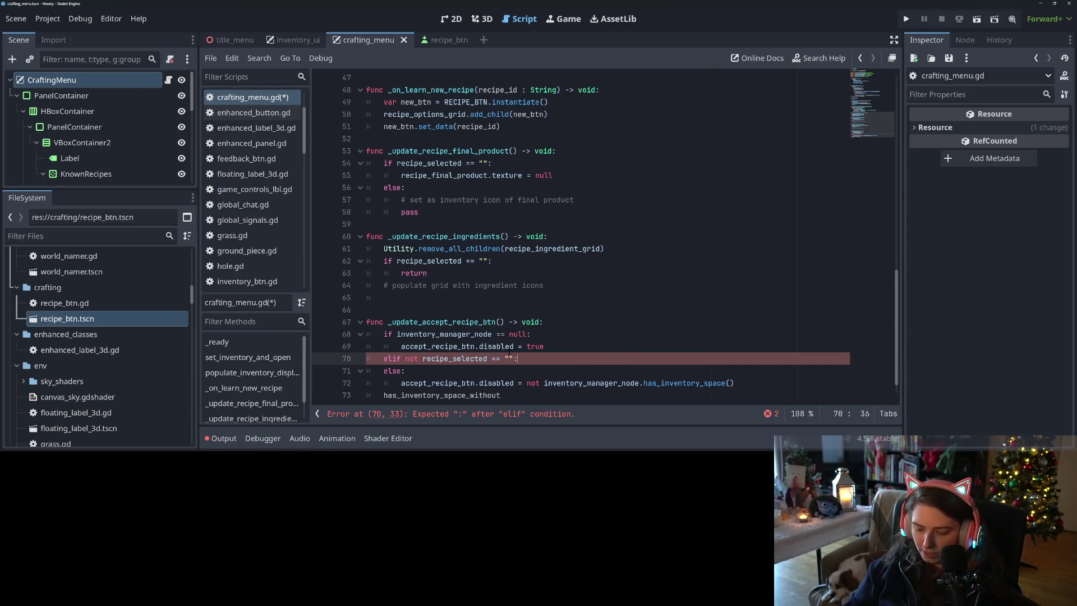
key(Return)
Step: Copy the accept_recipe_btn.disabled assignment into the elif branch
scroll(605, 235, down, 1)
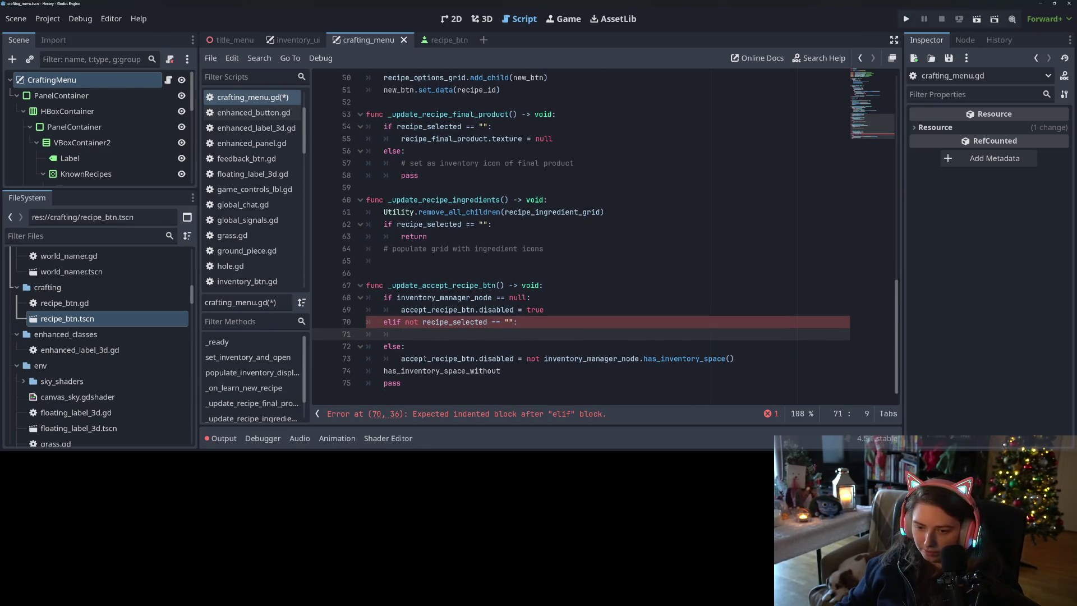
click(425, 358)
click(422, 321)
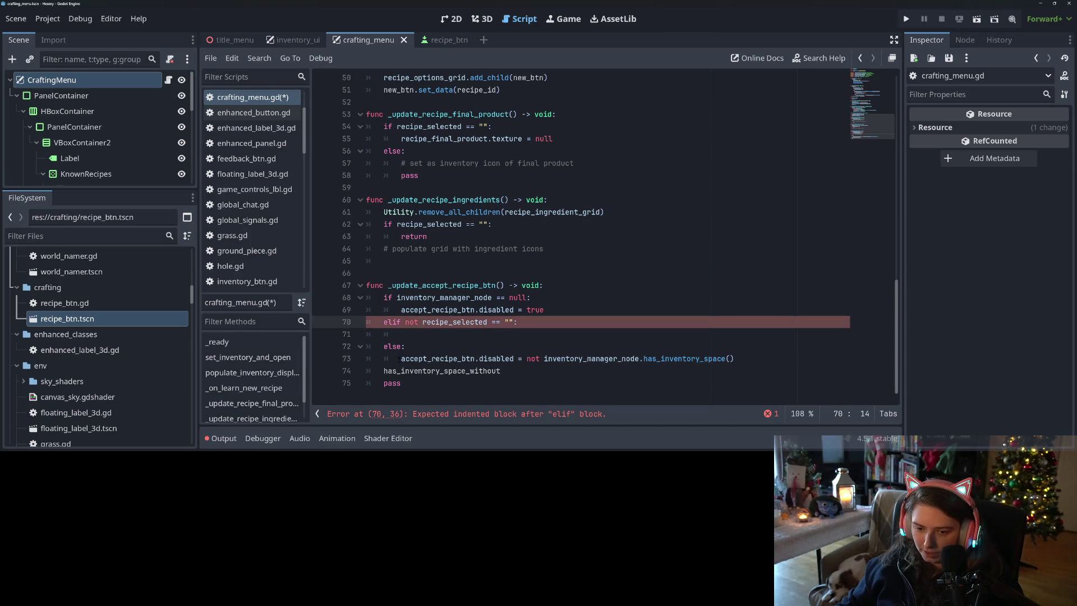
drag(399, 358, 731, 359)
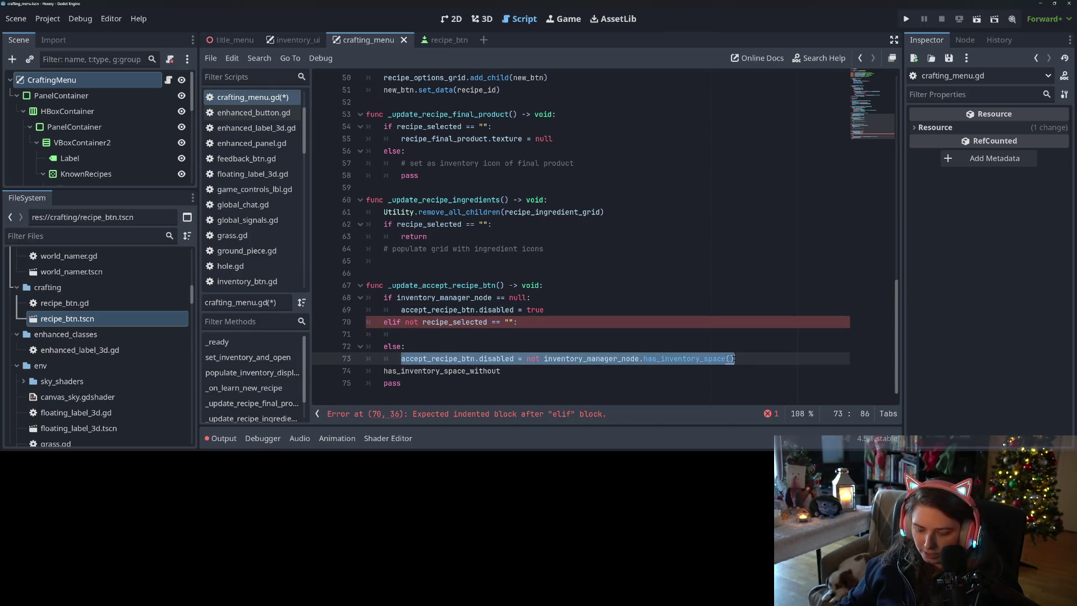
key(ctrl+c)
click(426, 334)
key(ctrl+v)
Step: Change the elif's call from has_inventory_space to has_inventory_space_without
double_click(443, 370)
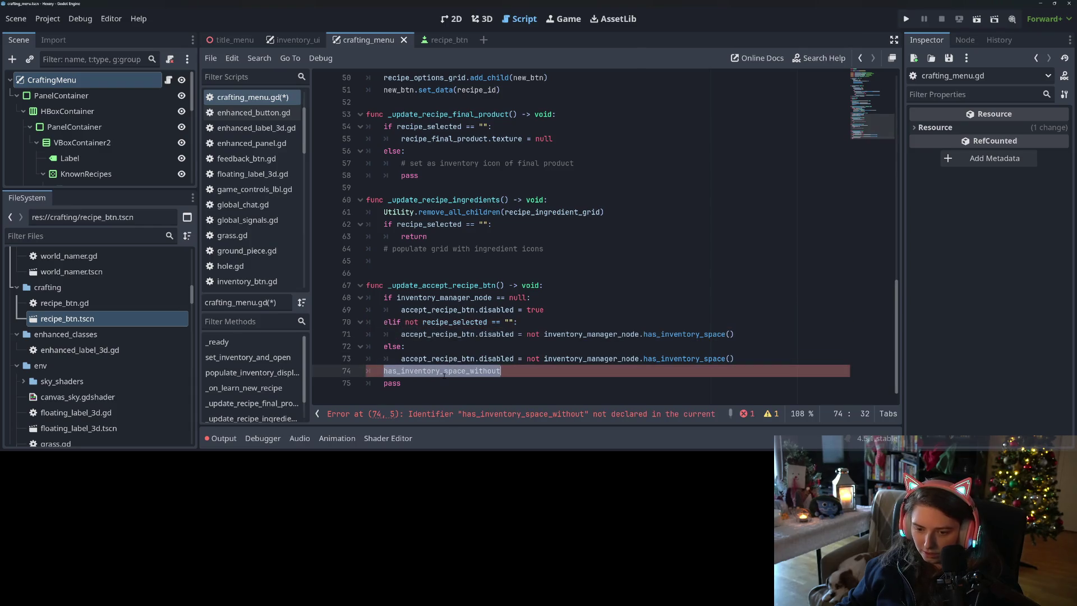
key(ctrl+c)
double_click(684, 334)
key(ctrl+v)
Step: Delete the leftover pass and has_inventory_space_without lines
click(510, 370)
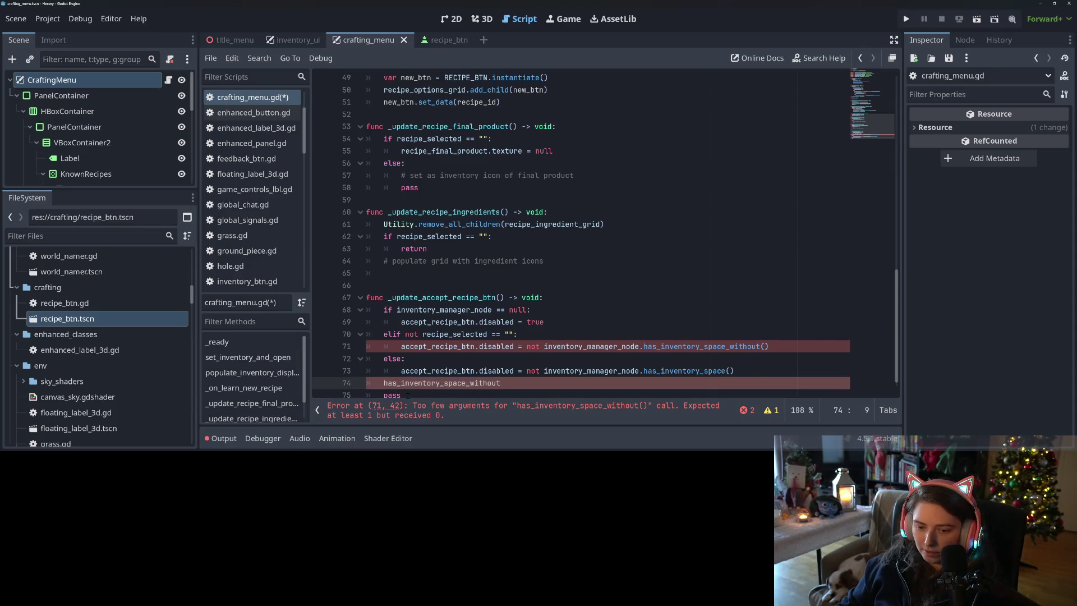
key(Down)
key(shift+Home)
key(shift+Home)
key(BackSpace)
key(BackSpace)
key(ctrl+BackSpace)
key(BackSpace)
key(BackSpace)
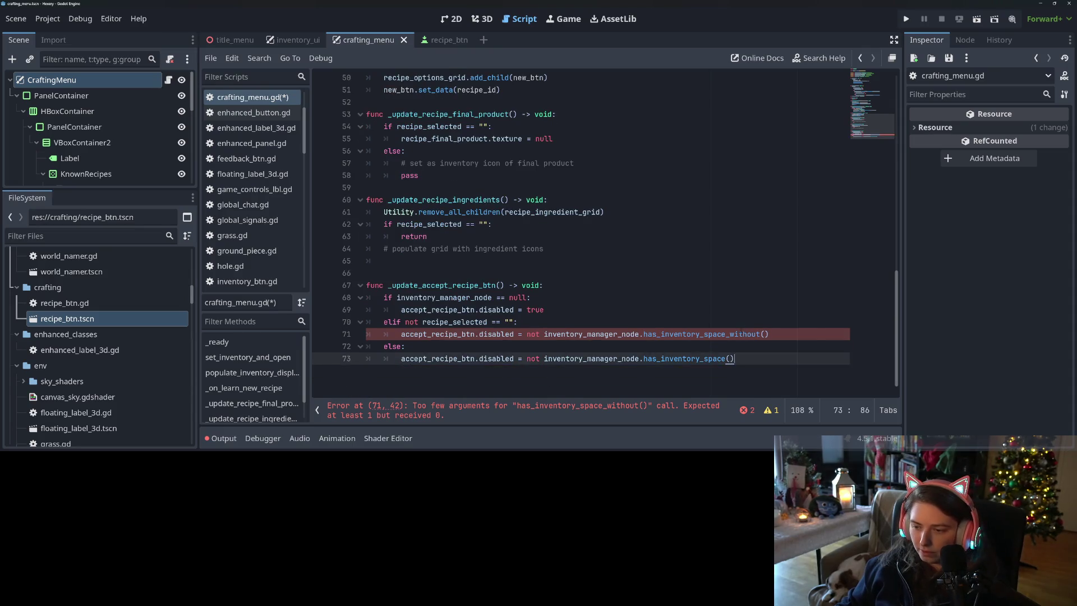
Step: Pass {} to has_inventory_space_without, add a trailing 'TODO: get recipe lis' comment, and save
click(764, 333)
text({)
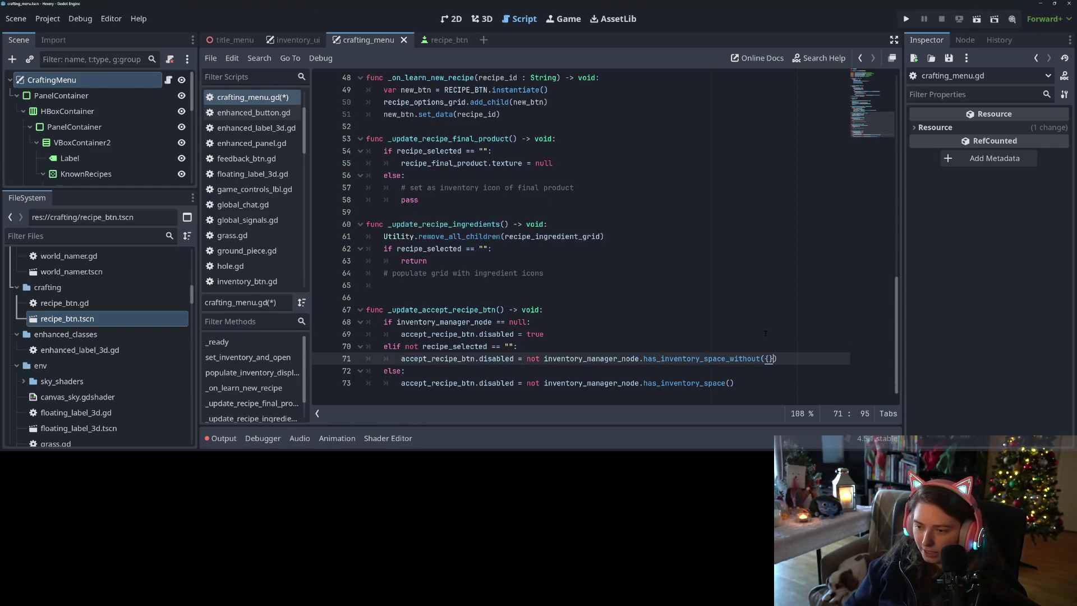
click(722, 348)
click(792, 359)
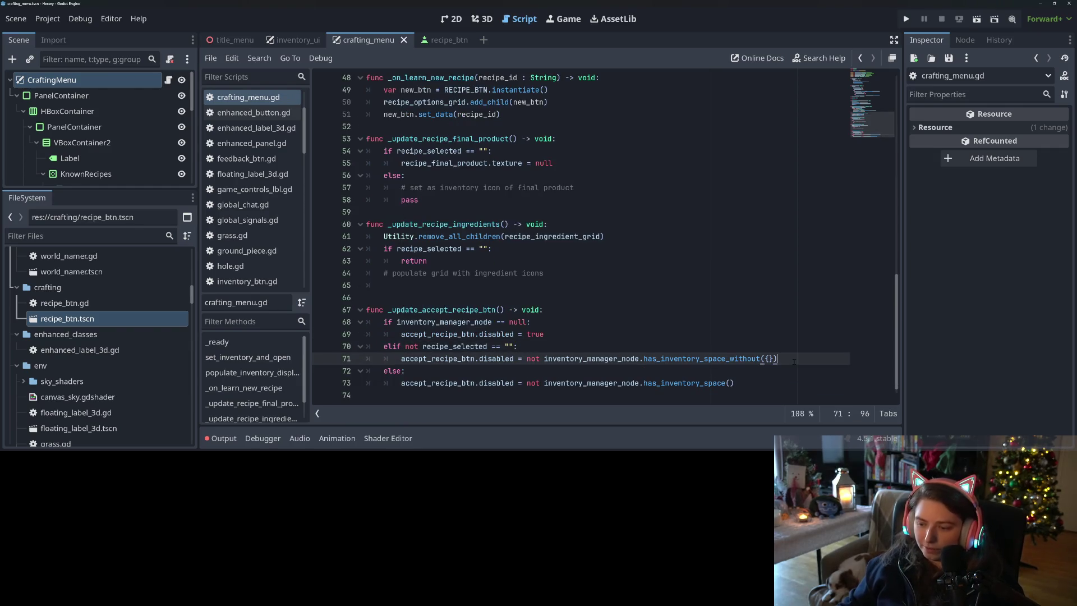
text( # TOD)
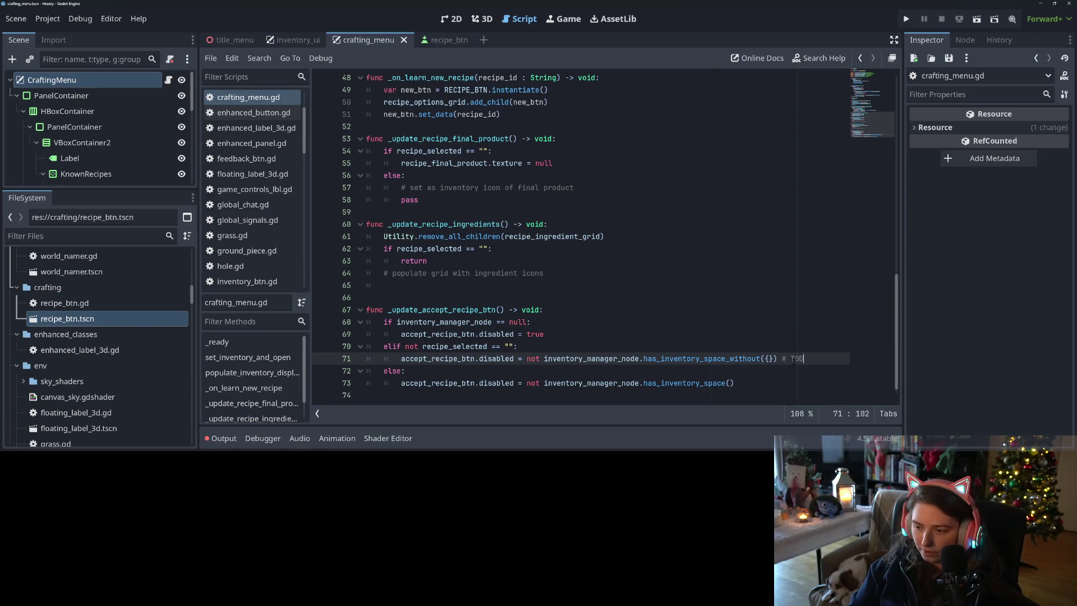
text(O: get rev)
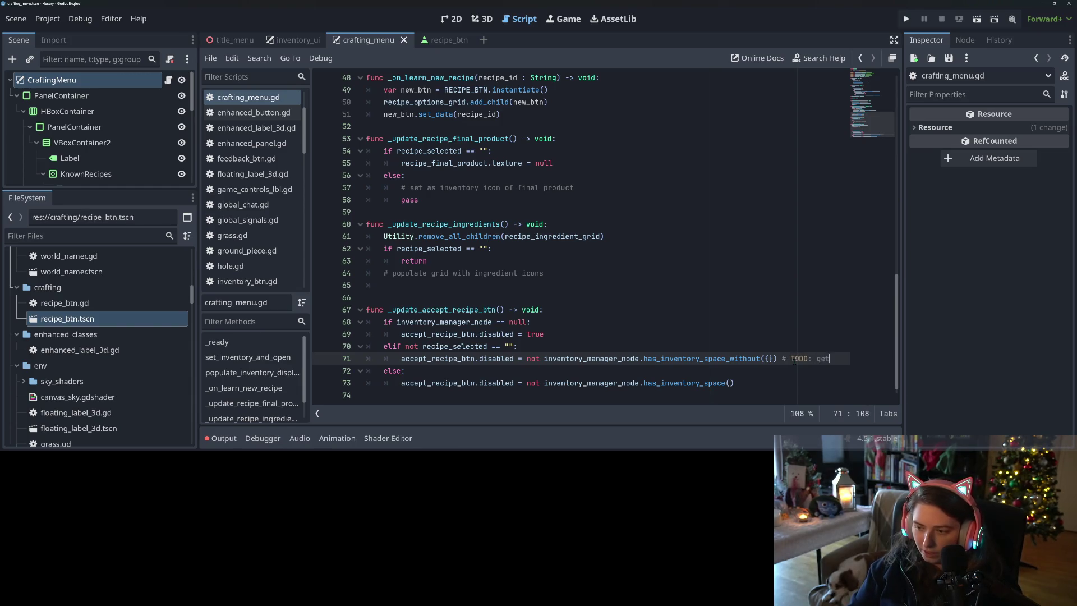
key(BackSpace)
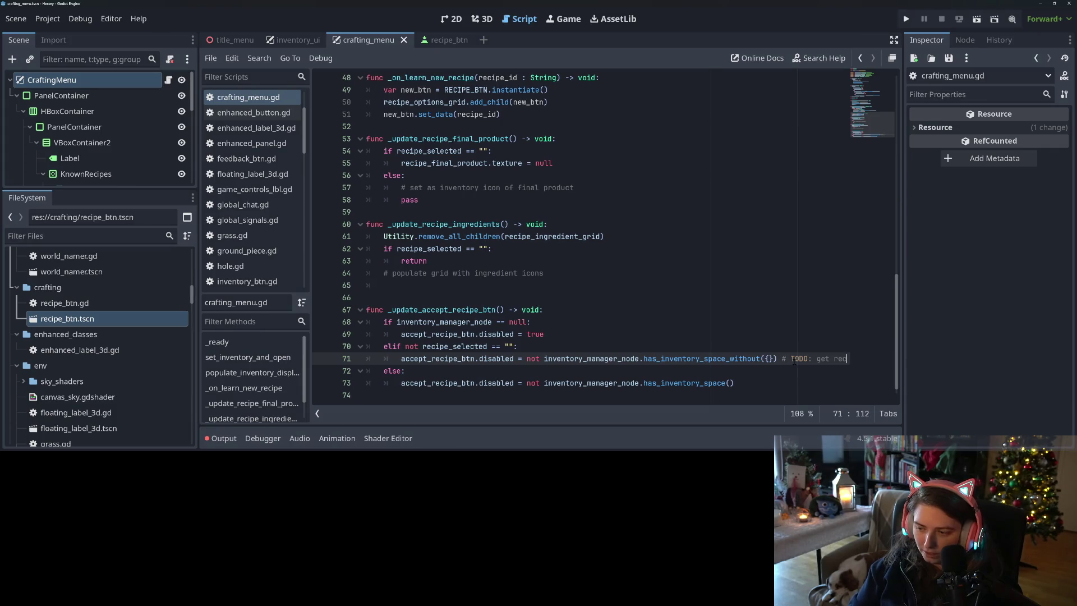
text(cipe)
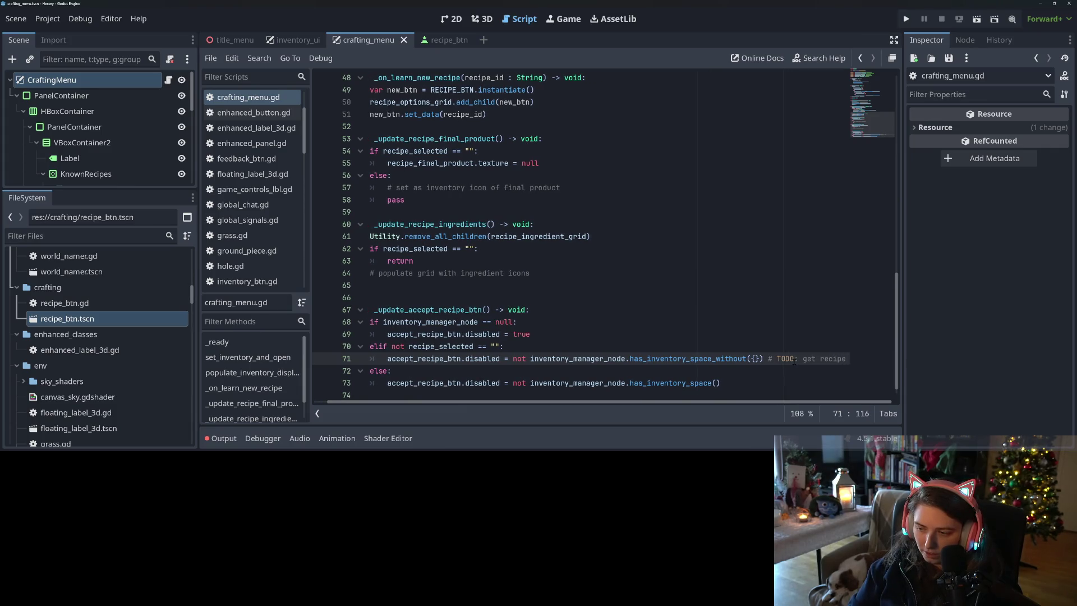
text( lis)
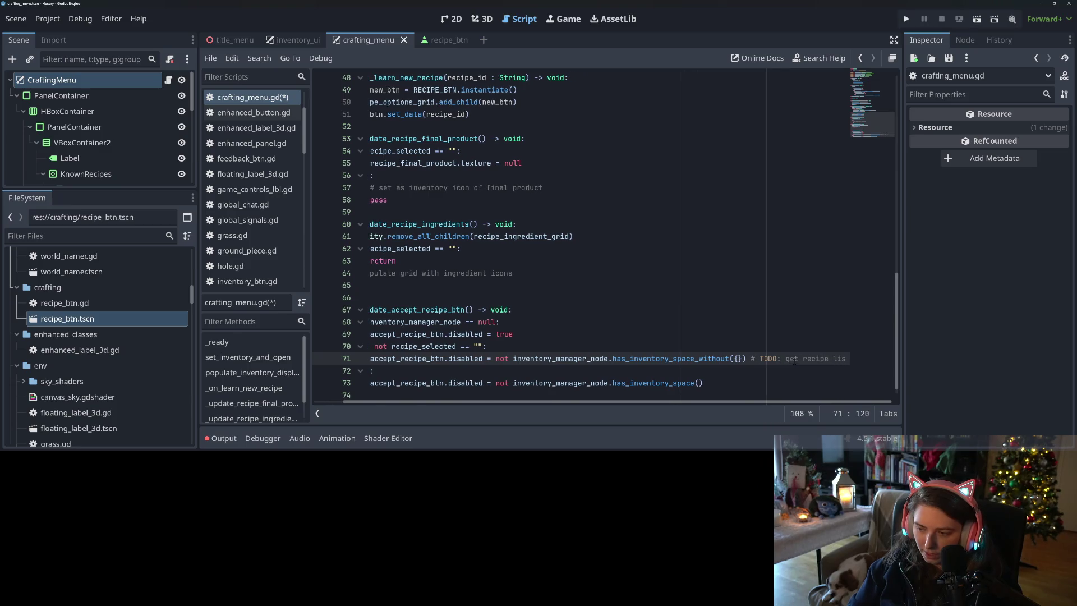
key(ctrl+s)
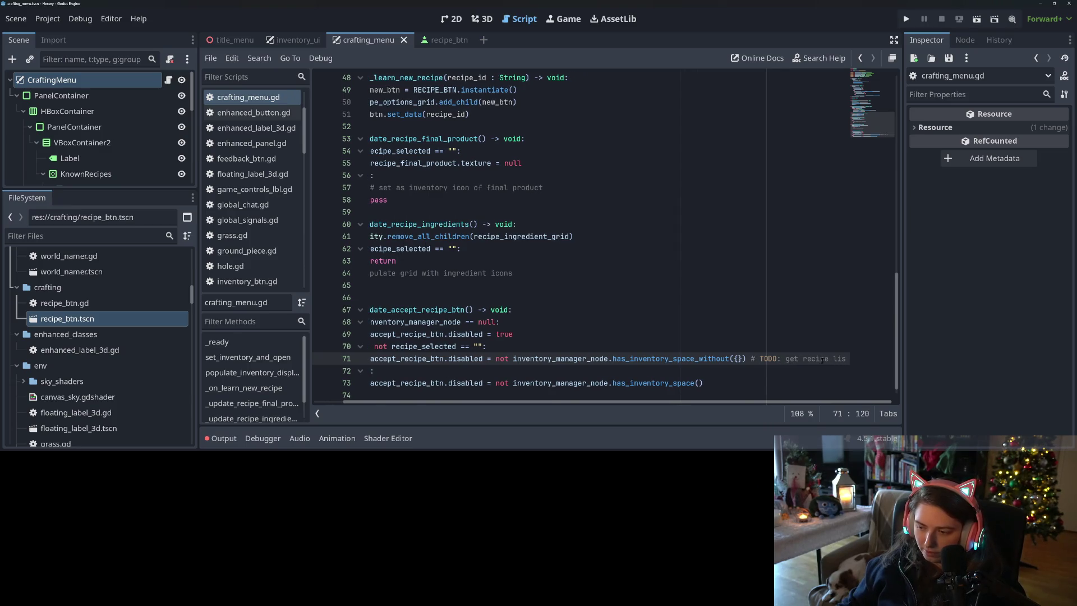
Step: Replace the trailing comment with a '# TODO: get ingredient dictionary' line under the elif and save
double_click(817, 359)
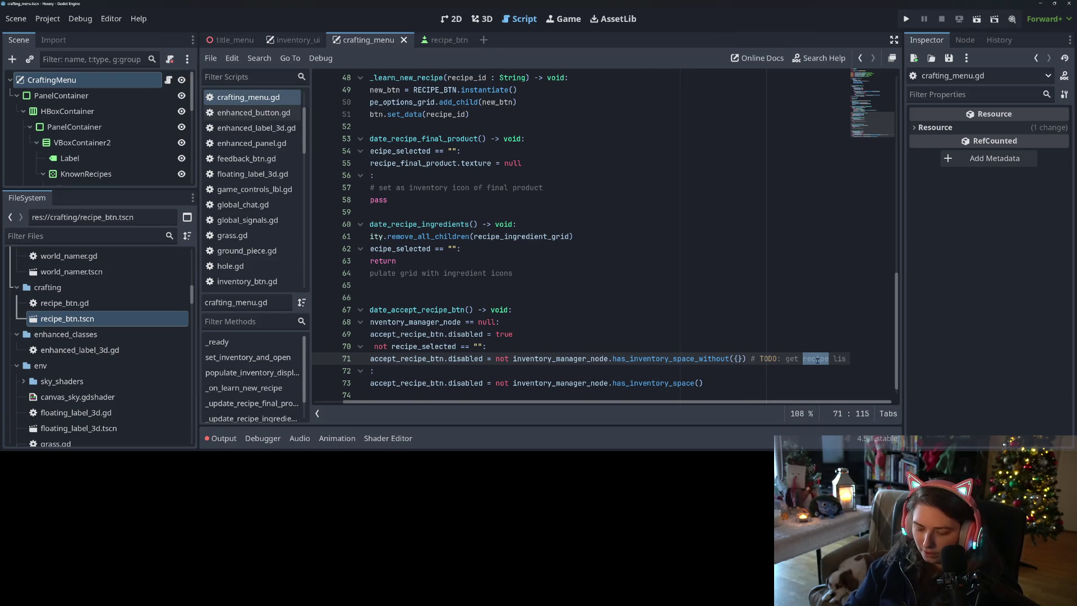
text(ingredient)
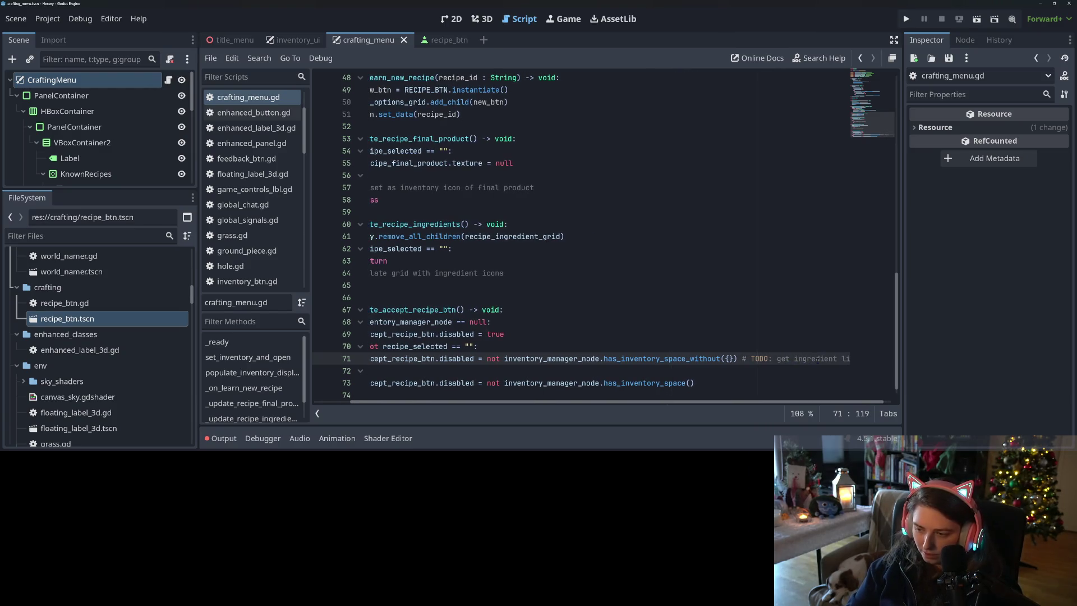
click(366, 383)
text(else:)
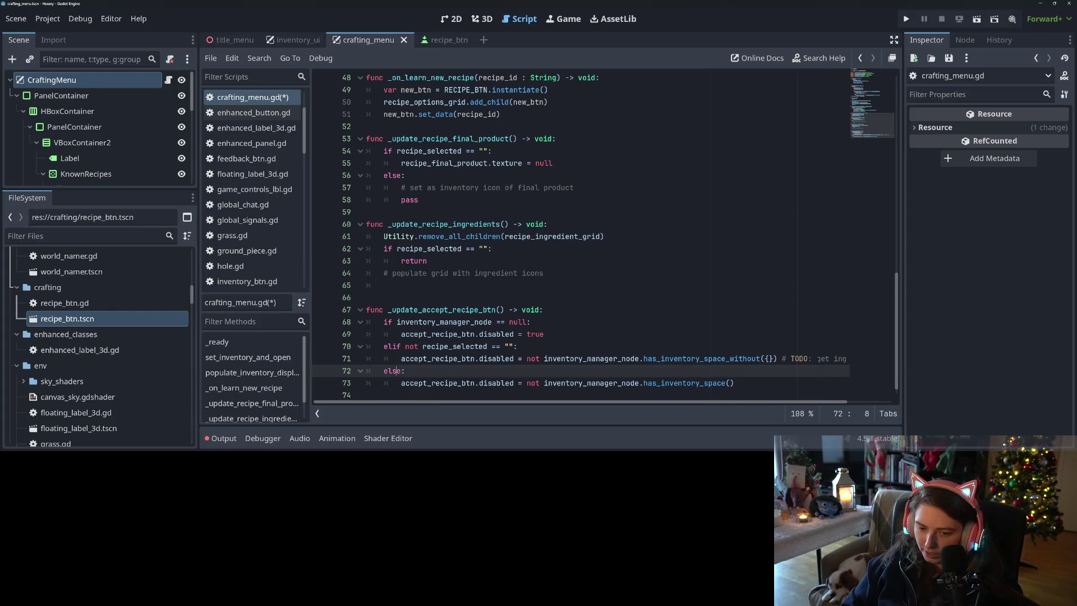
click(816, 358)
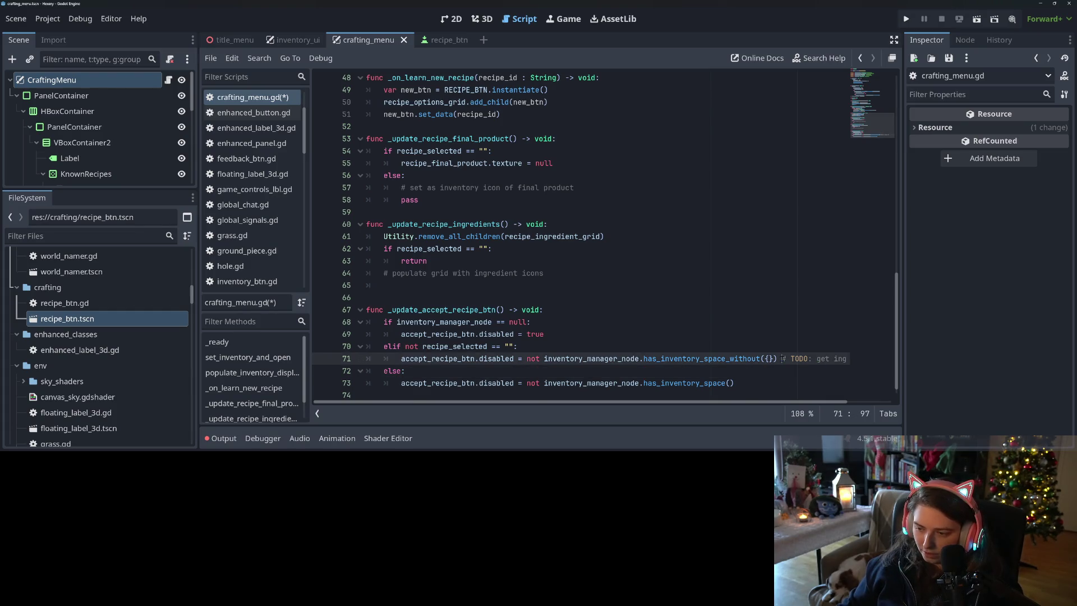
drag(781, 359, 849, 358)
key(BackSpace)
click(532, 347)
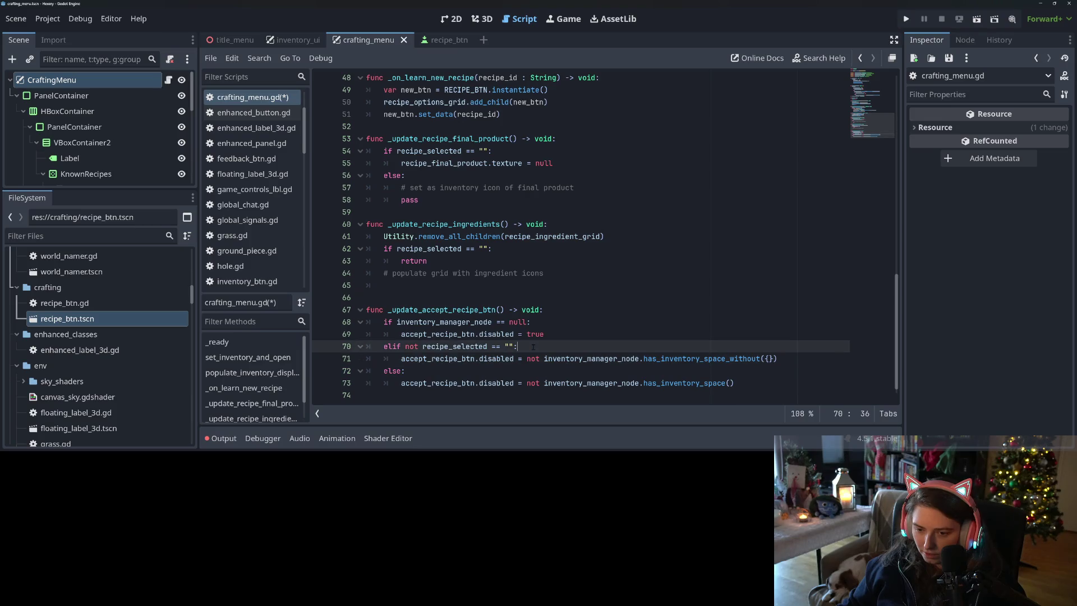
key(Return)
text(# TODO: get ingredient lis)
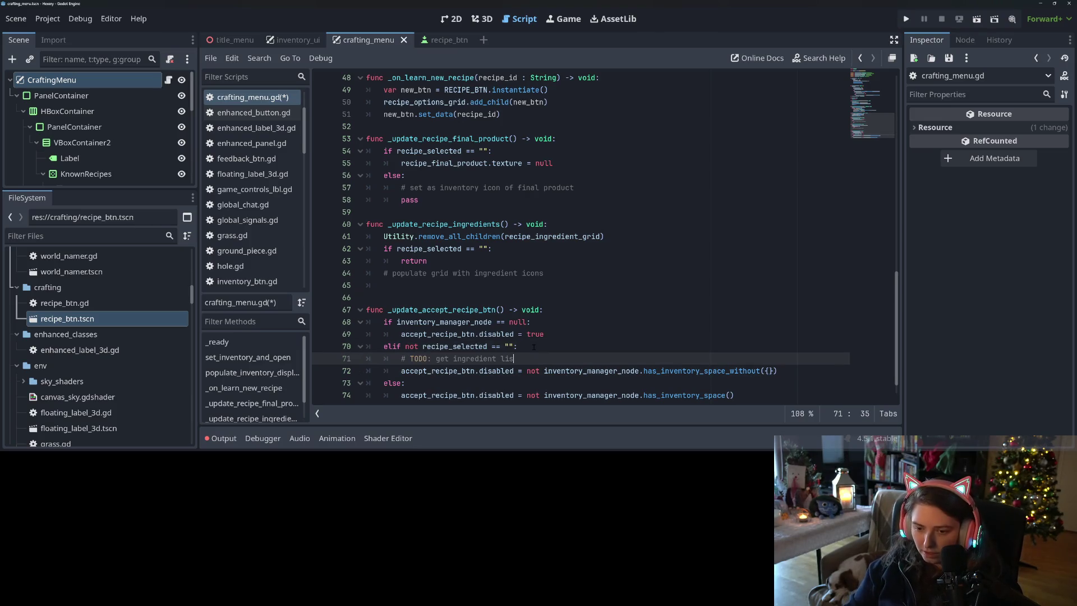
key(BackSpace)
key(BackSpace)
key(BackSpace)
text(dictionar)
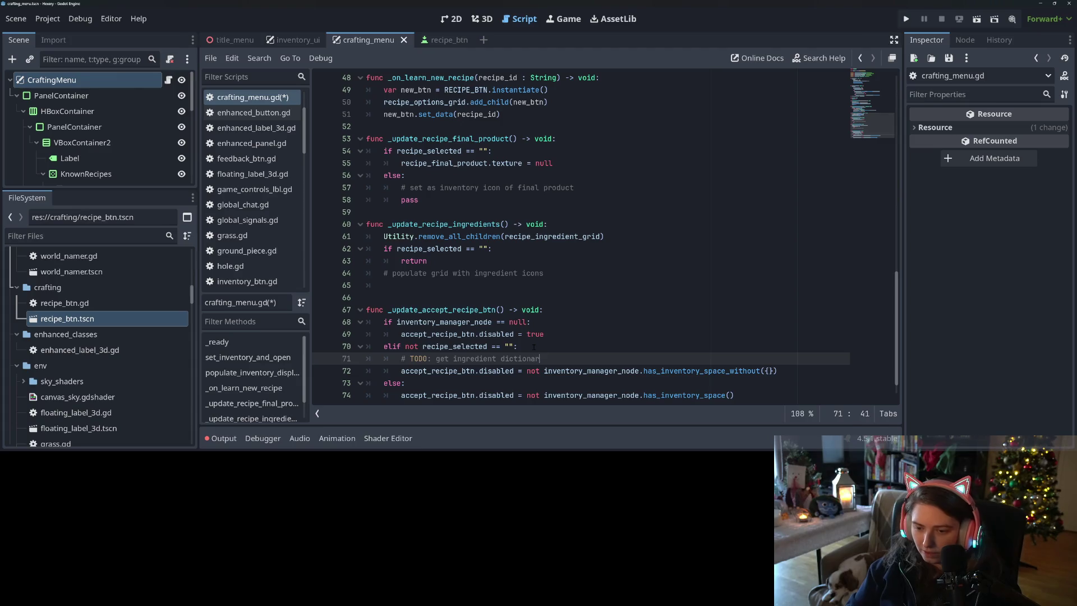
text(y)
key(ctrl+s)
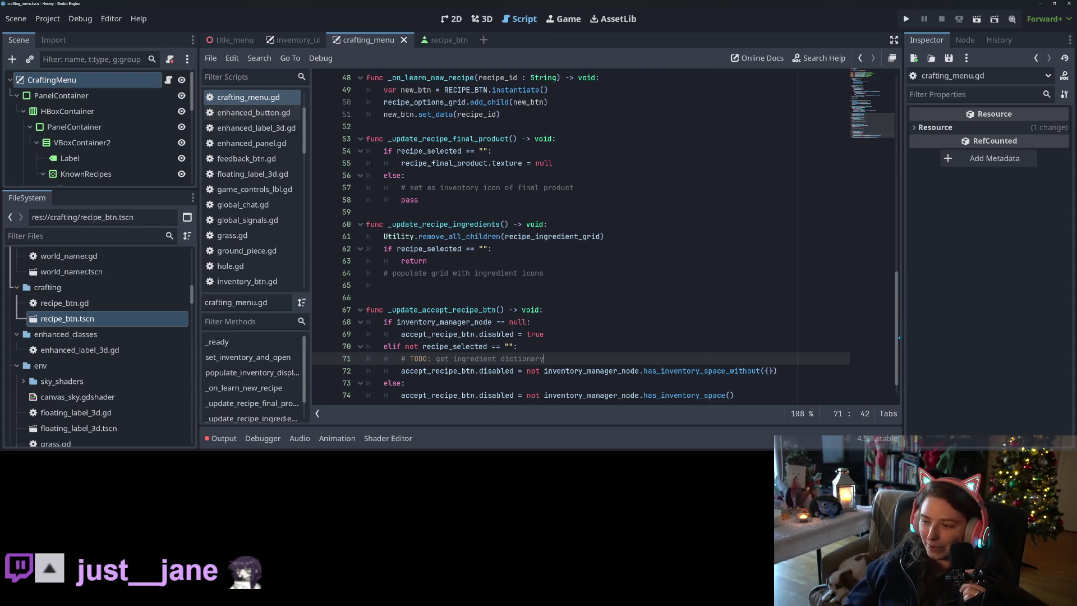
scroll(892, 341, down, 1)
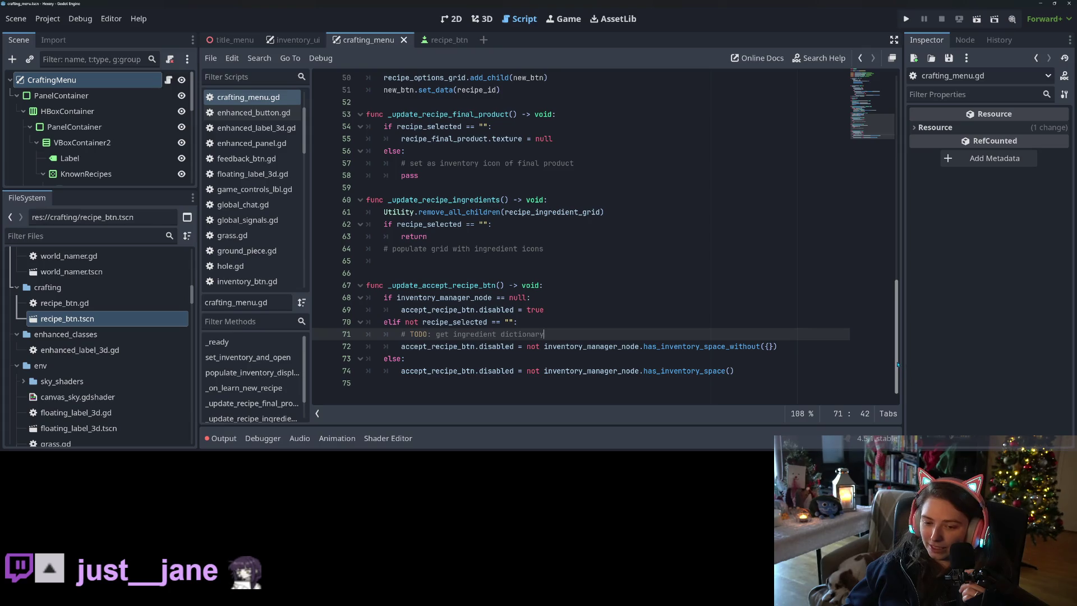
scroll(897, 358, up, 5)
scroll(873, 353, down, 5)
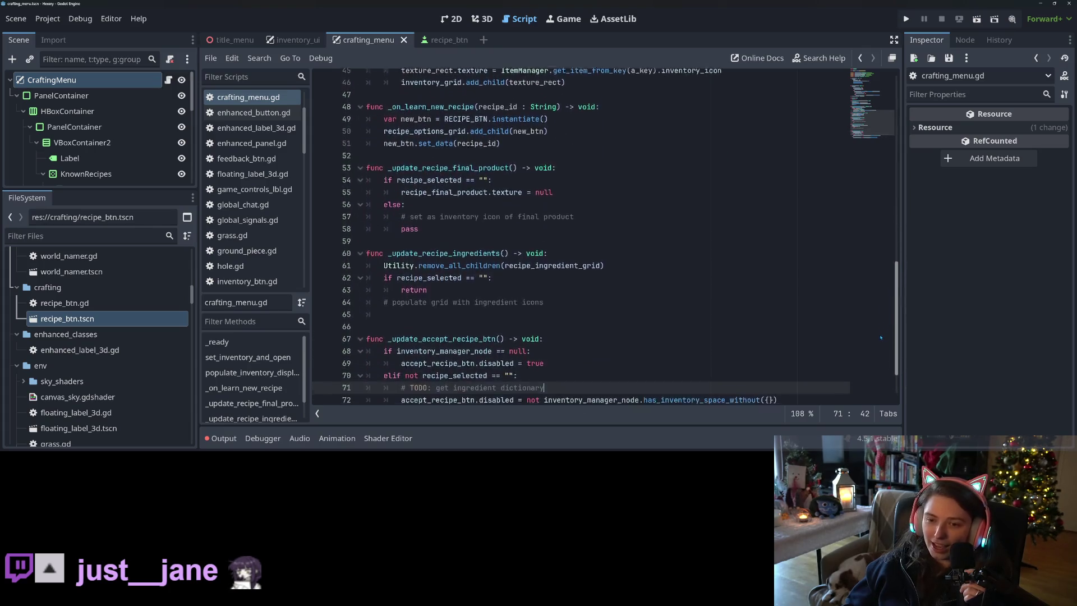
click(599, 163)
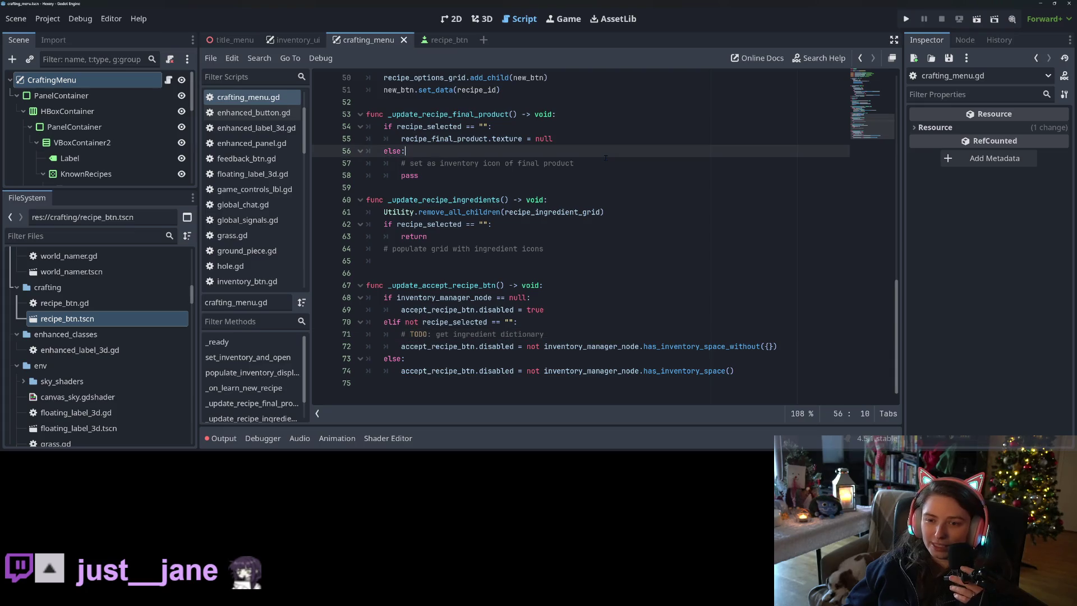
click(550, 242)
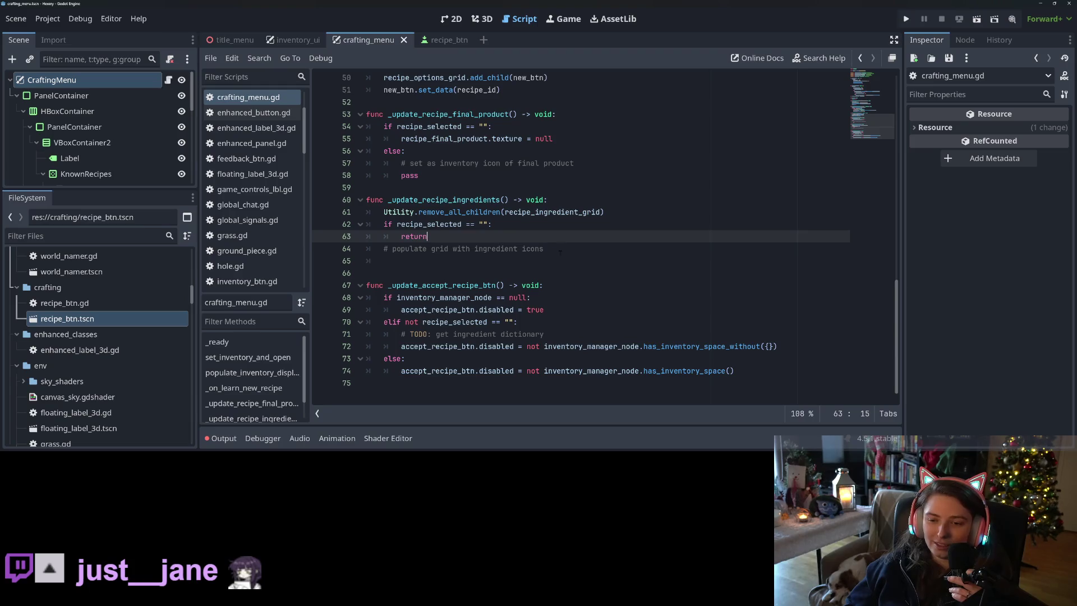
click(559, 262)
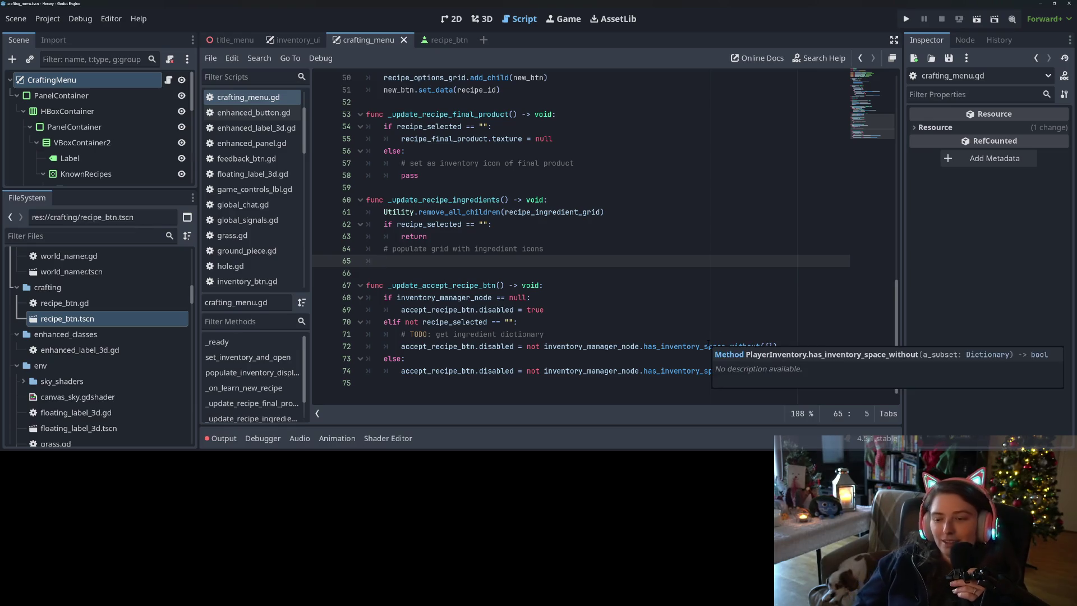
click(676, 309)
key(Down)
key(Down)
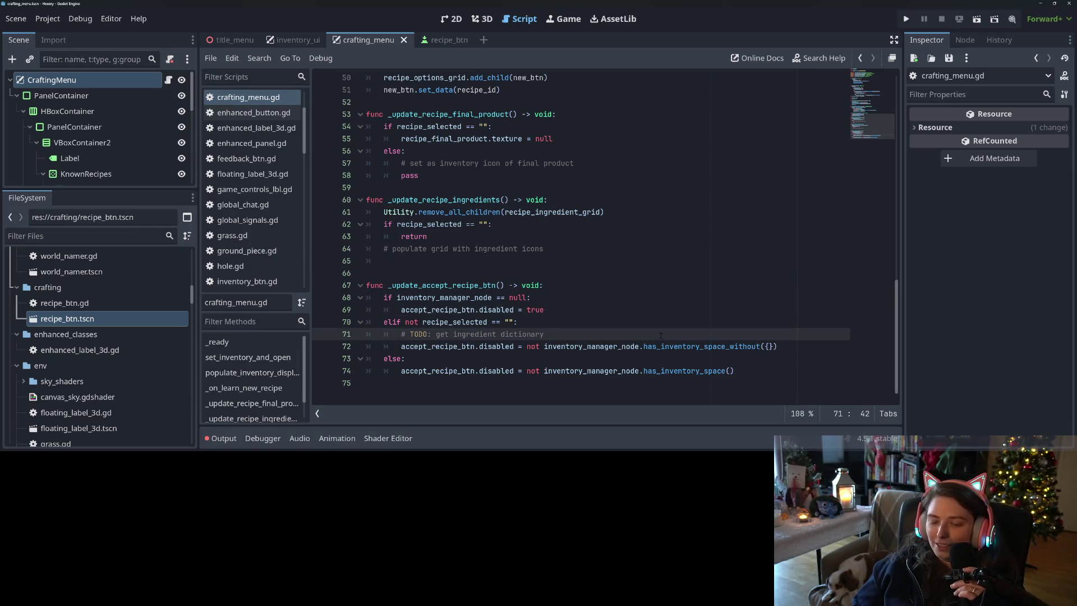
scroll(621, 306, up, 1)
click(622, 307)
click(621, 296)
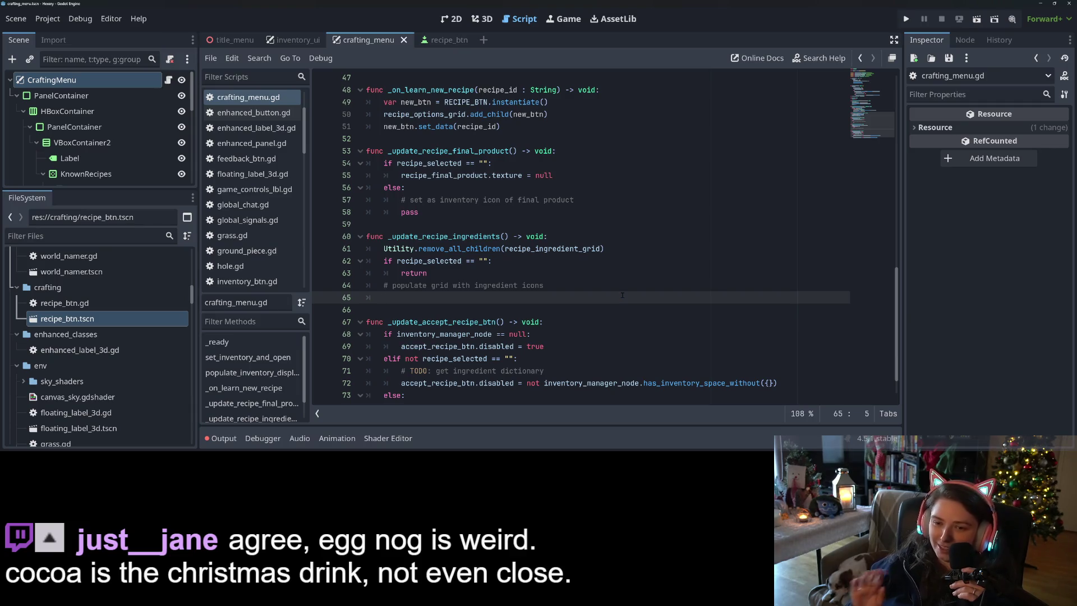
scroll(641, 286, up, 10)
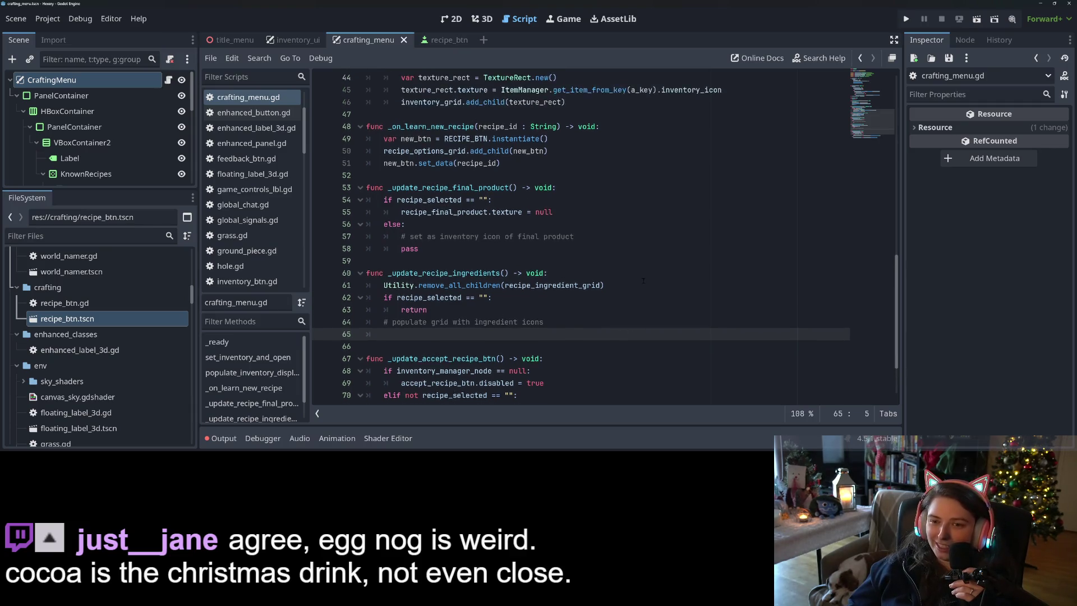
Step: Replace the inventory_manager_path setter's if/else block with _update_accept_recipe_btn() and save
scroll(606, 236, up, 2)
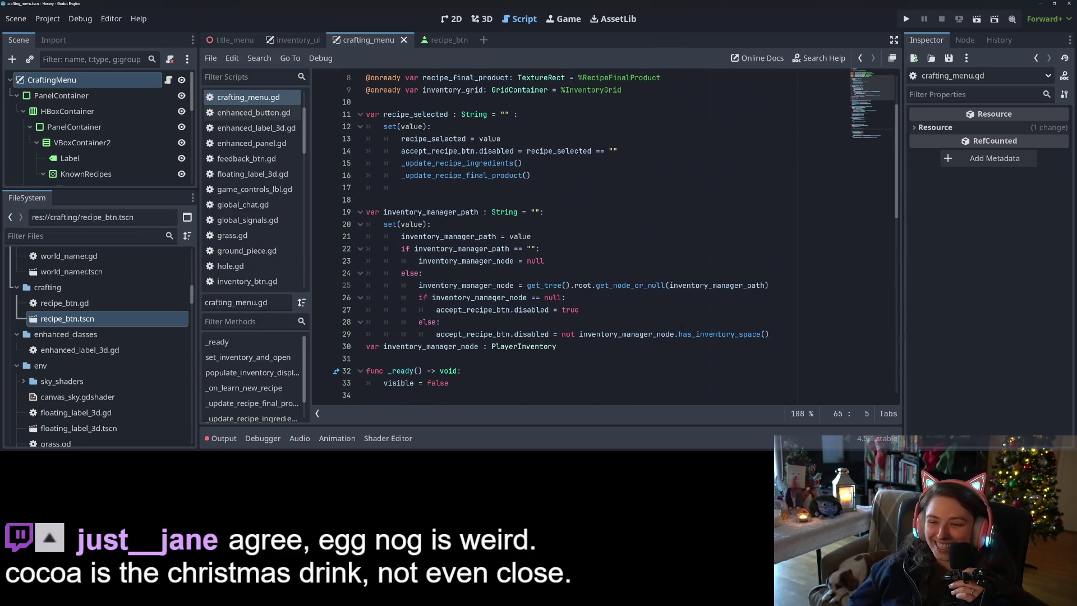
click(684, 312)
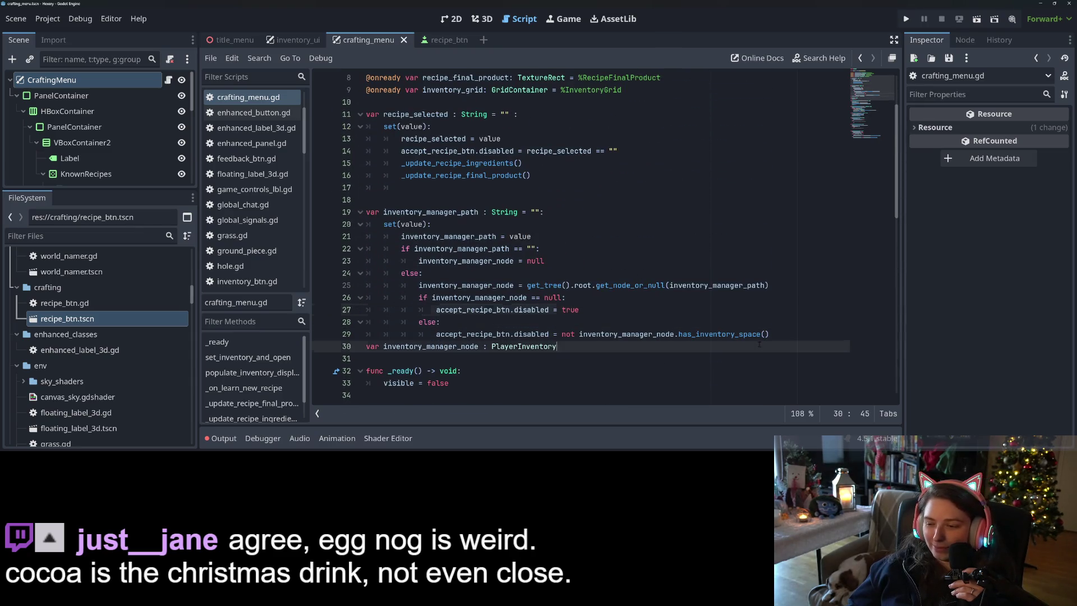
click(553, 321)
scroll(553, 321, down, 12)
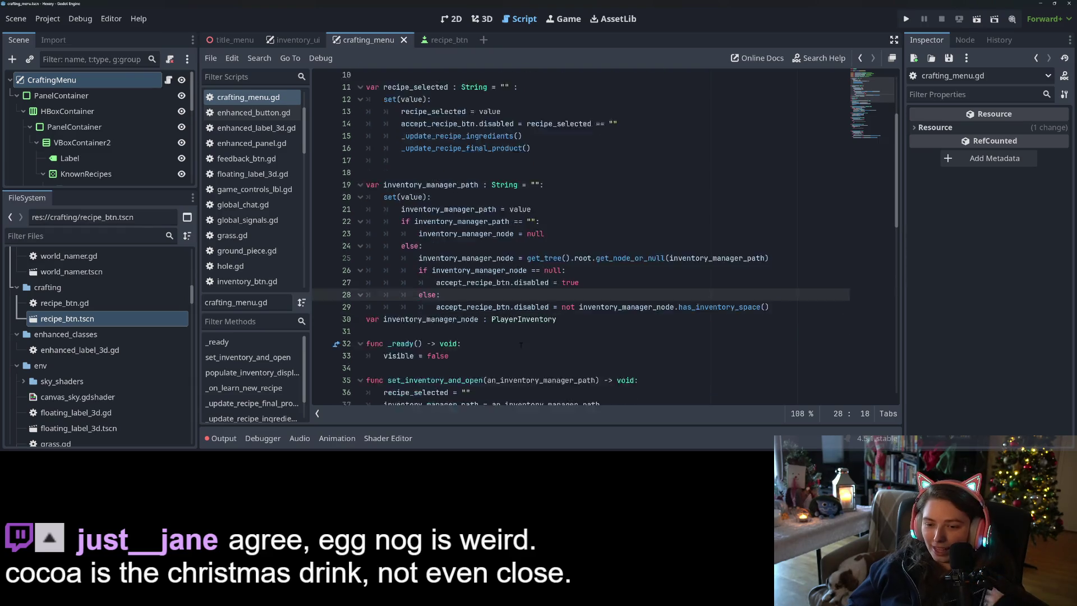
drag(387, 285, 504, 285)
key(ctrl+c)
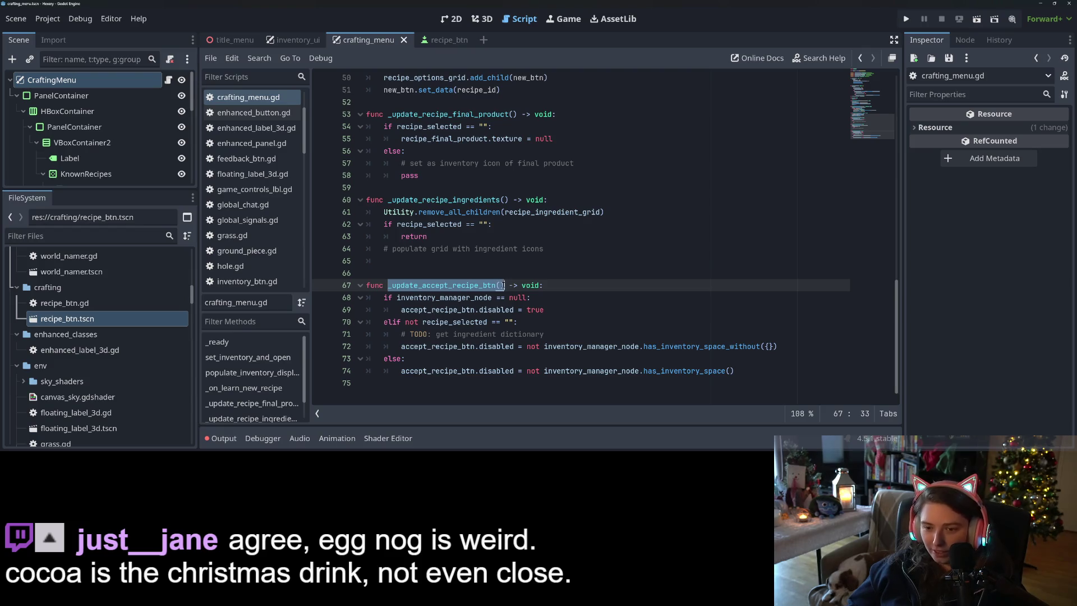
scroll(504, 285, up, 12)
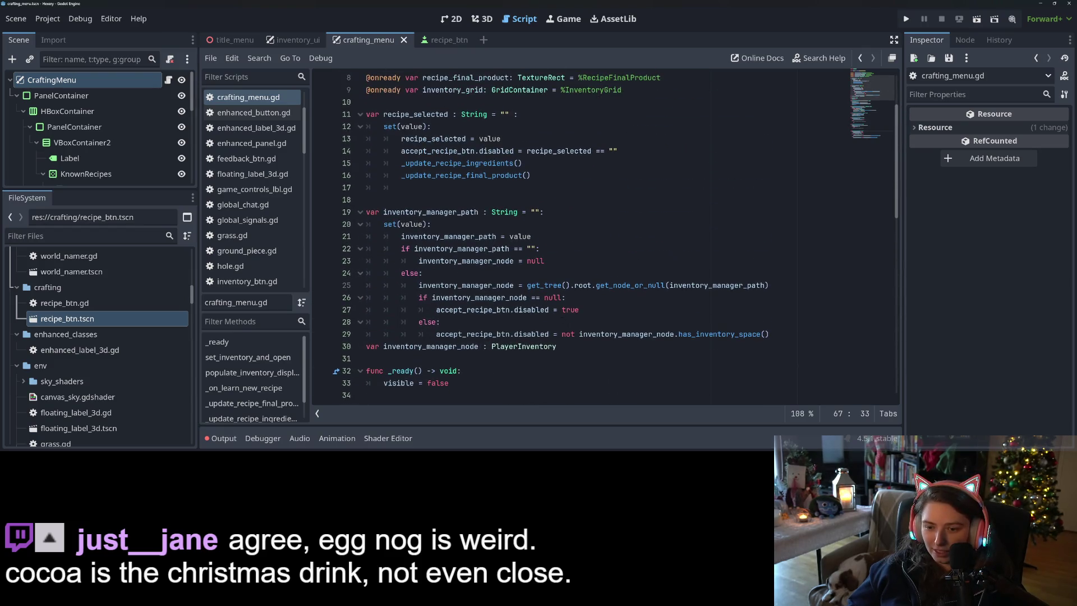
mouse_move(768, 333)
mouse_down()
mouse_move(505, 334)
mouse_move(420, 285)
mouse_move(419, 297)
mouse_up()
key(ctrl+v)
key(ctrl+s)
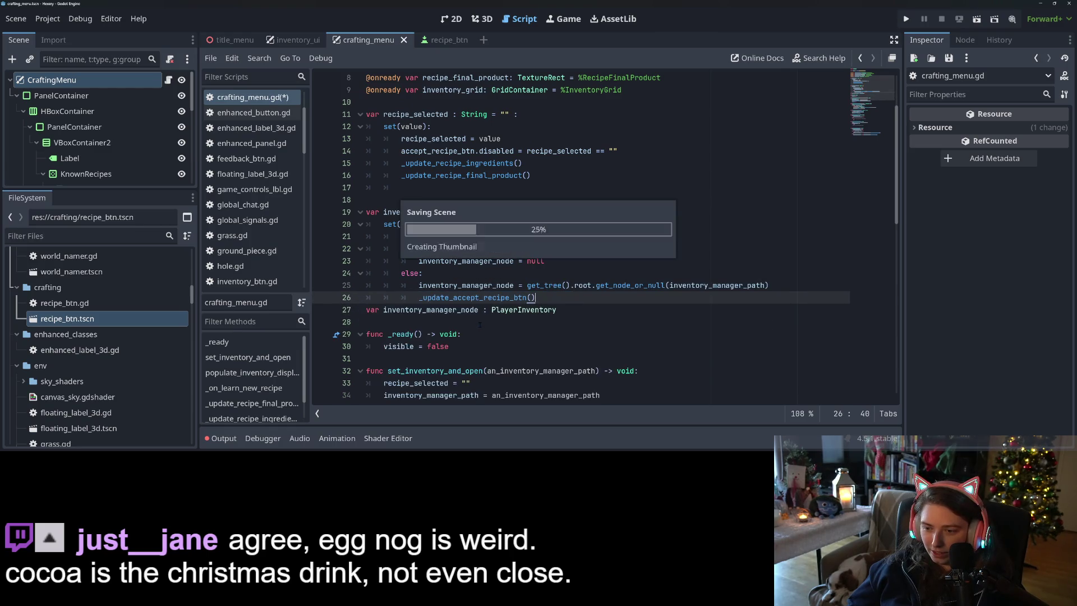
Step: Undo and redo the replacement to compare with the old block, then save
double_click(480, 286)
click(547, 298)
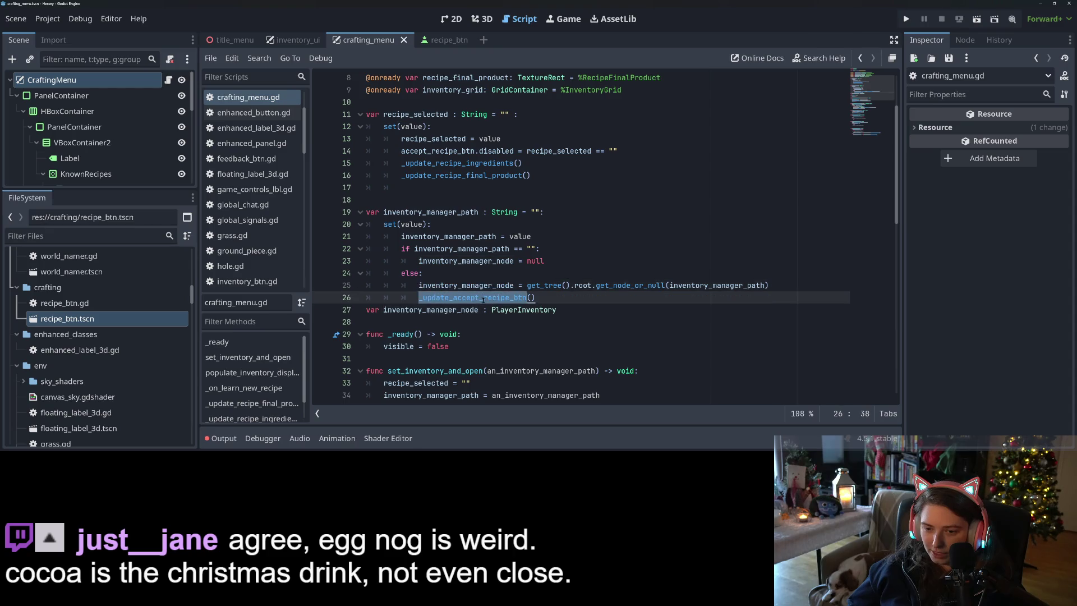
key(ctrl+z)
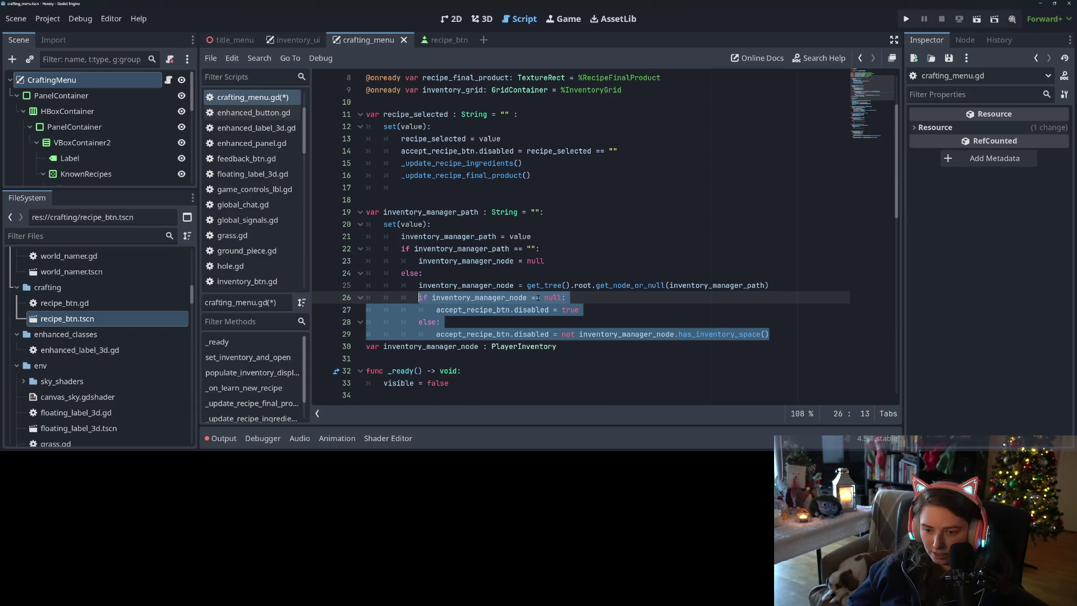
key(ctrl+y)
key(ctrl+s)
Step: Add the _update_accept_recipe_btn() call on line 17 of the recipe_selected setter and save
scroll(459, 224, up, 1)
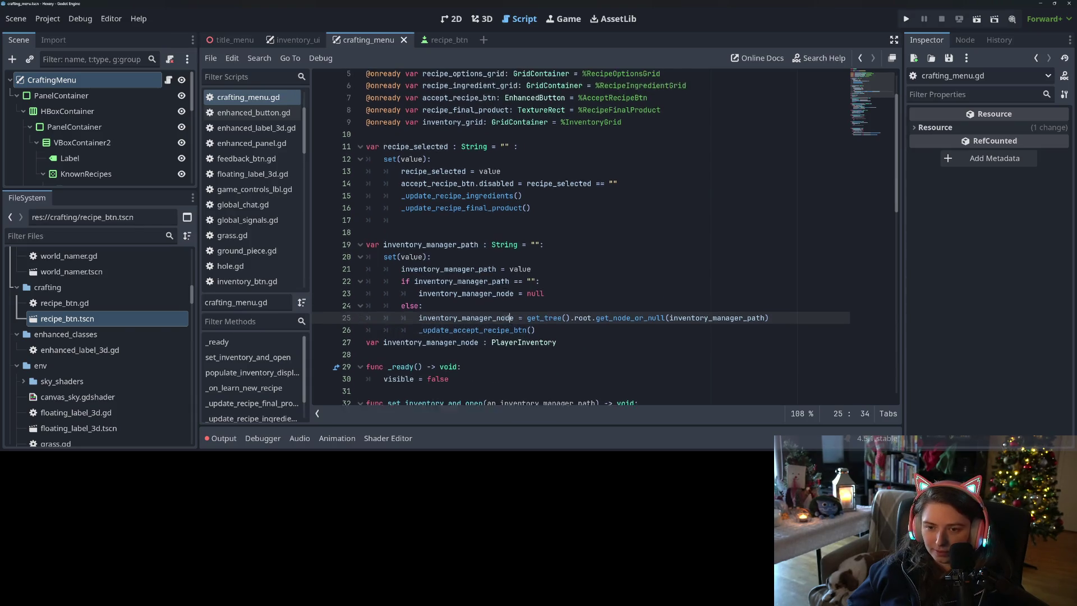
click(458, 224)
key(ctrl+v)
key(ctrl+s)
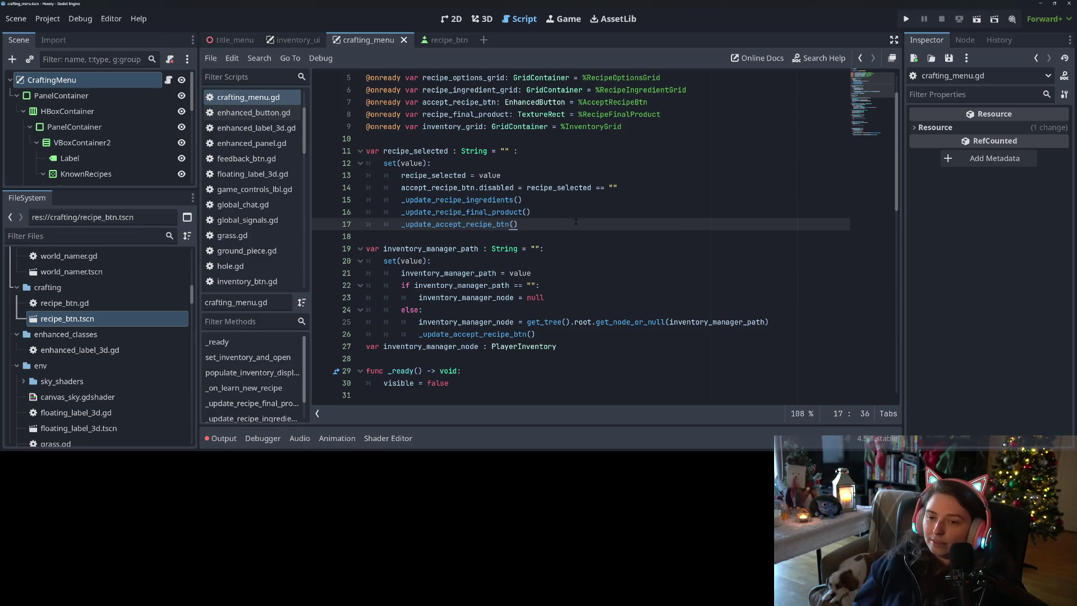
key(Left)
key(Left)
key(ctrl+d)
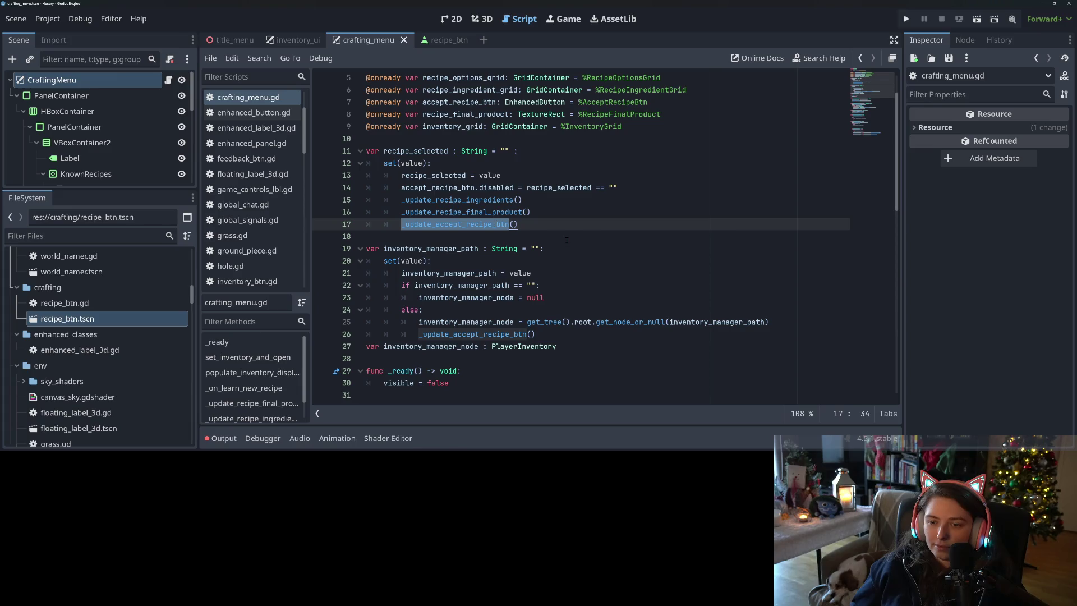
ctrl+click(481, 224)
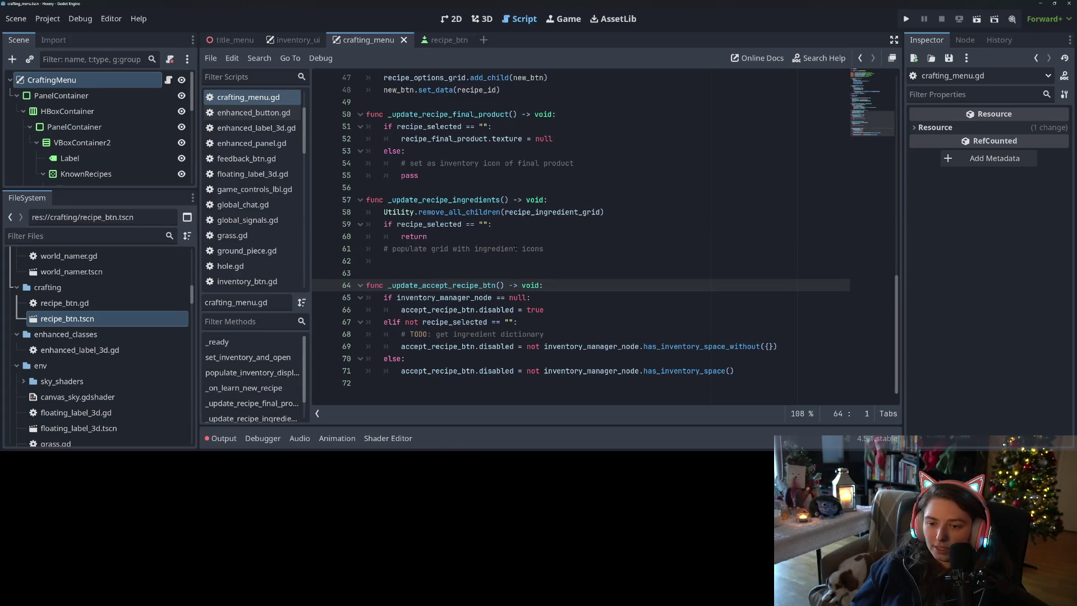
Step: Review recipe_selected's uses and retype 'true' over part of the line 71 inventory check
double_click(480, 322)
click(663, 371)
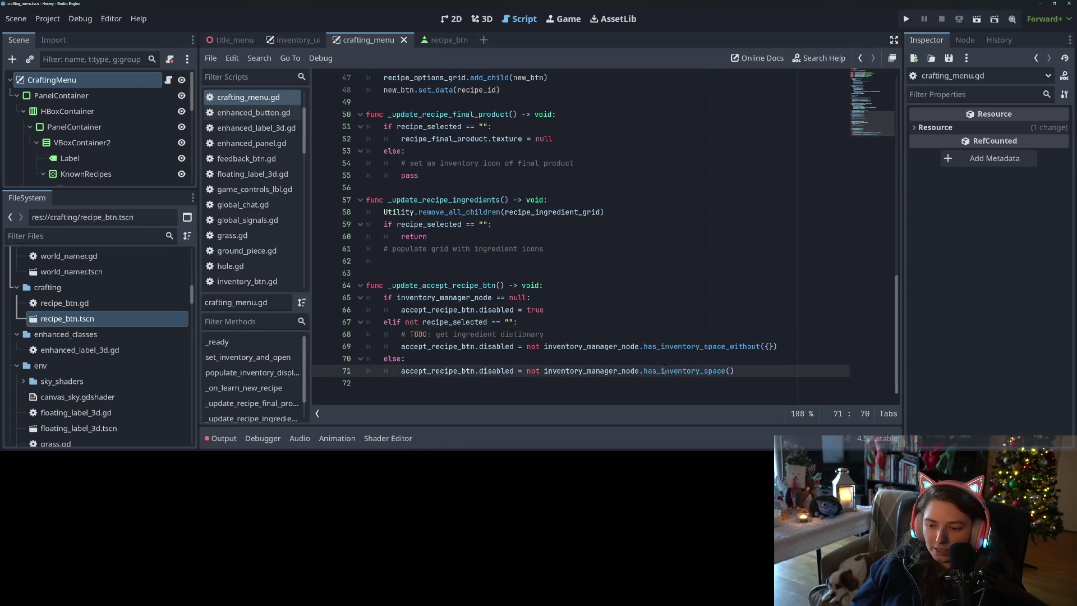
click(492, 321)
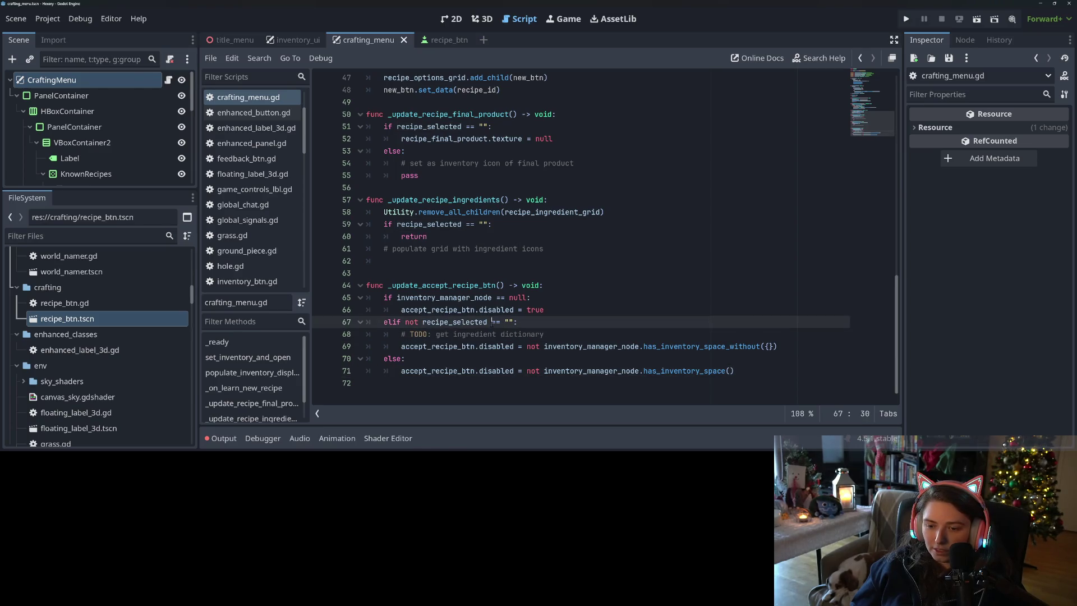
double_click(446, 322)
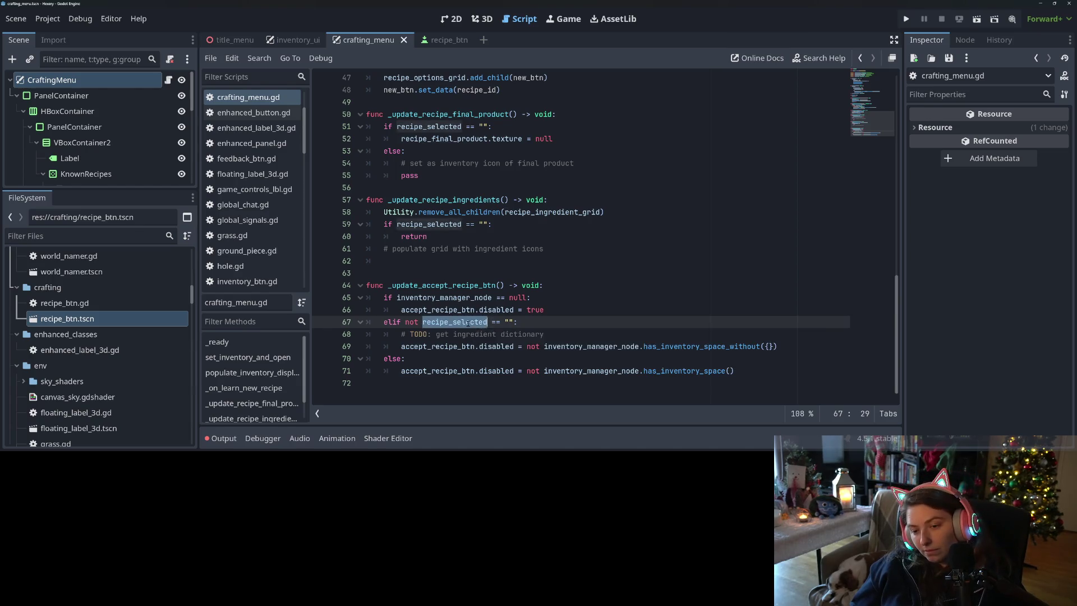
click(562, 371)
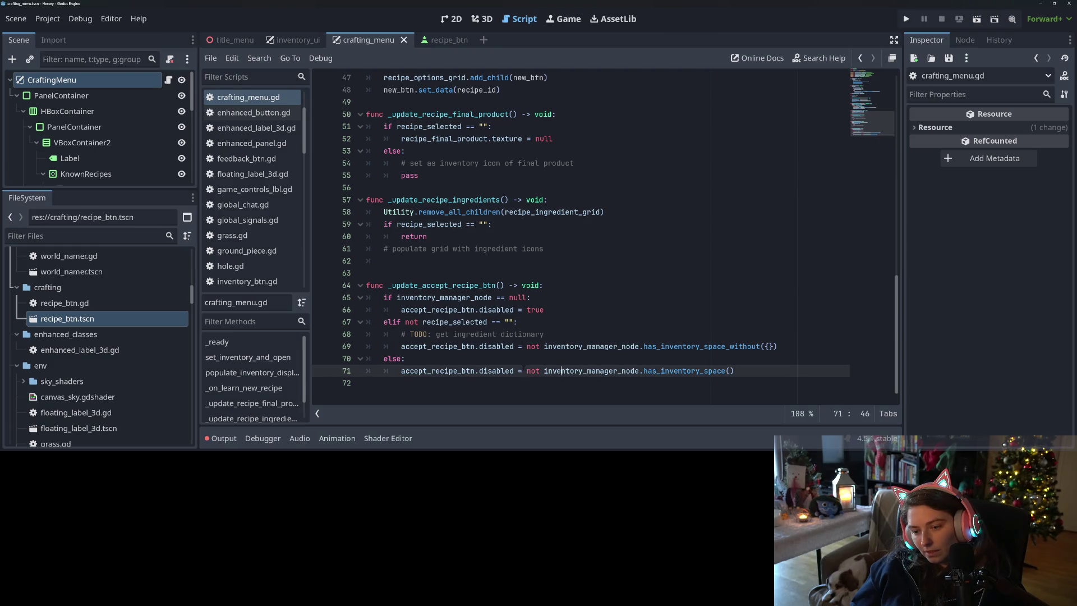
scroll(523, 368, up, 1)
drag(526, 383, 735, 383)
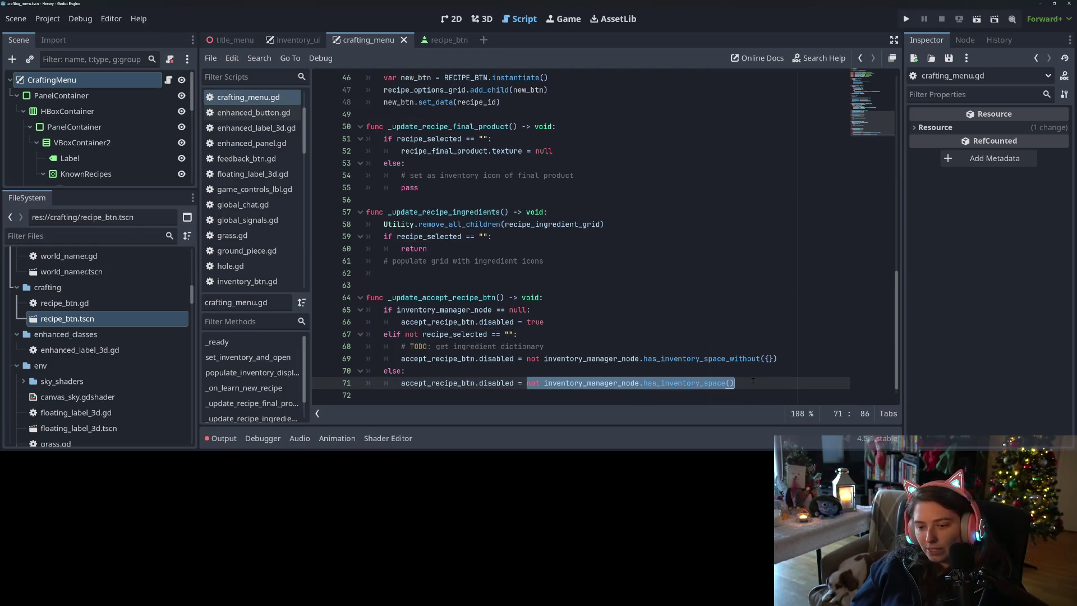
text(true)
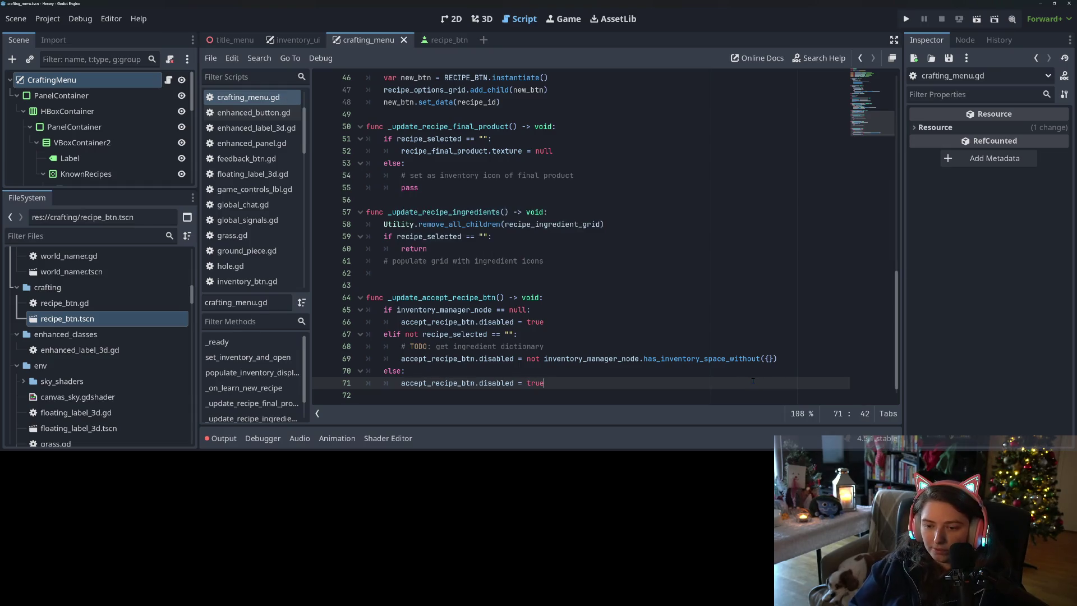
click(559, 375)
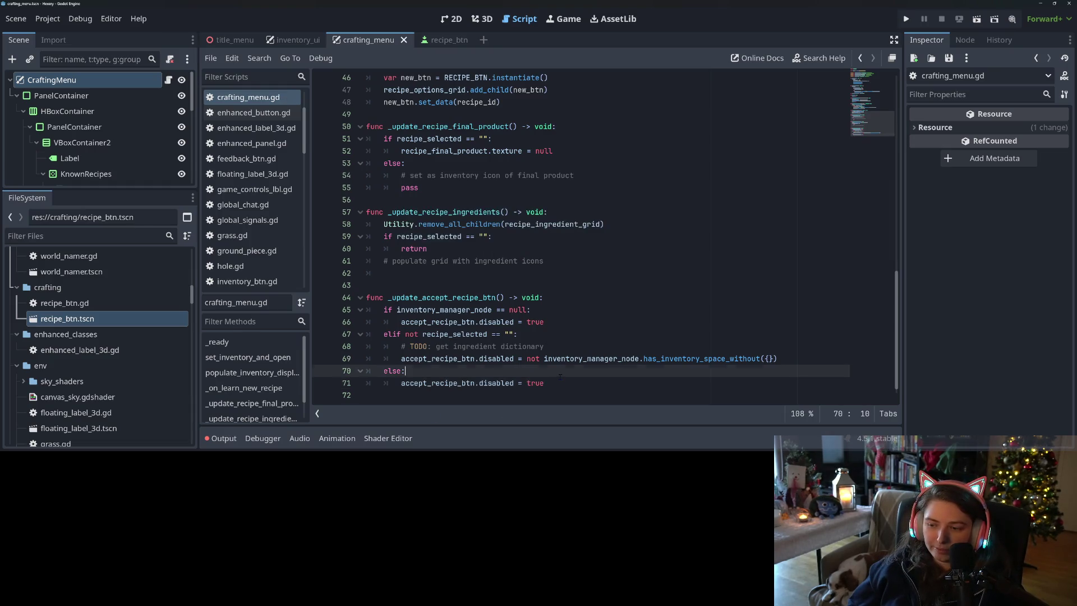
click(558, 382)
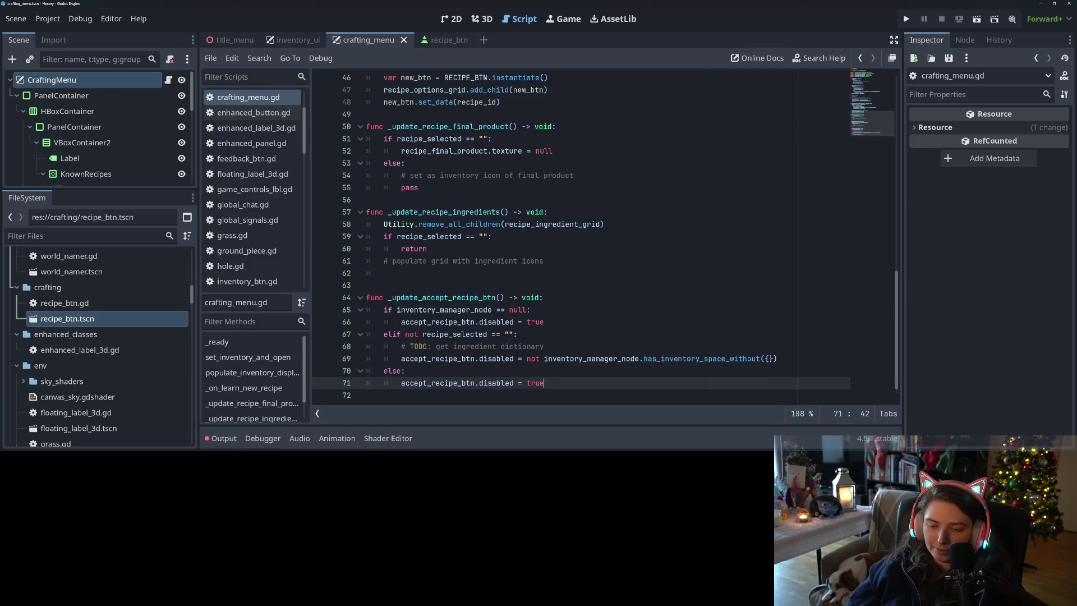
double_click(532, 322)
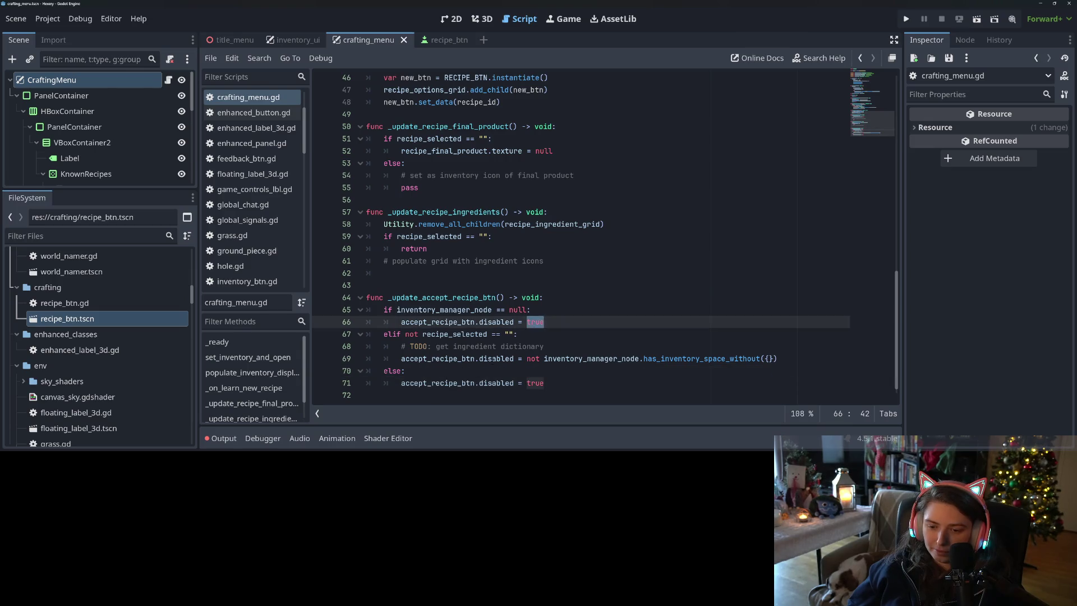
click(493, 358)
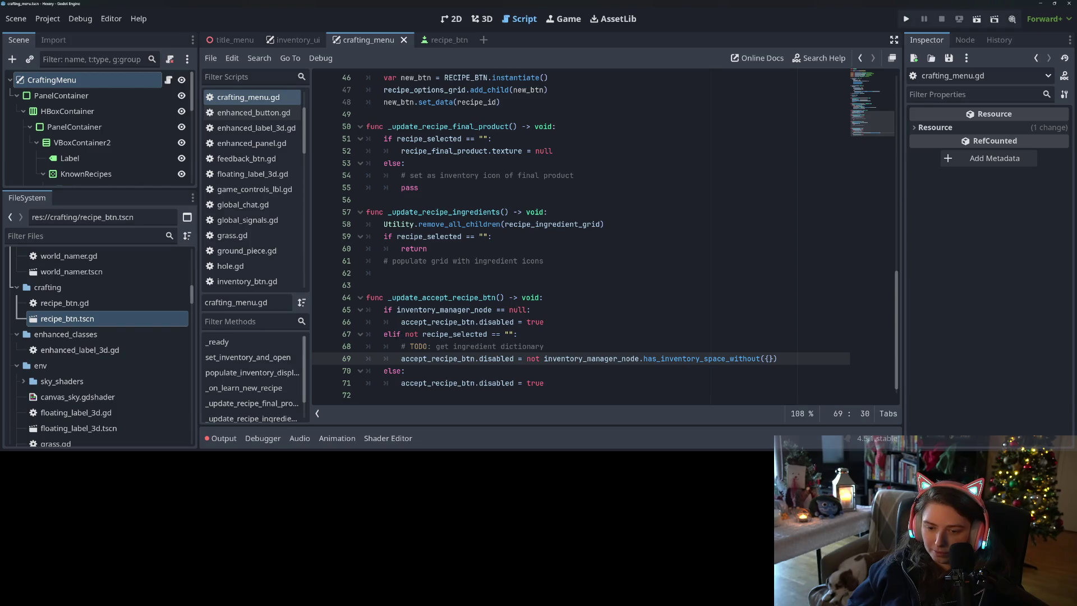
Step: Remove 'not' from the elif condition and cut 'disabled = true' out of the else block
click(409, 333)
drag(406, 334, 421, 334)
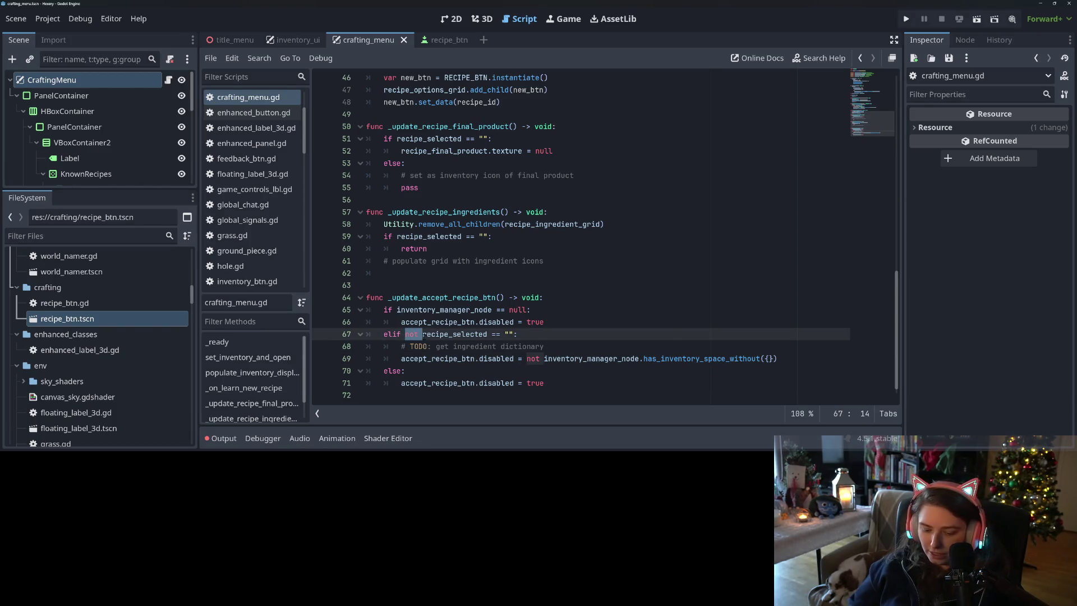
key(BackSpace)
key(Down)
key(Down)
key(Down)
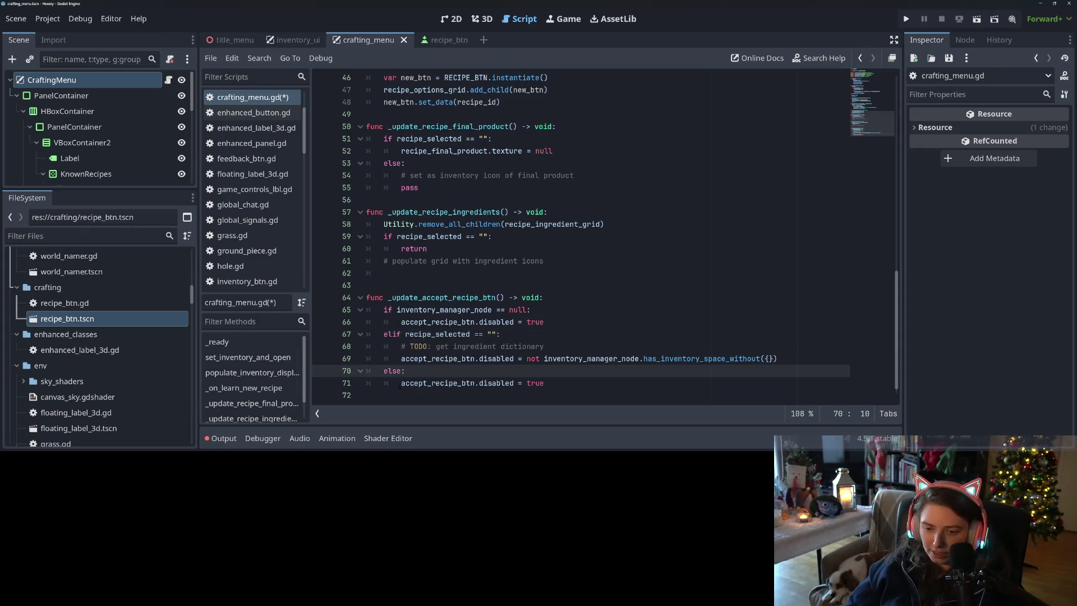
drag(400, 383, 555, 382)
key(ctrl+c)
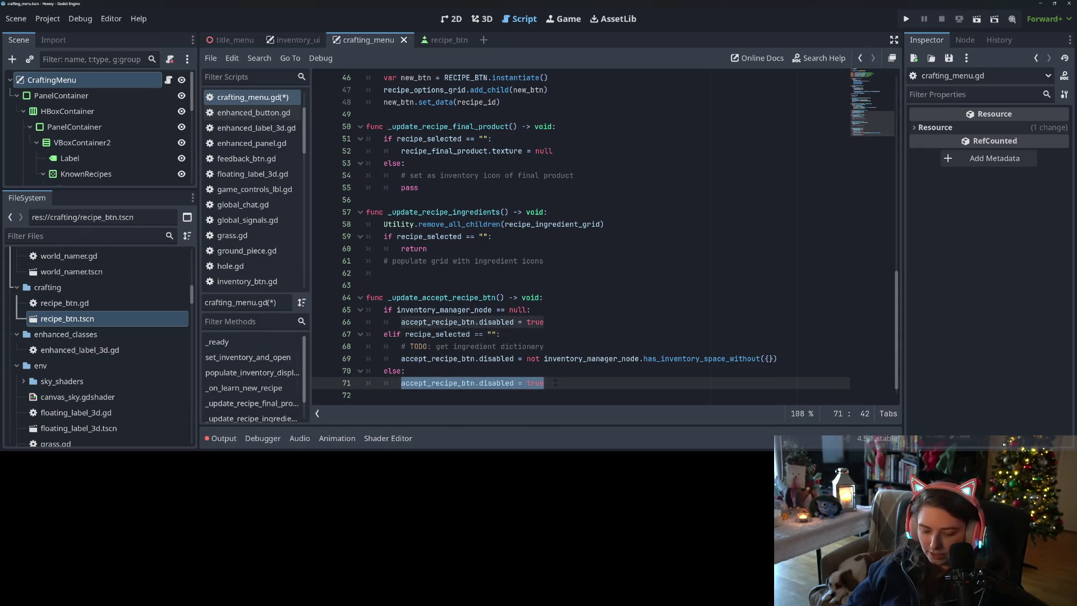
key(BackSpace)
Step: Paste 'disabled = true' under the elif, add a new else: branch, and delete the old else
click(554, 334)
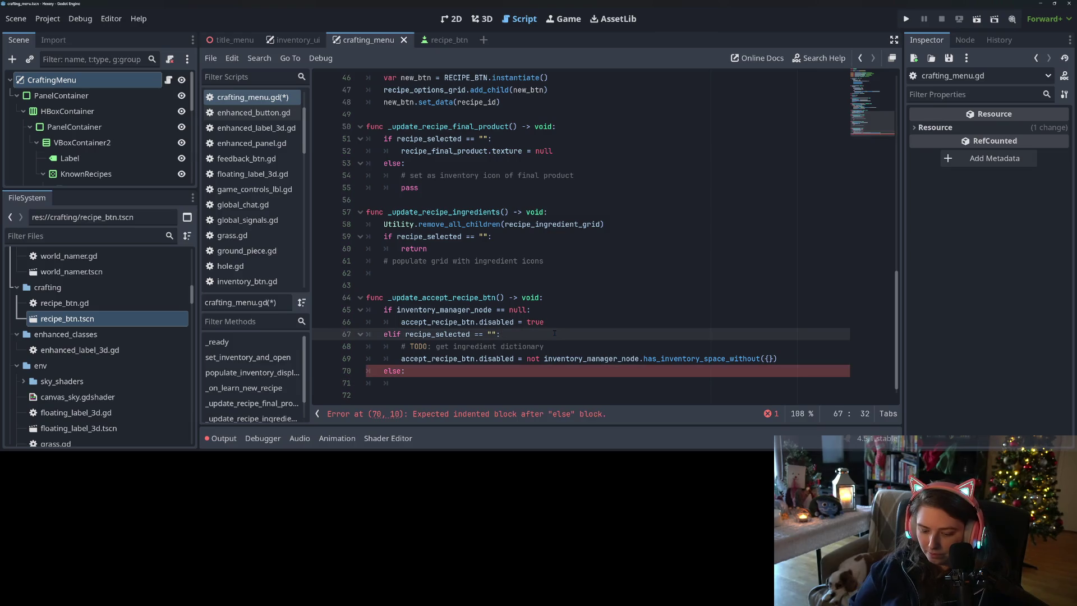
key(Return)
key(ctrl+v)
key(Return)
key(BackSpace)
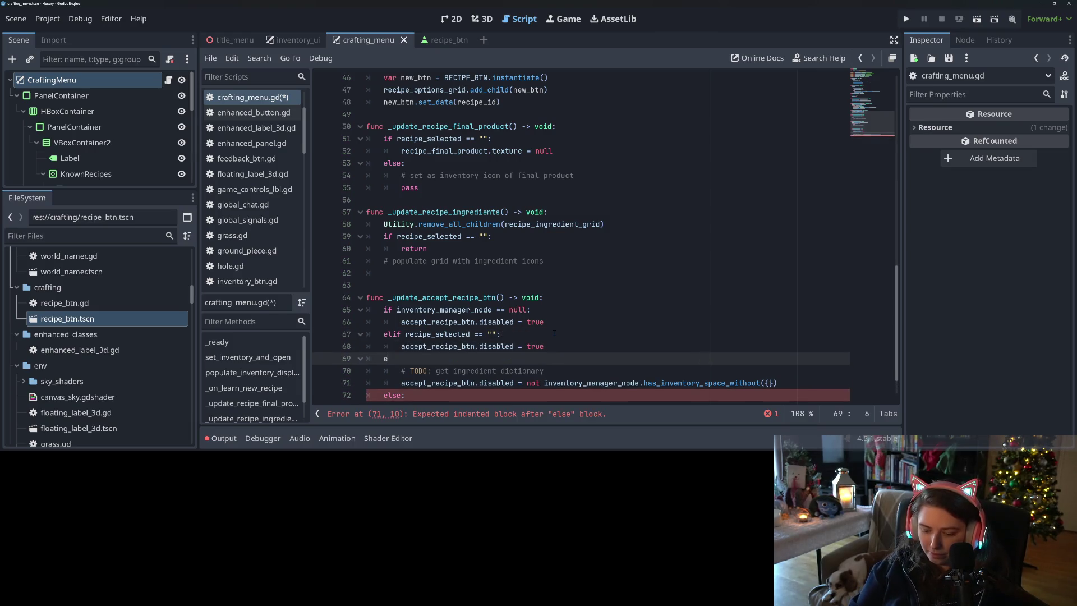
text(lse:)
scroll(431, 361, down, 1)
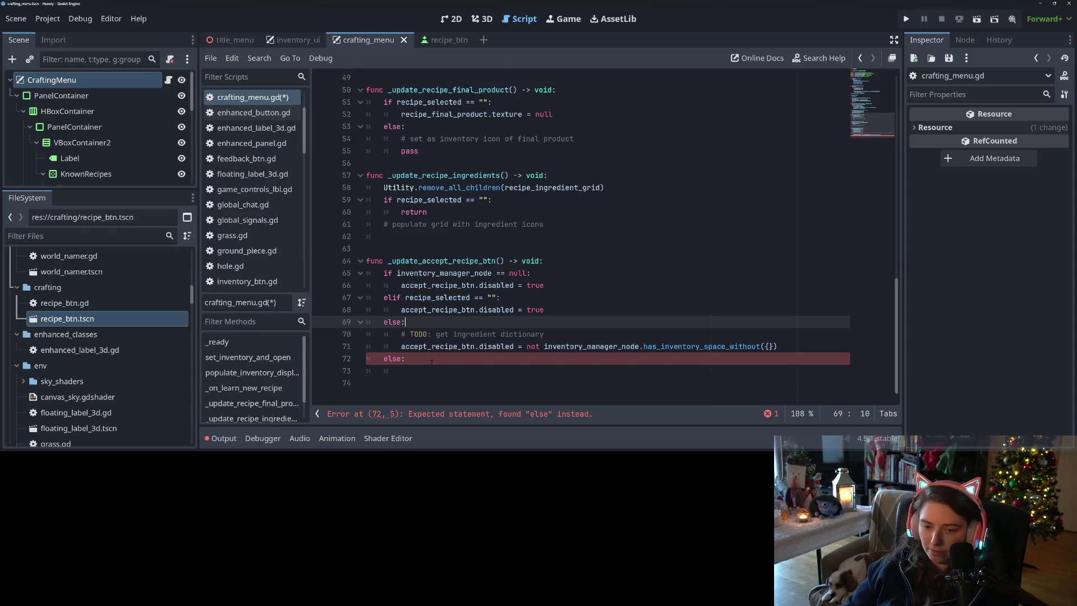
drag(431, 361, 517, 396)
key(BackSpace)
key(BackSpace)
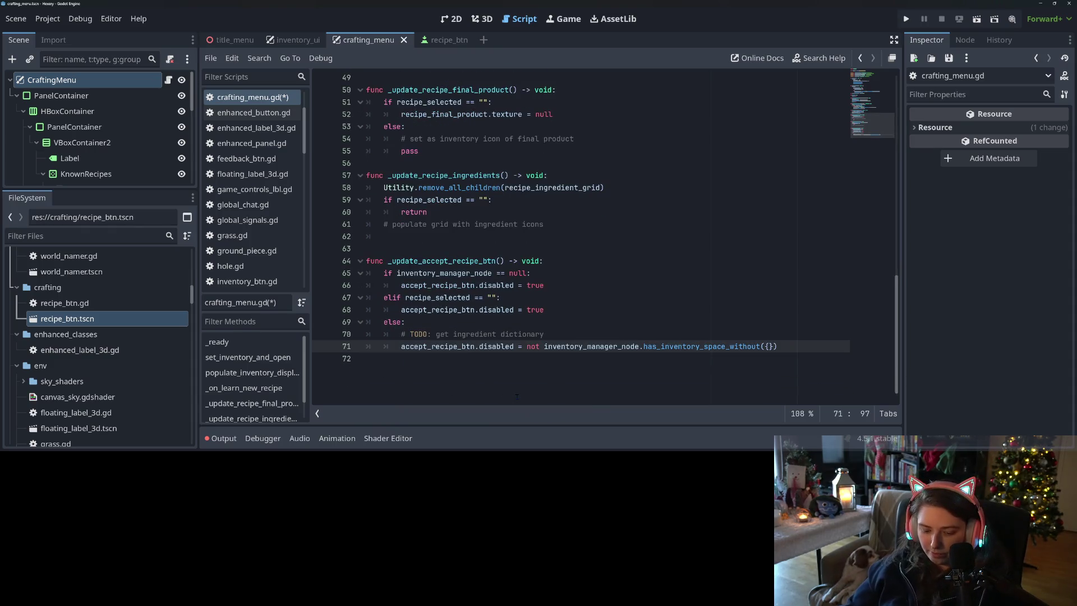
Step: Remove a stray character at the end of line 71 and save the script
key(ctrl+s)
scroll(517, 395, up, 2)
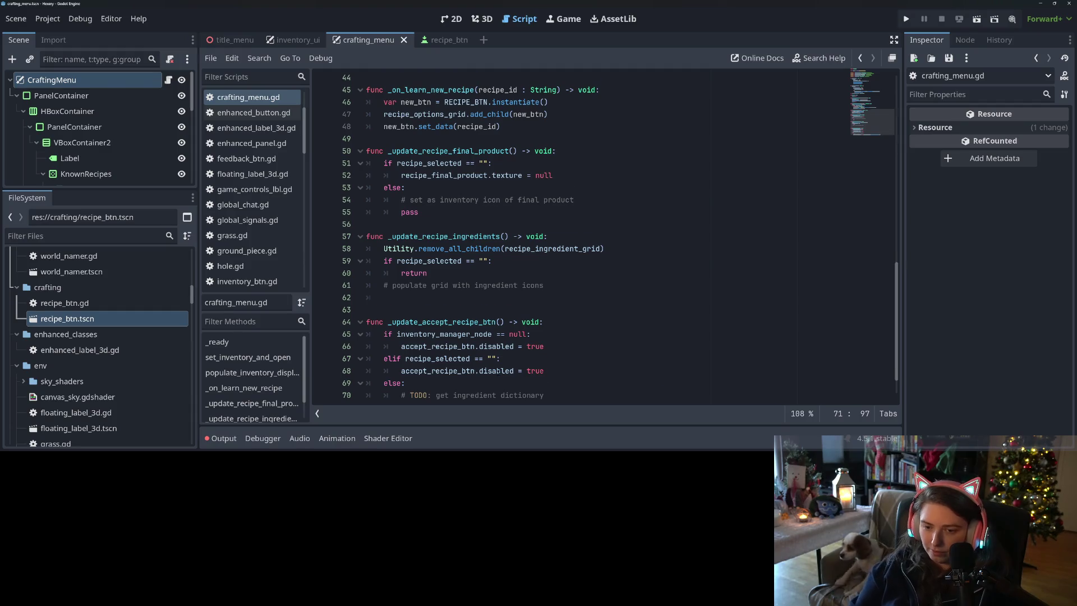
key(BackSpace)
key(ctrl+s)
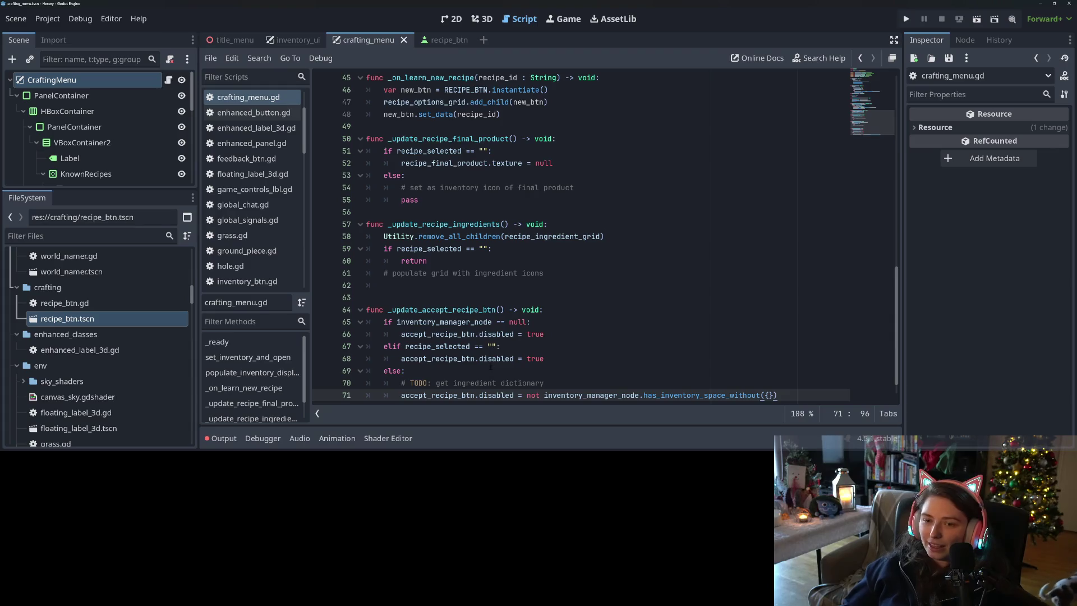
Step: Browse the script from line 68 up to the accept_recipe_btn declaration
click(492, 359)
scroll(504, 359, up, 1)
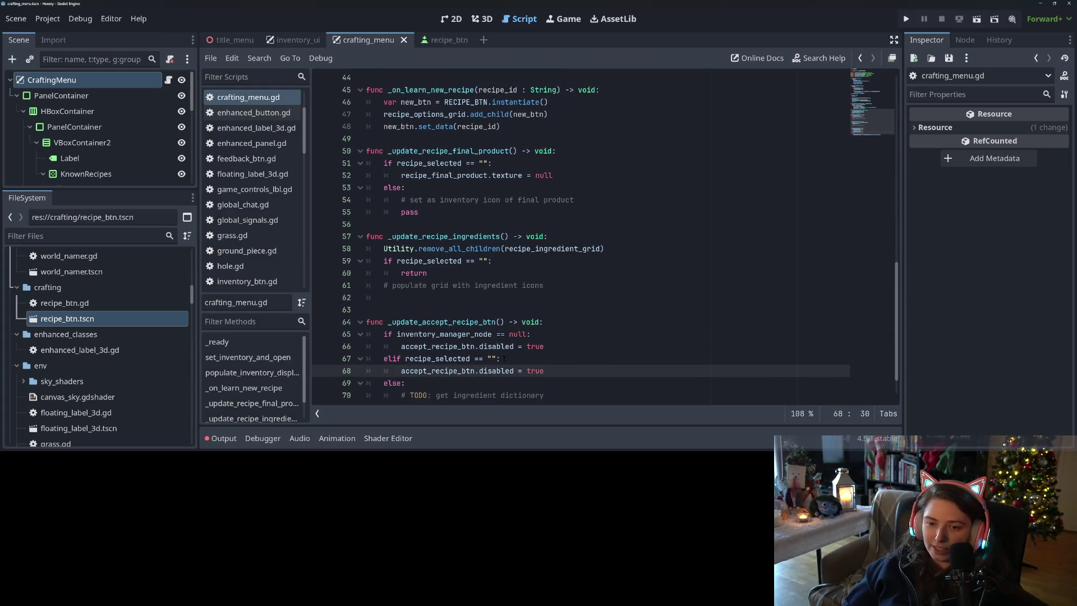
click(452, 297)
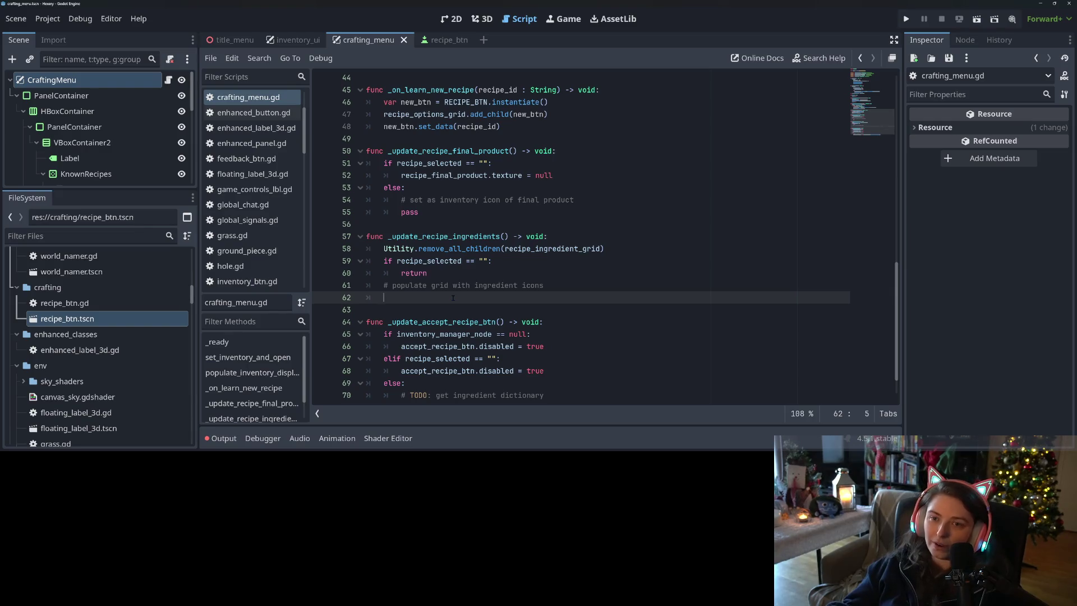
scroll(548, 320, up, 13)
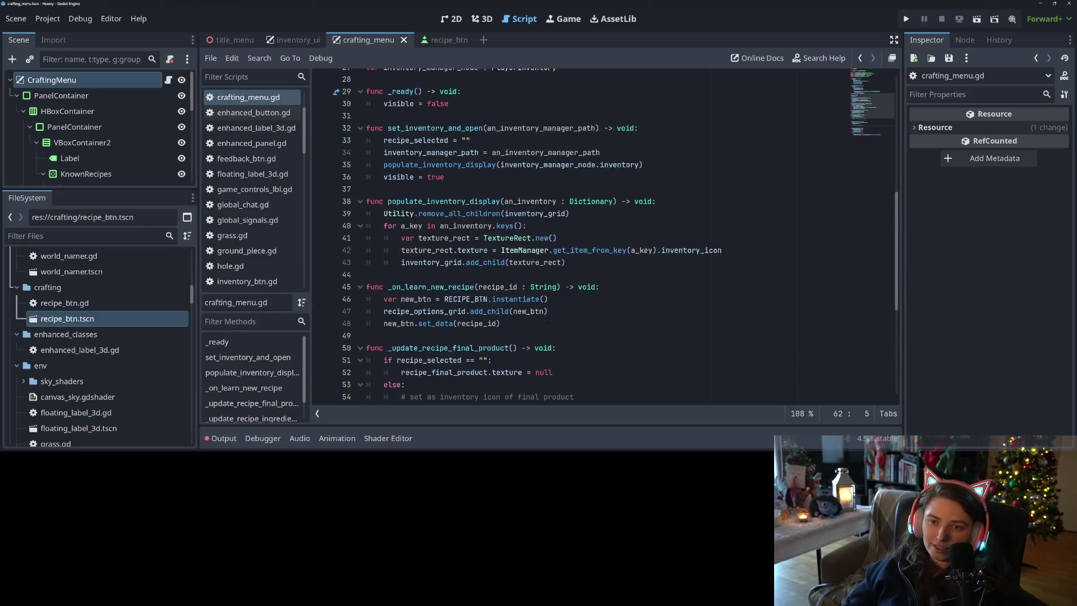
scroll(553, 318, up, 2)
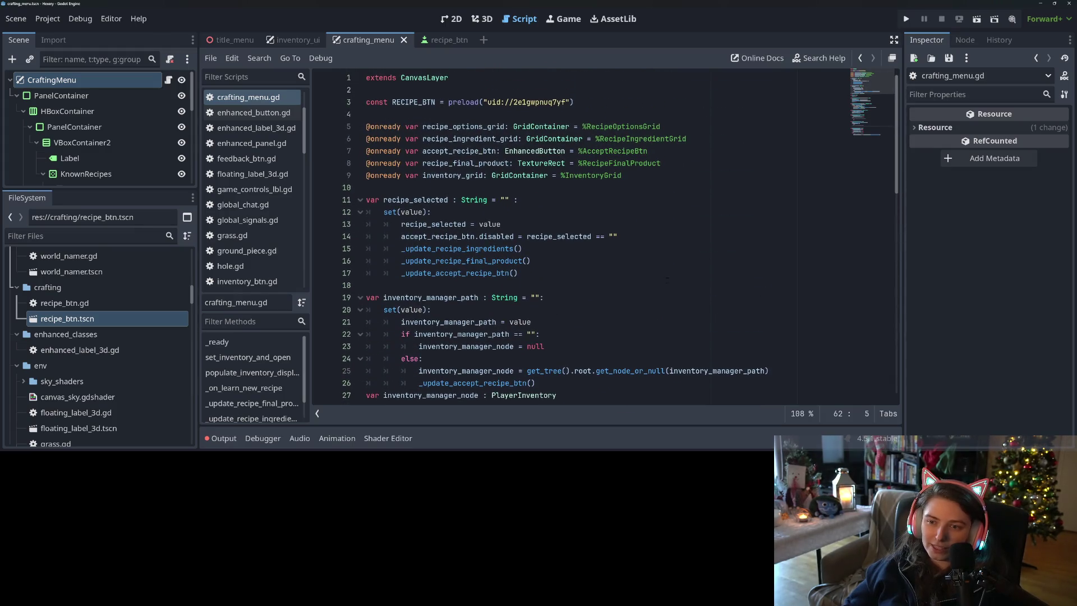
click(553, 151)
scroll(476, 213, down, 2)
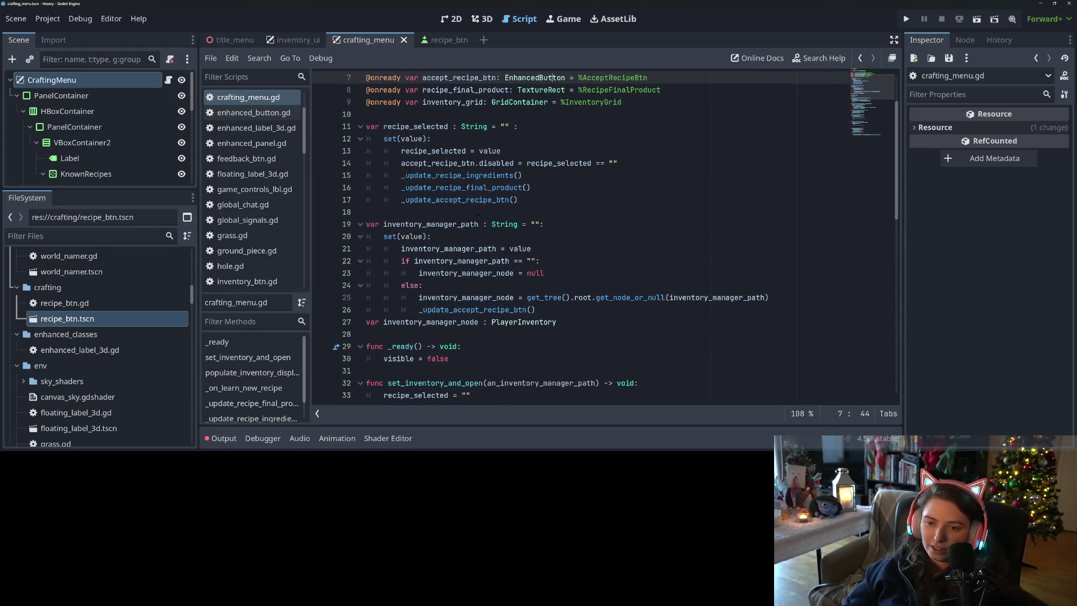
scroll(477, 217, up, 2)
Step: Highlight the uses of inventory_grid and recipe_final_product throughout the script
double_click(432, 175)
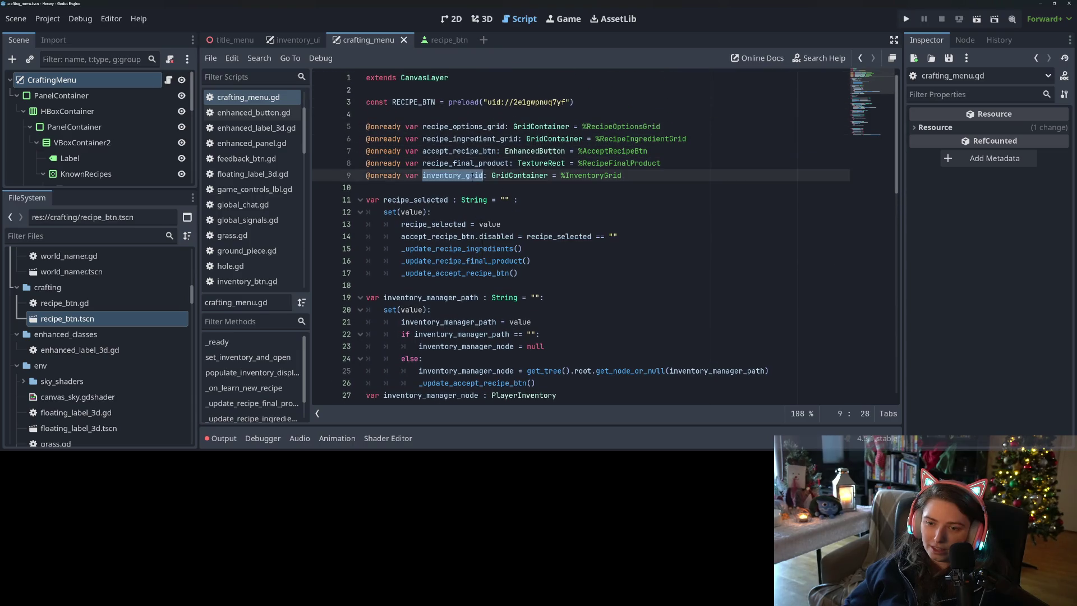
scroll(432, 175, down, 5)
scroll(463, 235, down, 8)
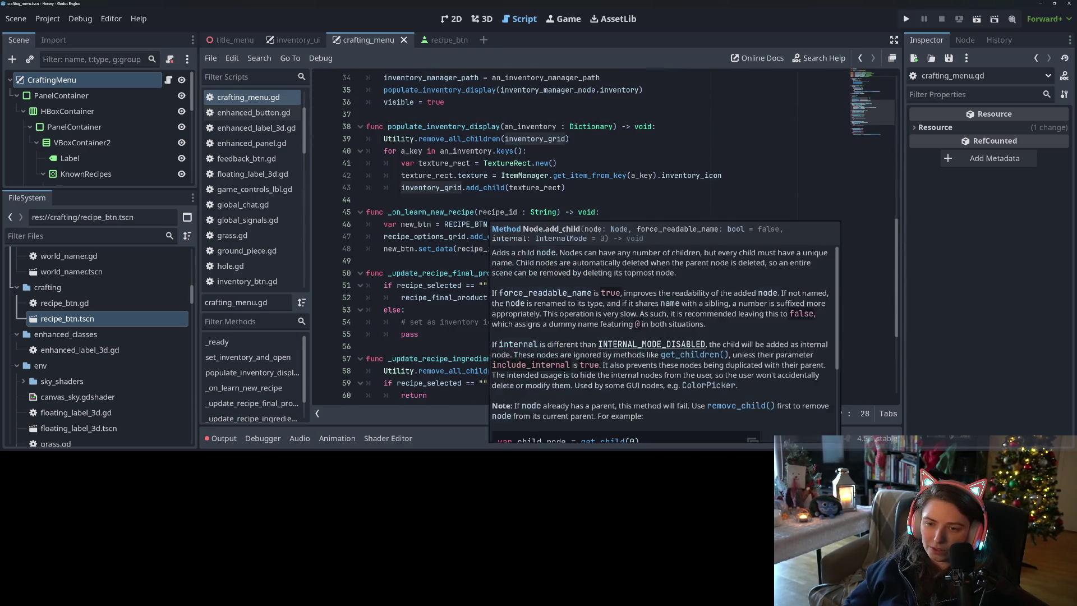
scroll(463, 235, up, 13)
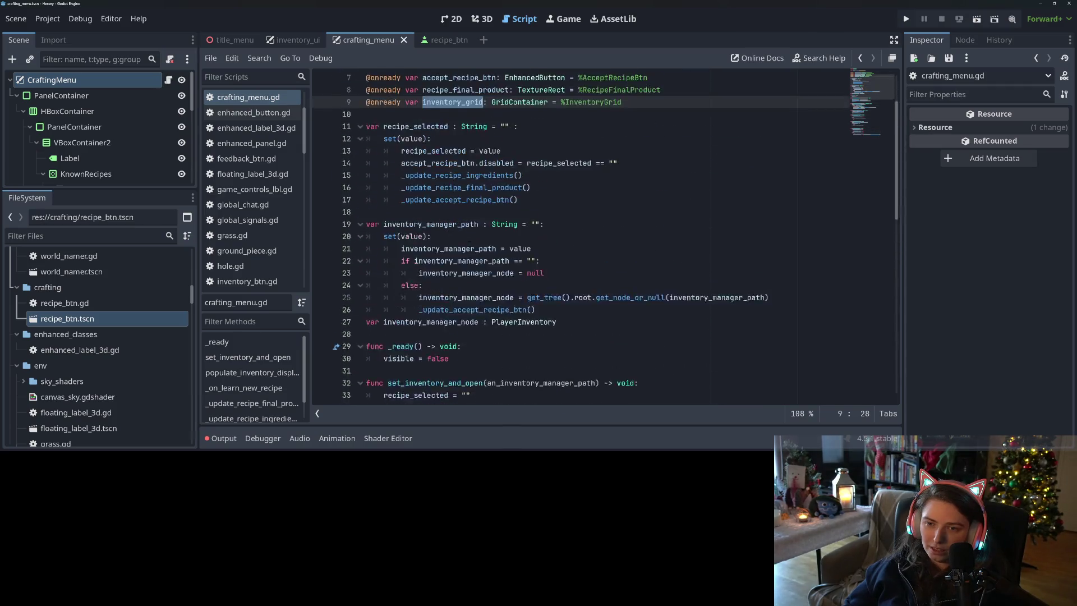
double_click(459, 163)
scroll(459, 163, down, 12)
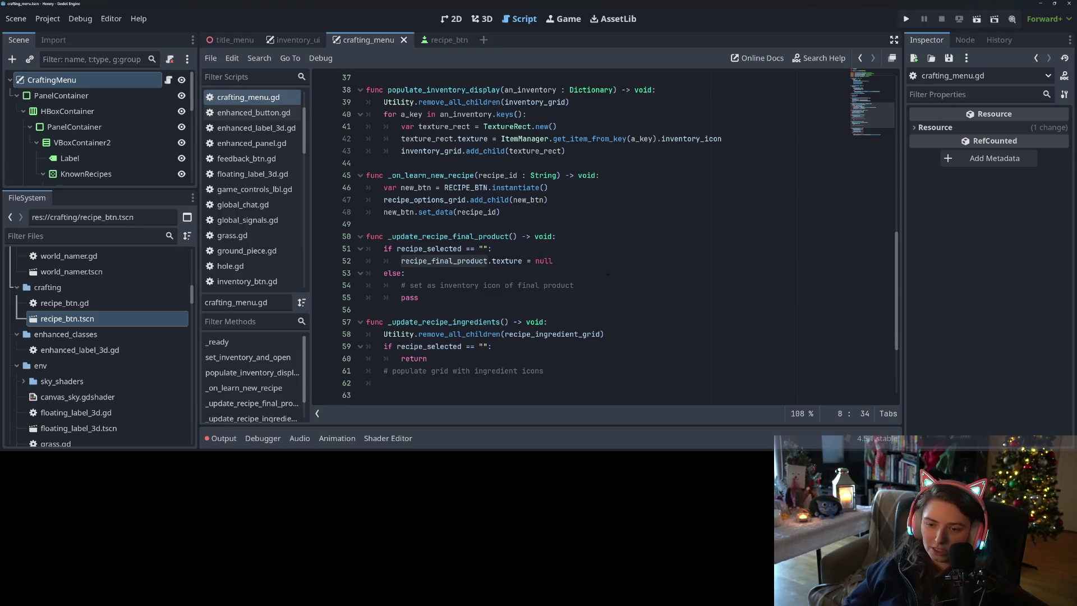
scroll(607, 274, up, 12)
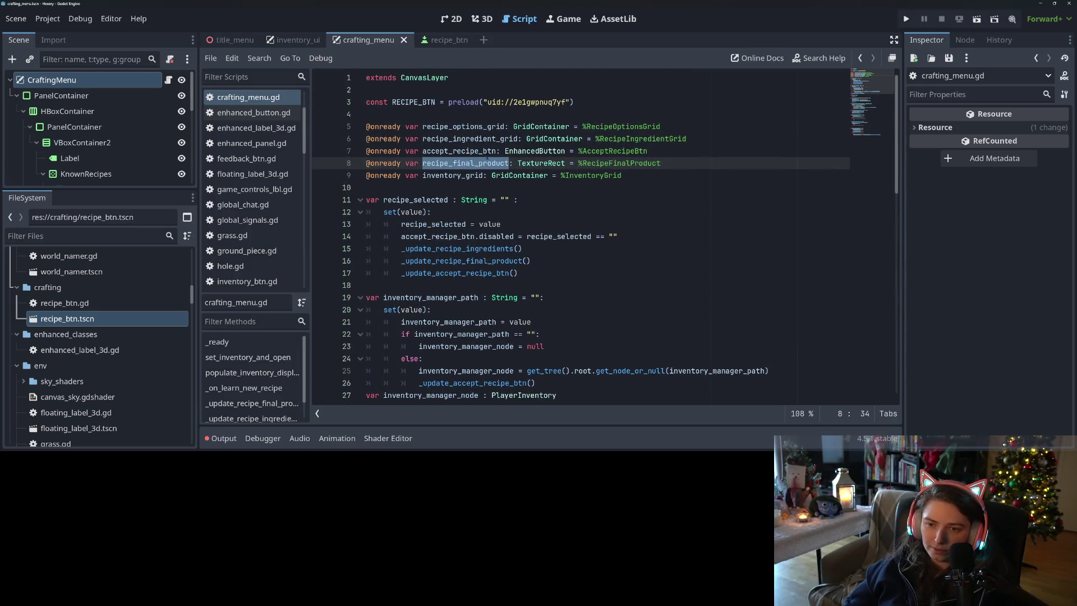
Step: Highlight the uses of accept_recipe_btn, recipe_ingredient_grid and recipe_options_grid
double_click(489, 151)
scroll(515, 264, down, 11)
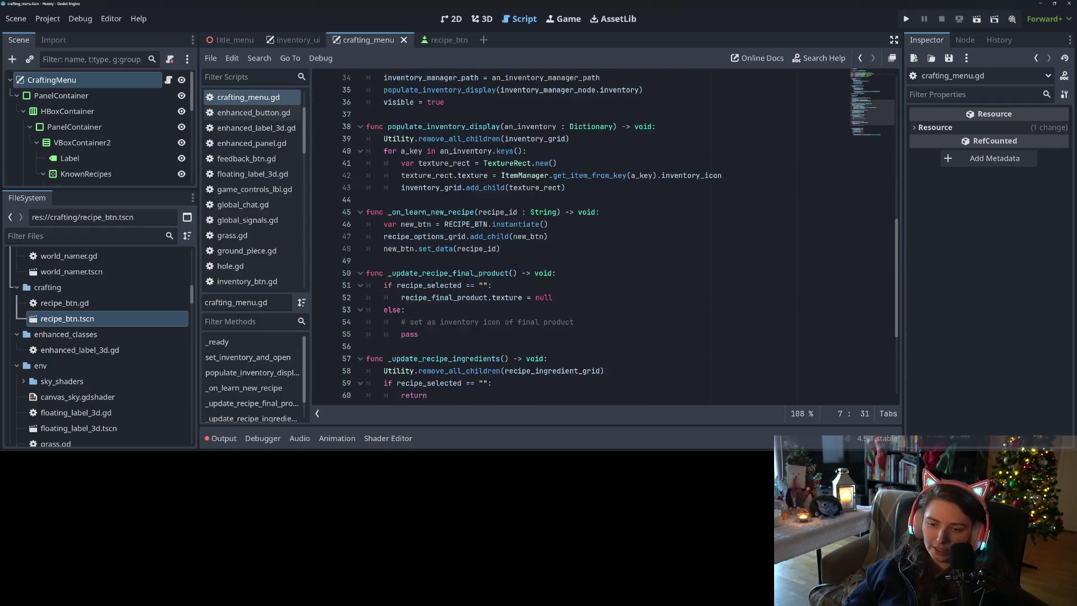
scroll(543, 298, up, 10)
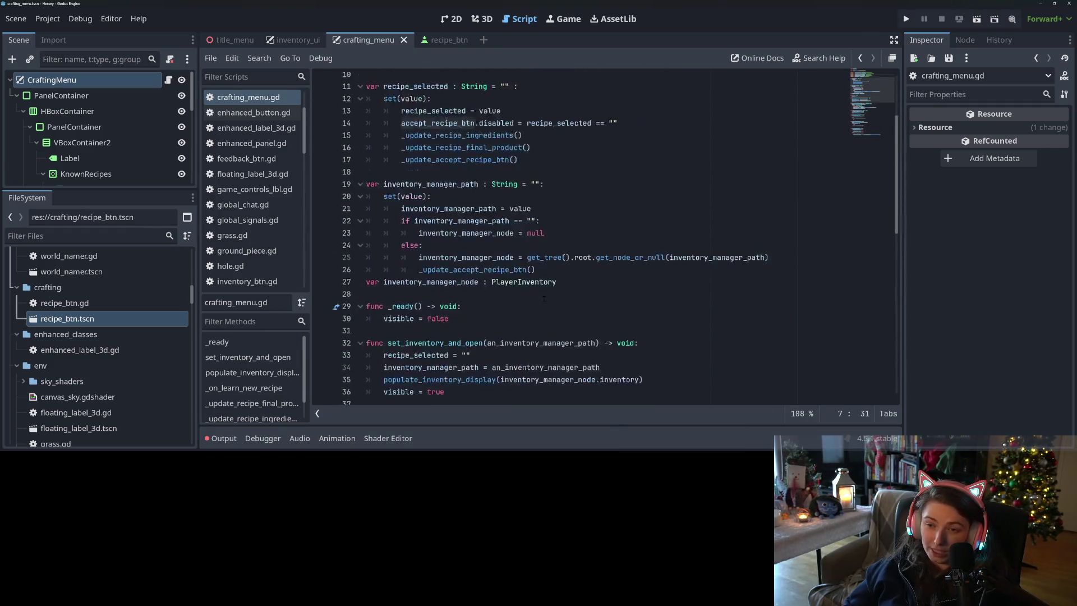
scroll(543, 299, up, 3)
double_click(459, 139)
scroll(543, 298, down, 10)
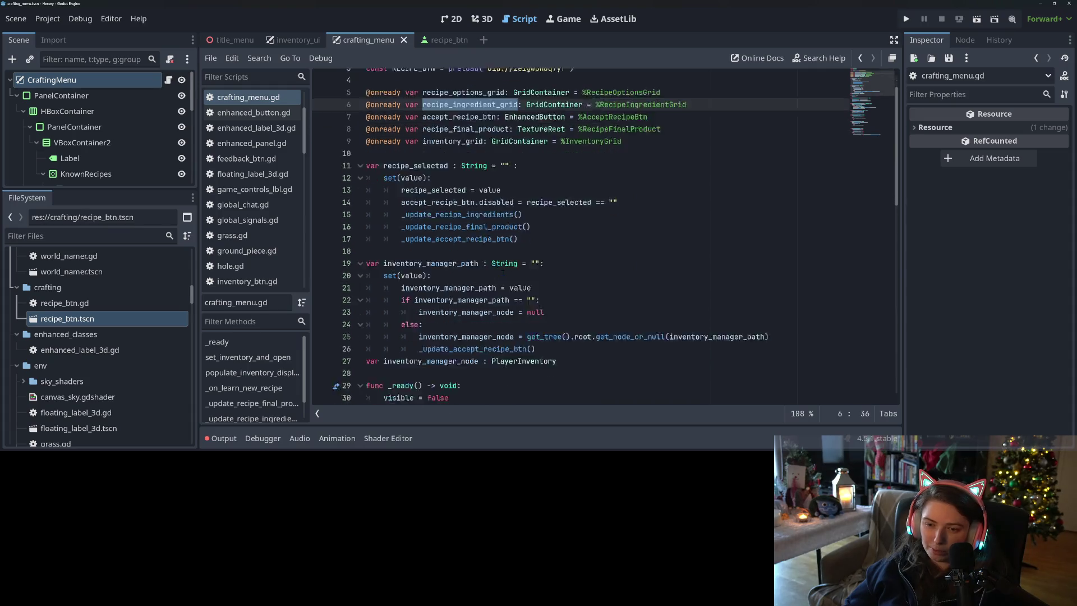
scroll(586, 273, down, 5)
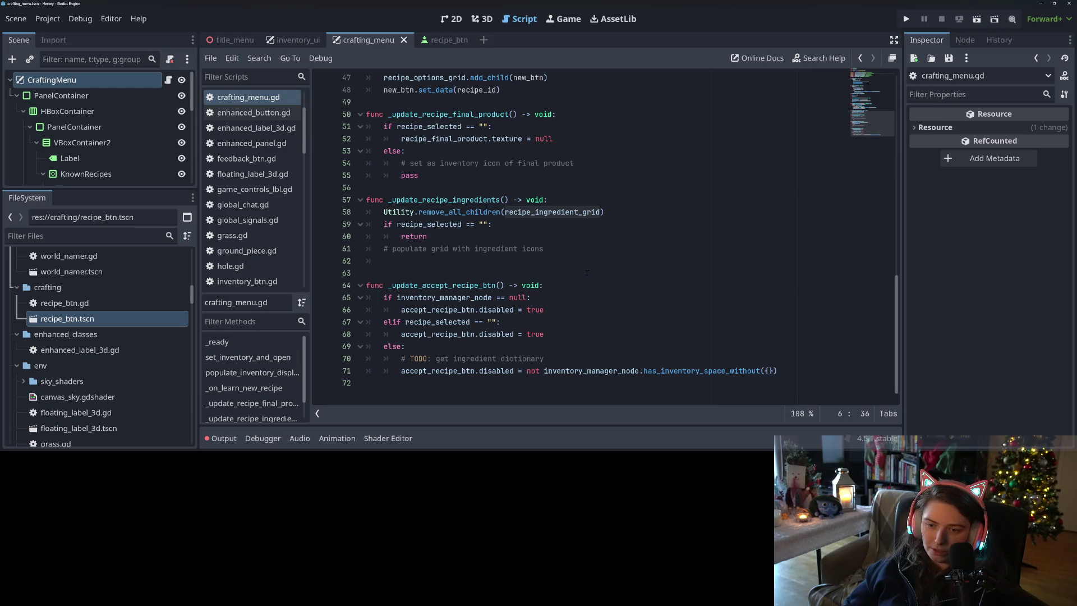
scroll(586, 273, up, 15)
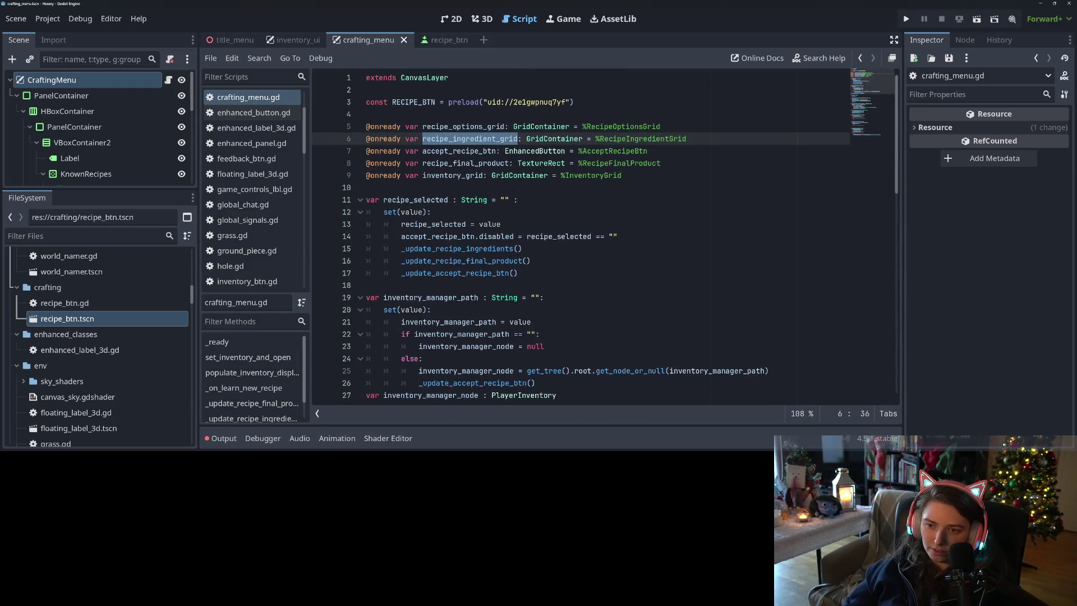
double_click(463, 126)
scroll(550, 255, down, 13)
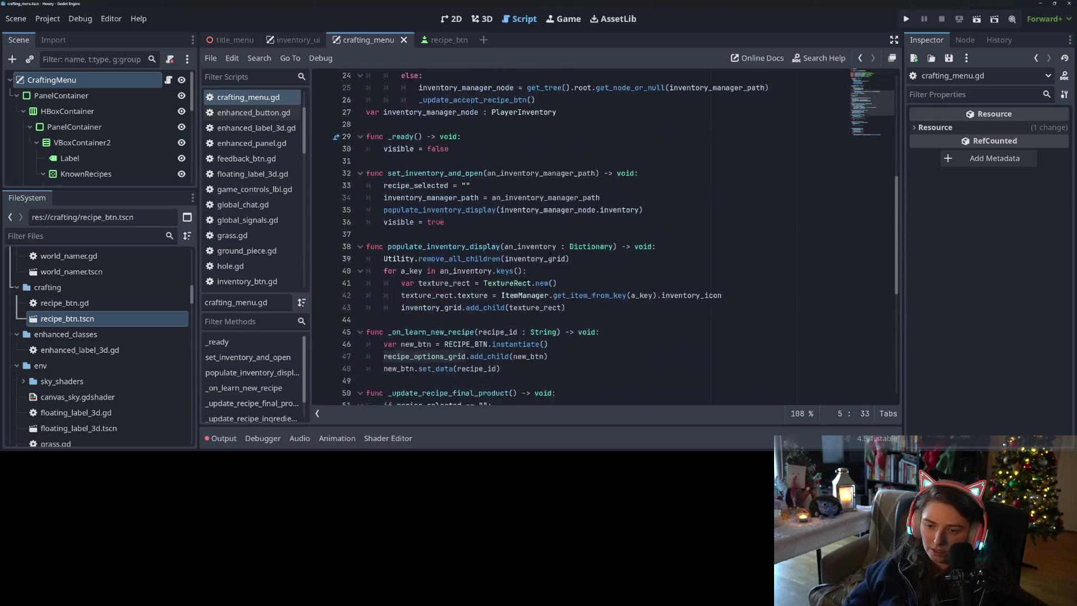
scroll(524, 274, up, 6)
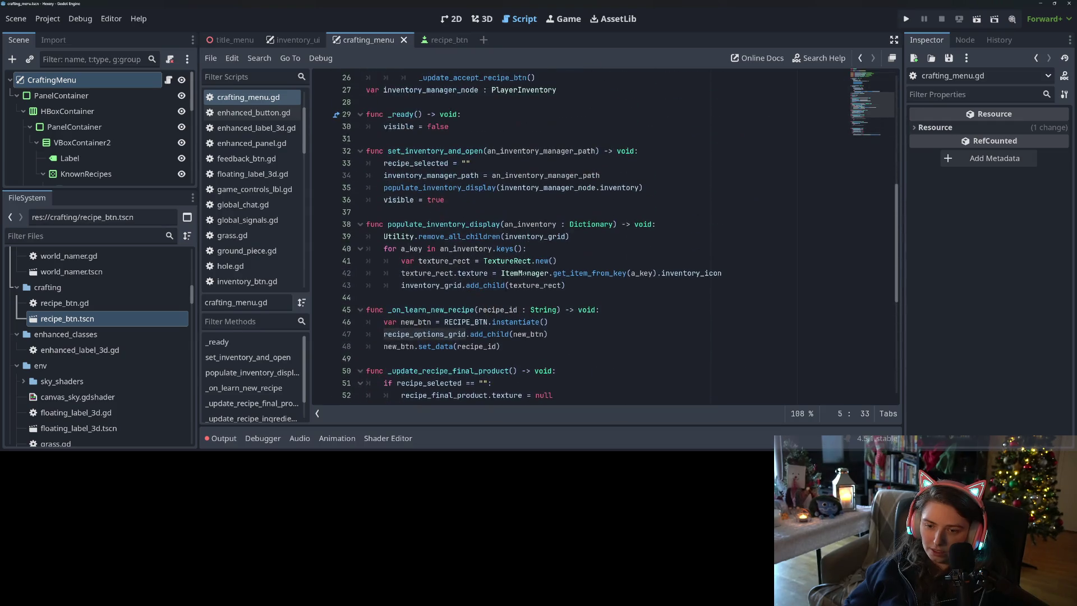
Step: Fold the _update_recipe_ingredients and _update_accept_recipe_btn functions
click(523, 345)
scroll(523, 344, down, 7)
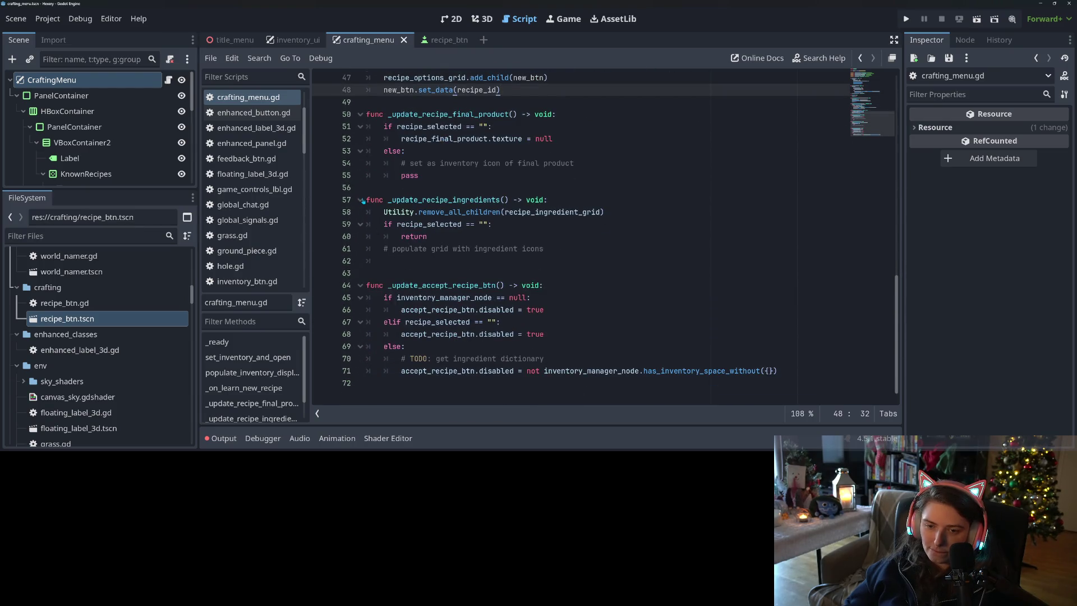
click(361, 200)
click(362, 240)
click(437, 274)
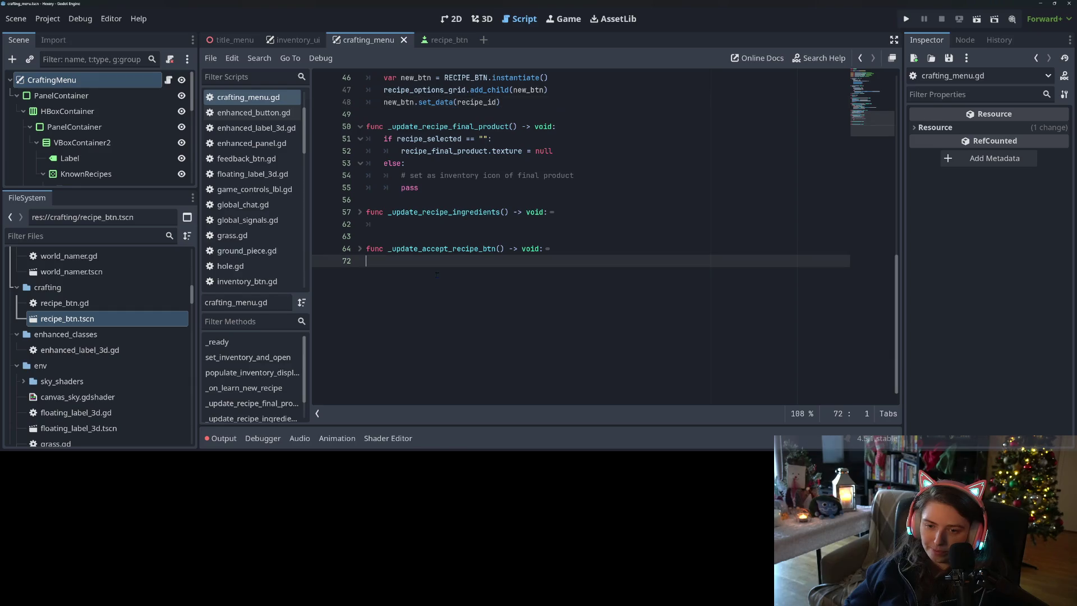
scroll(435, 275, up, 7)
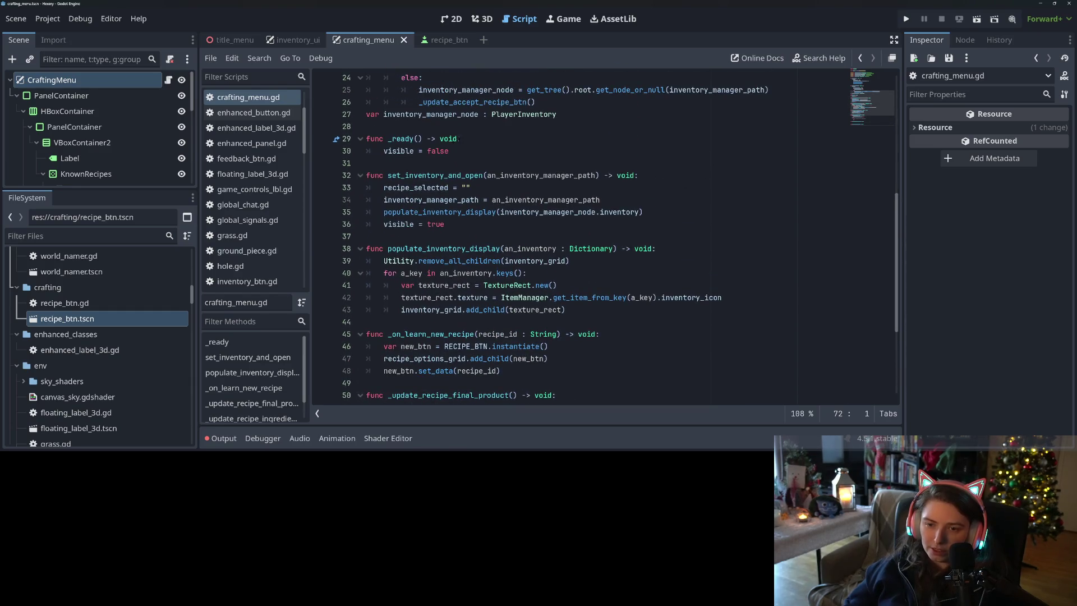
Step: Select the accept_recipe_btn variable name and place the caret after visible = false in _ready
click(456, 150)
scroll(462, 227, up, 6)
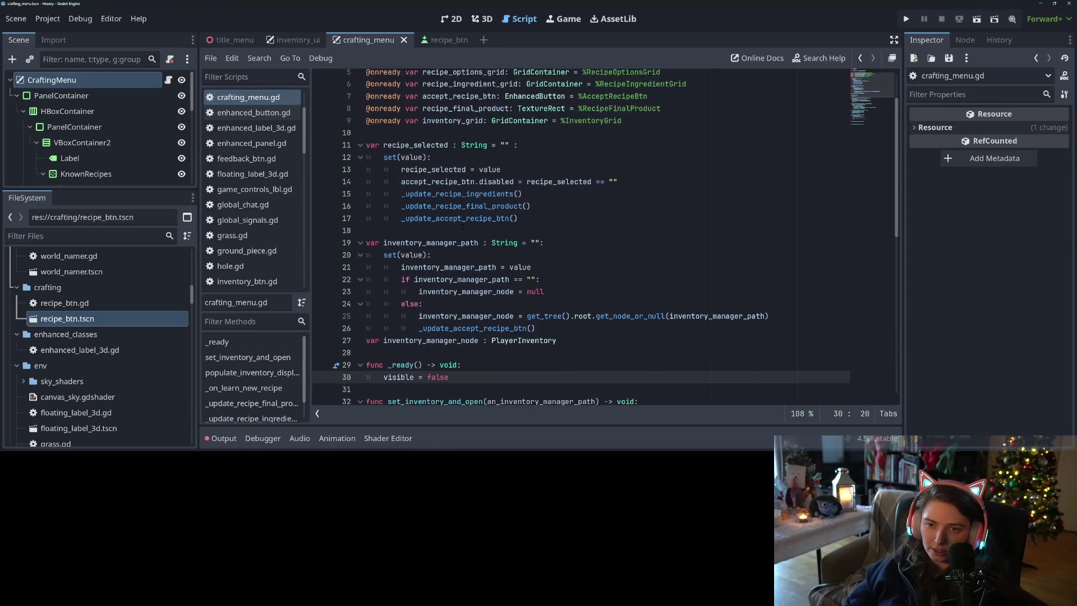
scroll(463, 228, up, 1)
double_click(454, 127)
key(ctrl+c)
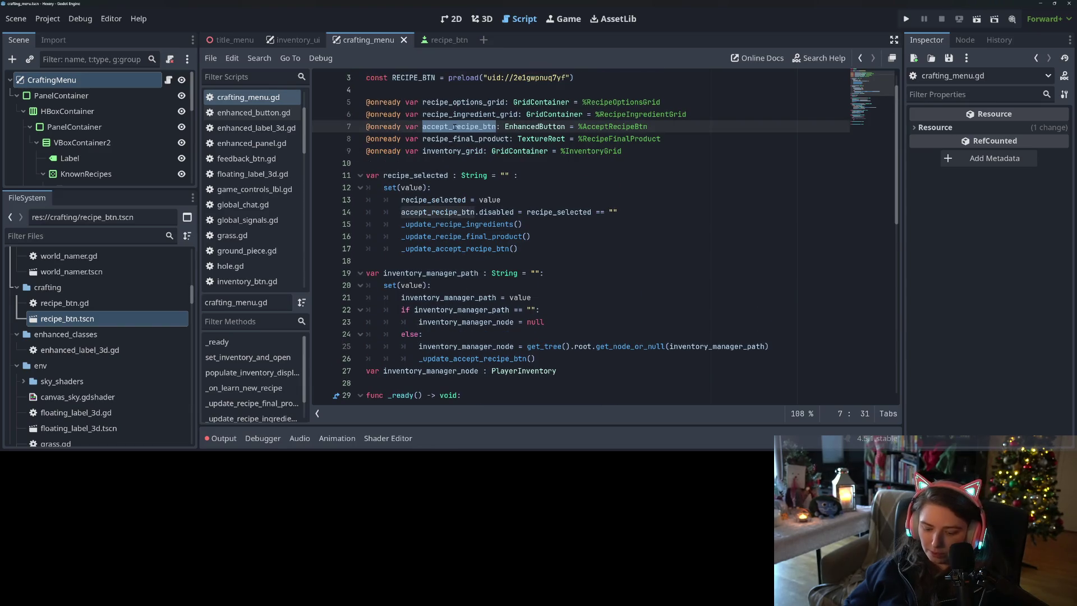
scroll(454, 127, down, 6)
click(482, 192)
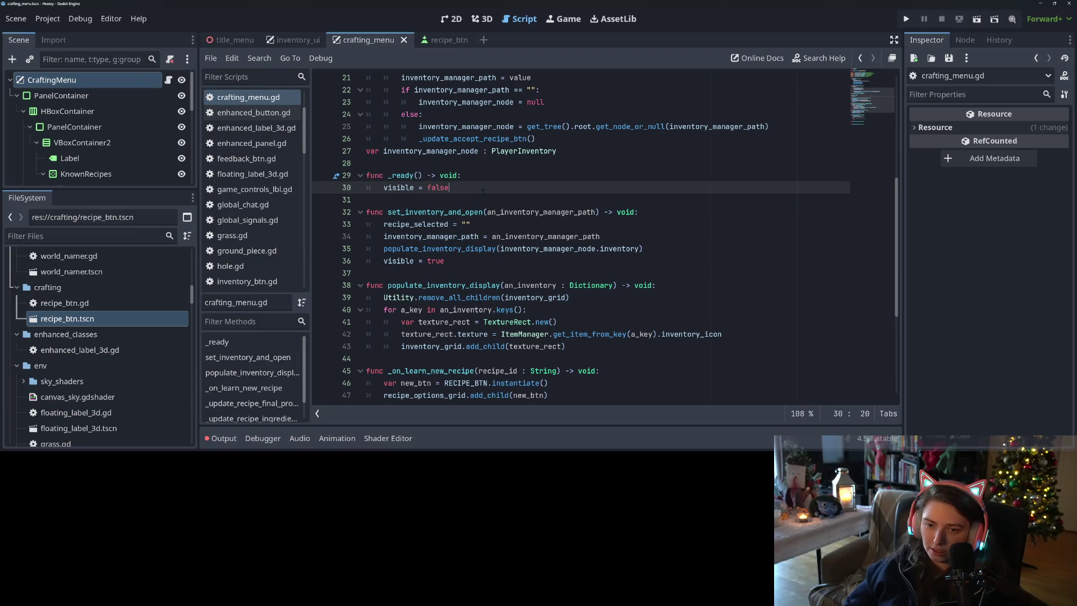
Step: Add accept_recipe_btn.pressed.connect(_on_accept_recipe_btn) at the end of _ready and save
key(Return)
key(ctrl+v)
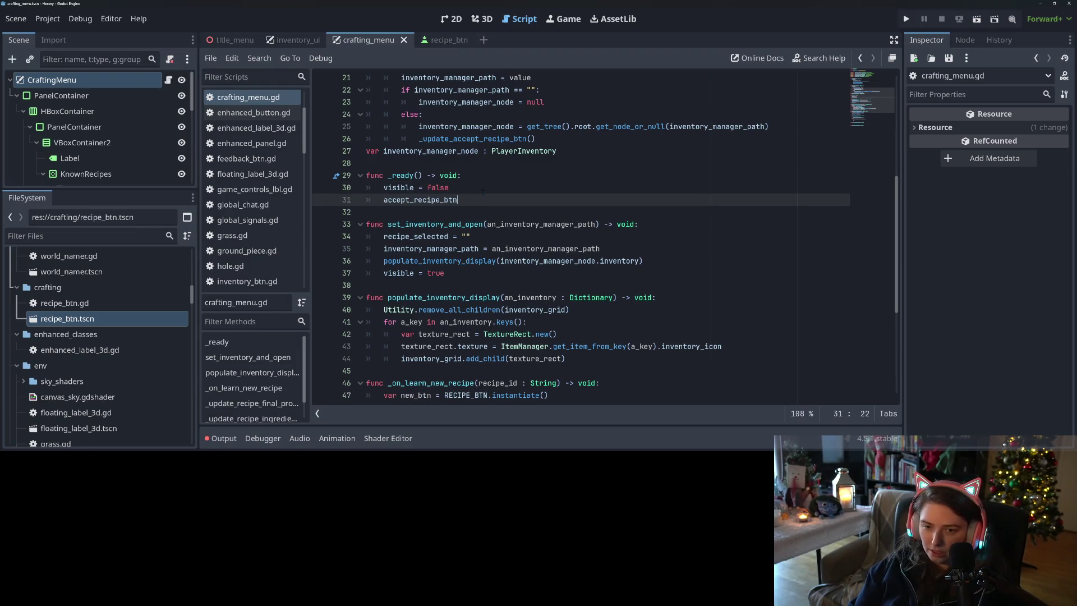
text(.pressed.)
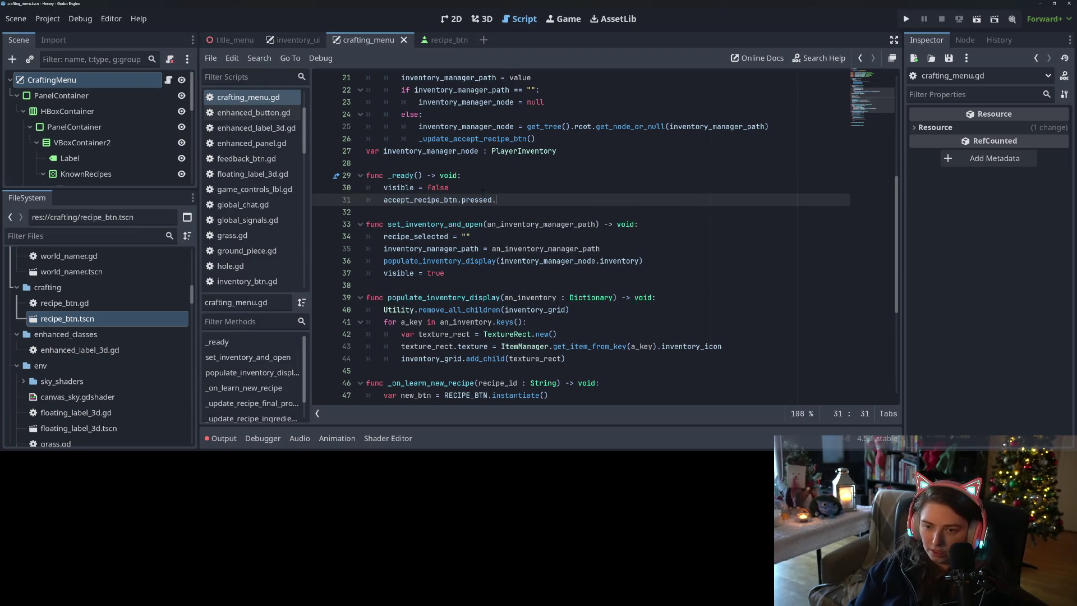
text(con)
key(Return)
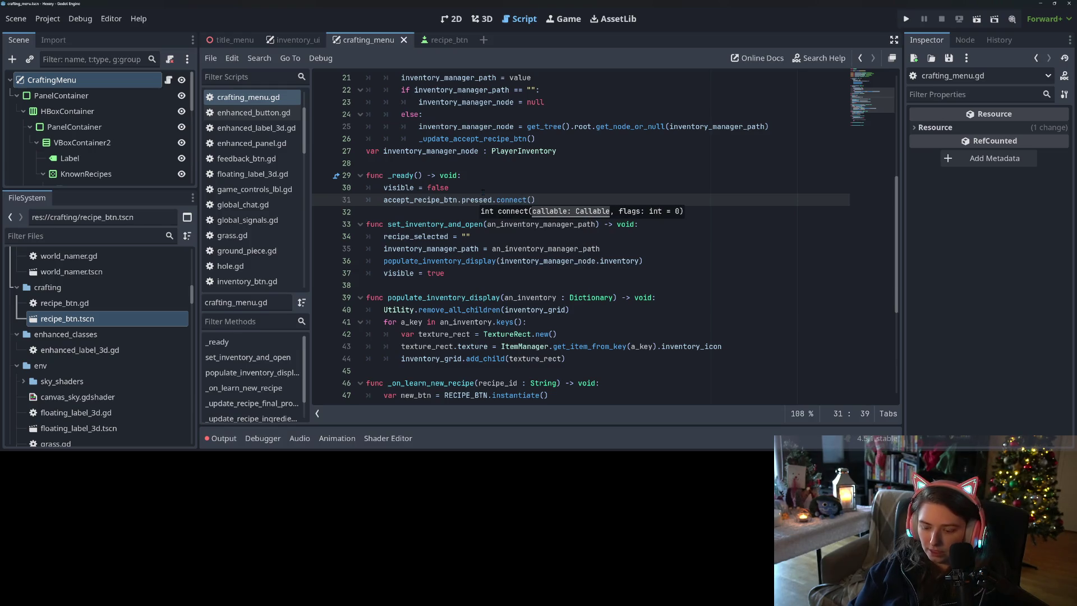
text(_on_accept_recipe_btn)
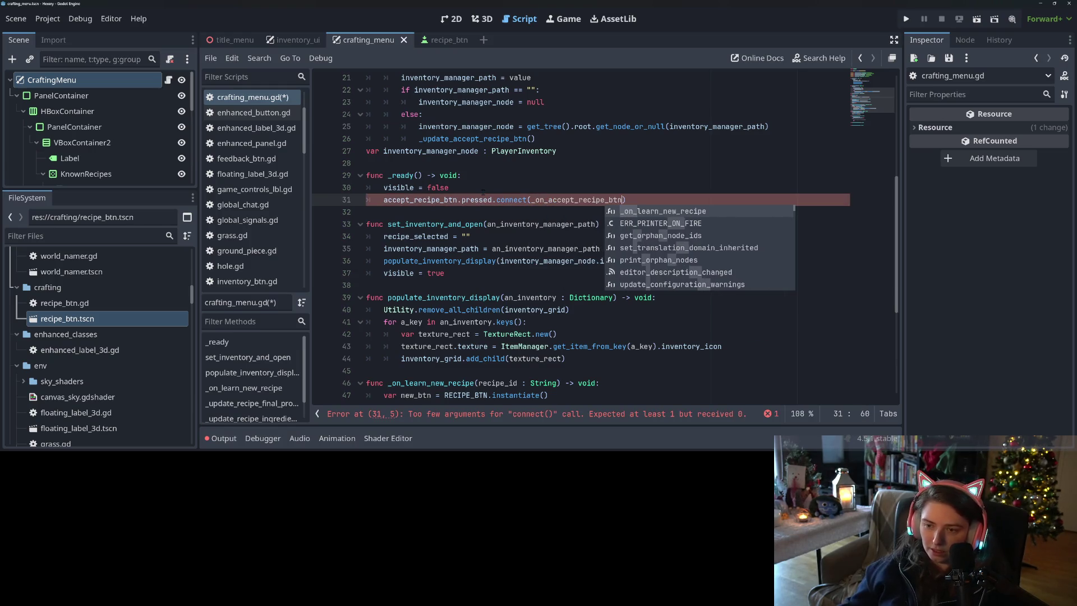
double_click(586, 199)
key(ctrl+c)
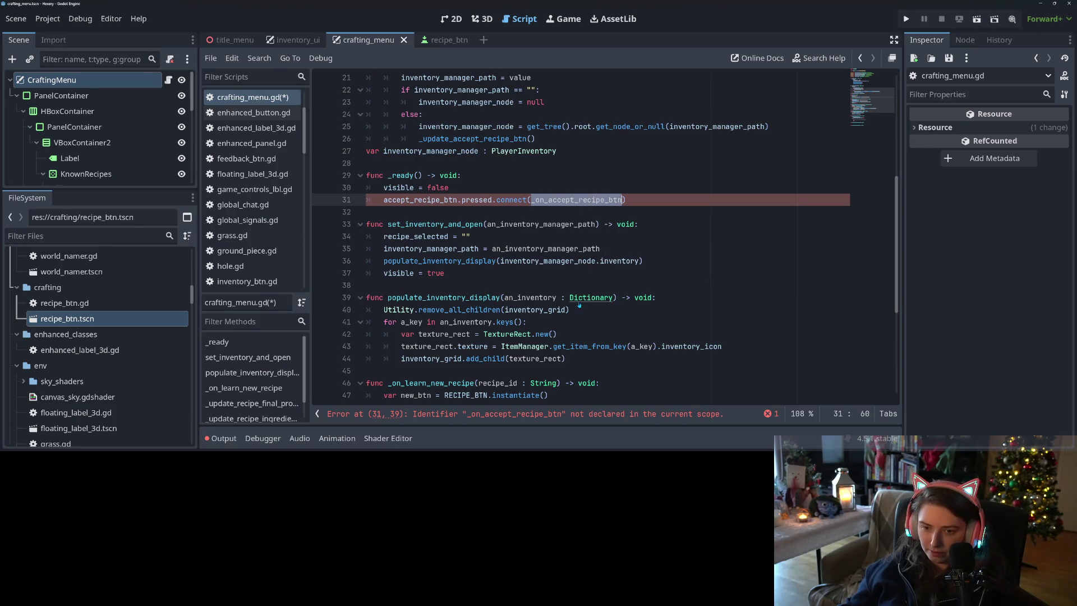
key(ctrl+s)
scroll(566, 312, down, 5)
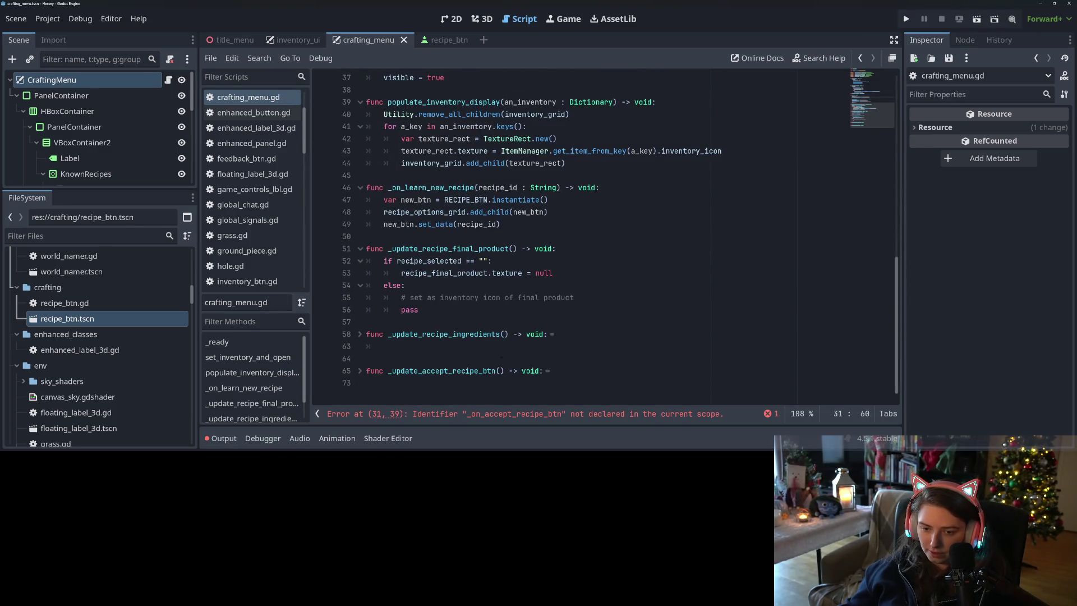
Step: Declare func _on_accept_recipe_btn() -> void: at the end of the script
click(427, 386)
key(Return)
key(ctrl+v)
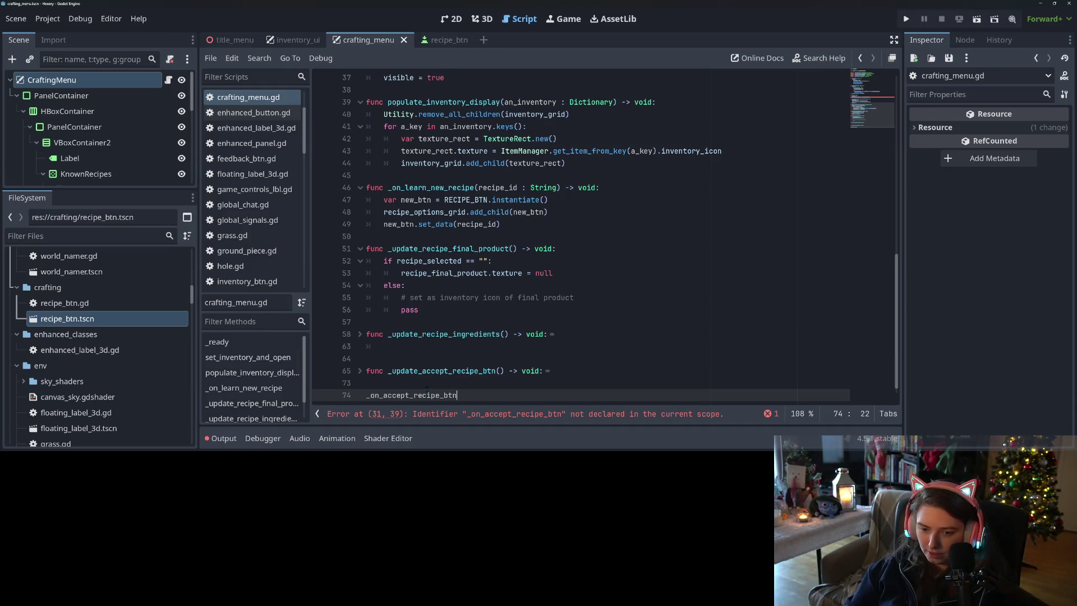
key(Home)
text(func)
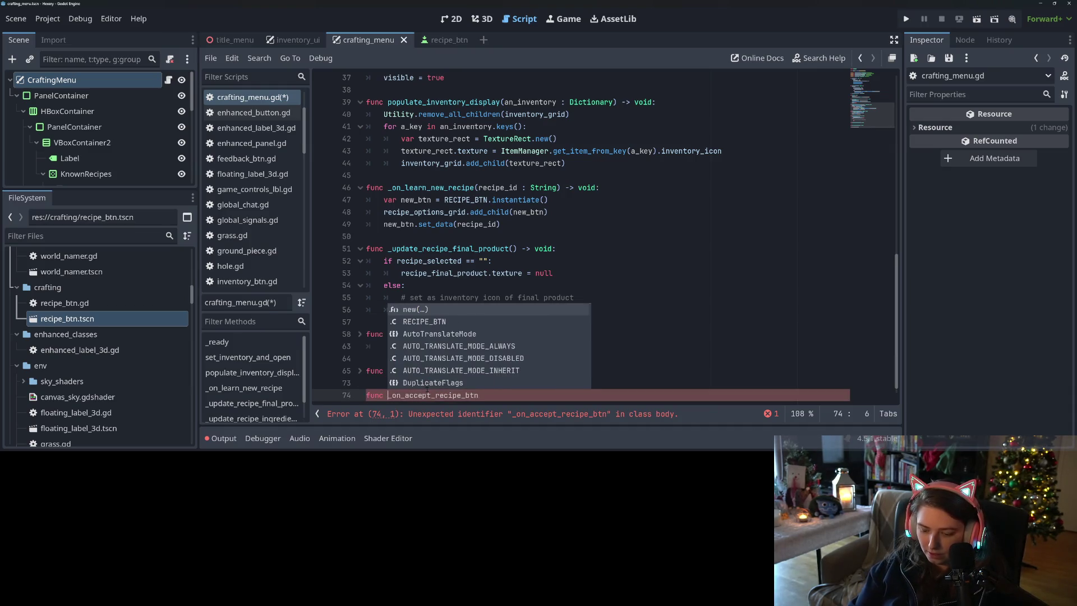
key(End)
text(-)
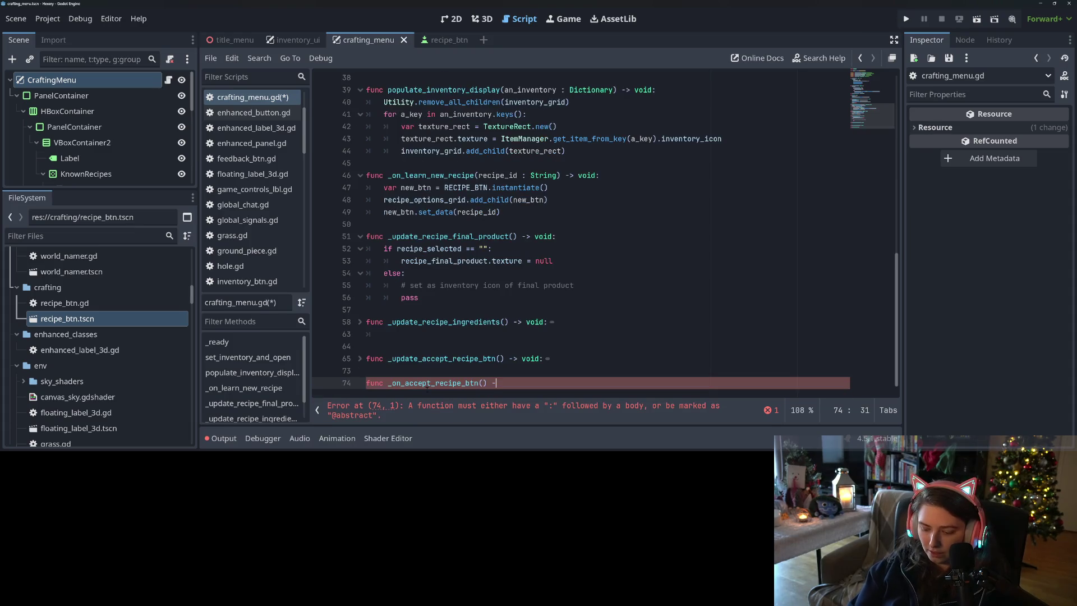
text(> void:)
key(Return)
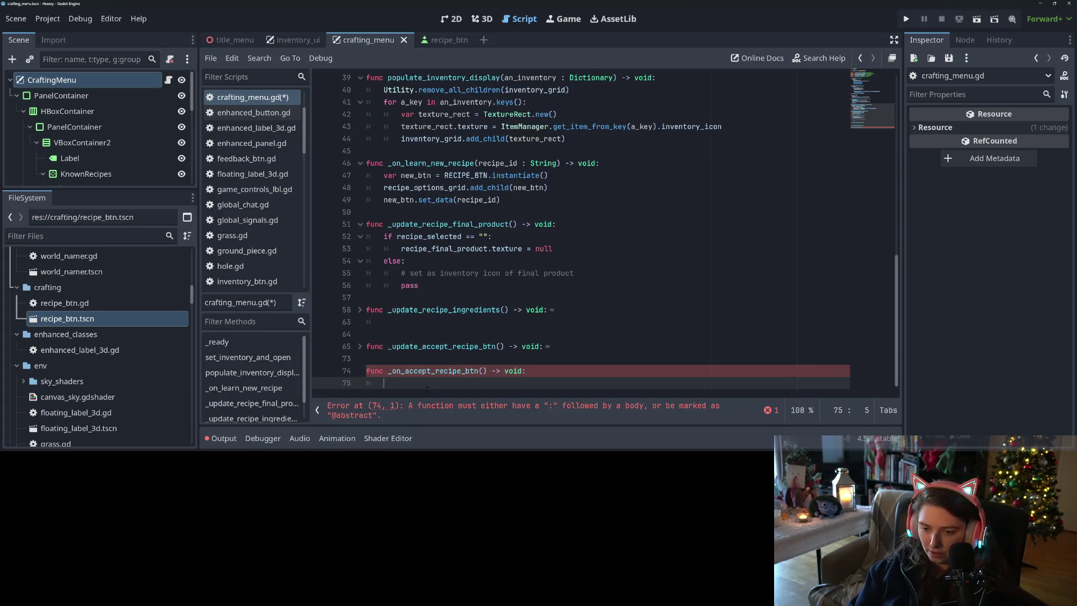
Step: Add an if recipe_selected == "": check that returns early, and save
text(ifreci)
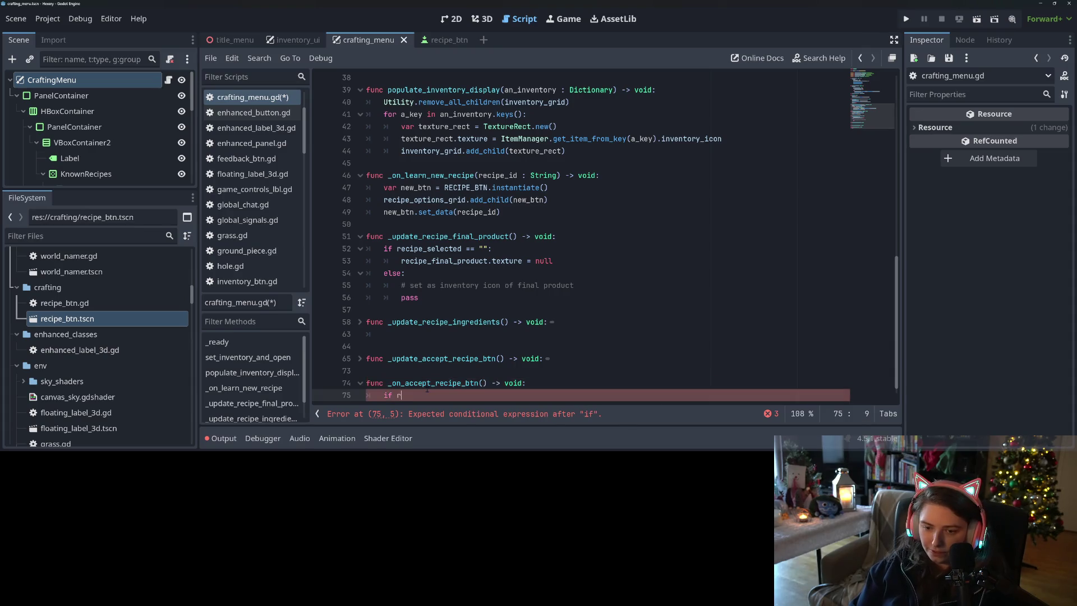
text(pe_se)
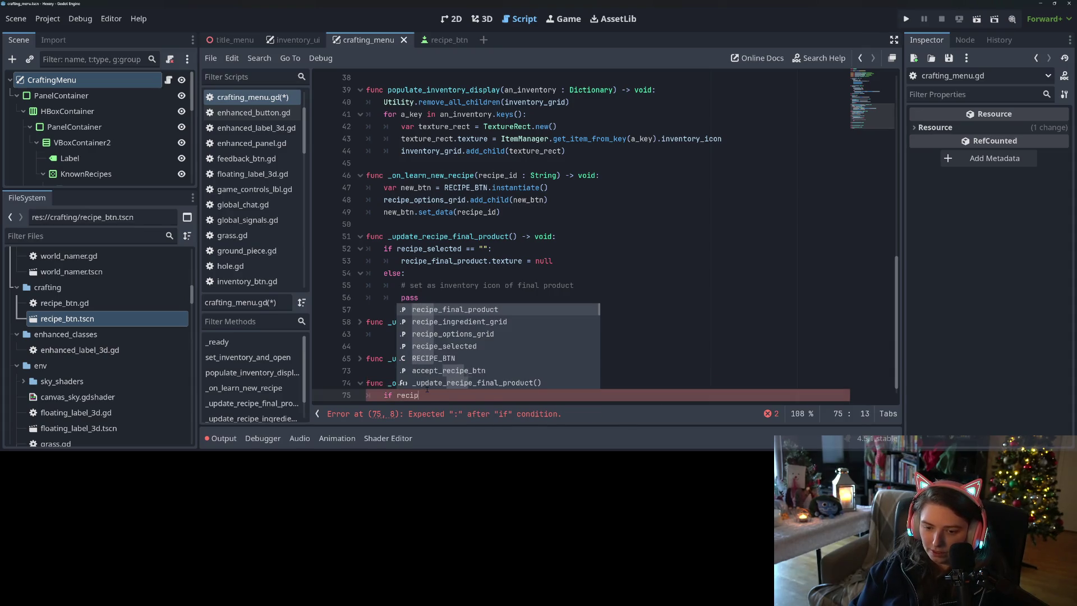
key(Return)
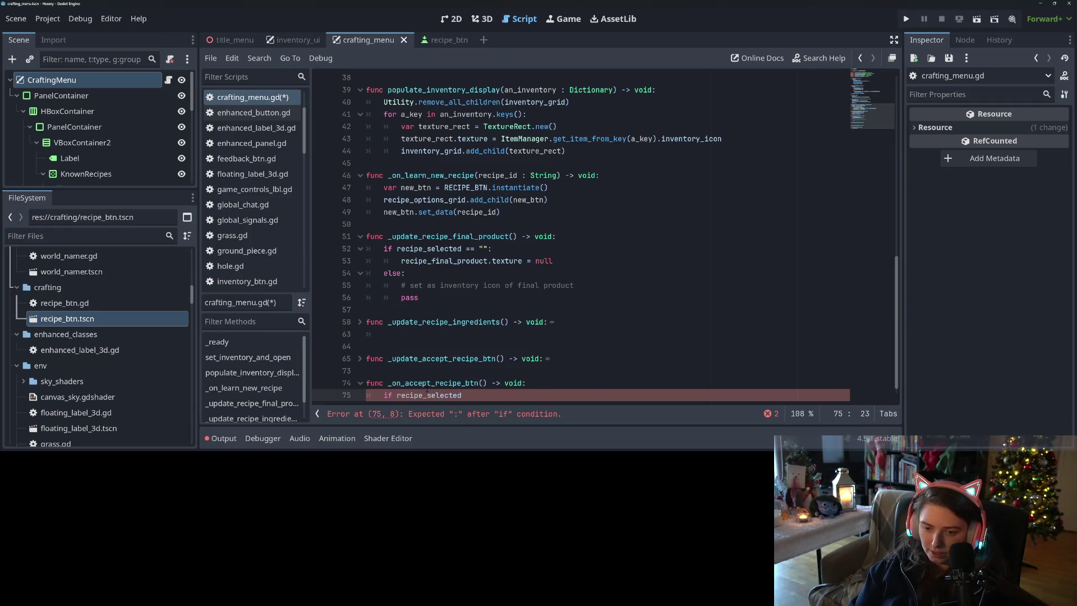
text("")
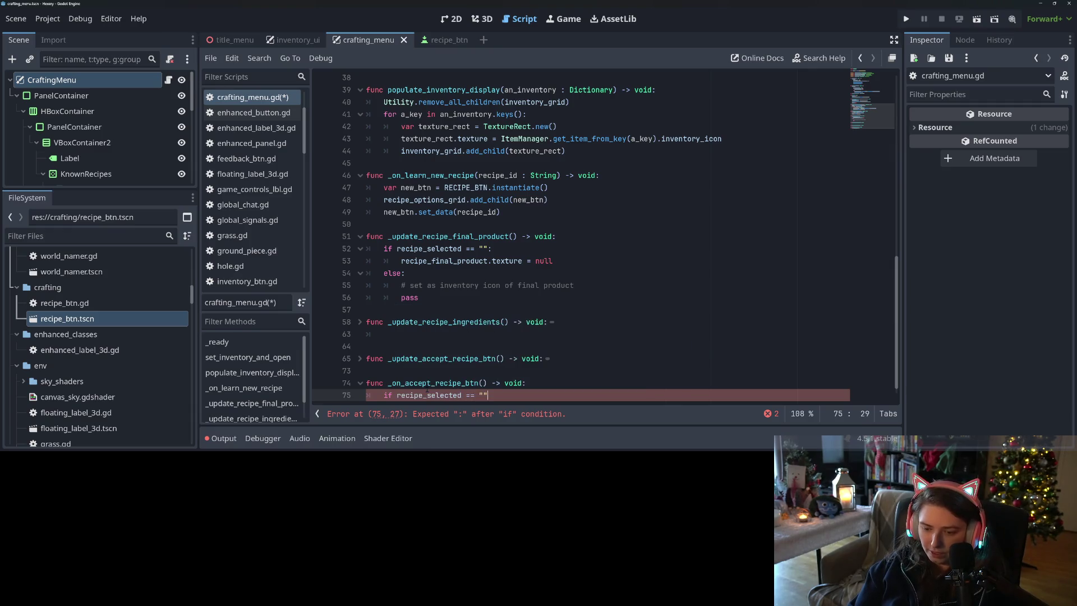
text(:)
key(Return)
text(reutr)
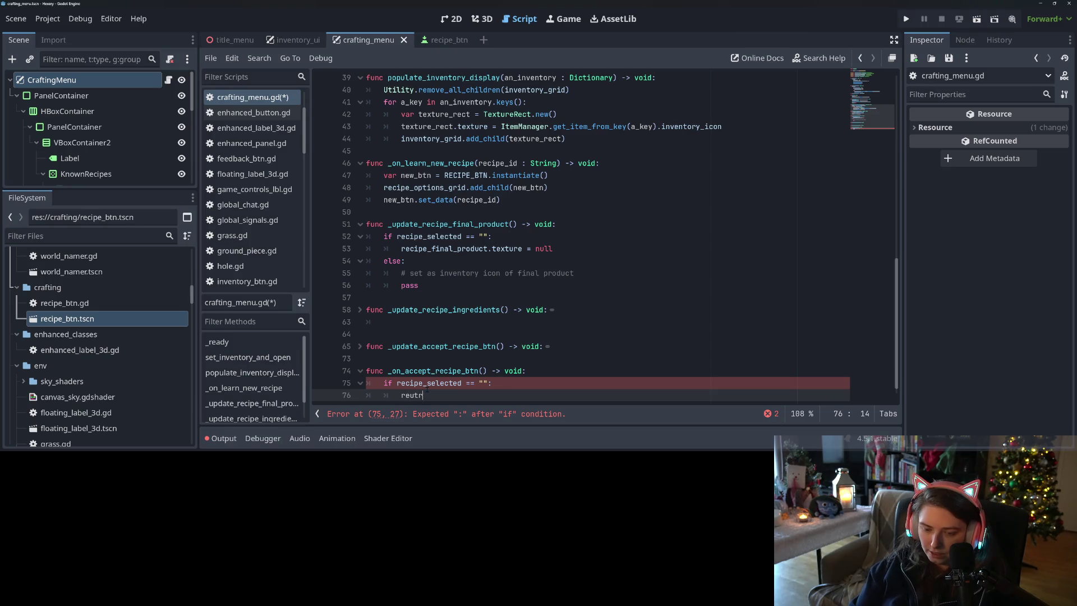
key(BackSpace)
key(BackSpace)
key(BackSpace)
text(turn)
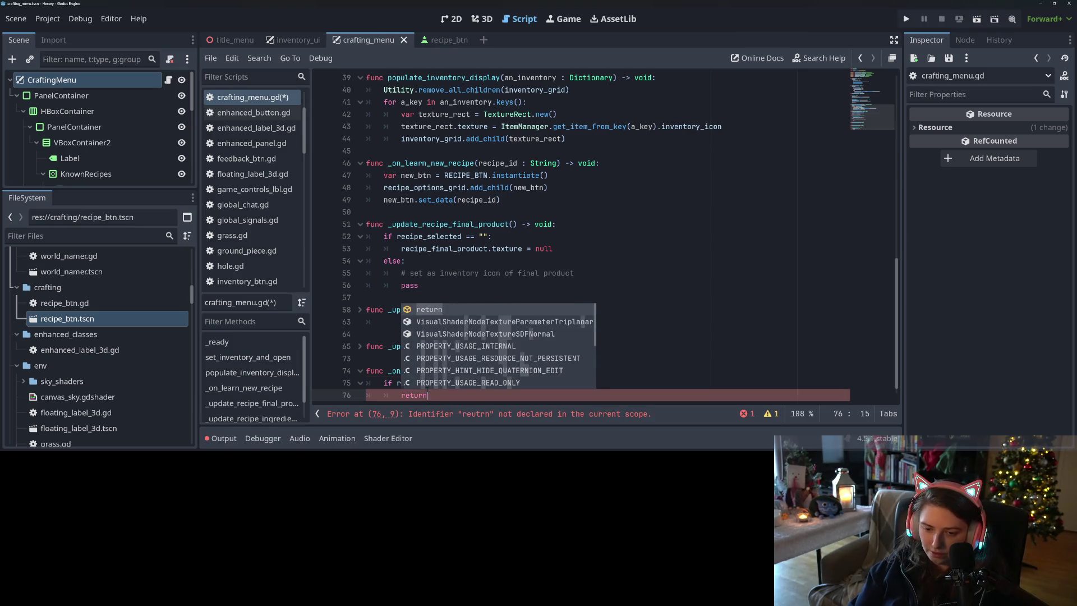
key(Return)
key(ctrl+s)
key(Return)
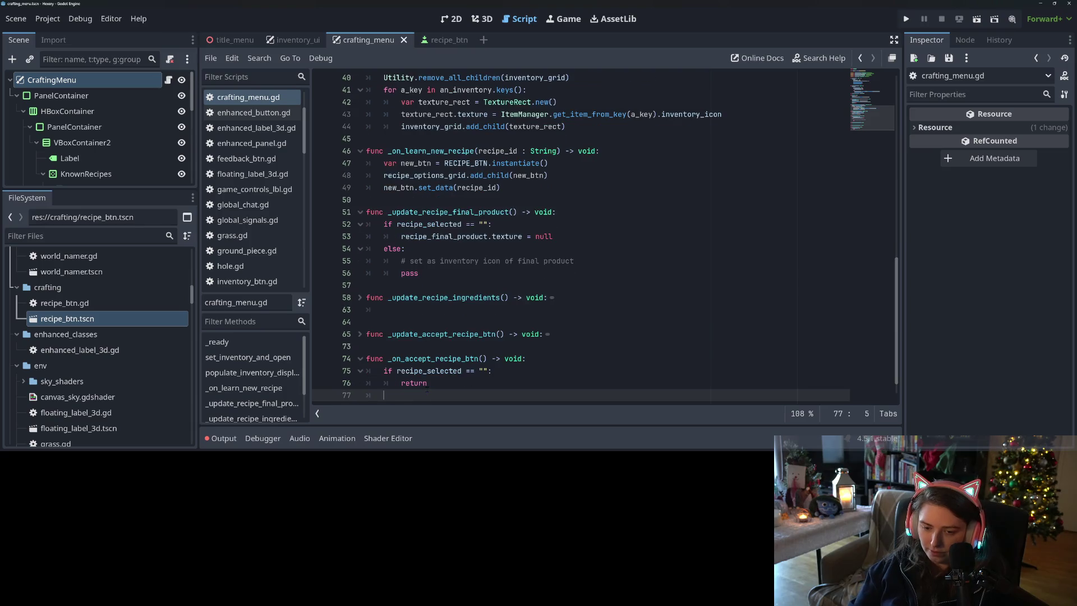
Step: Insert accept_recipe_btn.disabled = true before the return and save
click(492, 371)
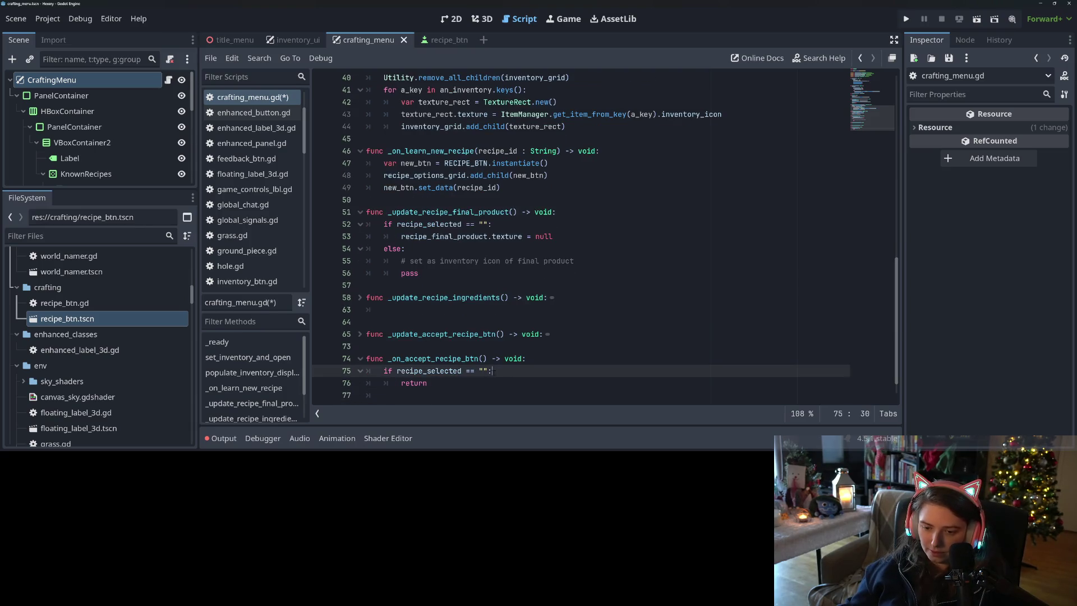
key(Return)
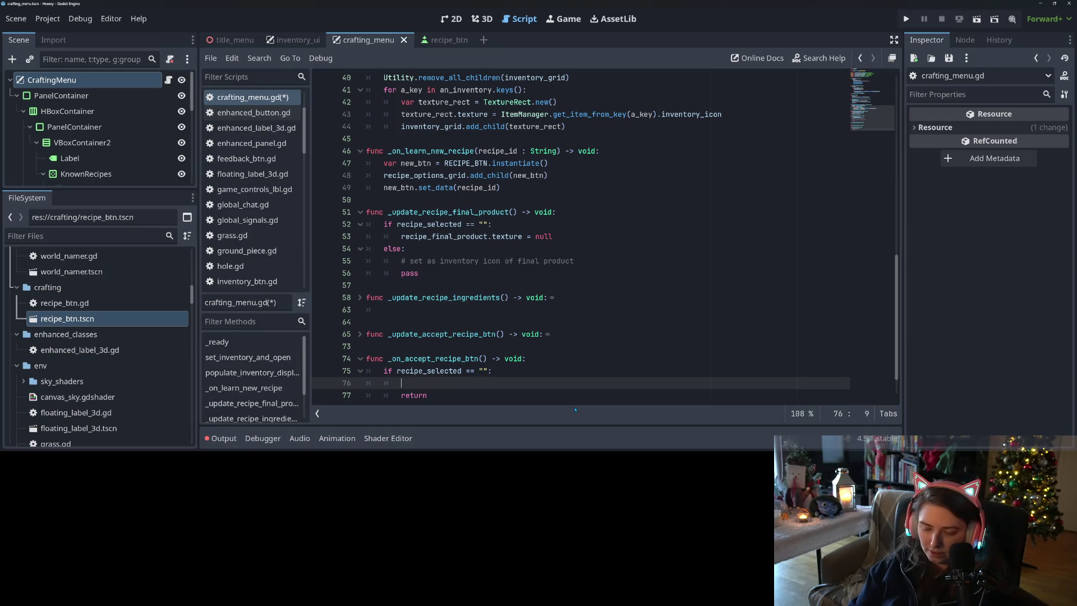
text(accept_recipe_btn.dis)
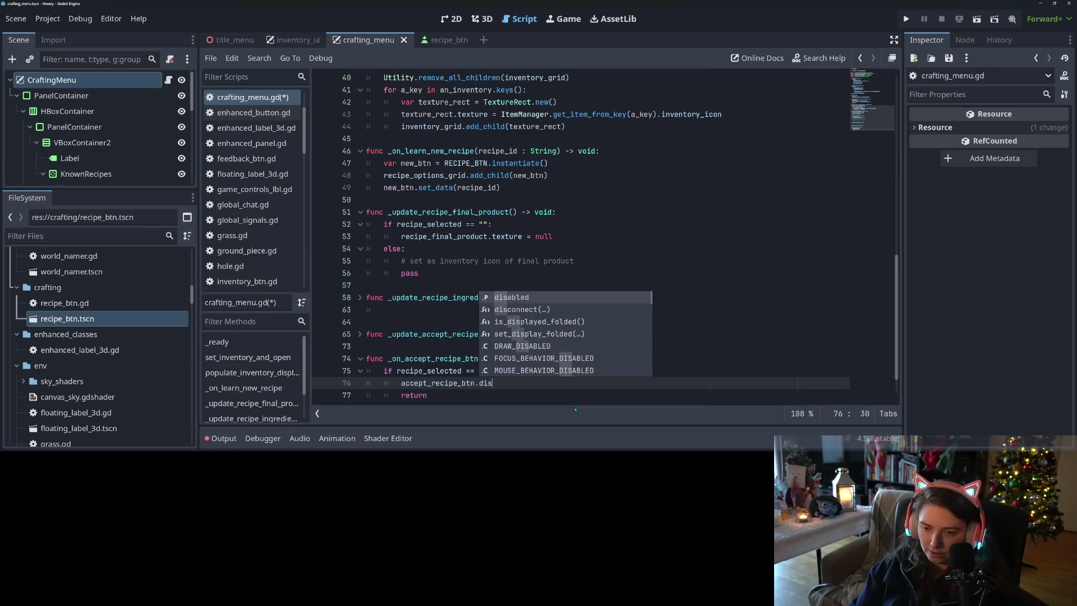
key(Return)
text(= true)
key(ctrl+s)
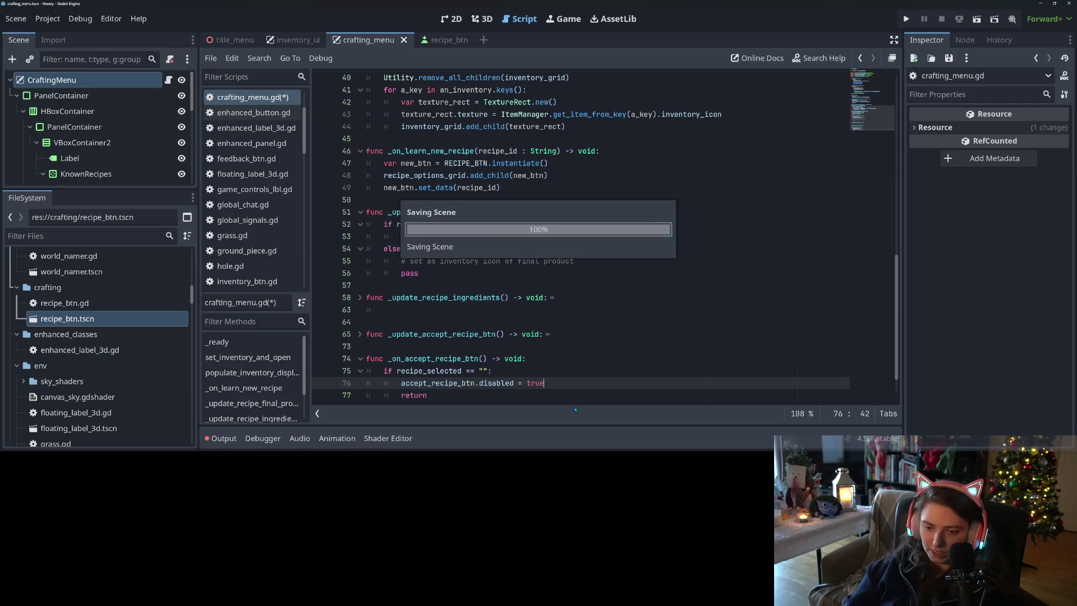
scroll(505, 337, down, 1)
key(Down)
key(Down)
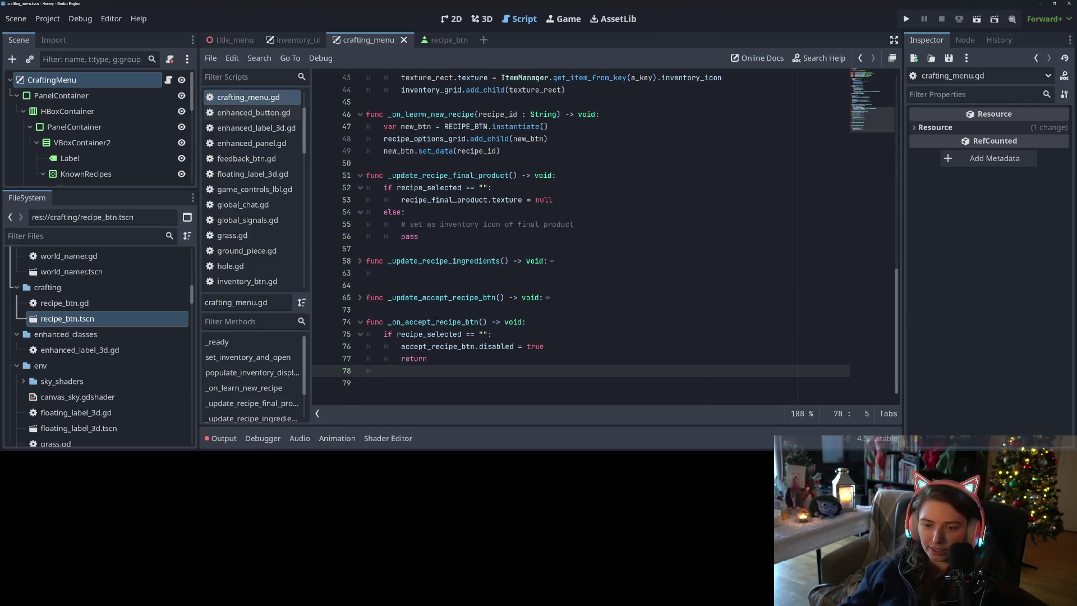
scroll(436, 321, up, 9)
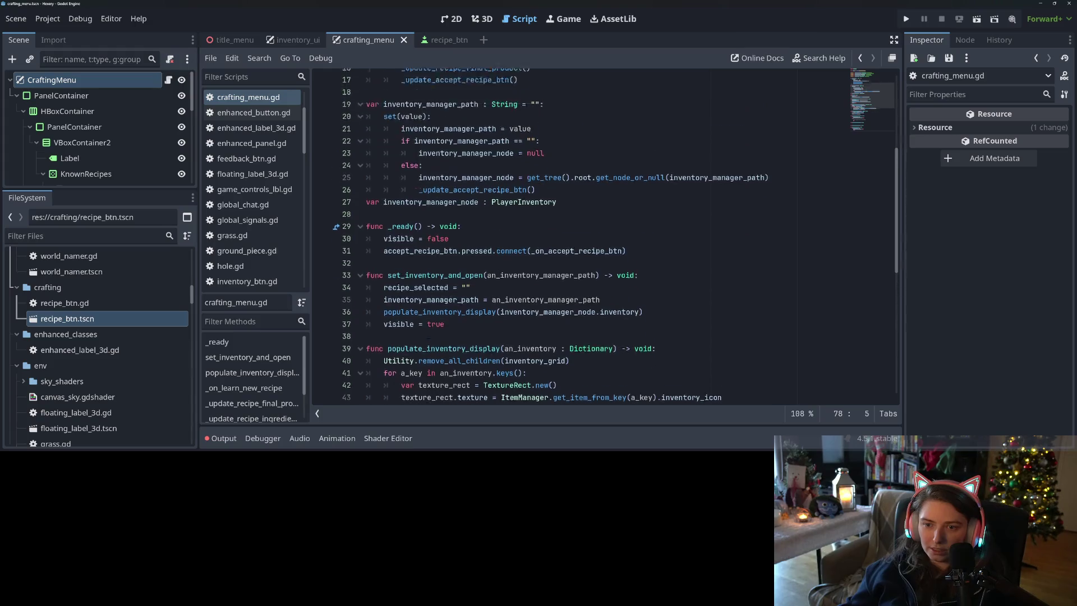
scroll(504, 236, up, 4)
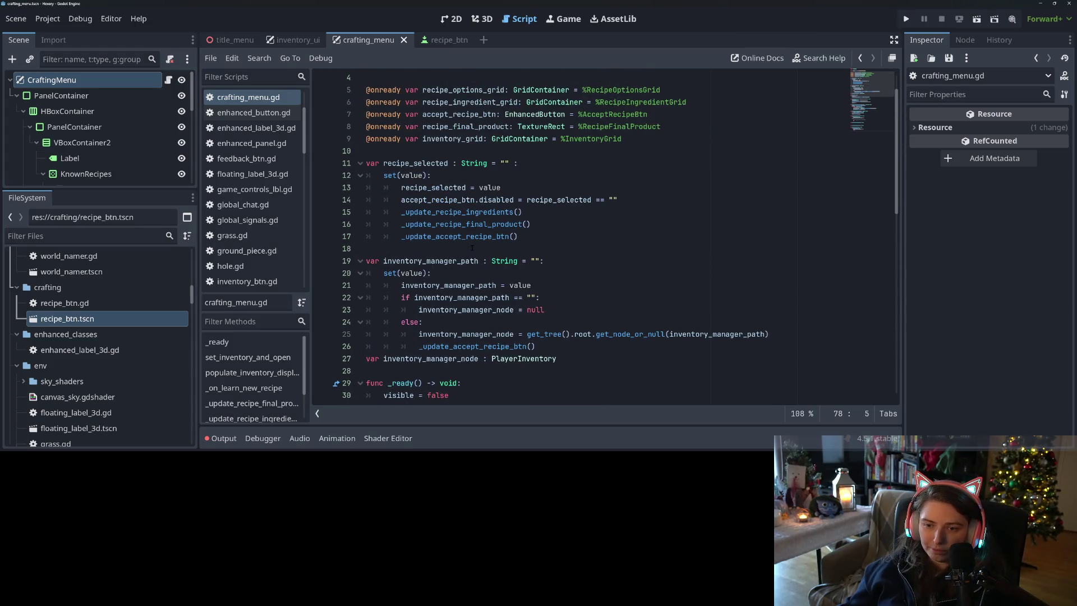
drag(401, 236, 538, 238)
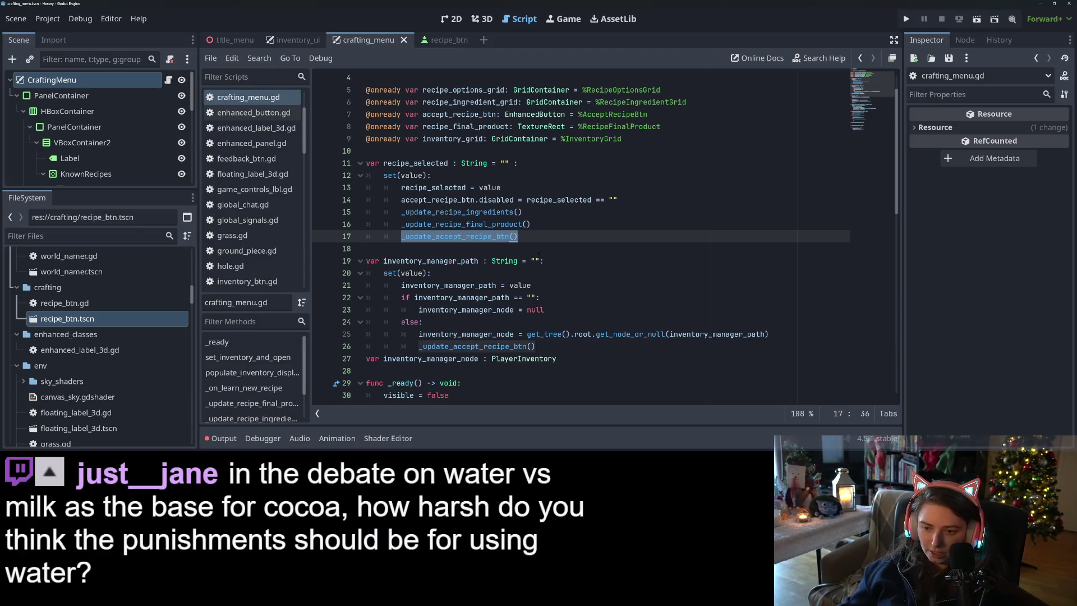
scroll(537, 247, down, 3)
scroll(538, 255, down, 2)
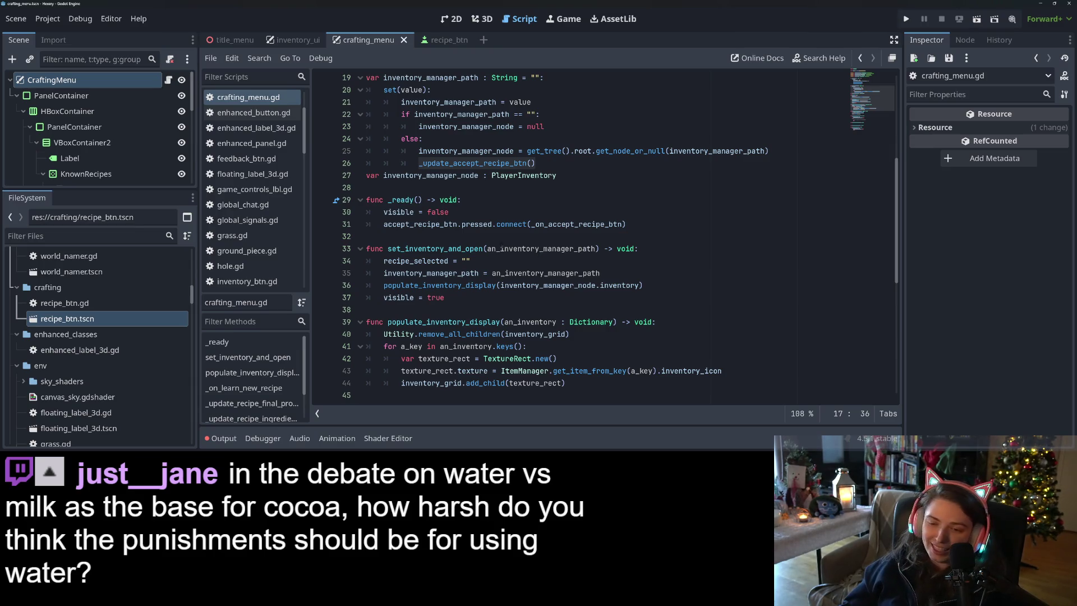
scroll(505, 280, down, 8)
click(468, 310)
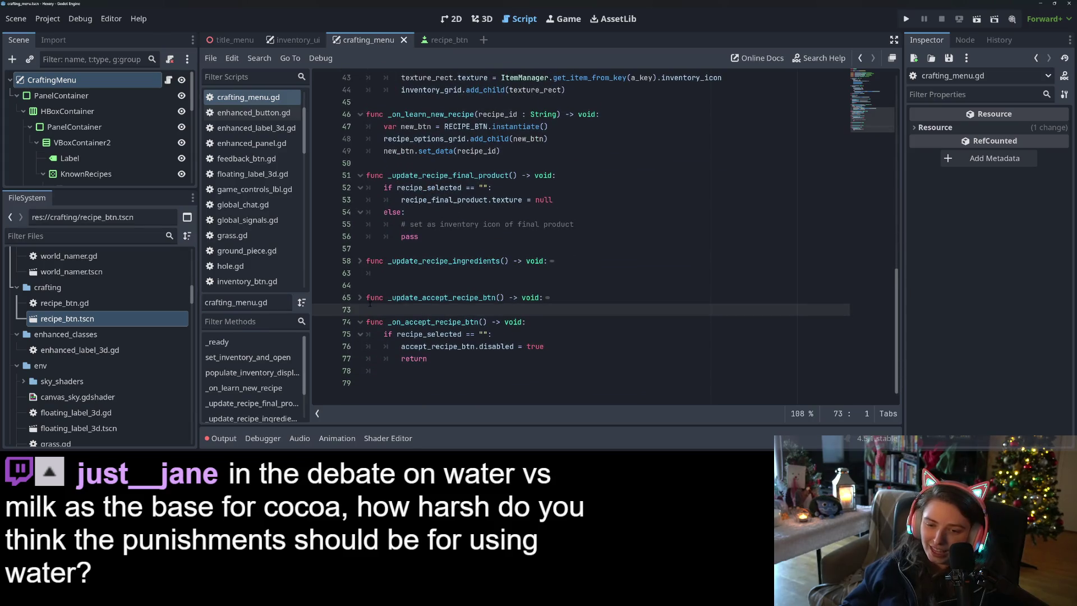
click(473, 358)
Step: Append a _update_accept_recipe_btn() call after the early return, save, and check its other uses
click(474, 371)
text(_update_accept_recipe_btn())
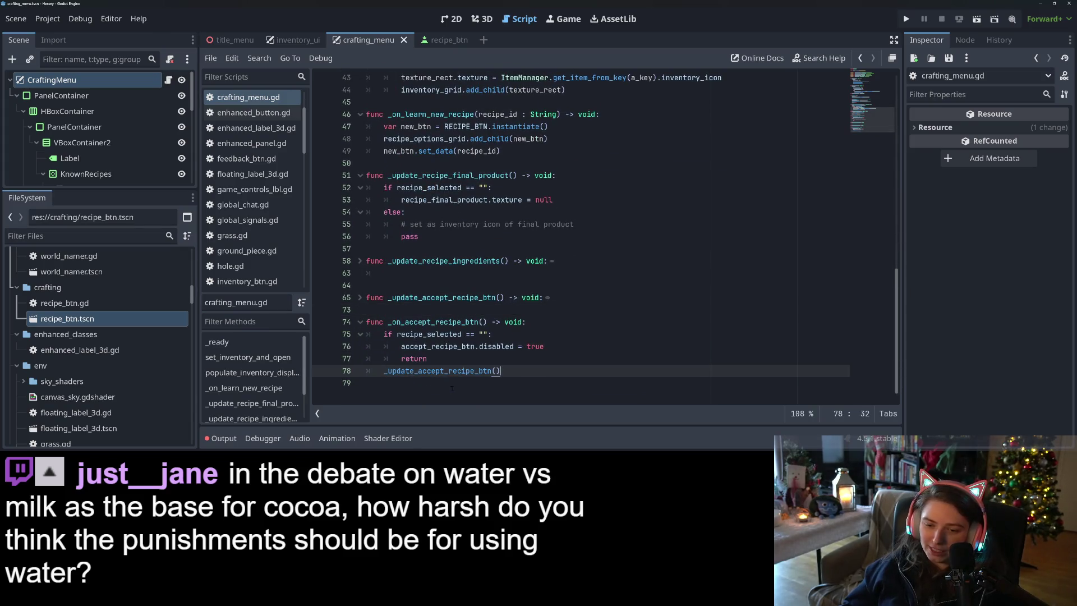
key(ctrl+s)
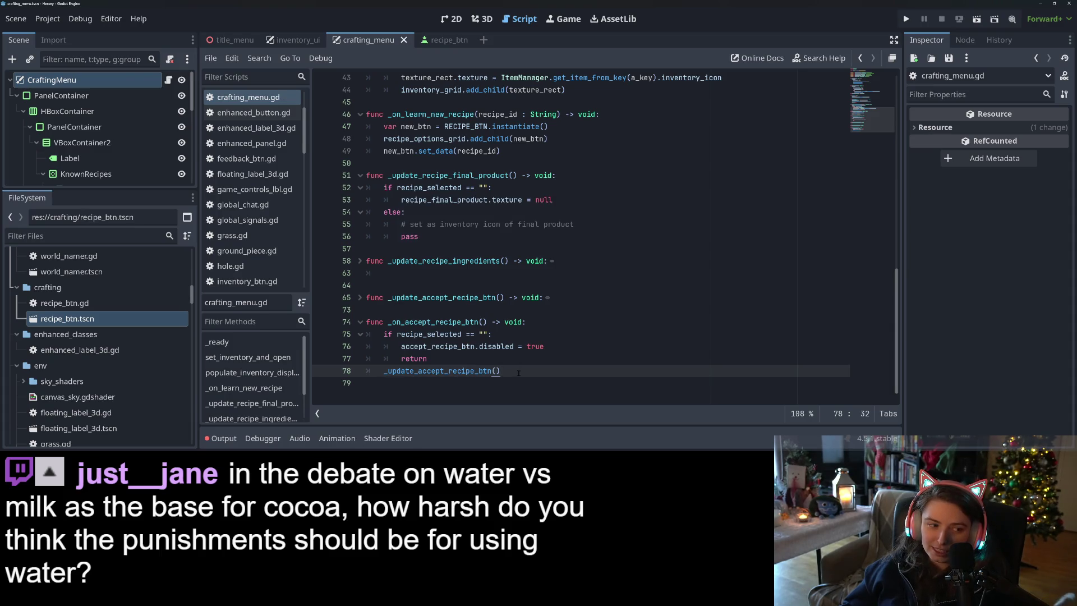
double_click(468, 372)
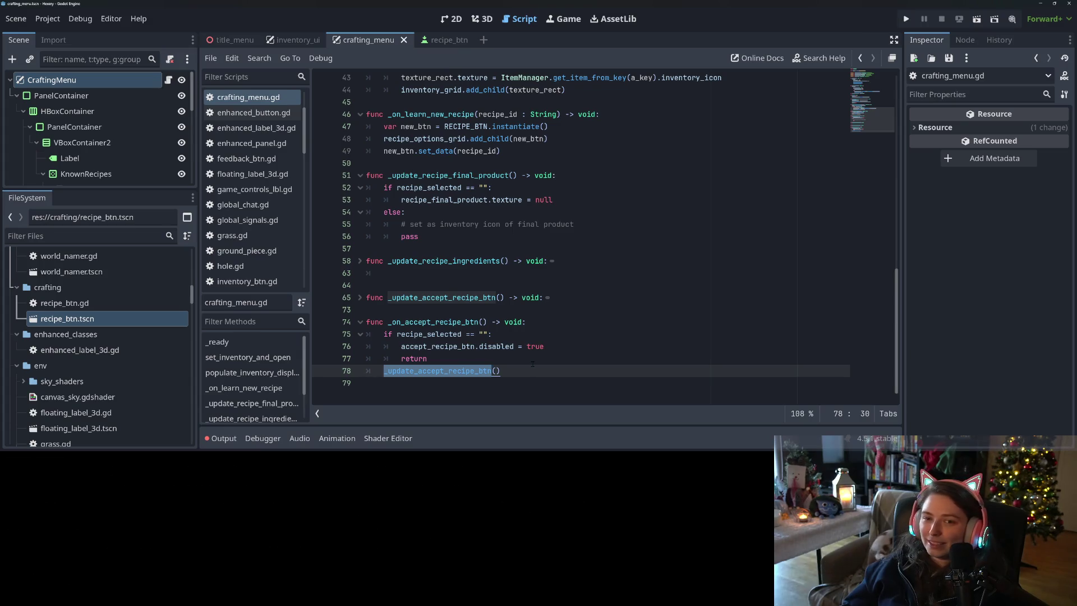
scroll(532, 363, up, 14)
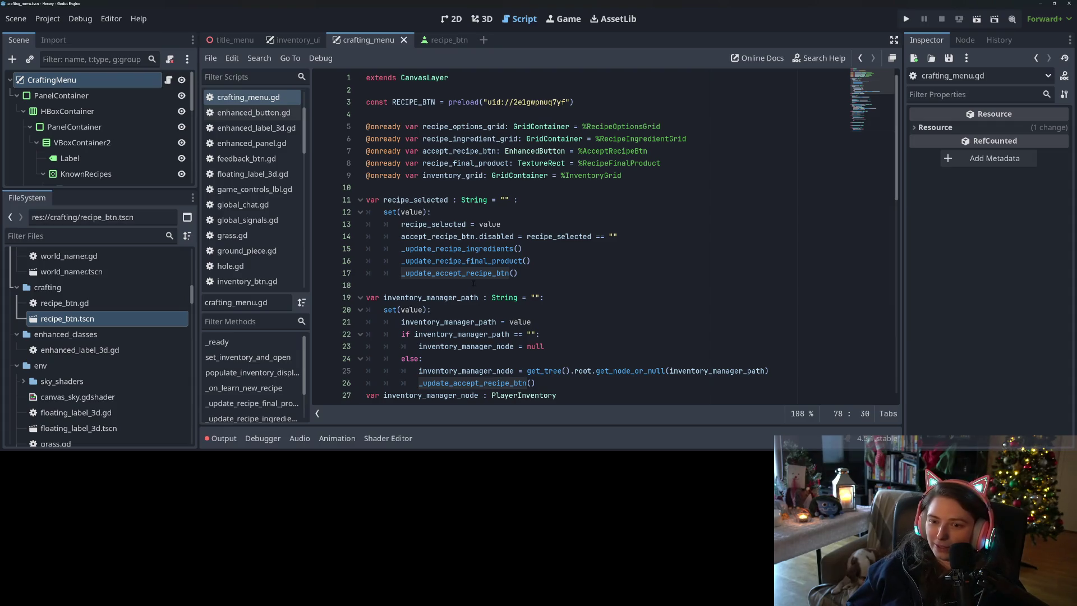
Step: Check the setter's _update_accept_recipe_btn call and fold the recipe_selected and inventory_manager_path setters
double_click(437, 273)
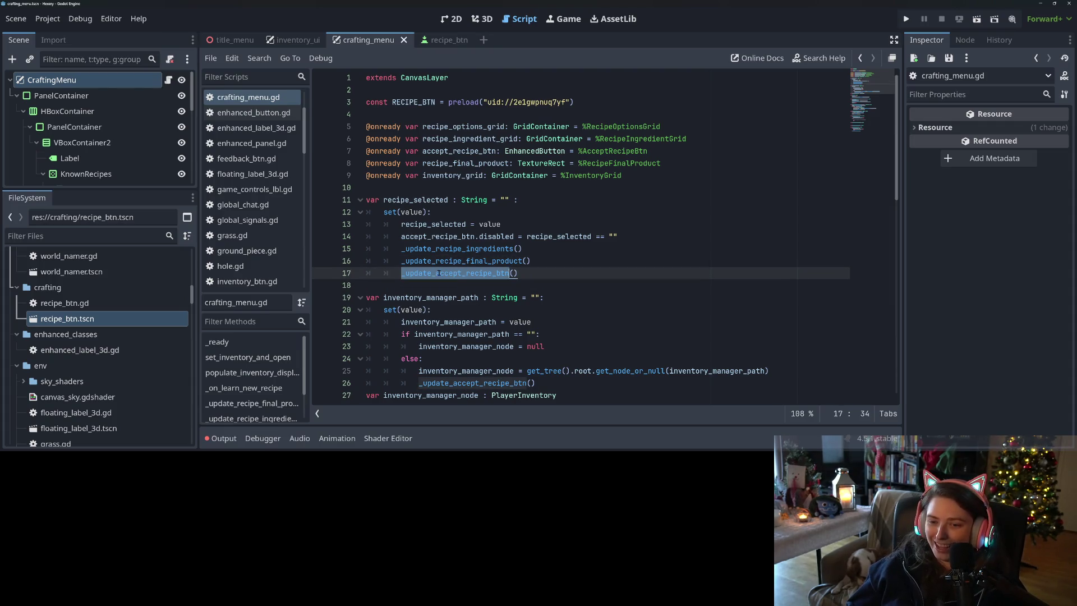
click(361, 212)
click(360, 249)
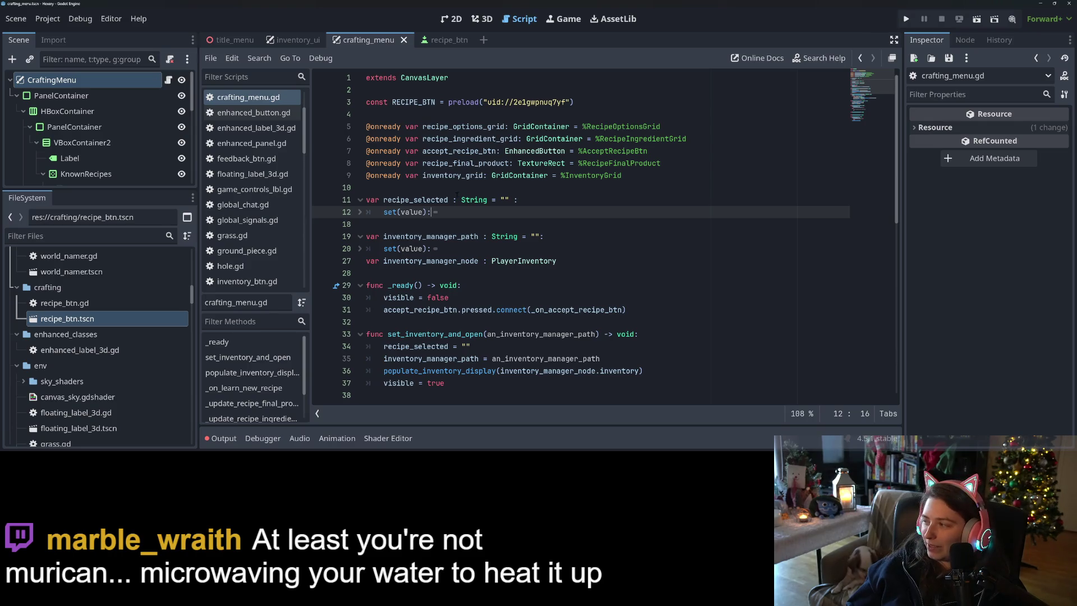
Step: Add an empty line after the _update_accept_recipe_btn() call on line 78
scroll(456, 194, down, 10)
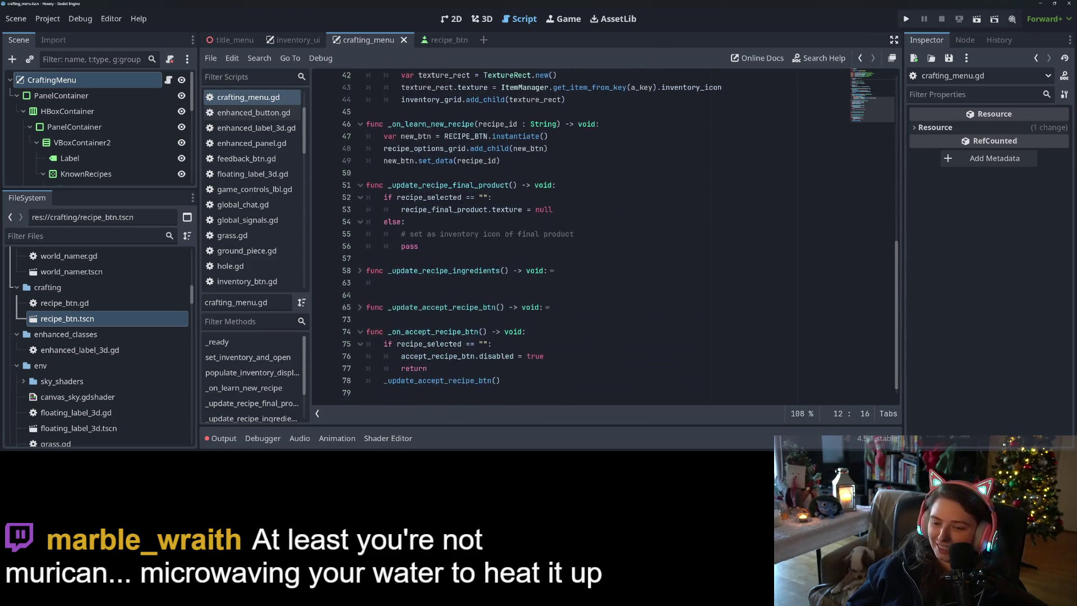
click(492, 370)
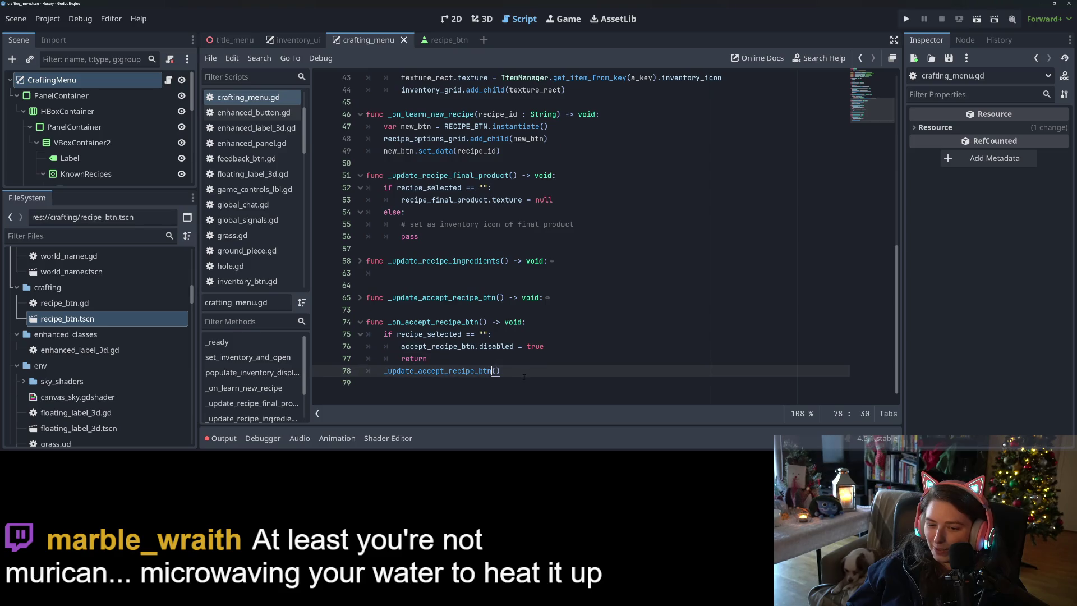
key(Return)
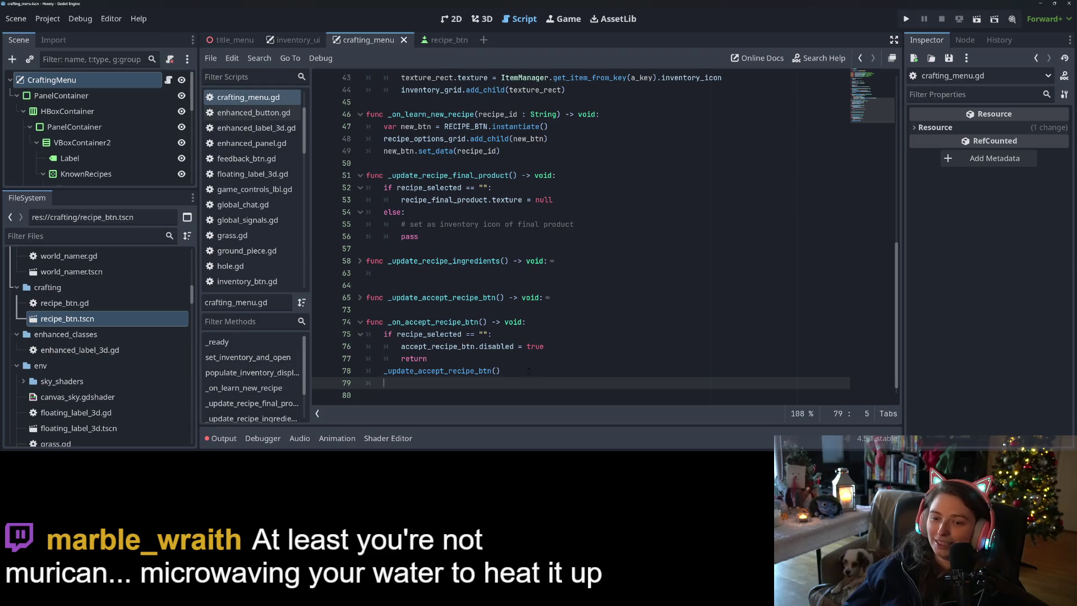
Step: Delete the extra blank line below _update_recipe_ingredients and save the script
click(356, 263)
click(359, 261)
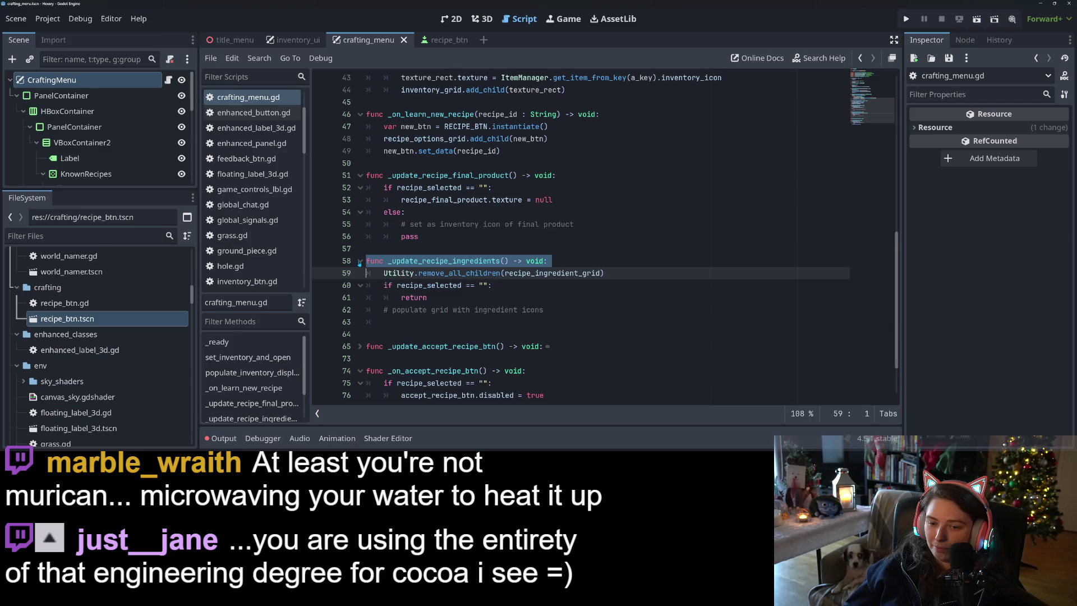
click(359, 262)
click(384, 273)
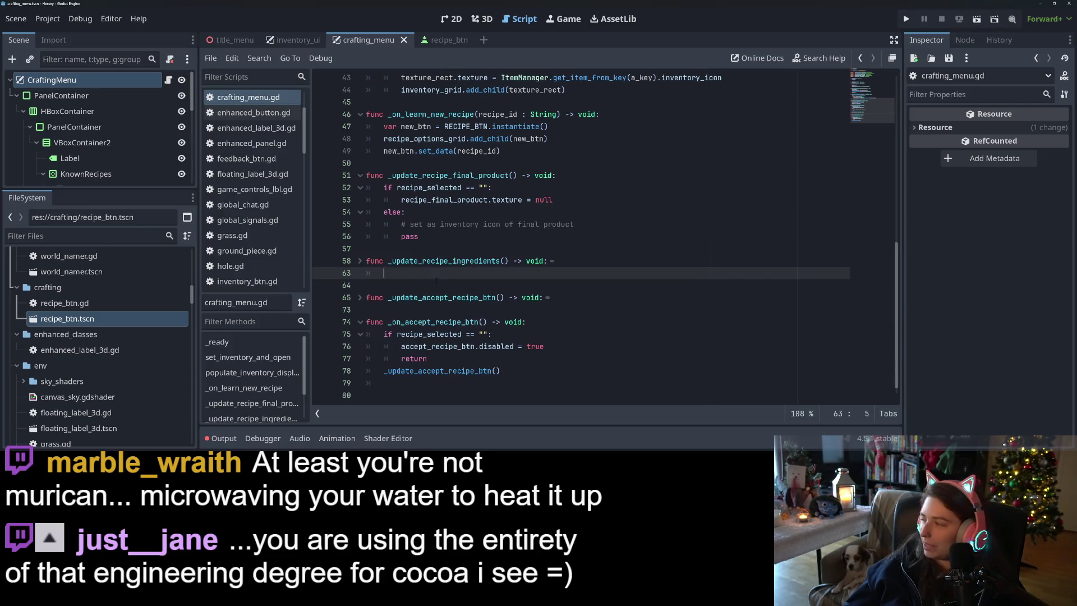
key(BackSpace)
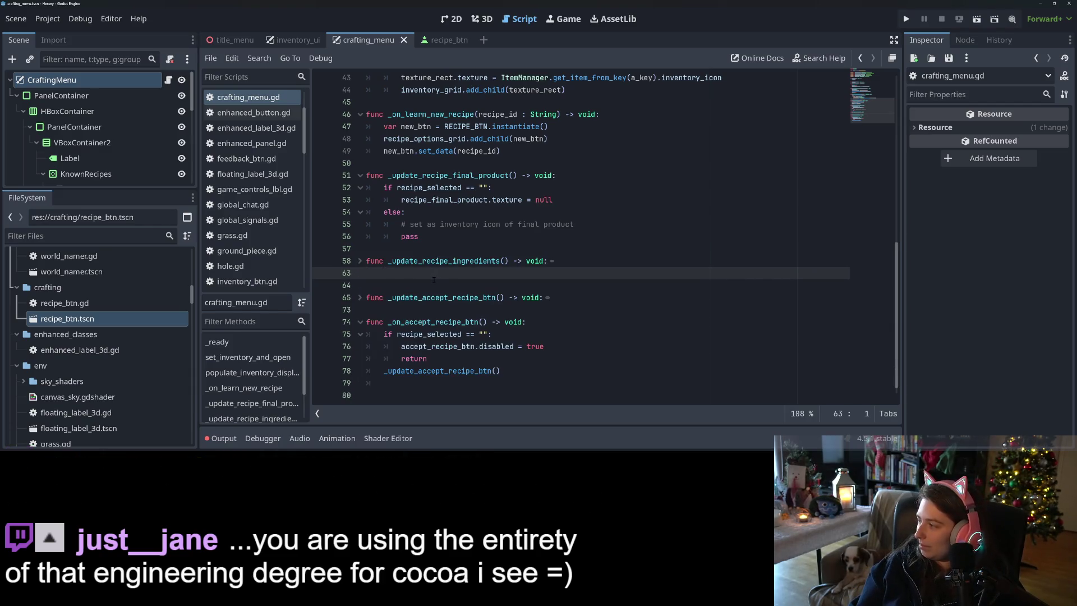
key(BackSpace)
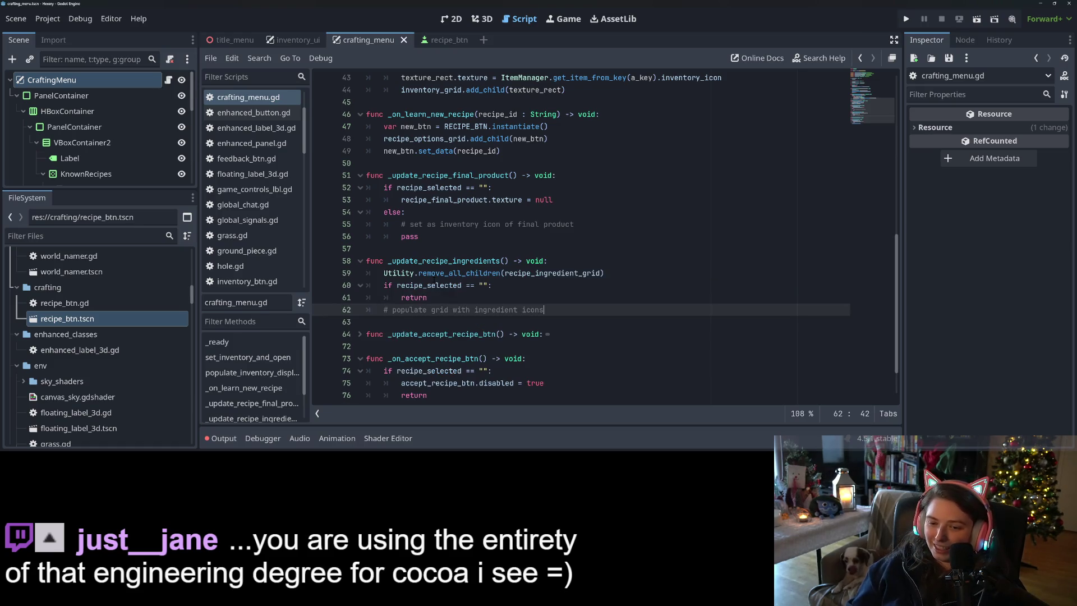
click(360, 261)
key(ctrl+s)
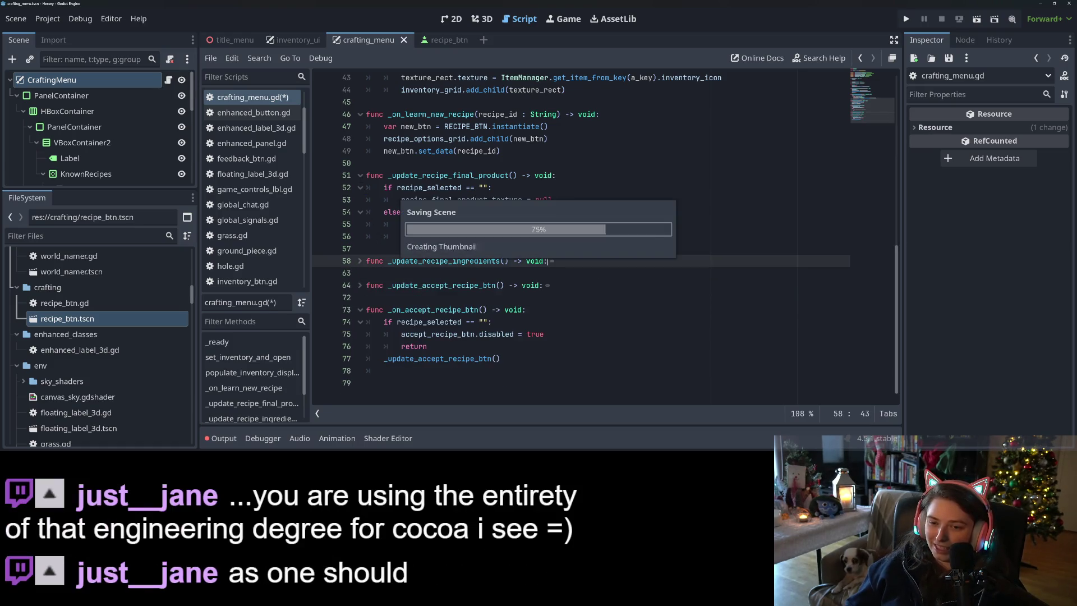
Step: Fold _update_recipe_final_product, _on_learn_new_recipe, populate_inventory_display, set_inventory_and_open and _ready
click(360, 175)
click(391, 175)
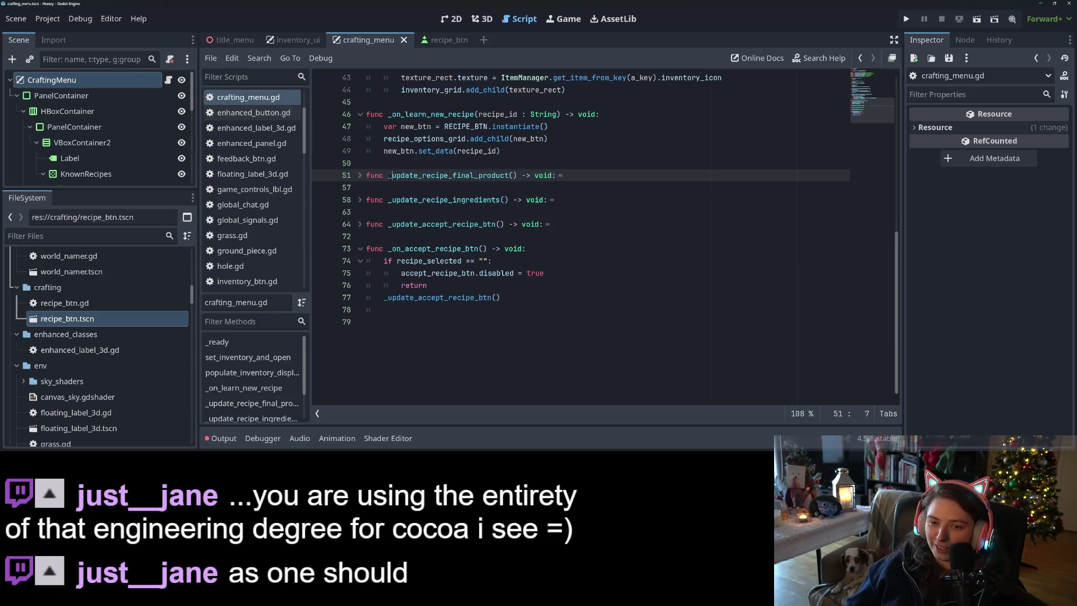
click(360, 115)
scroll(509, 352, up, 5)
scroll(509, 352, down, 2)
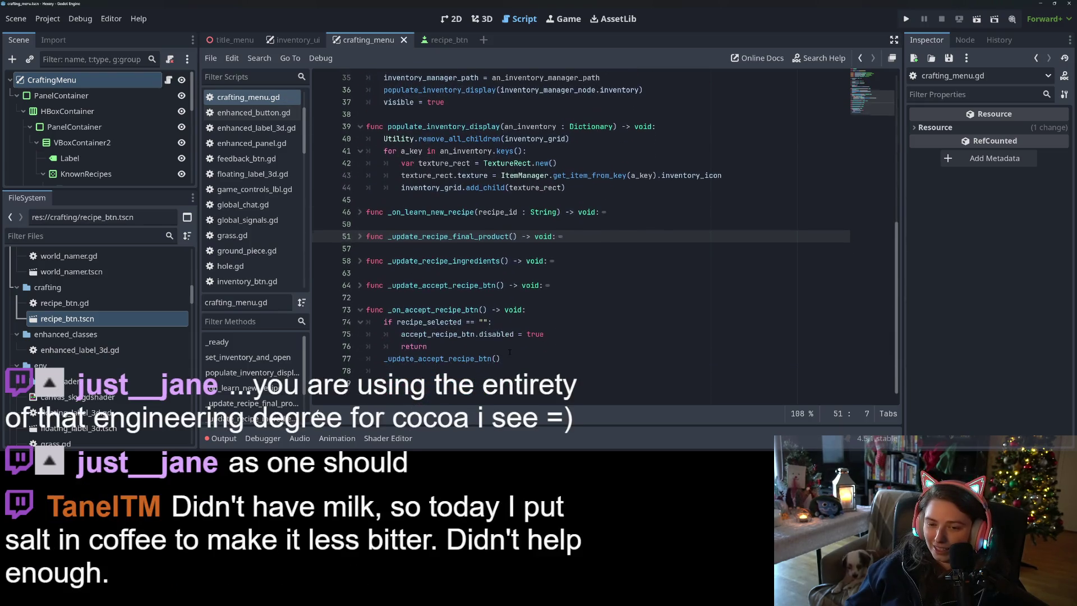
click(360, 127)
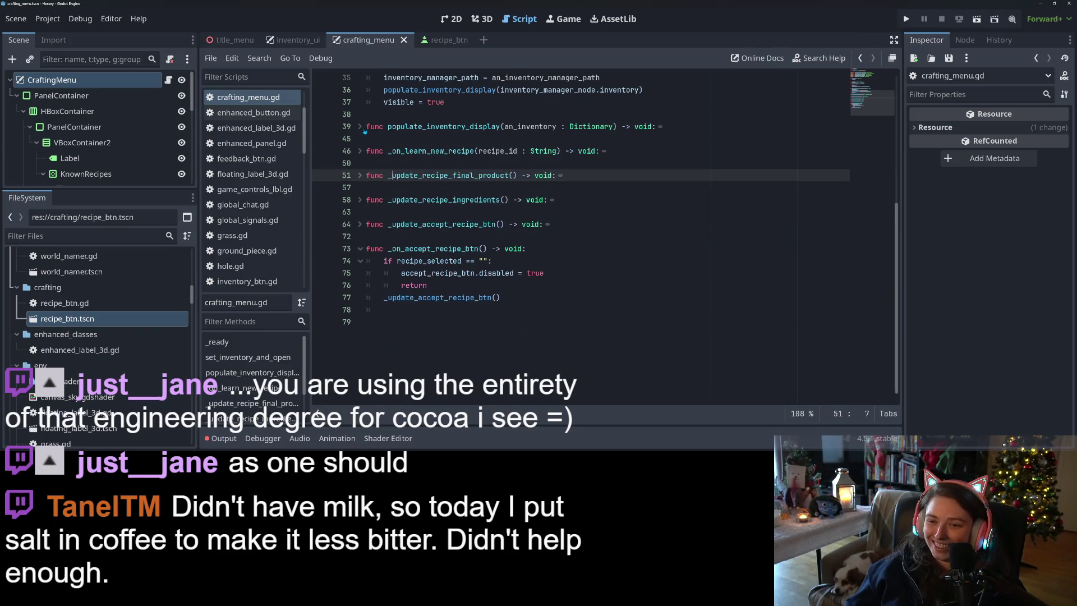
scroll(497, 263, up, 3)
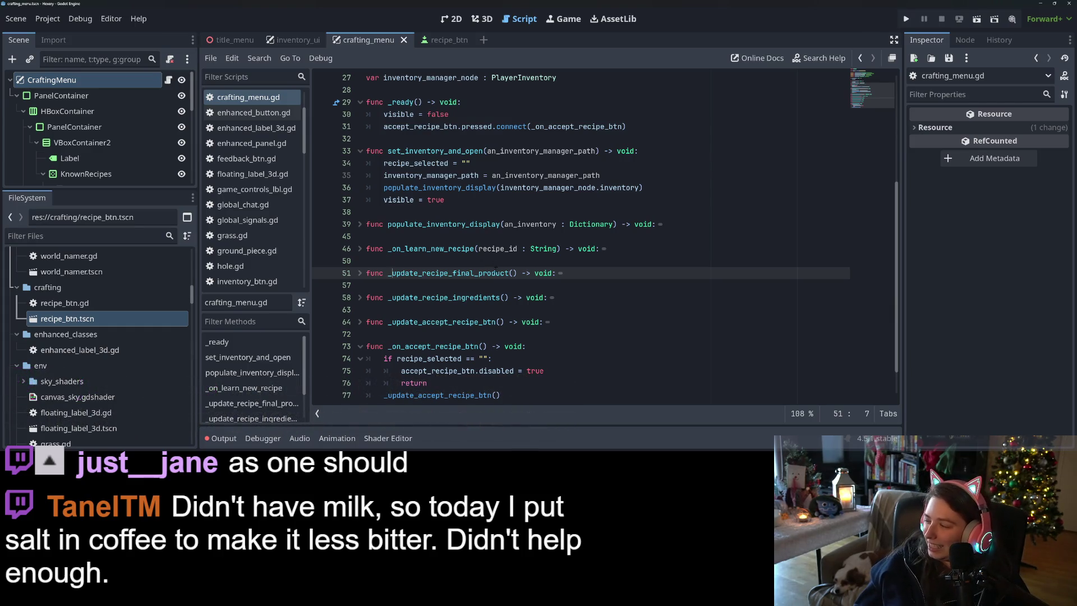
scroll(524, 269, up, 2)
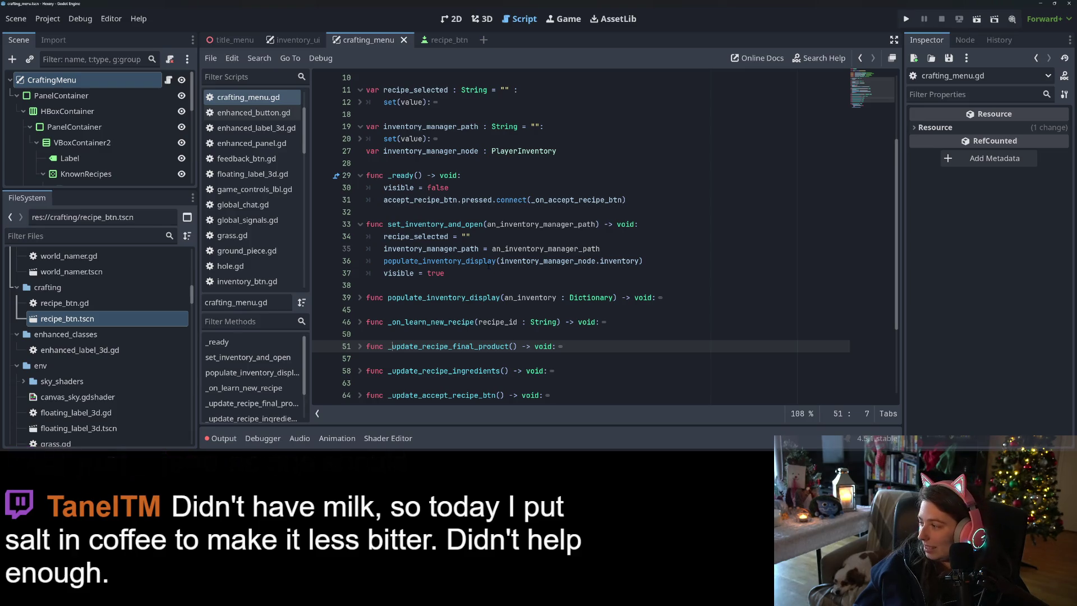
mouse_move(488, 267)
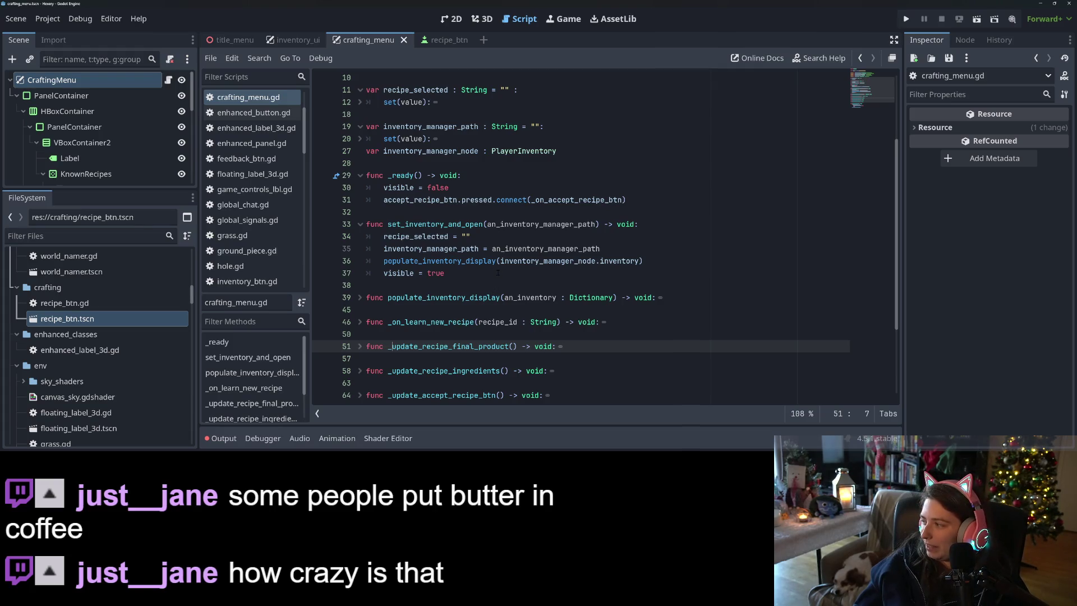
click(360, 224)
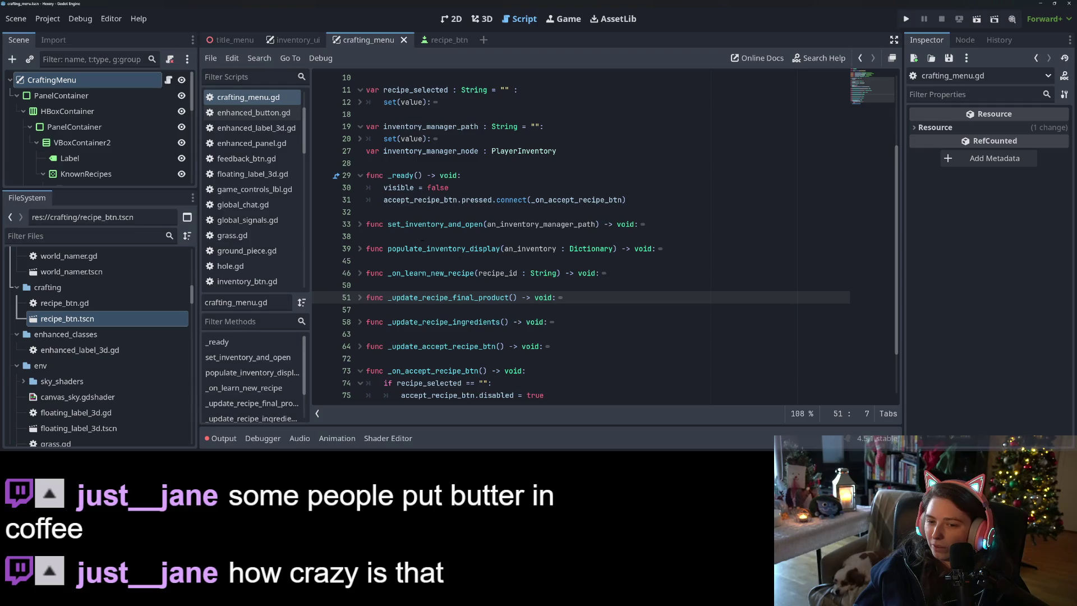
click(360, 175)
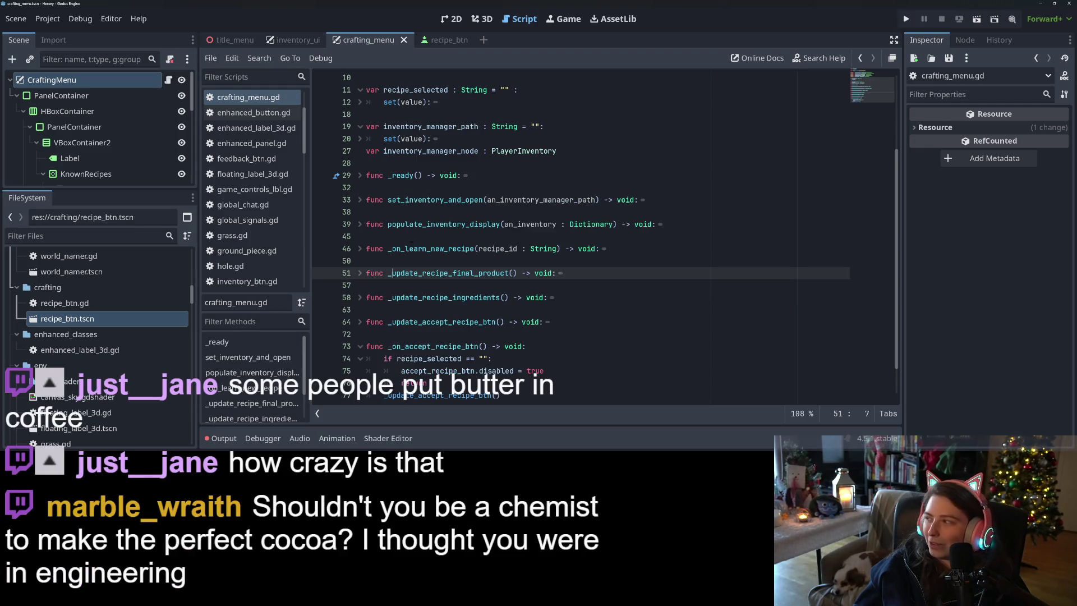